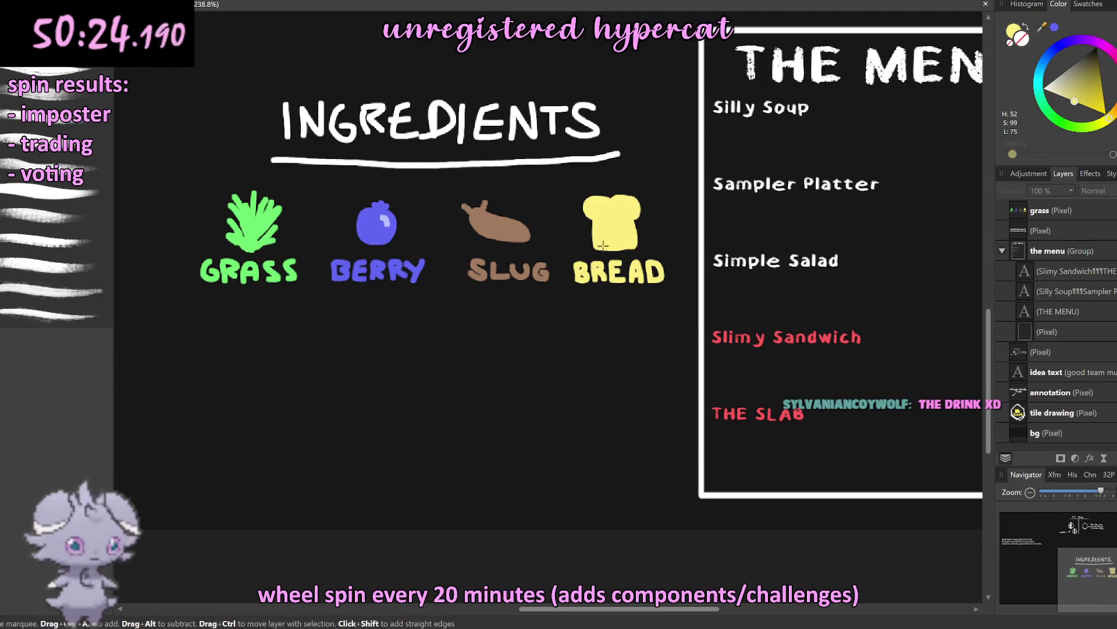
Step: Lasso the BREAD drawing, move it onto a second row under GRASS, and nudge the ingredient set right
{"action": "left_click_drag", "start_coordinate": [571, 241], "coordinate": [580, 307]}
{"action": "left_click_drag", "start_coordinate": [673, 296], "coordinate": [634, 180]}
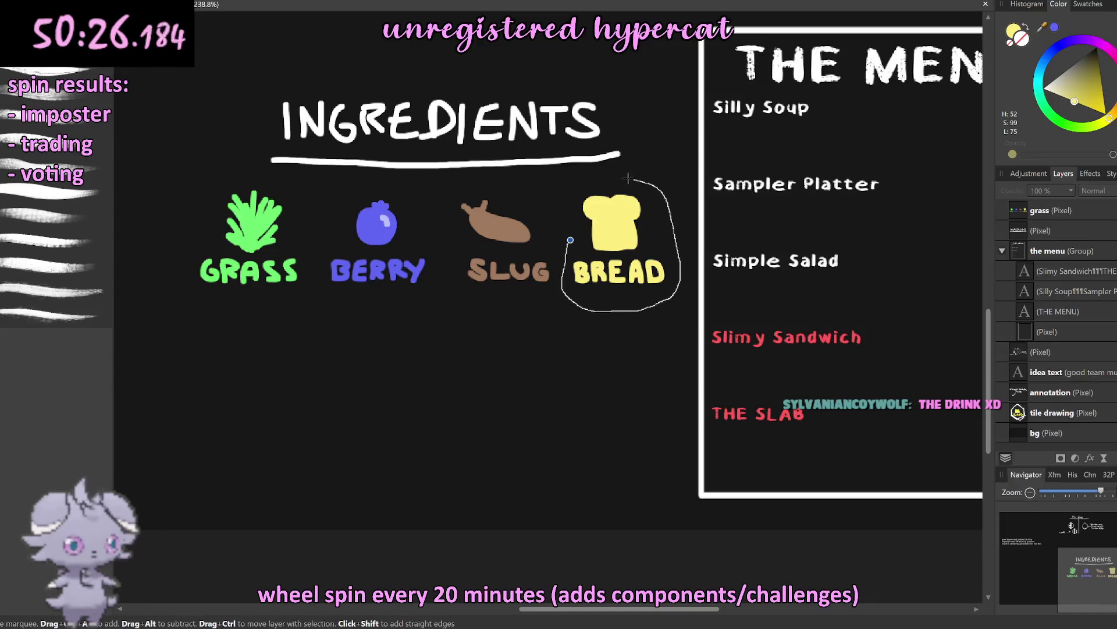
{"action": "mouse_move", "coordinate": [569, 229]}
{"action": "left_mouse_down"}
{"action": "mouse_move", "coordinate": [277, 379]}
{"action": "mouse_move", "coordinate": [248, 347]}
{"action": "left_mouse_up"}
{"action": "key", "text": "v"}
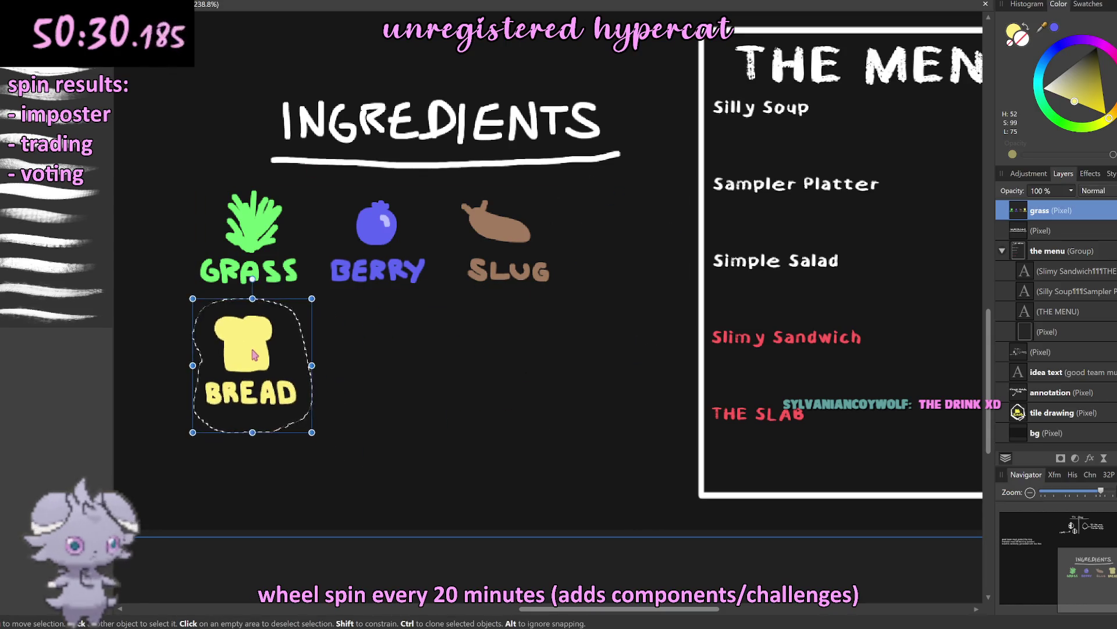
{"action": "key", "text": "ctrl+d"}
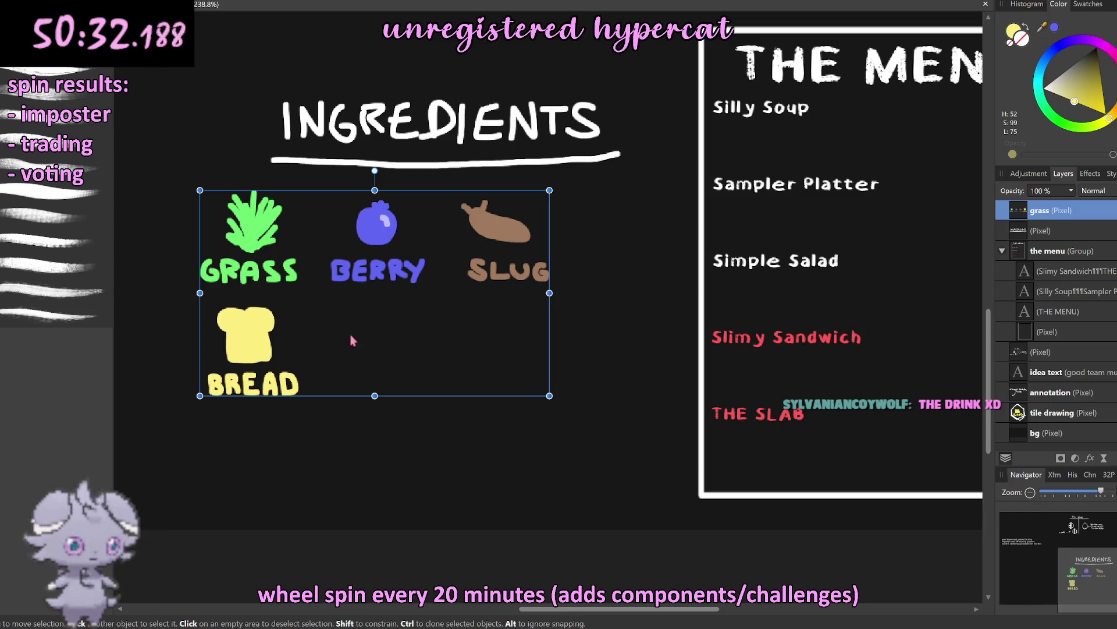
{"action": "left_click_drag", "start_coordinate": [359, 347], "coordinate": [434, 305]}
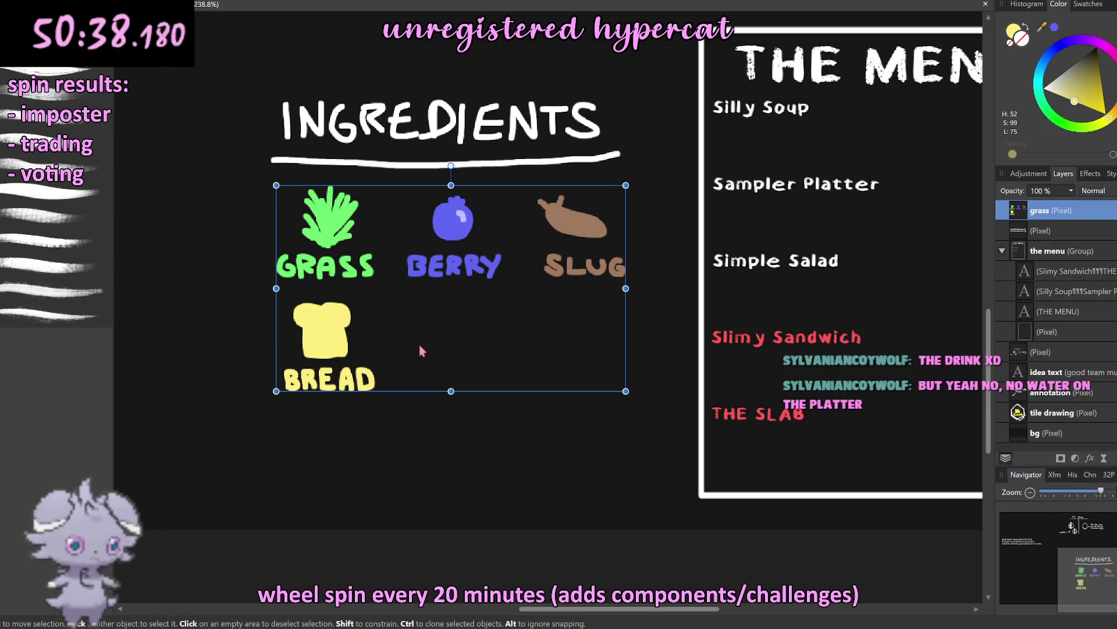
Step: Add 'SICKNESS JUICE' below THE SLAB in the menu items text, with a blank line above it
{"action": "left_click", "coordinate": [536, 536]}
{"action": "left_click", "coordinate": [822, 411]}
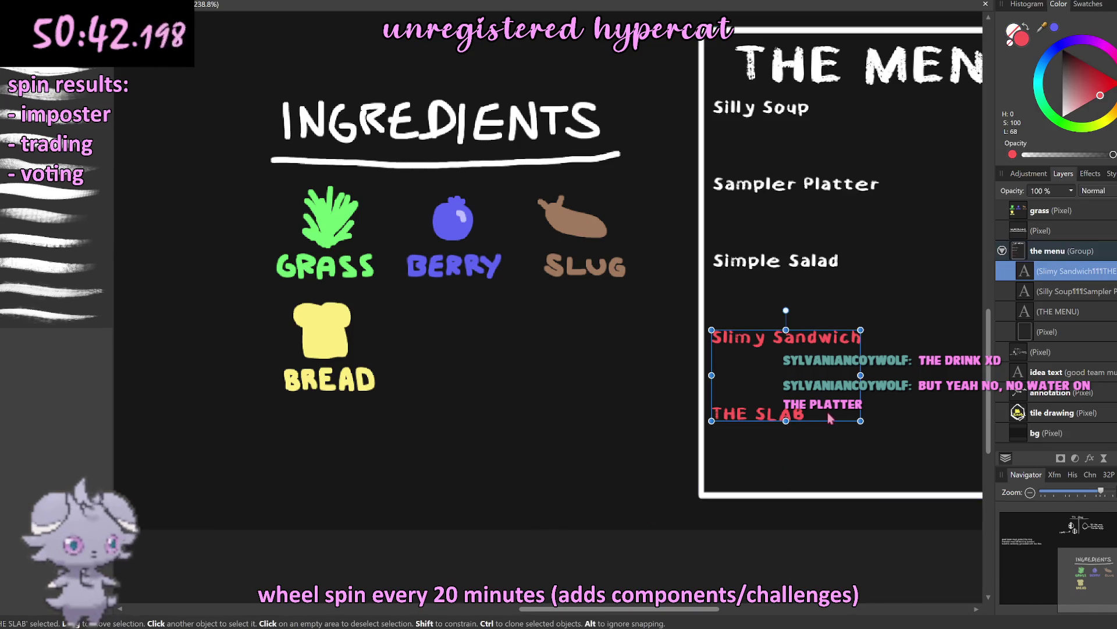
{"action": "key", "text": "t"}
{"action": "key", "text": "Return"}
{"action": "key", "text": "Return"}
{"action": "type", "text": "SICKNESS JUICE"}
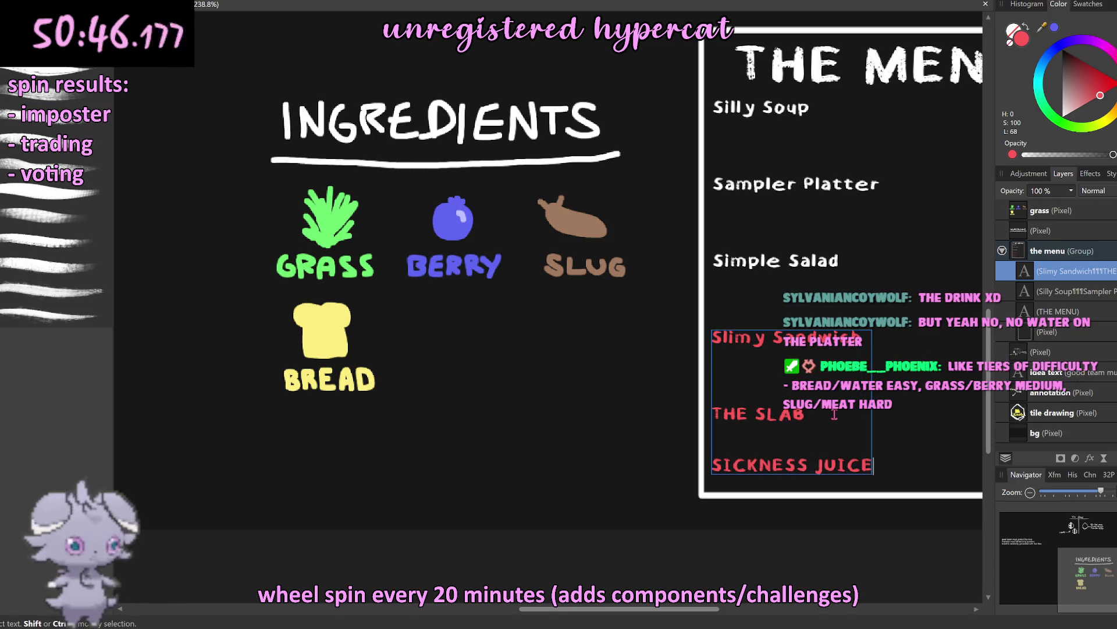
{"action": "left_click", "coordinate": [786, 443]}
{"action": "key", "text": "Return"}
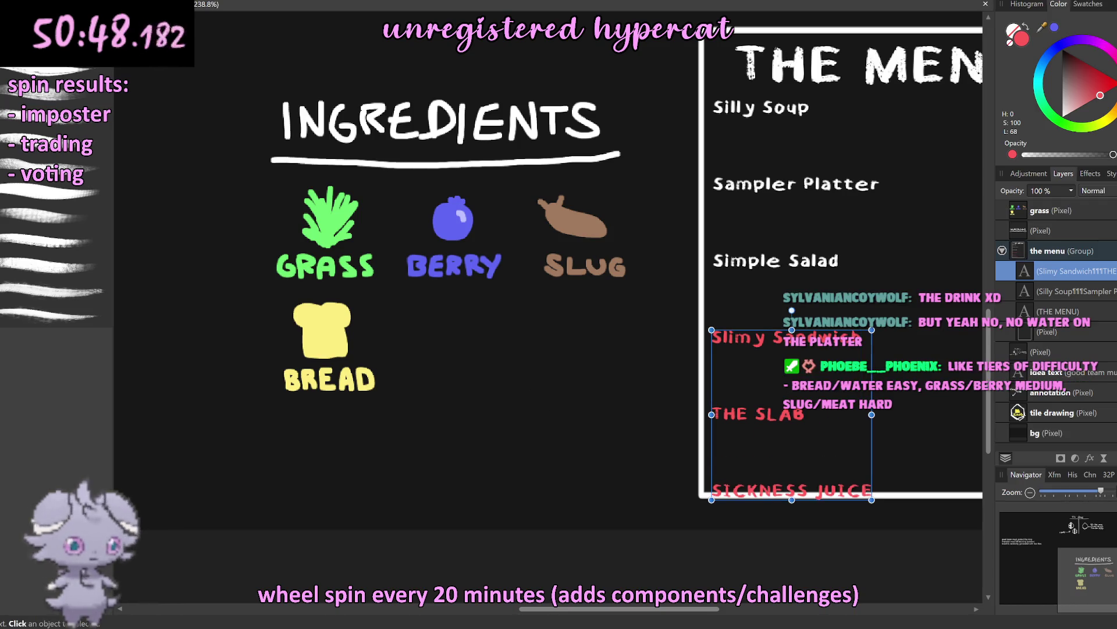
{"action": "key", "text": "Escape"}
{"action": "scroll", "coordinate": [412, 362], "scroll_direction": "right", "scroll_amount": 3}
{"action": "scroll", "coordinate": [412, 362], "scroll_direction": "down", "scroll_amount": 5}
{"action": "scroll", "coordinate": [413, 362], "scroll_direction": "up", "scroll_amount": 3}
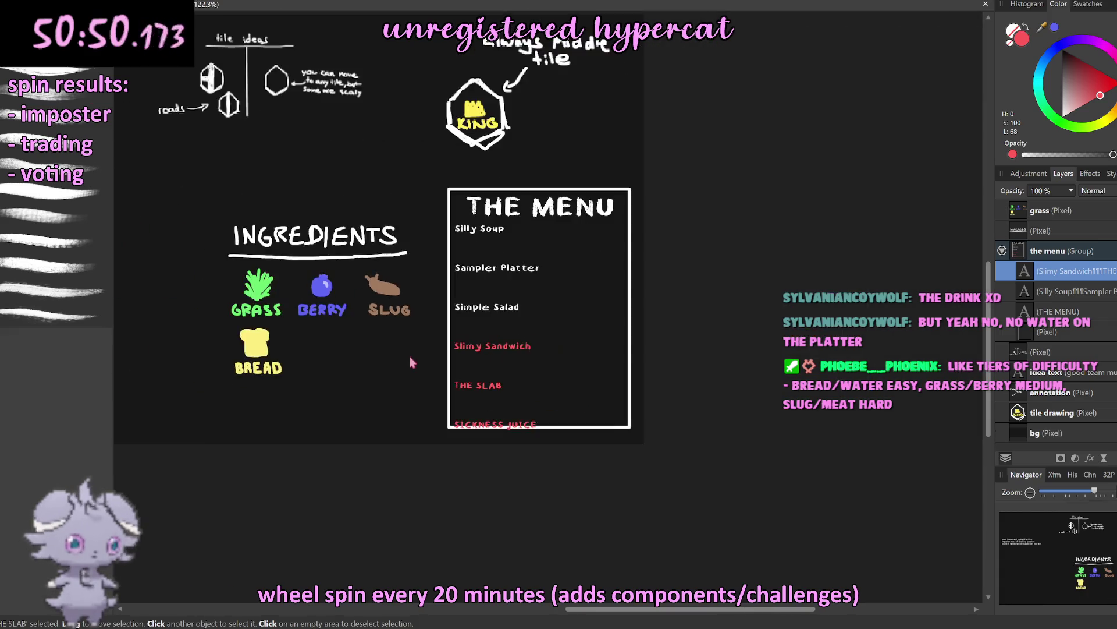
Step: Extend the menu frame rectangle's top edge upward
{"action": "left_click", "coordinate": [577, 196]}
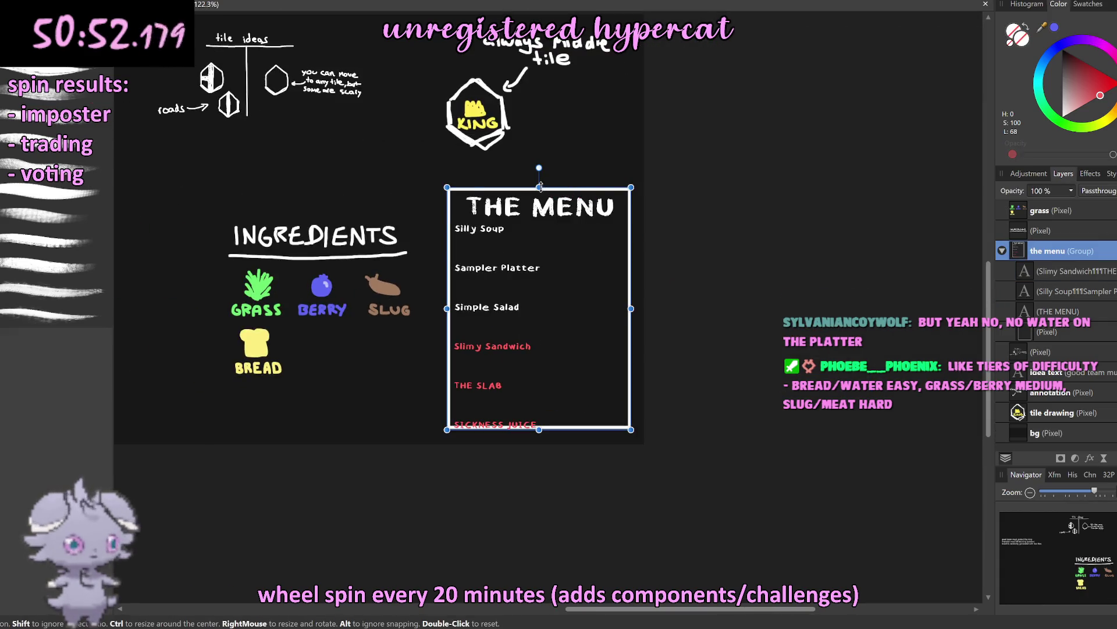
{"action": "left_click_drag", "start_coordinate": [539, 188], "coordinate": [539, 156]}
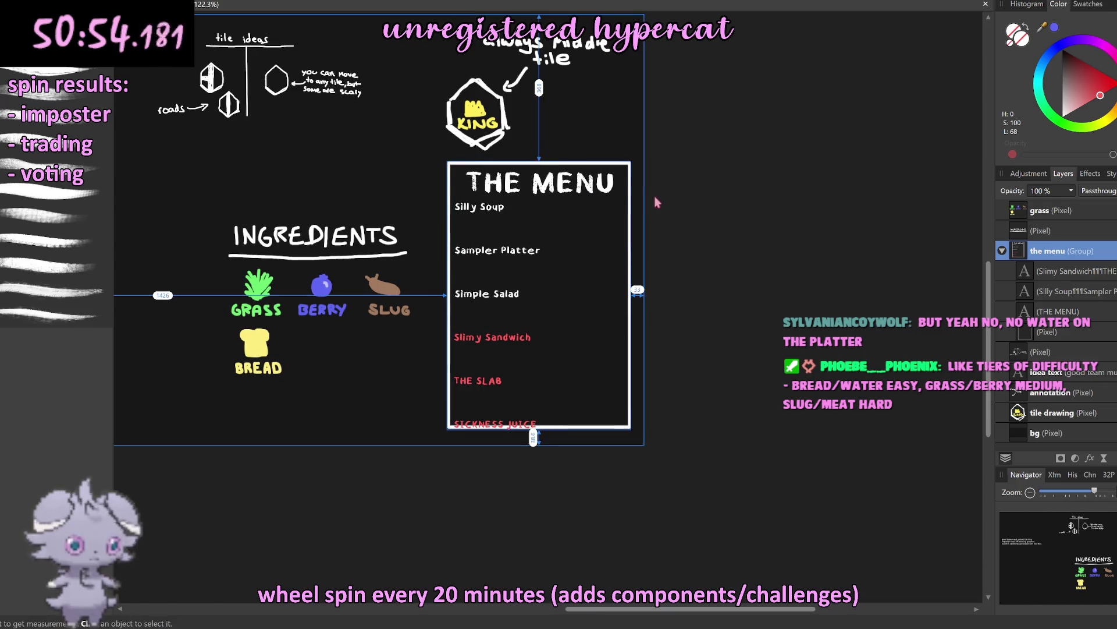
{"action": "key", "text": "ctrl+z"}
{"action": "left_click", "coordinate": [1018, 333]}
{"action": "left_click_drag", "start_coordinate": [539, 187], "coordinate": [539, 161]}
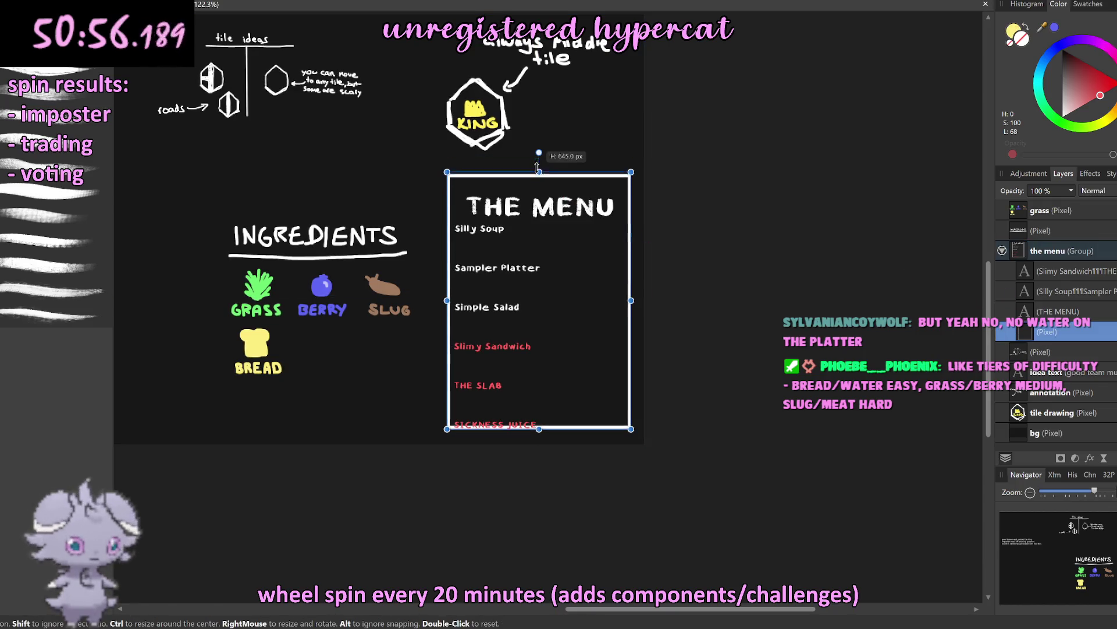
Step: Move THE MENU title and both groups of menu items up to respace them inside the frame
{"action": "left_click", "coordinate": [547, 214]}
{"action": "left_click_drag", "start_coordinate": [547, 214], "coordinate": [547, 189]}
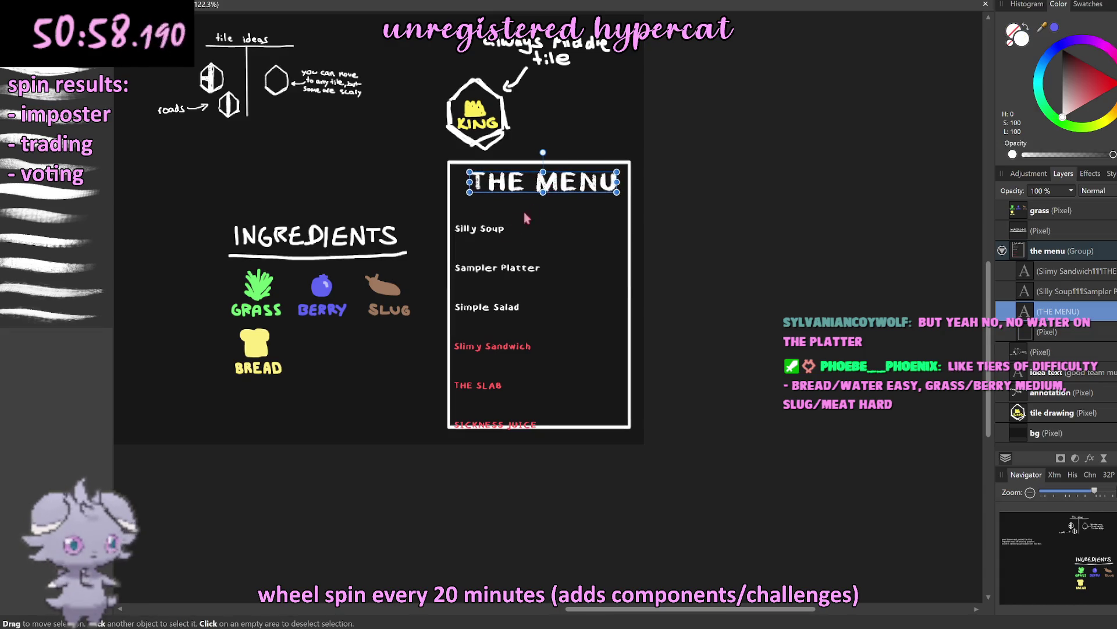
{"action": "left_click", "coordinate": [502, 273]}
{"action": "left_click_drag", "start_coordinate": [504, 273], "coordinate": [504, 244]}
{"action": "left_click_drag", "start_coordinate": [499, 367], "coordinate": [495, 336]}
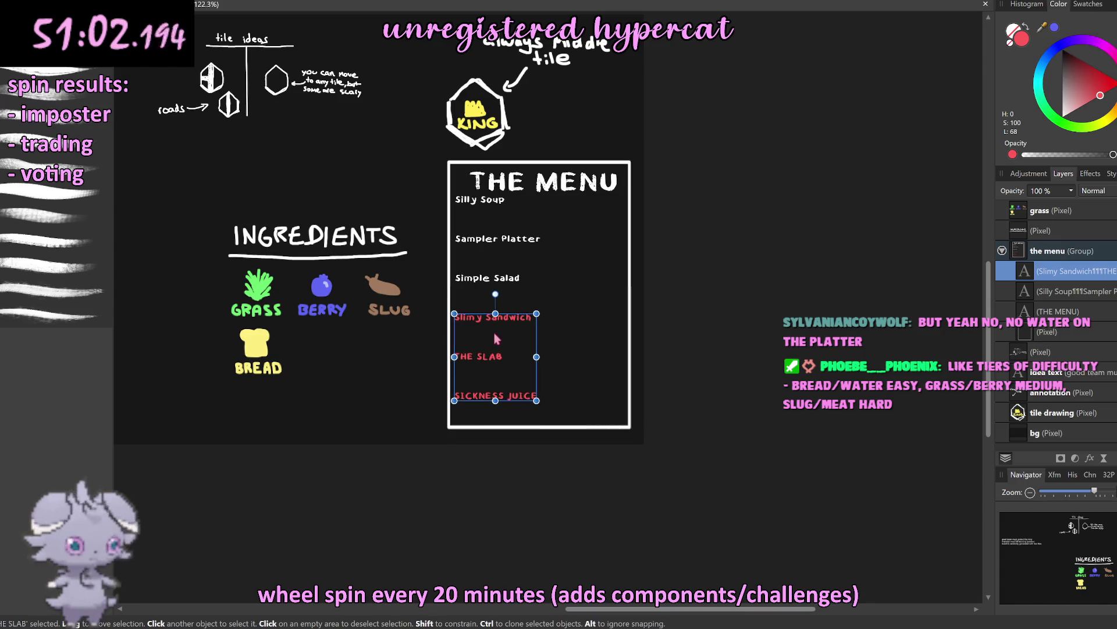
{"action": "left_click", "coordinate": [820, 306]}
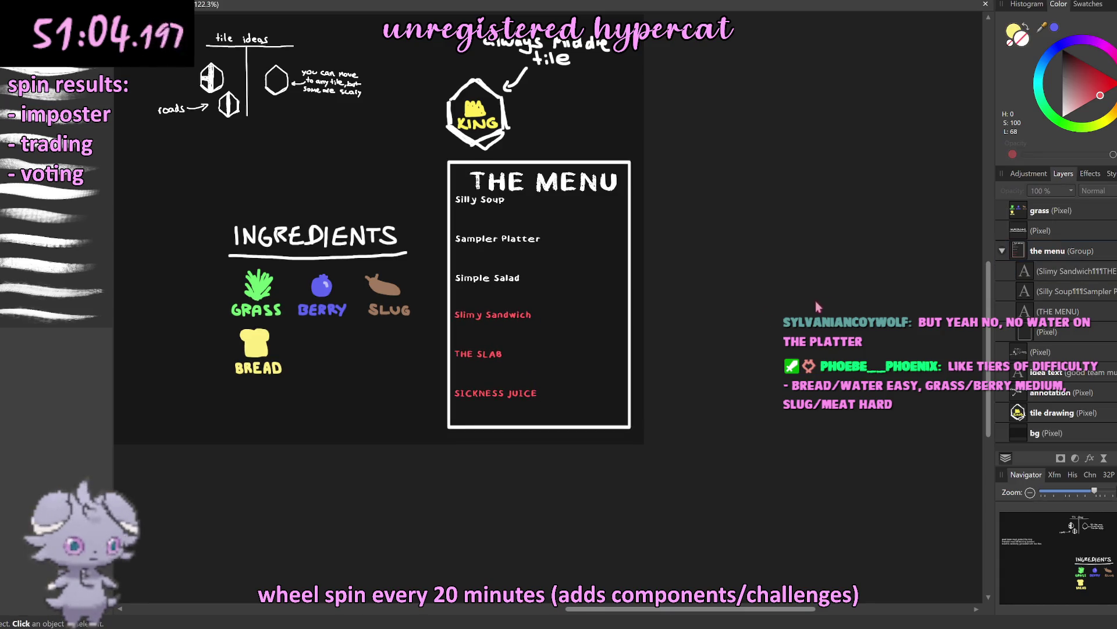
{"action": "scroll", "coordinate": [509, 337], "scroll_direction": "down", "scroll_amount": 1}
{"action": "scroll", "coordinate": [291, 291], "scroll_direction": "up", "scroll_amount": 1}
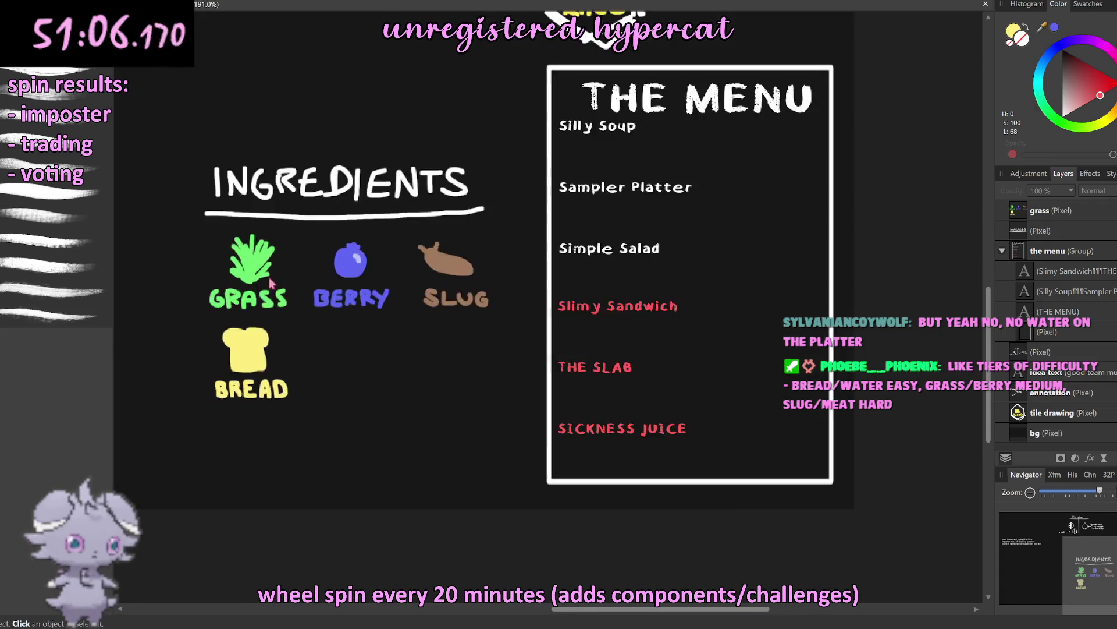
Step: Switch to the Paint Brush and change the paint colour from yellow to red
{"action": "scroll", "coordinate": [284, 288], "scroll_direction": "up", "scroll_amount": 4}
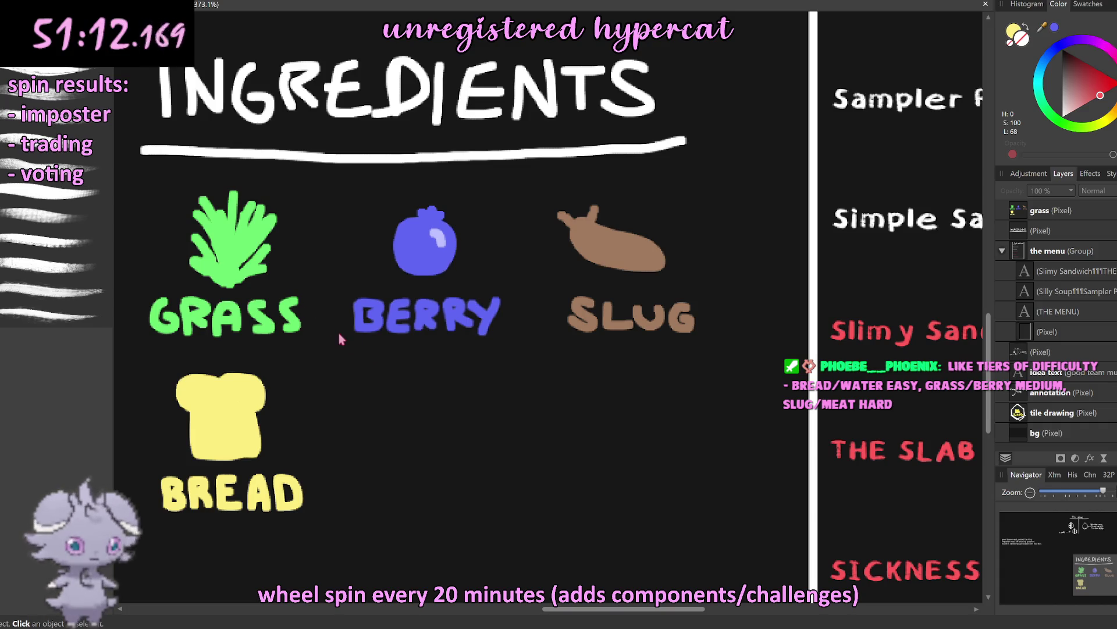
{"action": "key", "text": "b"}
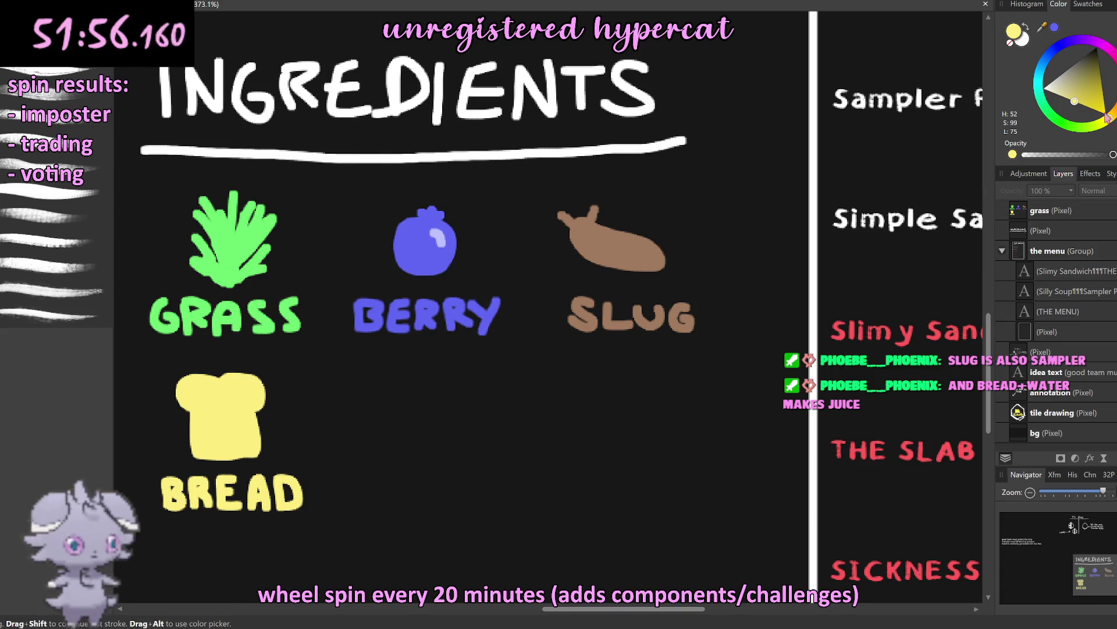
{"action": "mouse_move", "coordinate": [1110, 118]}
{"action": "left_mouse_down"}
{"action": "mouse_move", "coordinate": [1112, 88]}
{"action": "mouse_move", "coordinate": [1100, 108]}
{"action": "left_mouse_up"}
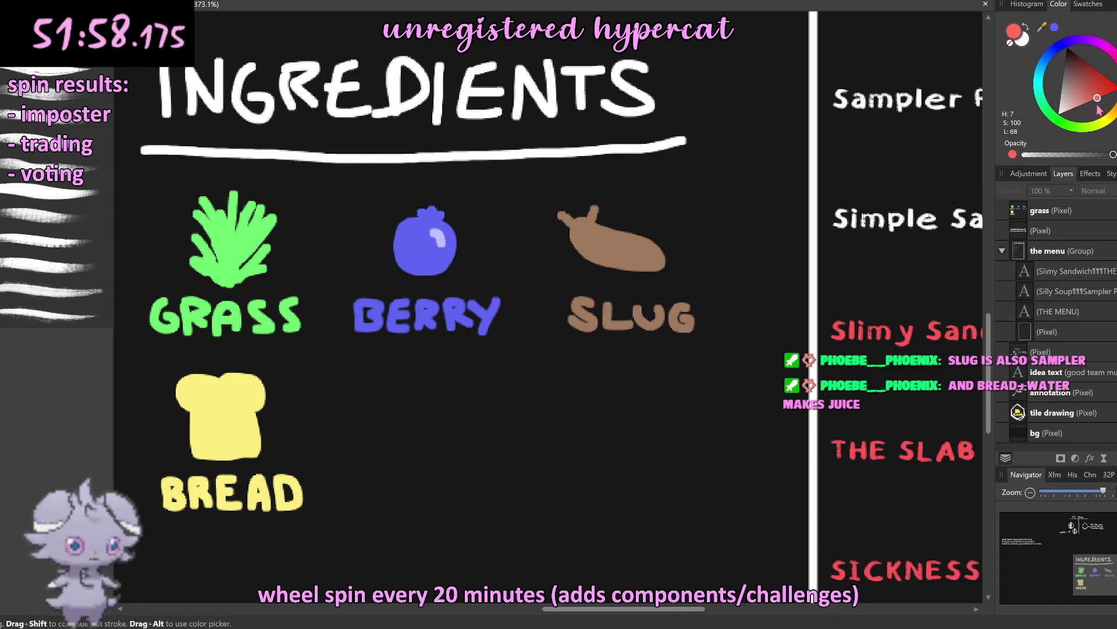
Step: On the grass layer, paint a solid red rounded blob right of BREAD, beneath BERRY
{"action": "scroll", "coordinate": [387, 448], "scroll_direction": "up", "scroll_amount": 3}
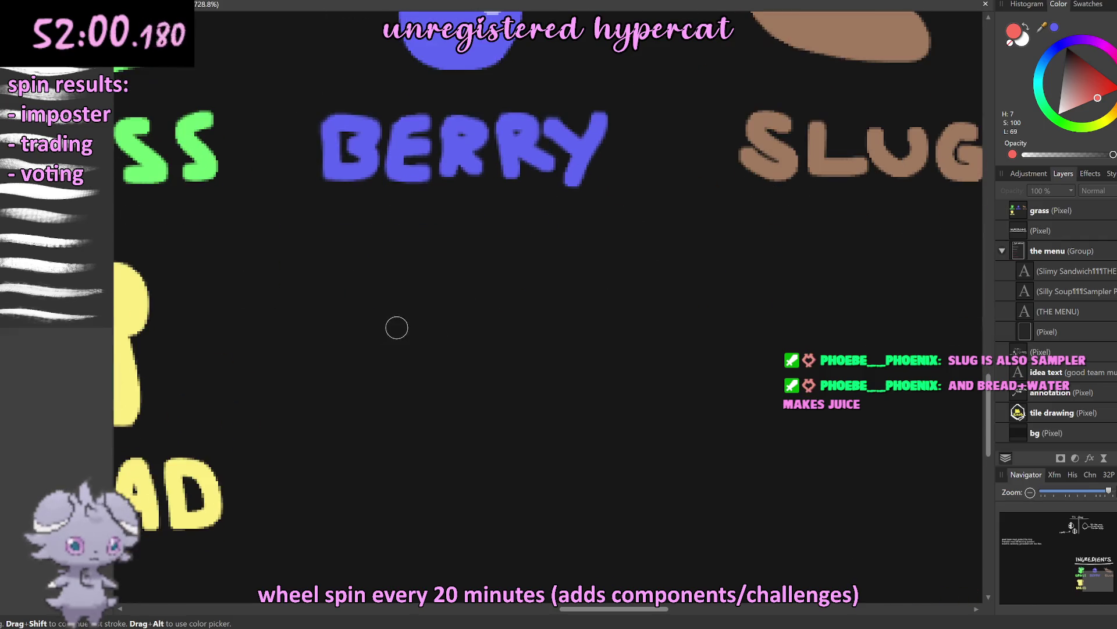
{"action": "left_click", "coordinate": [1034, 215]}
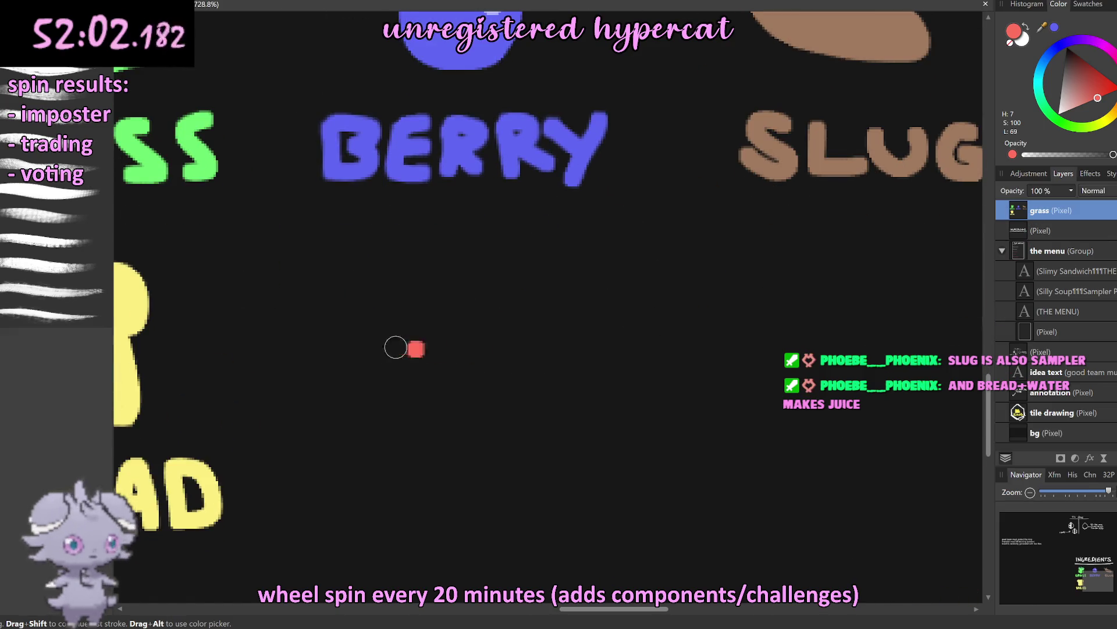
{"action": "scroll", "coordinate": [386, 348], "scroll_direction": "down", "scroll_amount": 6}
{"action": "scroll", "coordinate": [387, 348], "scroll_direction": "up", "scroll_amount": 3}
{"action": "scroll", "coordinate": [387, 348], "scroll_direction": "up", "scroll_amount": 2}
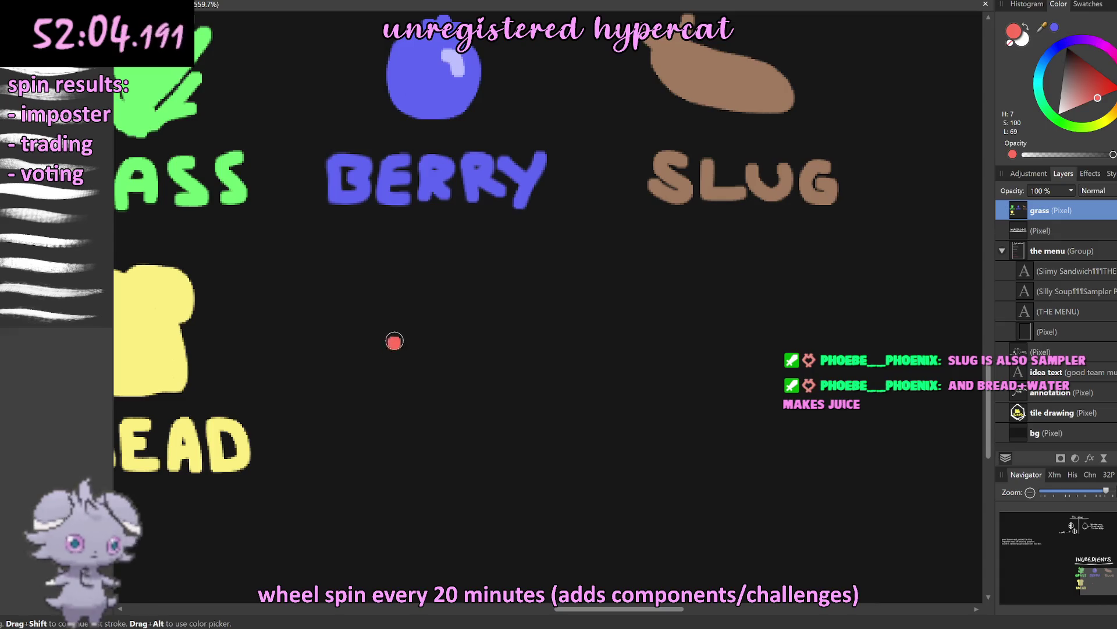
{"action": "mouse_move", "coordinate": [457, 299]}
{"action": "left_mouse_down"}
{"action": "mouse_move", "coordinate": [497, 357]}
{"action": "mouse_move", "coordinate": [434, 314]}
{"action": "left_mouse_up"}
{"action": "key", "text": "ctrl+z"}
{"action": "scroll", "coordinate": [528, 312], "scroll_direction": "down", "scroll_amount": 10}
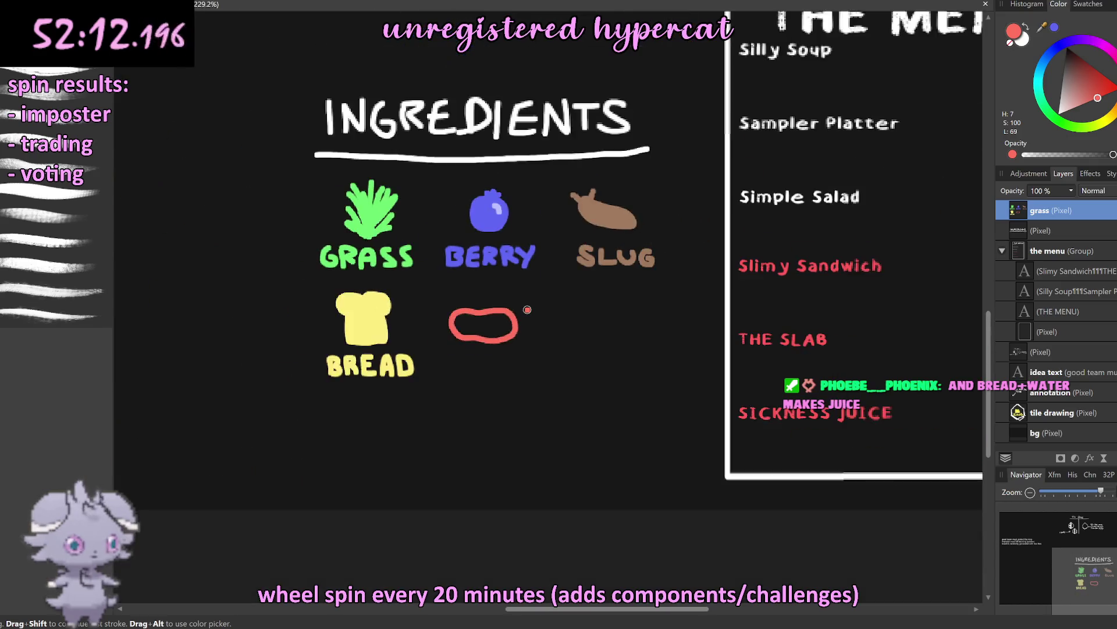
{"action": "scroll", "coordinate": [528, 309], "scroll_direction": "up", "scroll_amount": 5}
{"action": "scroll", "coordinate": [503, 313], "scroll_direction": "up", "scroll_amount": 5}
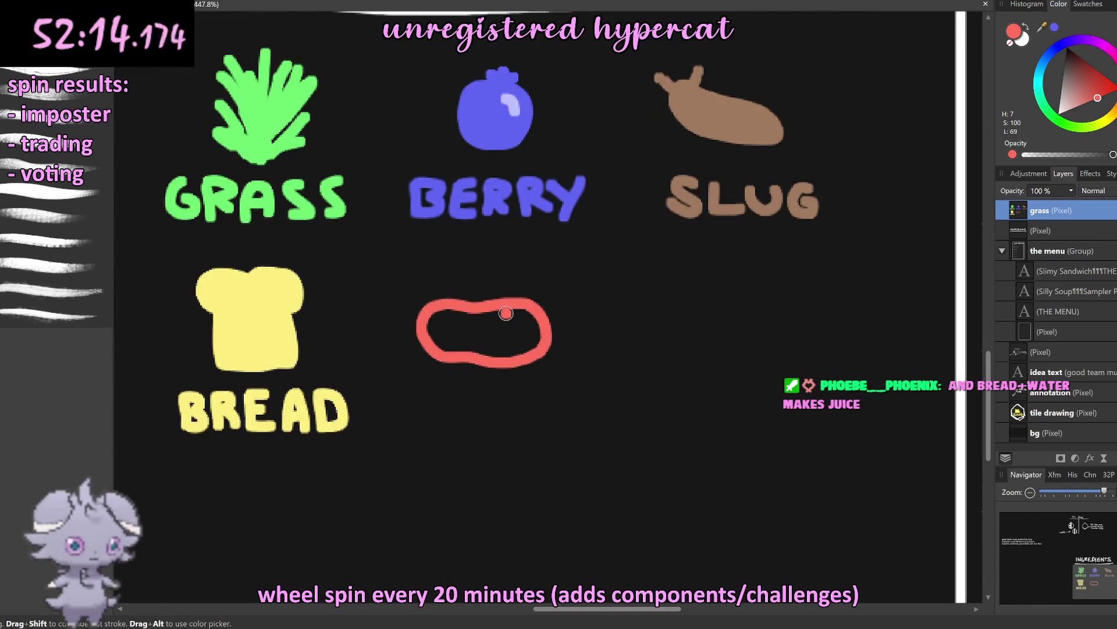
{"action": "scroll", "coordinate": [503, 313], "scroll_direction": "down", "scroll_amount": 2}
{"action": "scroll", "coordinate": [500, 314], "scroll_direction": "up", "scroll_amount": 2}
{"action": "mouse_move", "coordinate": [504, 314]}
{"action": "left_mouse_down"}
{"action": "mouse_move", "coordinate": [415, 323]}
{"action": "mouse_move", "coordinate": [484, 362]}
{"action": "mouse_move", "coordinate": [535, 314]}
{"action": "left_mouse_up"}
{"action": "mouse_move", "coordinate": [446, 317]}
{"action": "left_mouse_down"}
{"action": "mouse_move", "coordinate": [422, 337]}
{"action": "mouse_move", "coordinate": [533, 356]}
{"action": "mouse_move", "coordinate": [512, 320]}
{"action": "mouse_move", "coordinate": [448, 332]}
{"action": "mouse_move", "coordinate": [517, 317]}
{"action": "mouse_move", "coordinate": [431, 334]}
{"action": "mouse_move", "coordinate": [533, 347]}
{"action": "mouse_move", "coordinate": [472, 345]}
{"action": "left_mouse_up"}
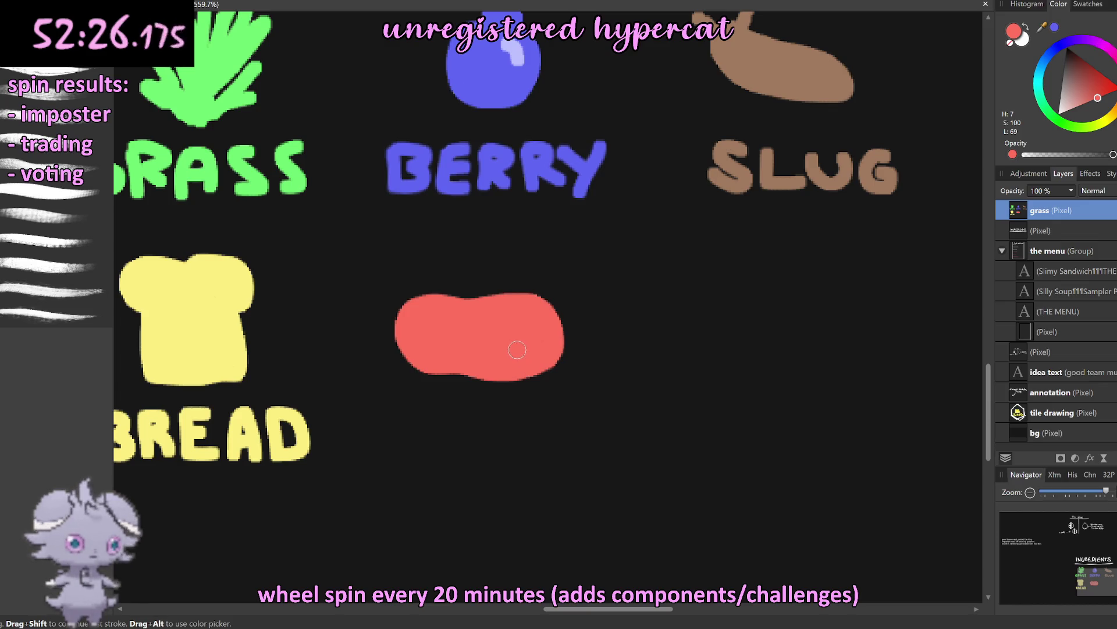
{"action": "left_click", "coordinate": [777, 190]}
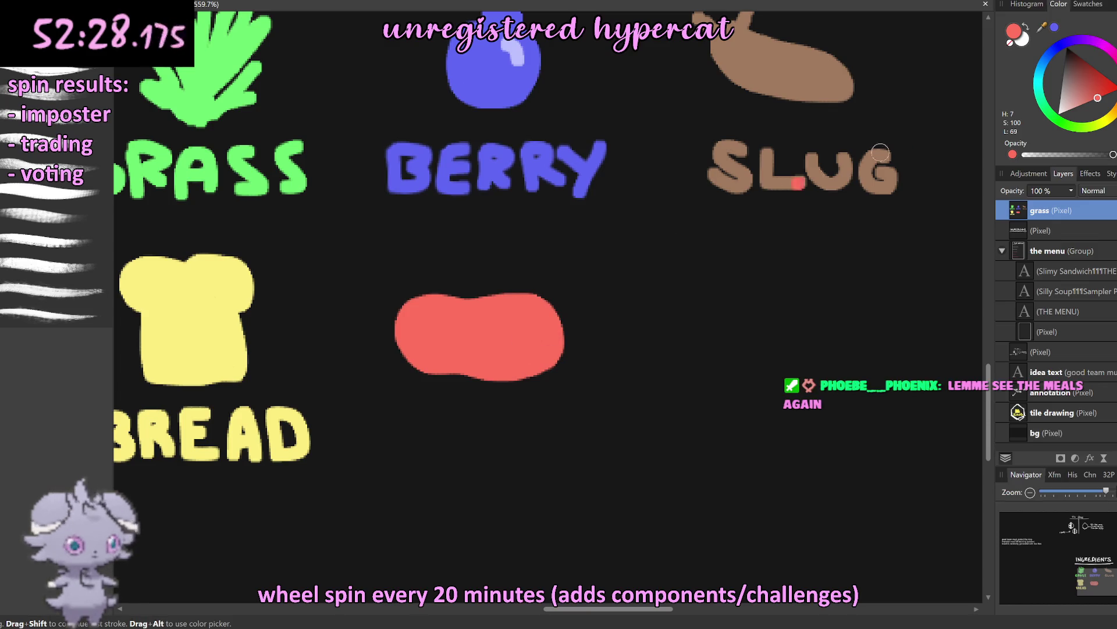
Step: Darken the red and shade the blob's bottom edge a darker red
{"action": "left_click_drag", "start_coordinate": [1105, 107], "coordinate": [1109, 102]}
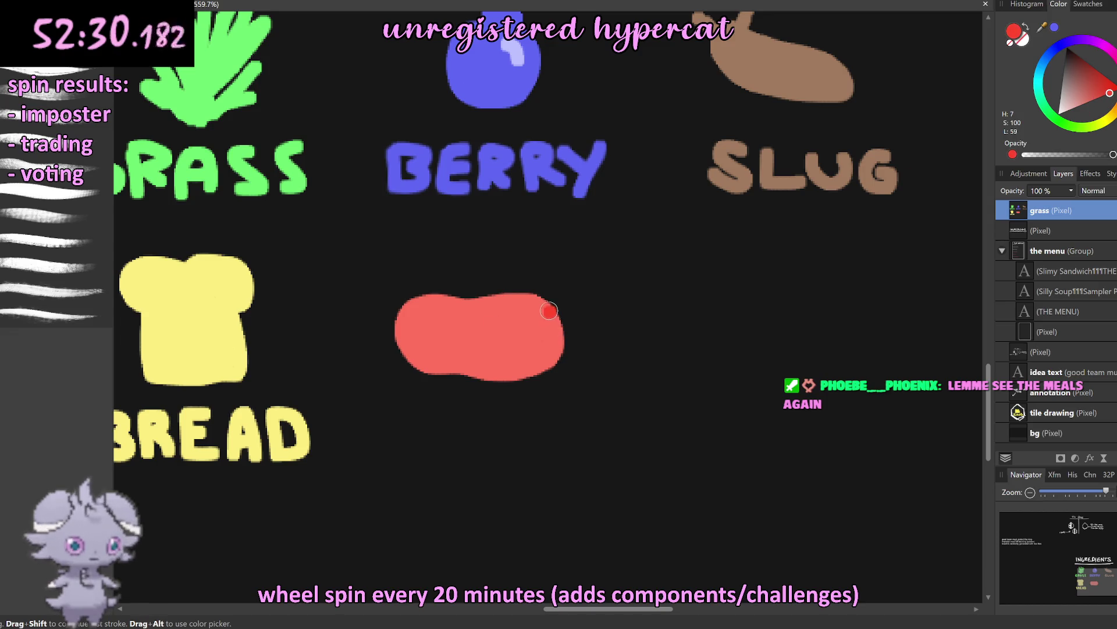
{"action": "mouse_move", "coordinate": [544, 300]}
{"action": "left_mouse_down"}
{"action": "mouse_move", "coordinate": [552, 312]}
{"action": "mouse_move", "coordinate": [395, 341]}
{"action": "left_mouse_up"}
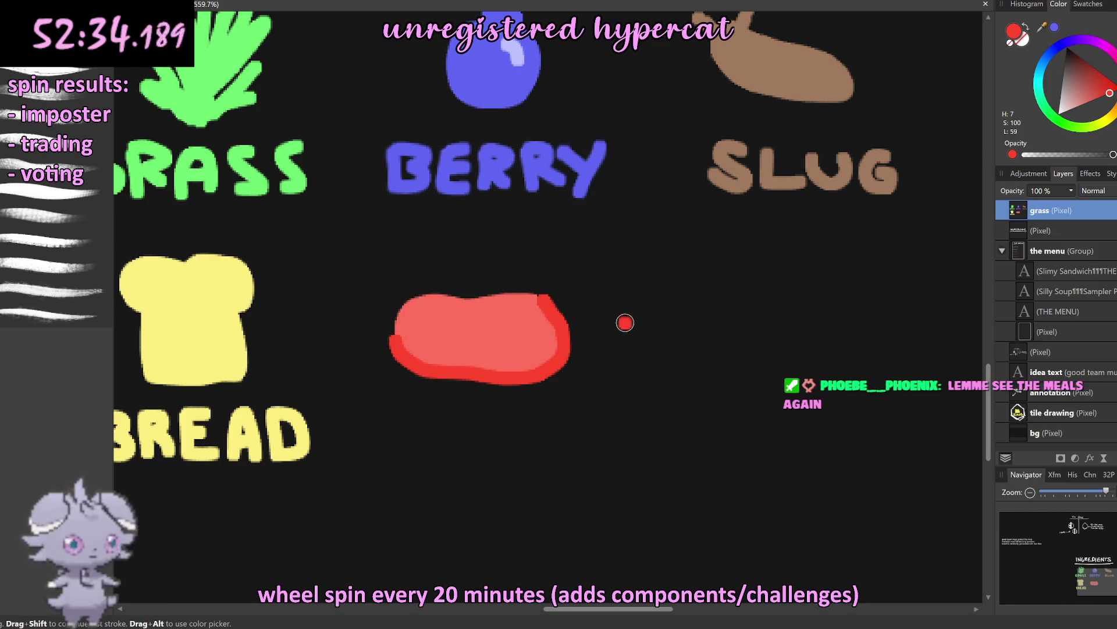
{"action": "scroll", "coordinate": [624, 322], "scroll_direction": "down", "scroll_amount": 3}
{"action": "scroll", "coordinate": [582, 326], "scroll_direction": "up", "scroll_amount": 3}
{"action": "scroll", "coordinate": [478, 307], "scroll_direction": "up", "scroll_amount": 2}
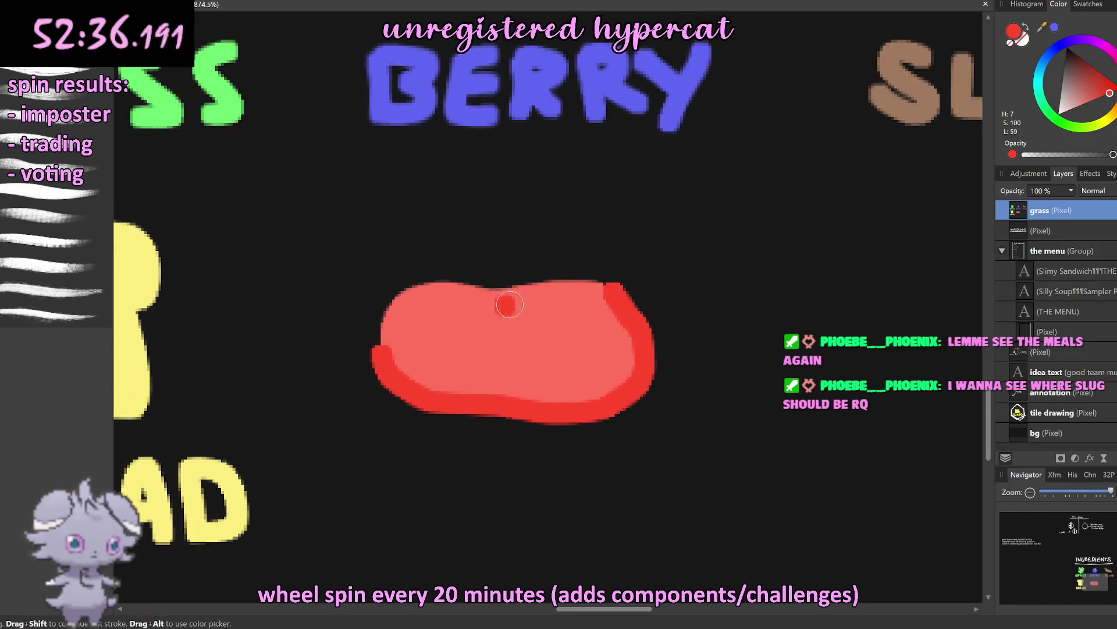
{"action": "key", "text": "ctrl+z"}
{"action": "mouse_move", "coordinate": [382, 350]}
{"action": "left_mouse_down"}
{"action": "mouse_move", "coordinate": [640, 381]}
{"action": "mouse_move", "coordinate": [629, 306]}
{"action": "left_mouse_up"}
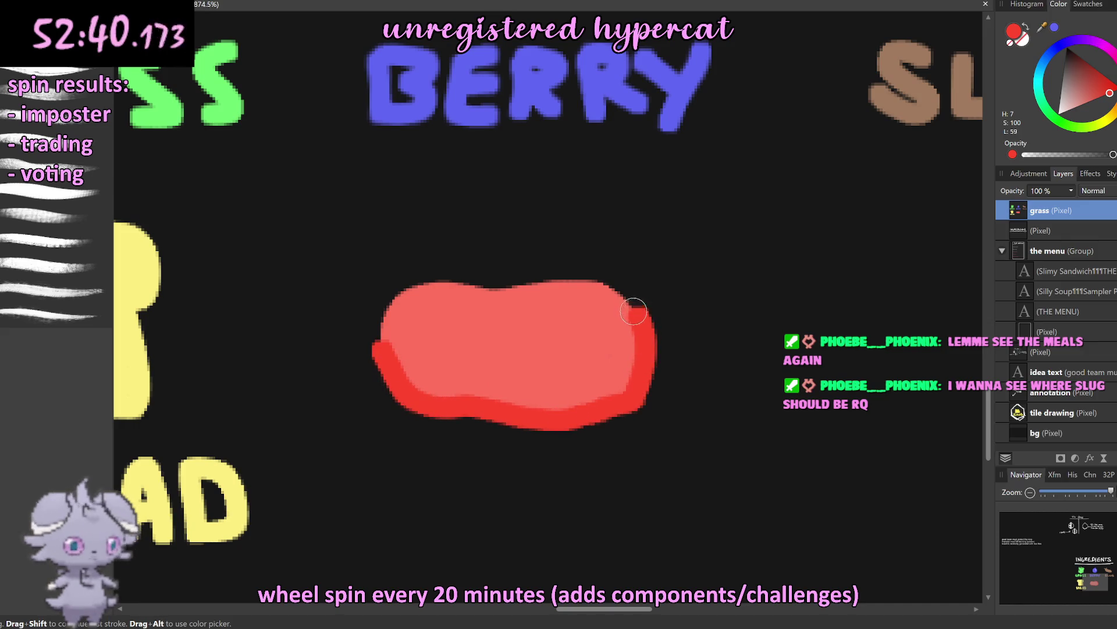
{"action": "scroll", "coordinate": [701, 314], "scroll_direction": "down", "scroll_amount": 6}
{"action": "scroll", "coordinate": [697, 317], "scroll_direction": "up", "scroll_amount": 3}
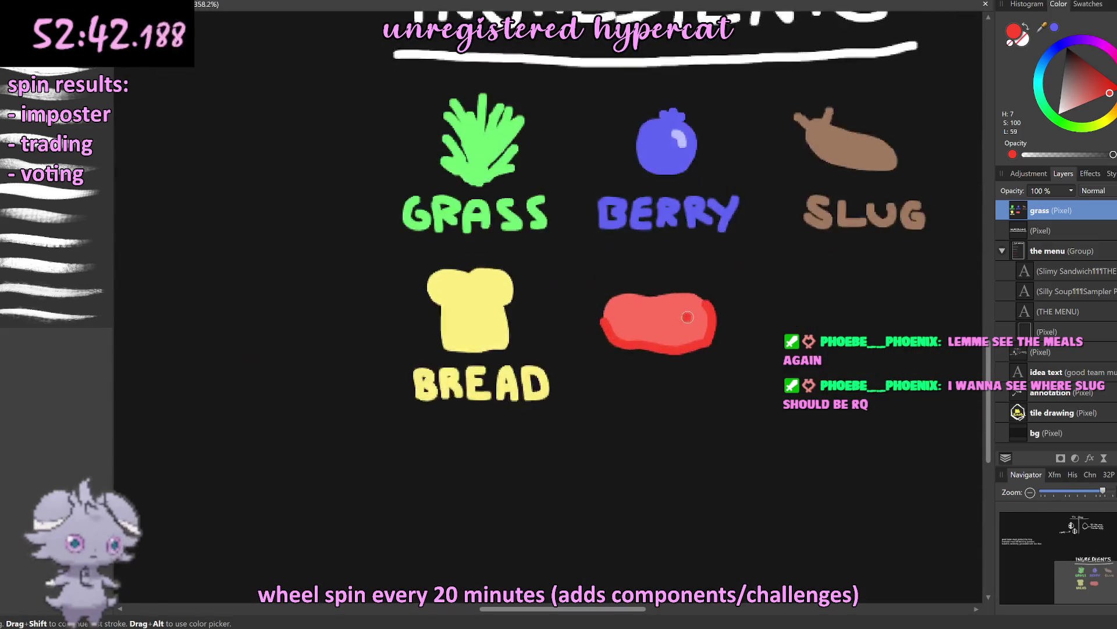
{"action": "scroll", "coordinate": [681, 309], "scroll_direction": "up", "scroll_amount": 4}
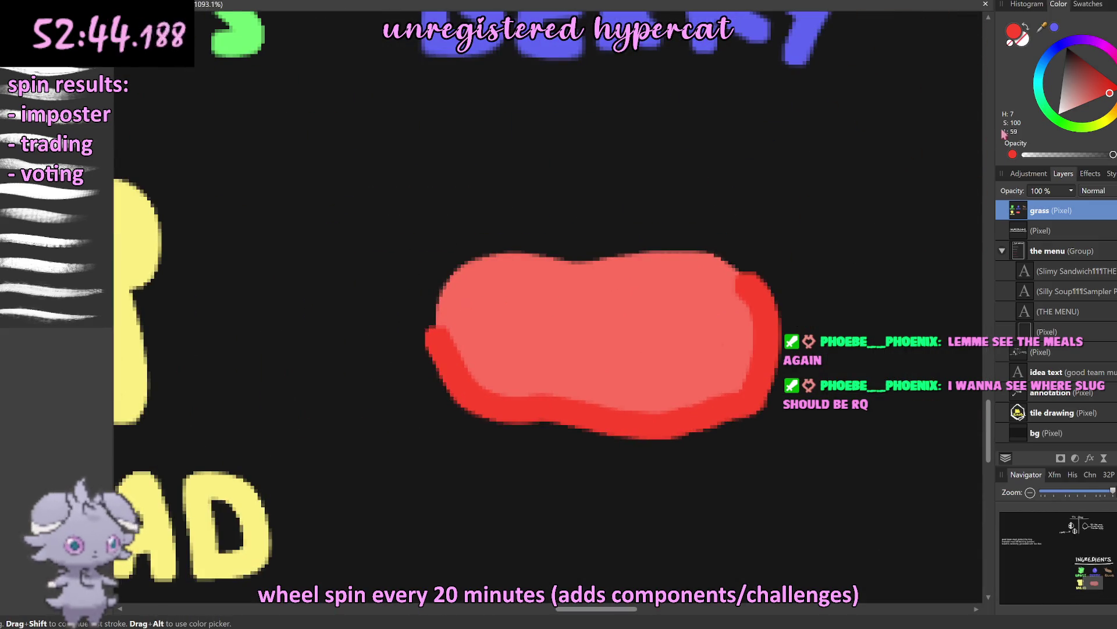
Step: Sample the meat's salmon red, lighten it to pale pink, and try first pink streaks
{"action": "left_click_drag", "start_coordinate": [1042, 27], "coordinate": [664, 361]}
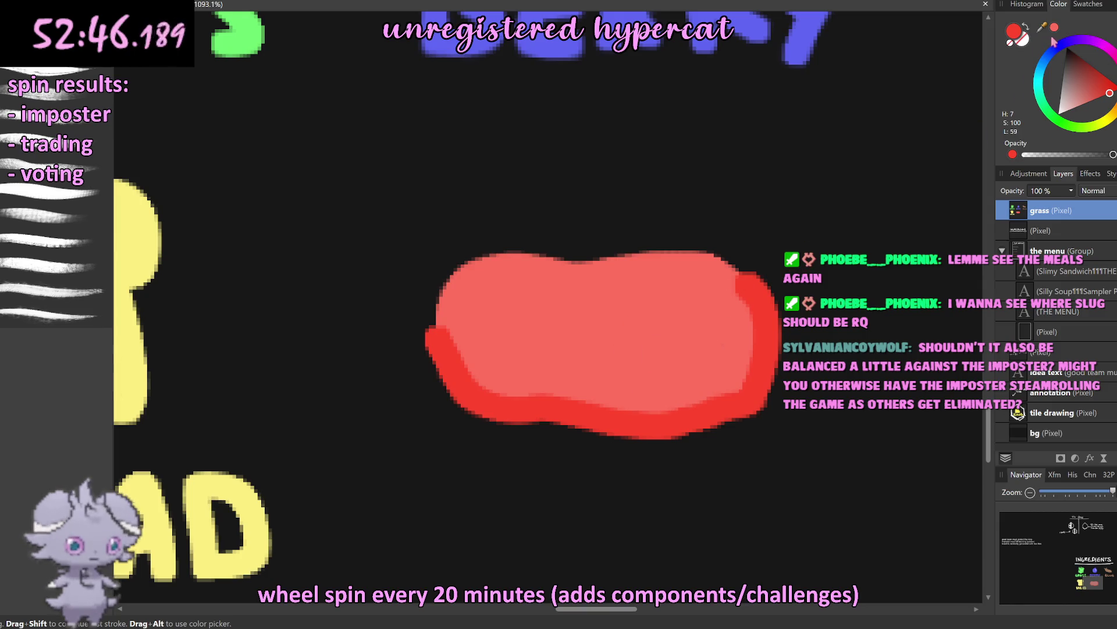
{"action": "left_click", "coordinate": [1078, 107]}
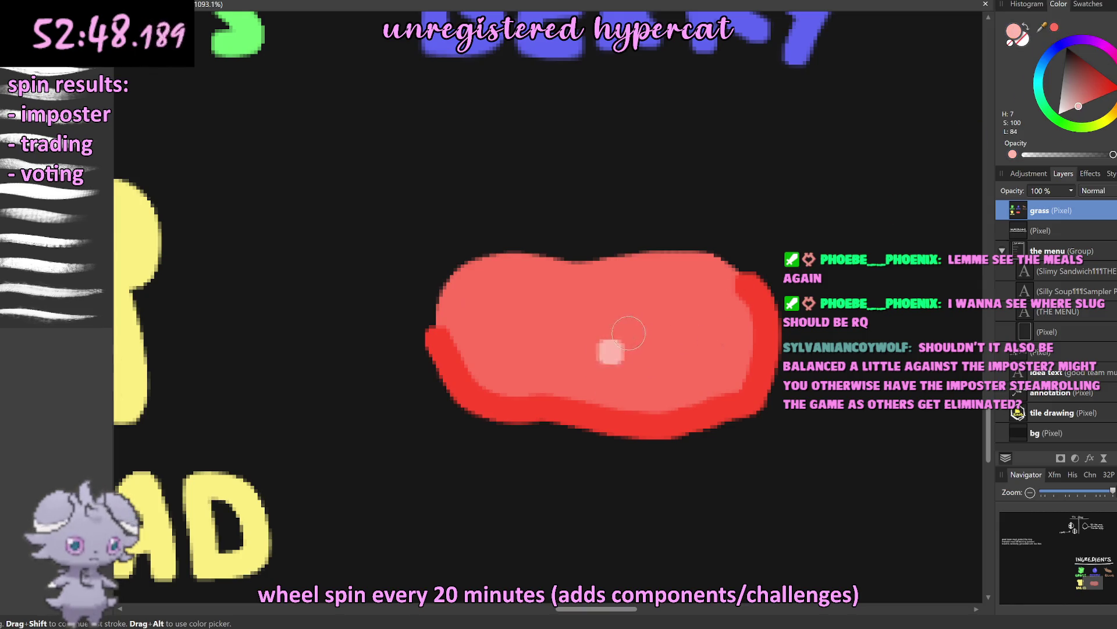
{"action": "mouse_move", "coordinate": [677, 324]}
{"action": "left_mouse_down"}
{"action": "mouse_move", "coordinate": [529, 348]}
{"action": "mouse_move", "coordinate": [670, 322]}
{"action": "left_mouse_up"}
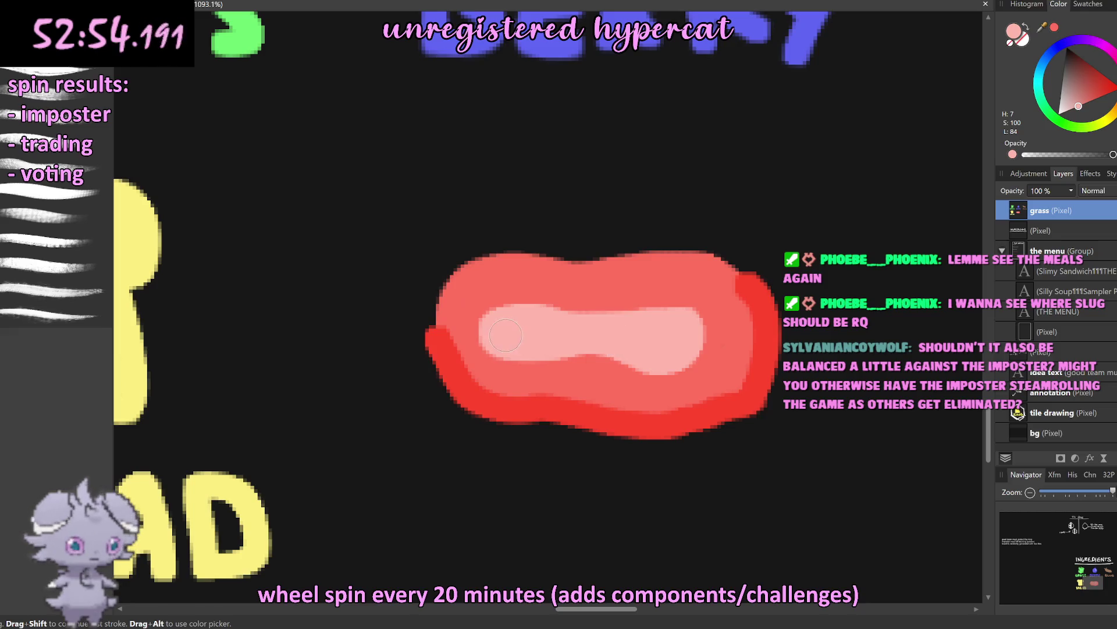
{"action": "scroll", "coordinate": [621, 341], "scroll_direction": "down", "scroll_amount": 8}
{"action": "scroll", "coordinate": [654, 330], "scroll_direction": "up", "scroll_amount": 4}
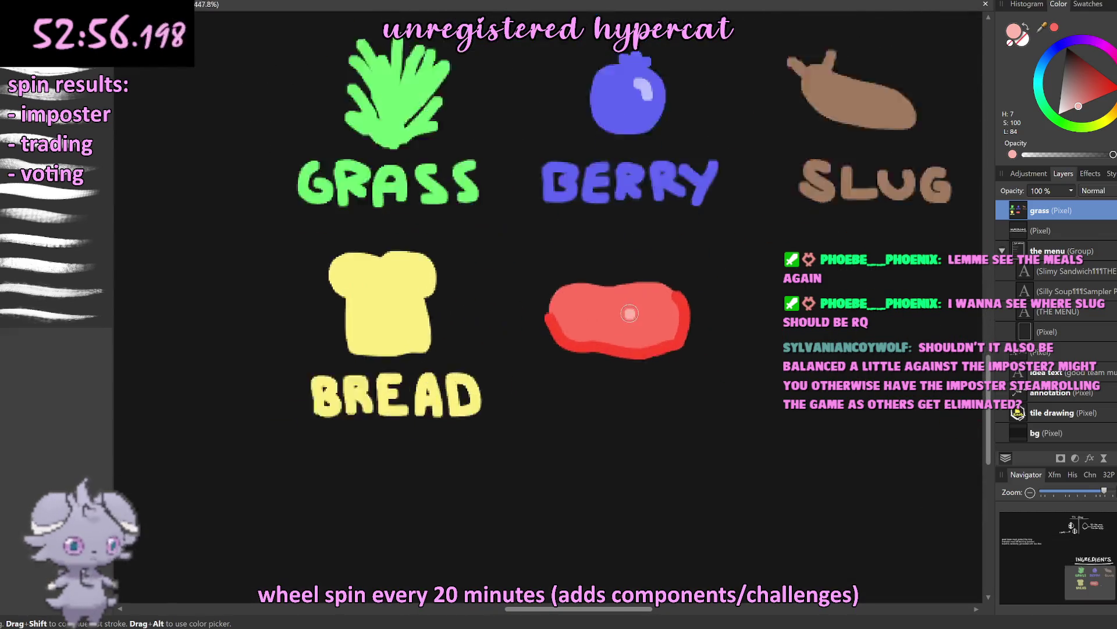
{"action": "scroll", "coordinate": [655, 330], "scroll_direction": "up", "scroll_amount": 3}
{"action": "mouse_move", "coordinate": [684, 306]}
{"action": "left_mouse_down"}
{"action": "mouse_move", "coordinate": [605, 307]}
{"action": "mouse_move", "coordinate": [646, 325]}
{"action": "left_mouse_up"}
{"action": "key", "text": "ctrl+z"}
{"action": "scroll", "coordinate": [646, 324], "scroll_direction": "down", "scroll_amount": 3}
{"action": "scroll", "coordinate": [646, 325], "scroll_direction": "up", "scroll_amount": 2}
{"action": "scroll", "coordinate": [688, 324], "scroll_direction": "up", "scroll_amount": 3}
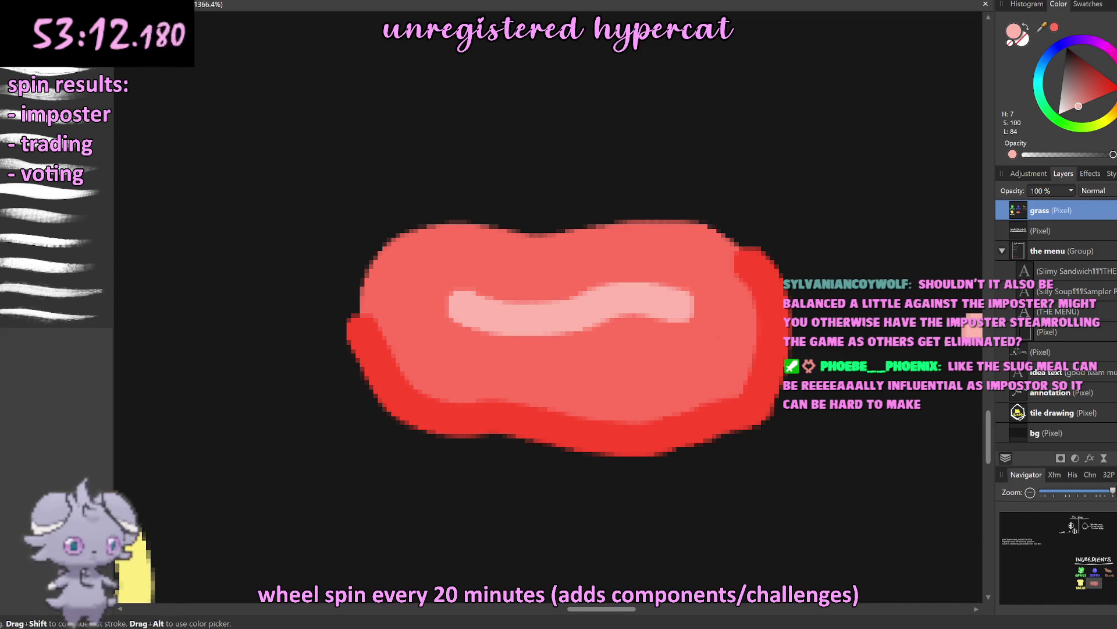
{"action": "scroll", "coordinate": [649, 291], "scroll_direction": "down", "scroll_amount": 1}
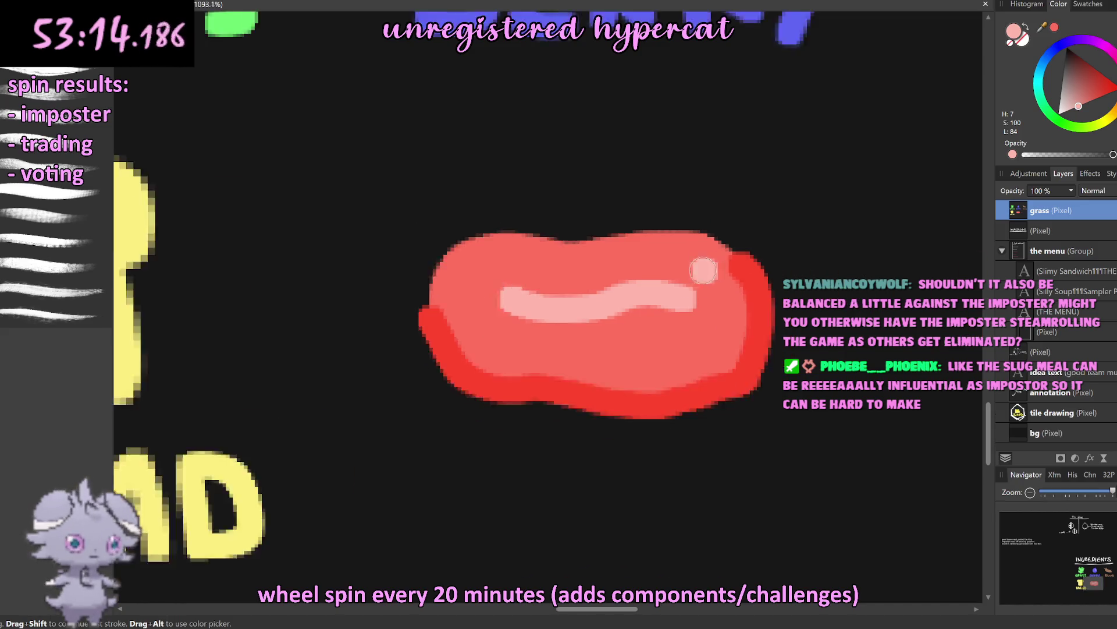
{"action": "scroll", "coordinate": [688, 262], "scroll_direction": "up", "scroll_amount": 3}
{"action": "left_click_drag", "start_coordinate": [652, 273], "coordinate": [689, 261]}
{"action": "key", "text": "ctrl+z"}
Step: Paint a long wavy pale pink fat streak with a short downward branch across the steak
{"action": "mouse_move", "coordinate": [553, 295]}
{"action": "left_mouse_down"}
{"action": "mouse_move", "coordinate": [550, 356]}
{"action": "mouse_move", "coordinate": [678, 416]}
{"action": "left_mouse_up"}
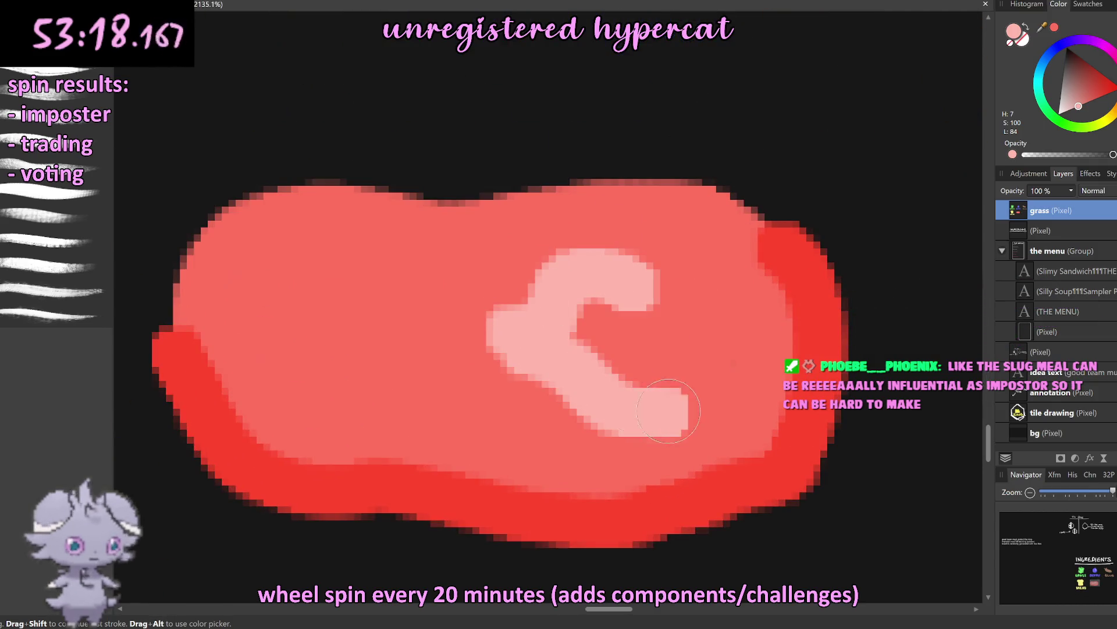
{"action": "left_click_drag", "start_coordinate": [521, 306], "coordinate": [256, 244]}
{"action": "scroll", "coordinate": [410, 326], "scroll_direction": "down", "scroll_amount": 3}
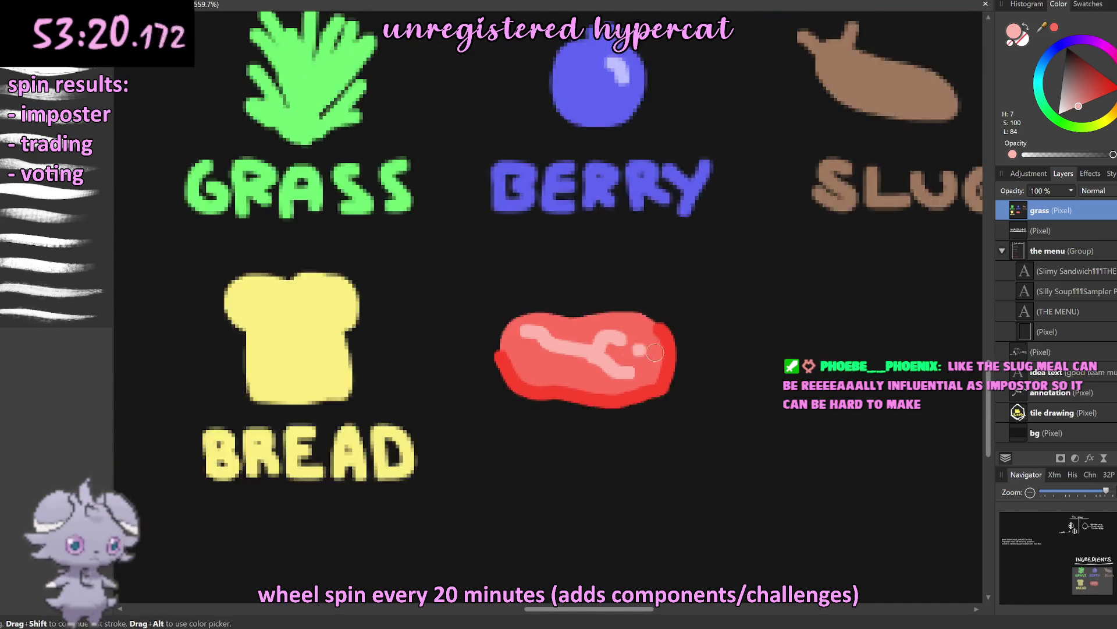
{"action": "scroll", "coordinate": [409, 326], "scroll_direction": "down", "scroll_amount": 2}
{"action": "key", "text": "ctrl+z"}
{"action": "key", "text": "ctrl+z"}
{"action": "scroll", "coordinate": [635, 357], "scroll_direction": "up", "scroll_amount": 2}
{"action": "scroll", "coordinate": [634, 357], "scroll_direction": "up", "scroll_amount": 3}
{"action": "key", "text": "ctrl+z"}
{"action": "left_click_drag", "start_coordinate": [655, 326], "coordinate": [584, 399]}
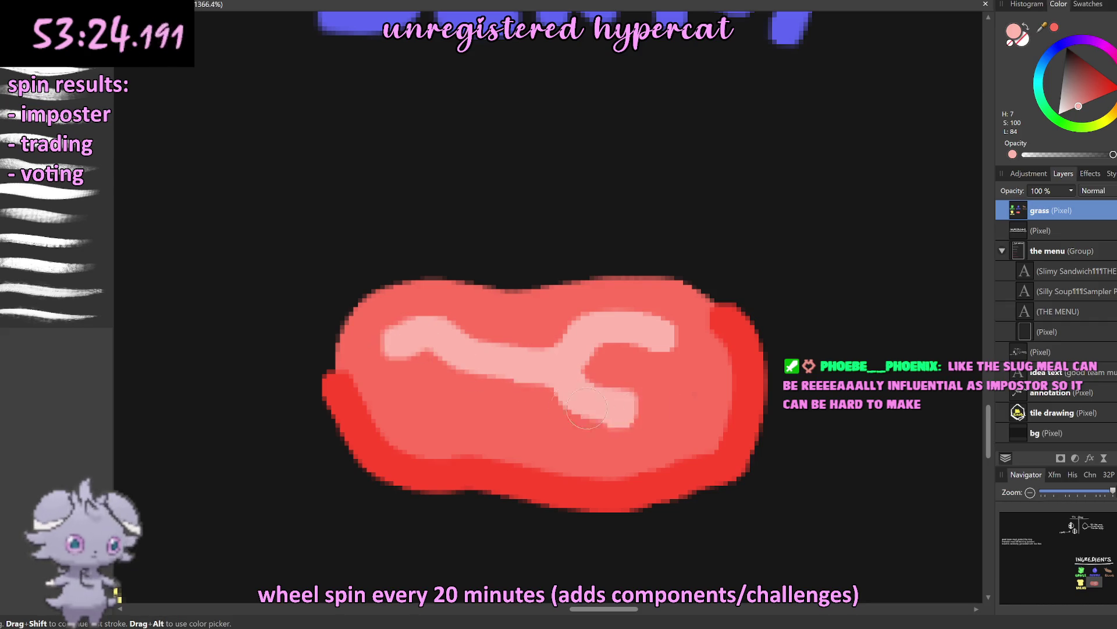
{"action": "key", "text": "ctrl+z"}
{"action": "left_click_drag", "start_coordinate": [518, 381], "coordinate": [608, 419]}
{"action": "key", "text": "ctrl+z"}
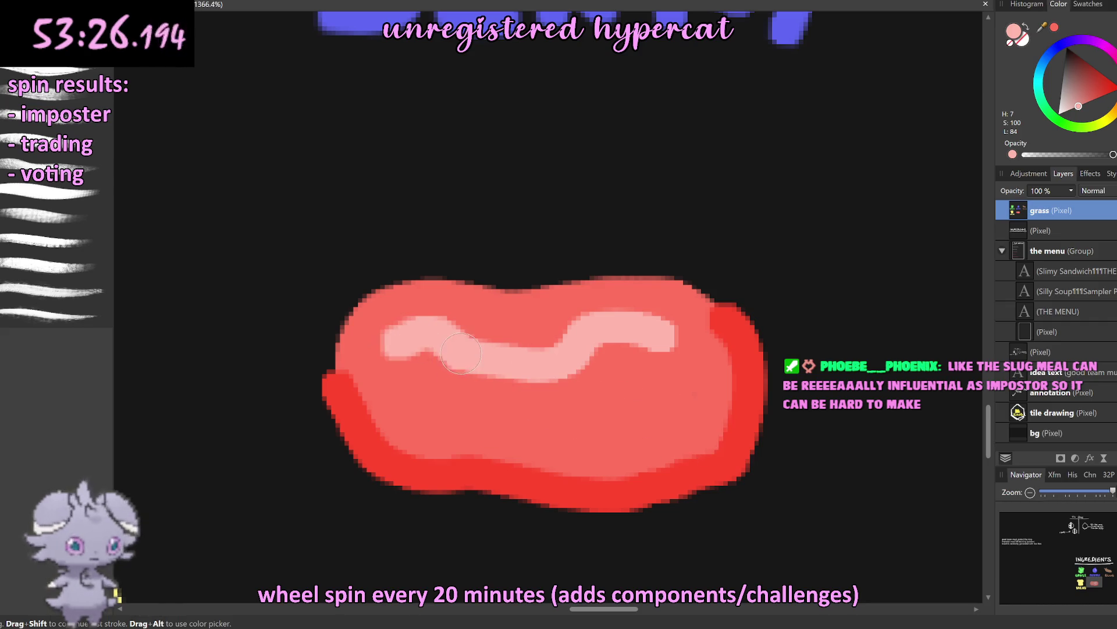
{"action": "left_click_drag", "start_coordinate": [515, 381], "coordinate": [594, 427]}
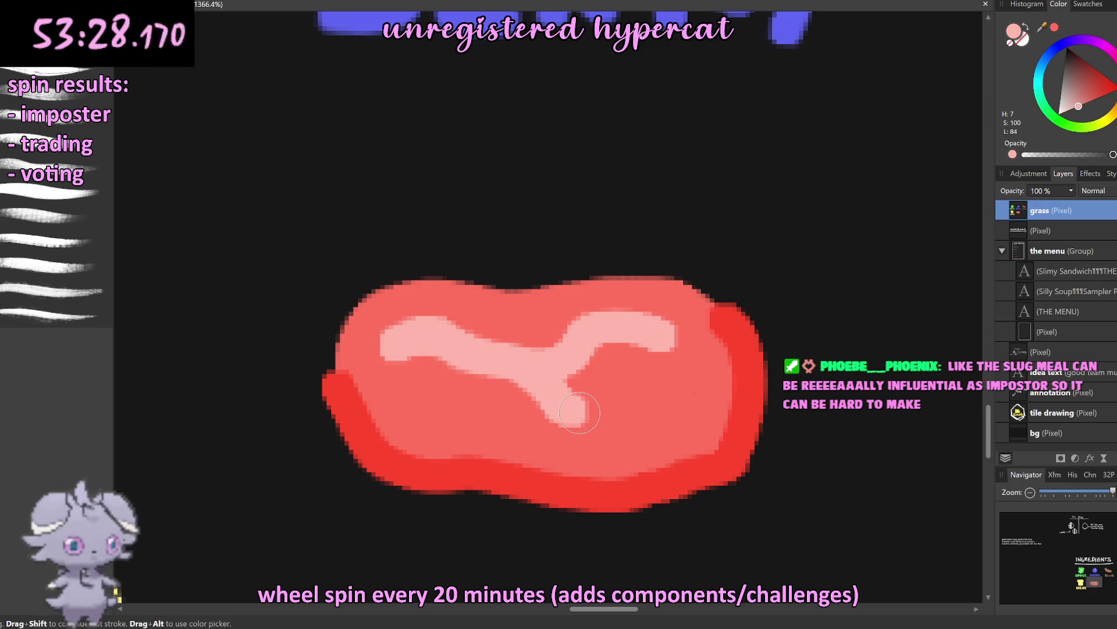
{"action": "scroll", "coordinate": [737, 352], "scroll_direction": "down", "scroll_amount": 5}
{"action": "scroll", "coordinate": [738, 351], "scroll_direction": "down", "scroll_amount": 5}
{"action": "scroll", "coordinate": [640, 343], "scroll_direction": "up", "scroll_amount": 2}
{"action": "scroll", "coordinate": [617, 340], "scroll_direction": "up", "scroll_amount": 3}
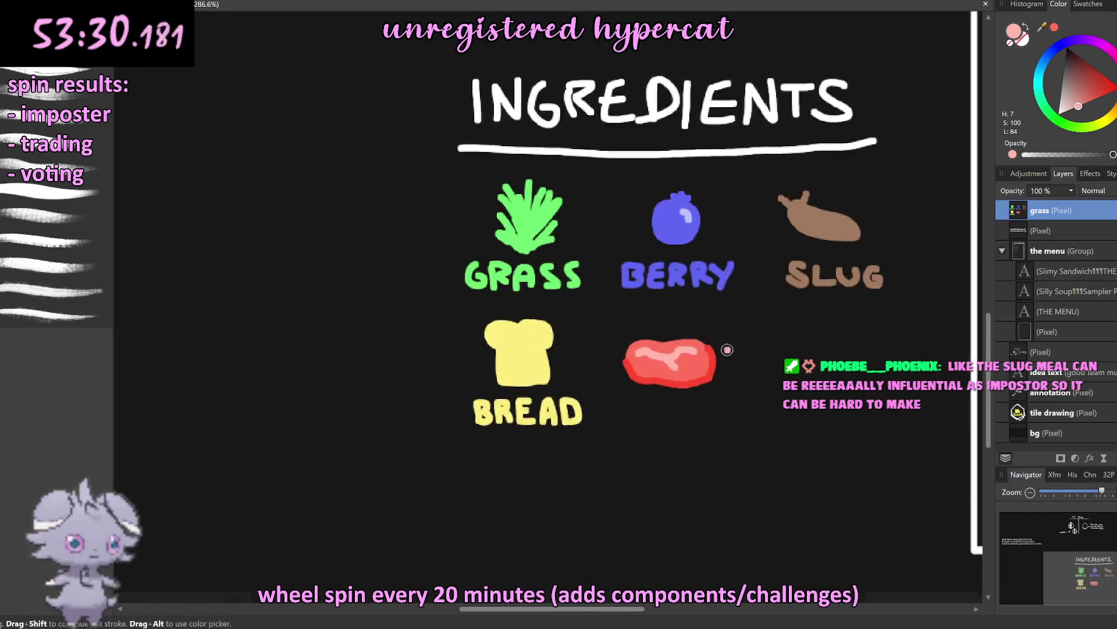
Step: Lasso the steak drawing, shift it slightly up and right, and deselect
{"action": "scroll", "coordinate": [603, 339], "scroll_direction": "up", "scroll_amount": 2}
{"action": "scroll", "coordinate": [604, 339], "scroll_direction": "up", "scroll_amount": 1}
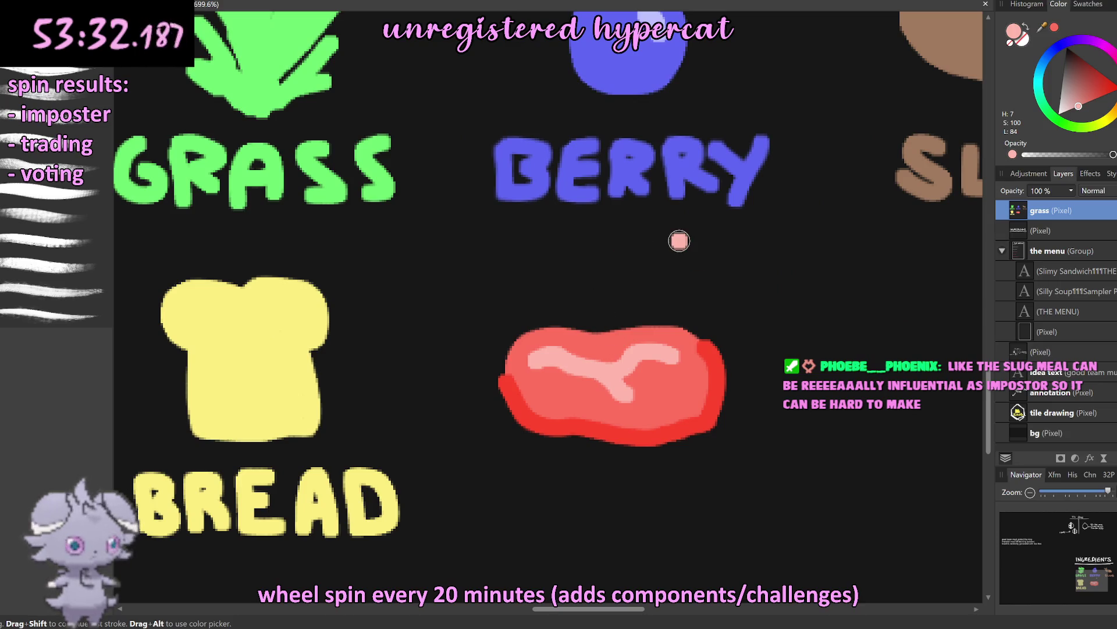
{"action": "scroll", "coordinate": [685, 338], "scroll_direction": "down", "scroll_amount": 3}
{"action": "scroll", "coordinate": [685, 337], "scroll_direction": "down", "scroll_amount": 6}
{"action": "scroll", "coordinate": [678, 333], "scroll_direction": "up", "scroll_amount": 2}
{"action": "scroll", "coordinate": [675, 331], "scroll_direction": "up", "scroll_amount": 6}
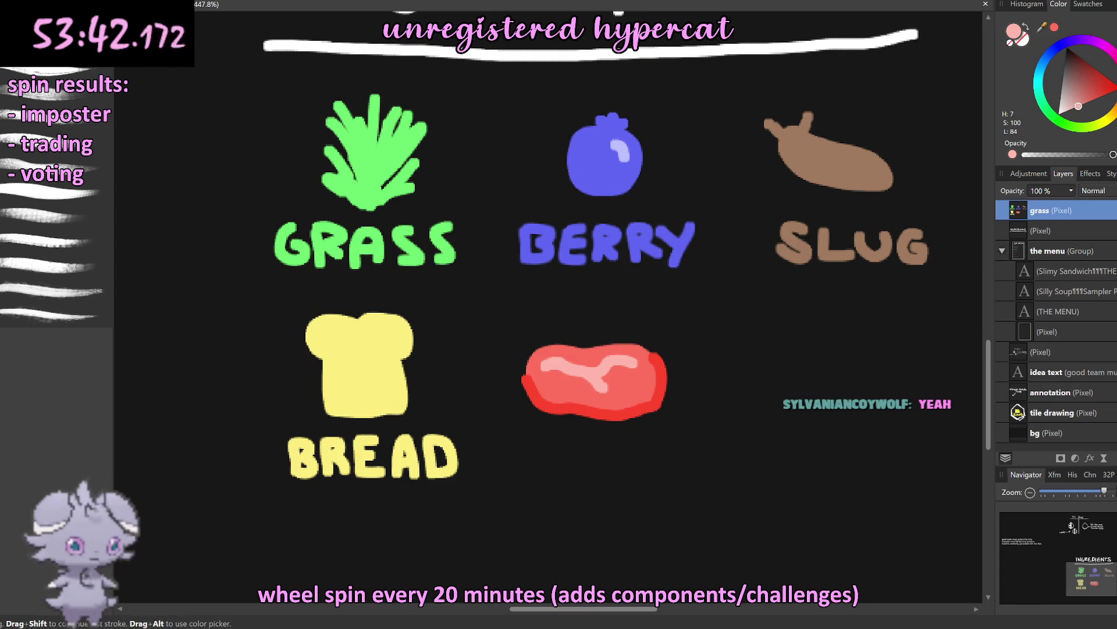
{"action": "key", "text": "l"}
{"action": "left_click_drag", "start_coordinate": [555, 320], "coordinate": [506, 437]}
{"action": "key", "text": "v"}
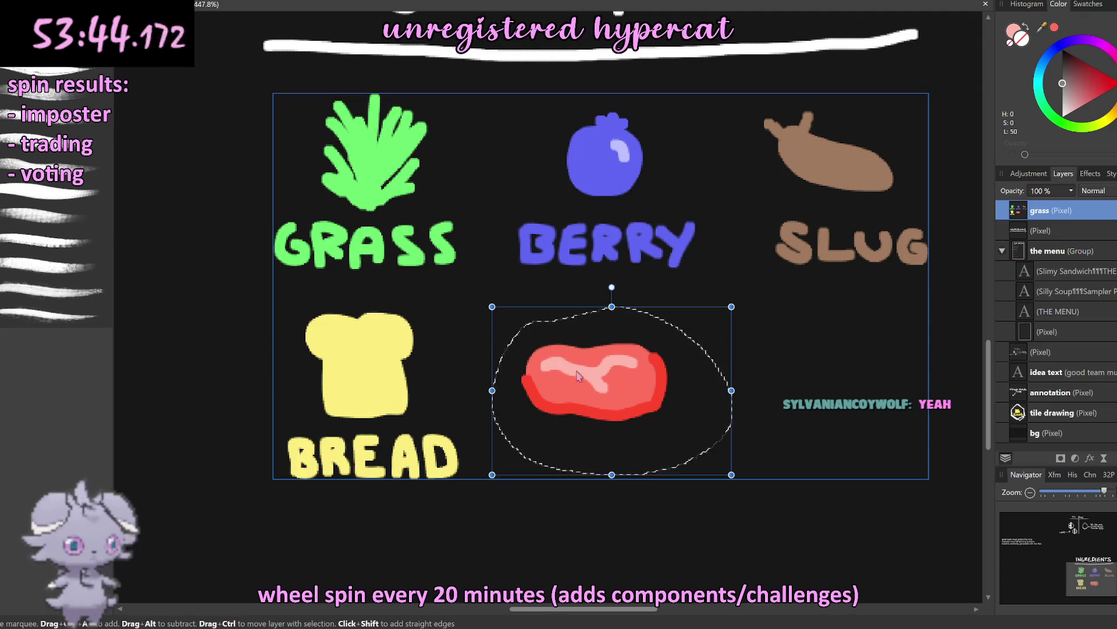
{"action": "left_click_drag", "start_coordinate": [601, 394], "coordinate": [616, 367]}
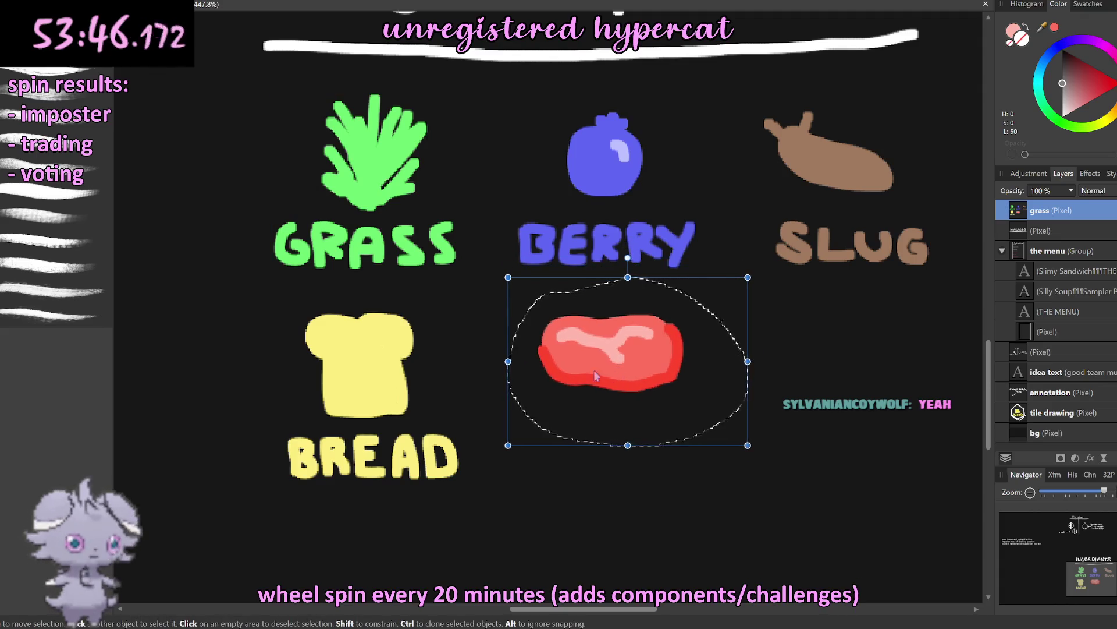
{"action": "key", "text": "l"}
{"action": "key", "text": "ctrl+d"}
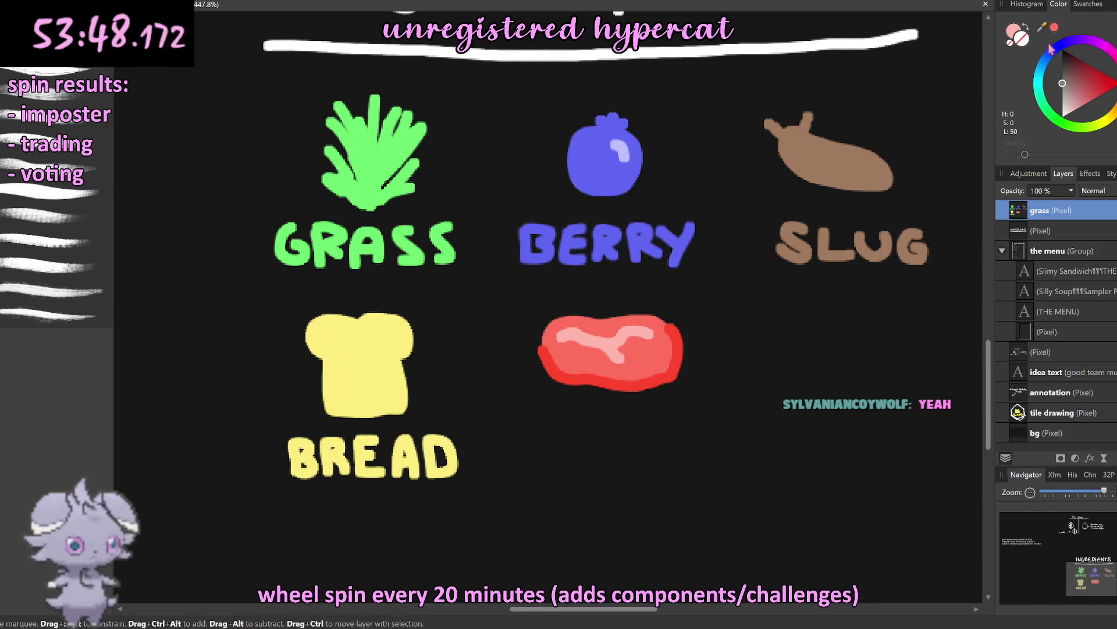
Step: Sample the steak's red as the paint colour and switch to the Paint Brush
{"action": "left_click", "coordinate": [641, 362]}
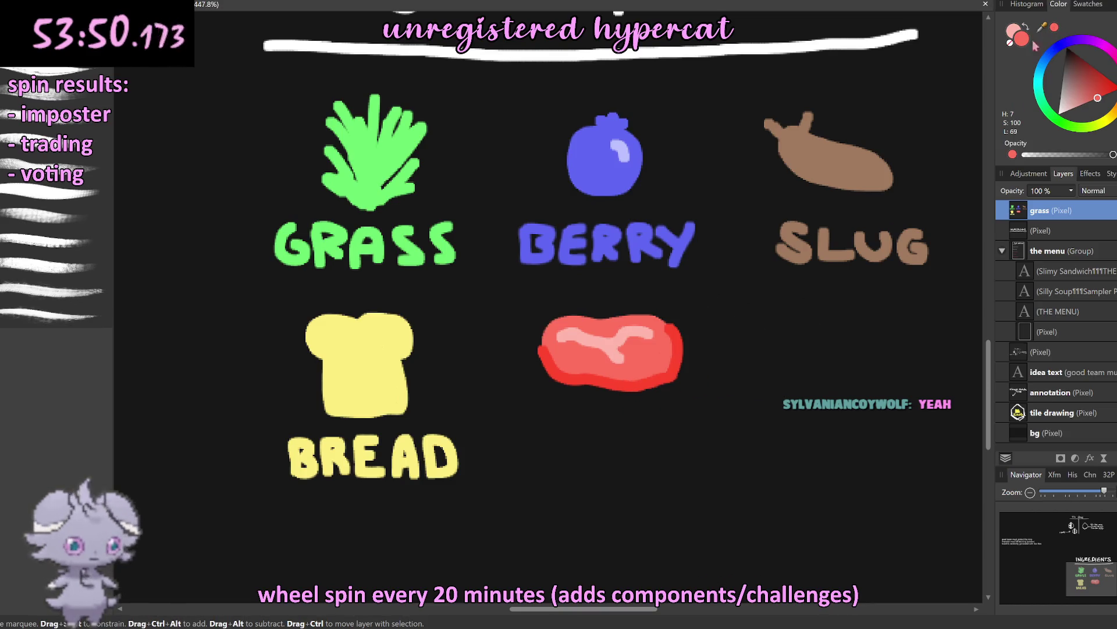
{"action": "key", "text": "b"}
{"action": "scroll", "coordinate": [603, 460], "scroll_direction": "up", "scroll_amount": 2}
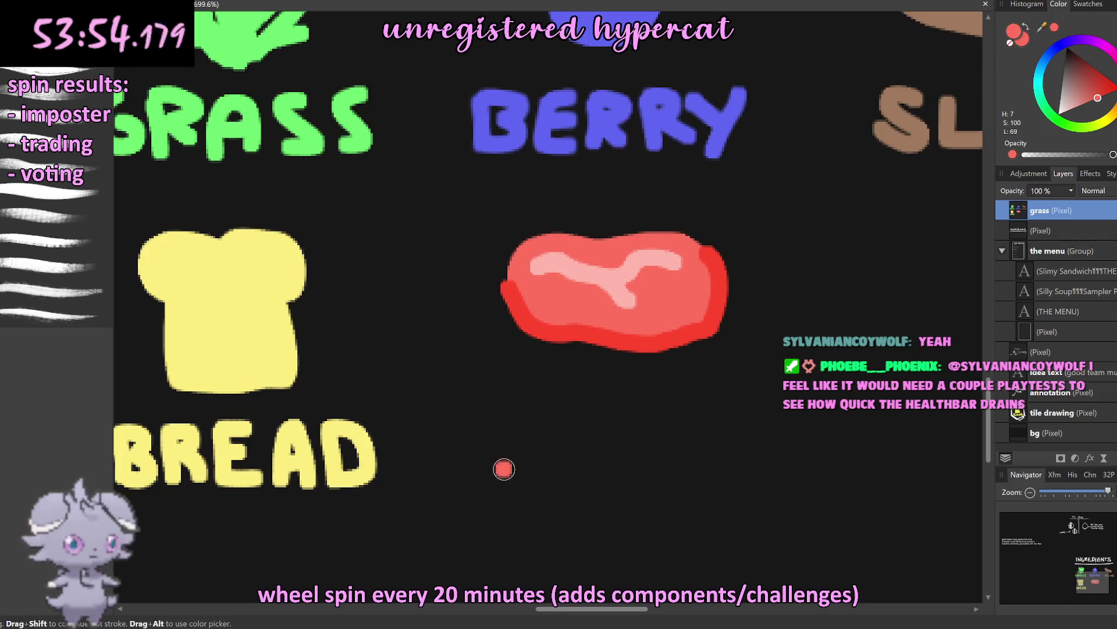
Step: Paint a red M beneath the steak drawing, redoing the first attempt
{"action": "left_click_drag", "start_coordinate": [501, 474], "coordinate": [558, 468]}
{"action": "key", "text": "ctrl+z"}
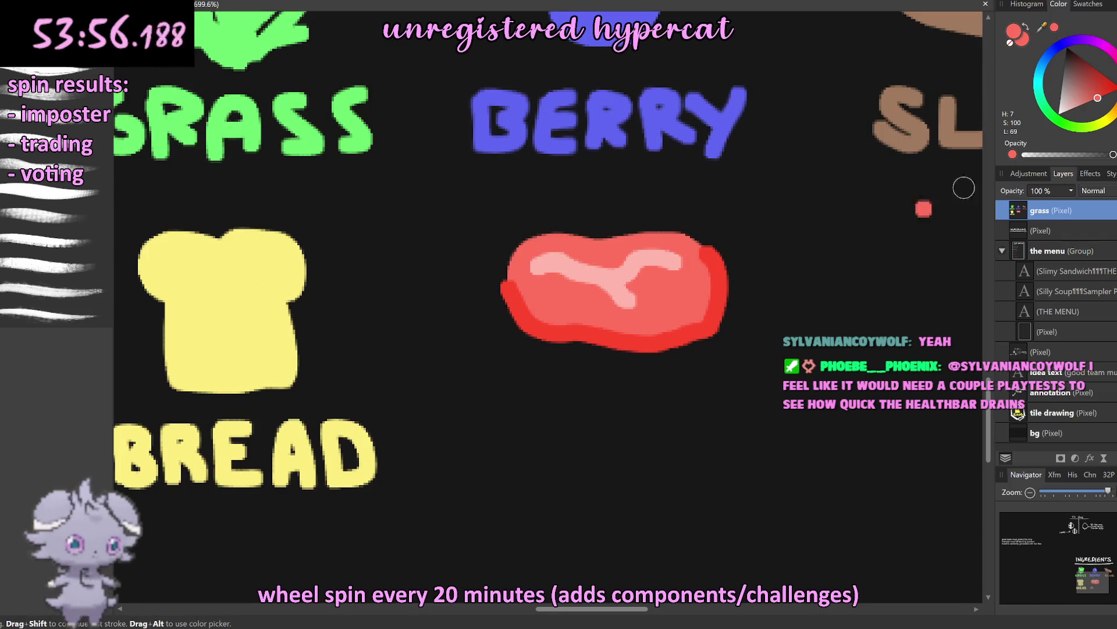
{"action": "left_click_drag", "start_coordinate": [510, 487], "coordinate": [571, 488]}
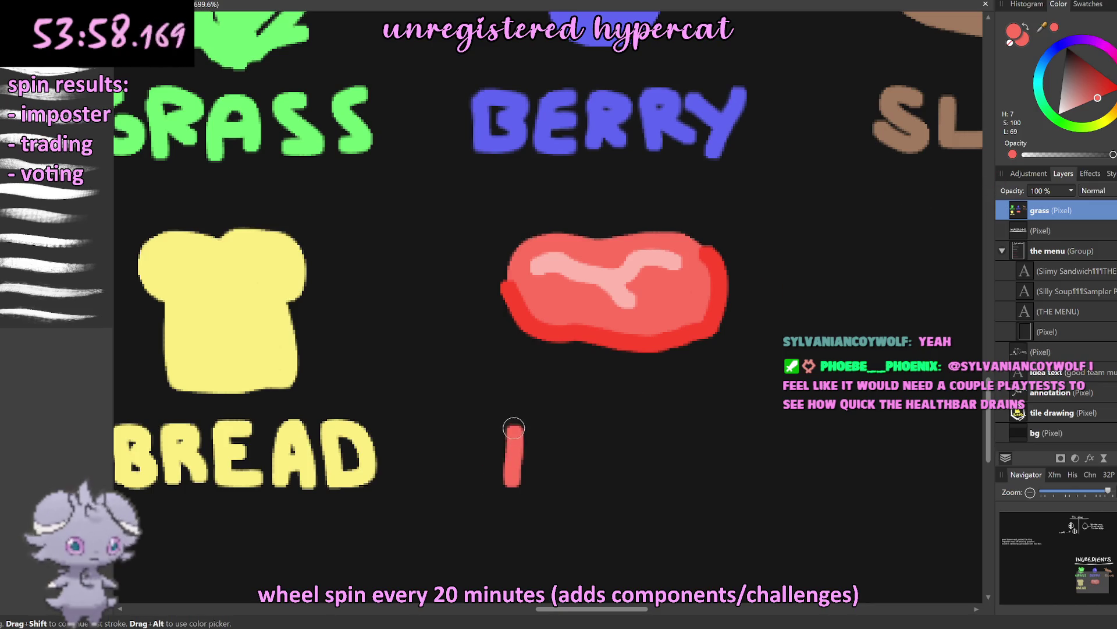
Step: Letter E, A and T after the M to spell MEAT, redrawing the T shorter
{"action": "left_click", "coordinate": [590, 463]}
{"action": "mouse_move", "coordinate": [593, 426]}
{"action": "left_mouse_down"}
{"action": "mouse_move", "coordinate": [591, 490]}
{"action": "mouse_move", "coordinate": [631, 488]}
{"action": "mouse_move", "coordinate": [641, 428]}
{"action": "left_mouse_up"}
{"action": "left_click", "coordinate": [649, 483]}
{"action": "mouse_move", "coordinate": [592, 460]}
{"action": "left_mouse_down"}
{"action": "mouse_move", "coordinate": [696, 484]}
{"action": "mouse_move", "coordinate": [690, 463]}
{"action": "mouse_move", "coordinate": [726, 483]}
{"action": "left_mouse_up"}
{"action": "mouse_move", "coordinate": [690, 436]}
{"action": "left_mouse_down"}
{"action": "mouse_move", "coordinate": [763, 436]}
{"action": "mouse_move", "coordinate": [727, 485]}
{"action": "left_mouse_up"}
{"action": "key", "text": "ctrl+z"}
{"action": "key", "text": "ctrl+z"}
{"action": "left_click_drag", "start_coordinate": [689, 434], "coordinate": [748, 431]}
{"action": "scroll", "coordinate": [756, 429], "scroll_direction": "down", "scroll_amount": 1}
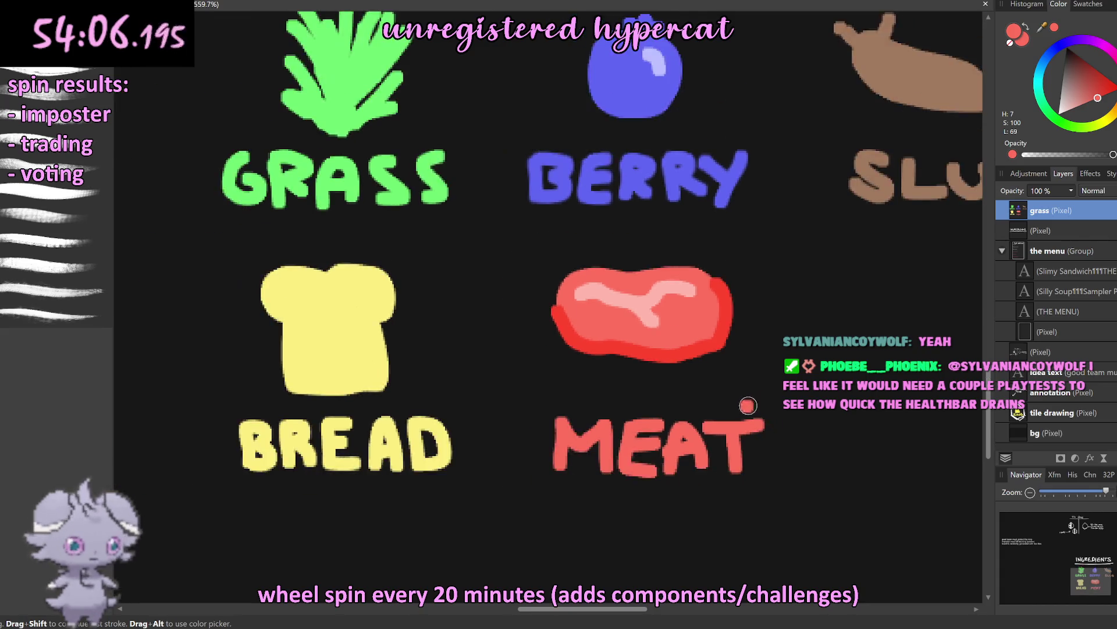
{"action": "scroll", "coordinate": [751, 428], "scroll_direction": "down", "scroll_amount": 1}
{"action": "scroll", "coordinate": [745, 429], "scroll_direction": "down", "scroll_amount": 3}
{"action": "scroll", "coordinate": [735, 428], "scroll_direction": "up", "scroll_amount": 3}
{"action": "scroll", "coordinate": [736, 428], "scroll_direction": "up", "scroll_amount": 2}
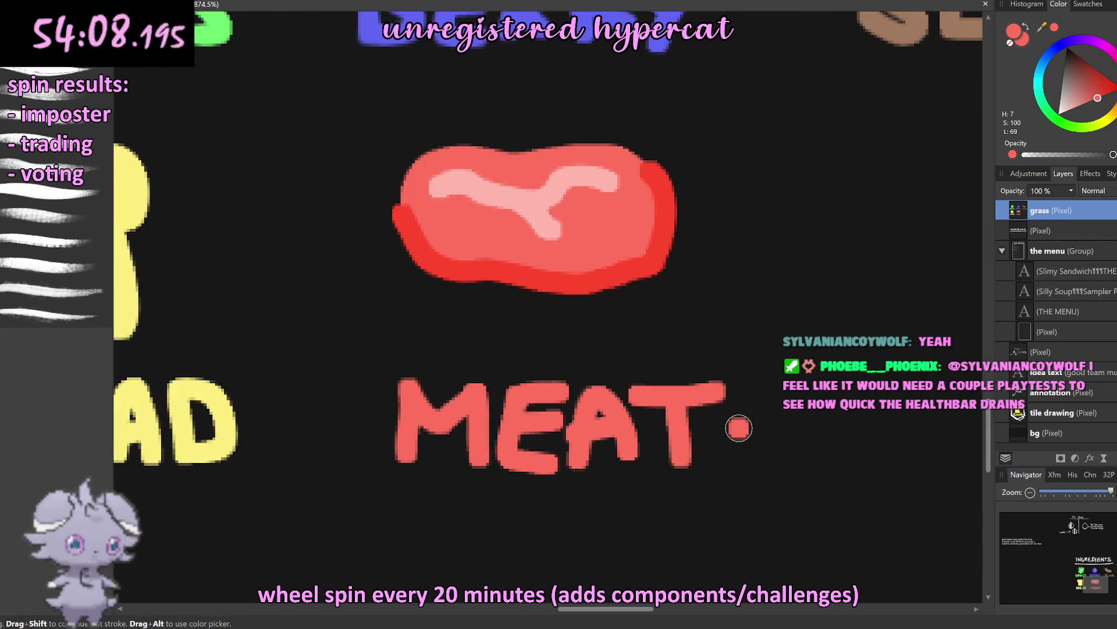
{"action": "scroll", "coordinate": [703, 419], "scroll_direction": "up", "scroll_amount": 1}
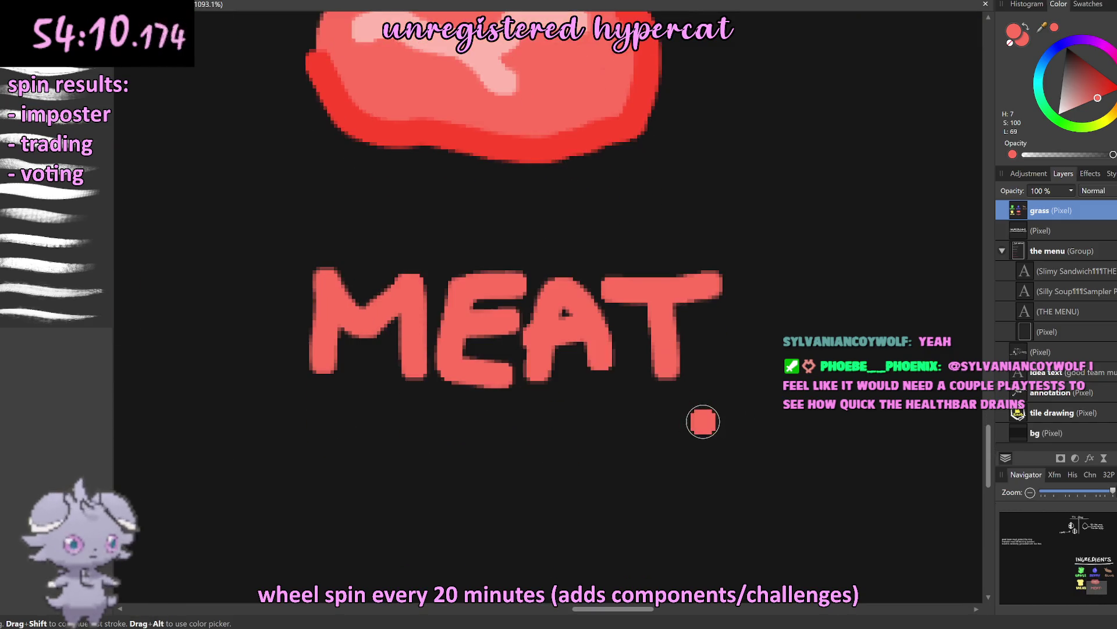
{"action": "key", "text": "m"}
{"action": "left_click_drag", "start_coordinate": [260, 242], "coordinate": [808, 413]}
{"action": "key", "text": "v"}
{"action": "left_click_drag", "start_coordinate": [533, 221], "coordinate": [530, 222]}
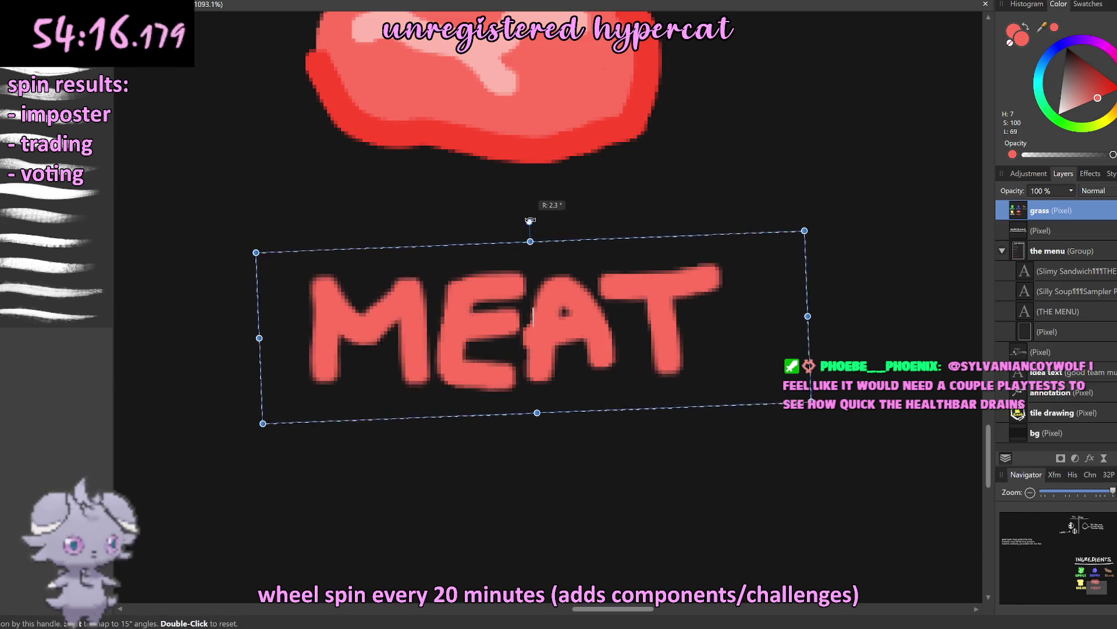
{"action": "left_click_drag", "start_coordinate": [572, 299], "coordinate": [532, 273]}
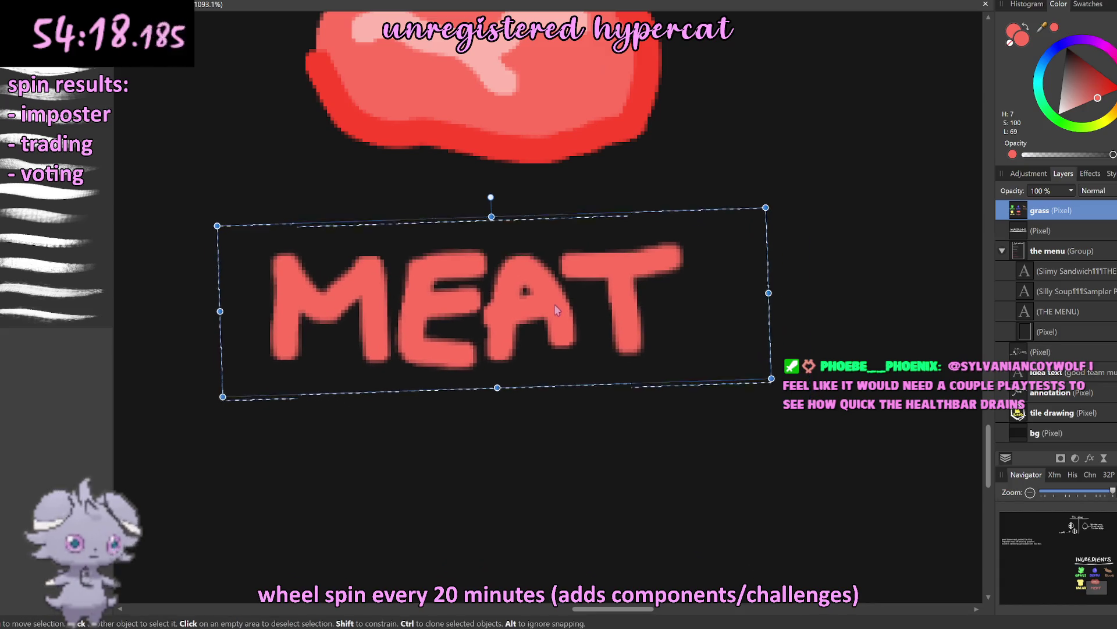
{"action": "left_click_drag", "start_coordinate": [491, 196], "coordinate": [501, 196]}
{"action": "scroll", "coordinate": [506, 224], "scroll_direction": "down", "scroll_amount": 5}
{"action": "left_click_drag", "start_coordinate": [549, 281], "coordinate": [555, 286]}
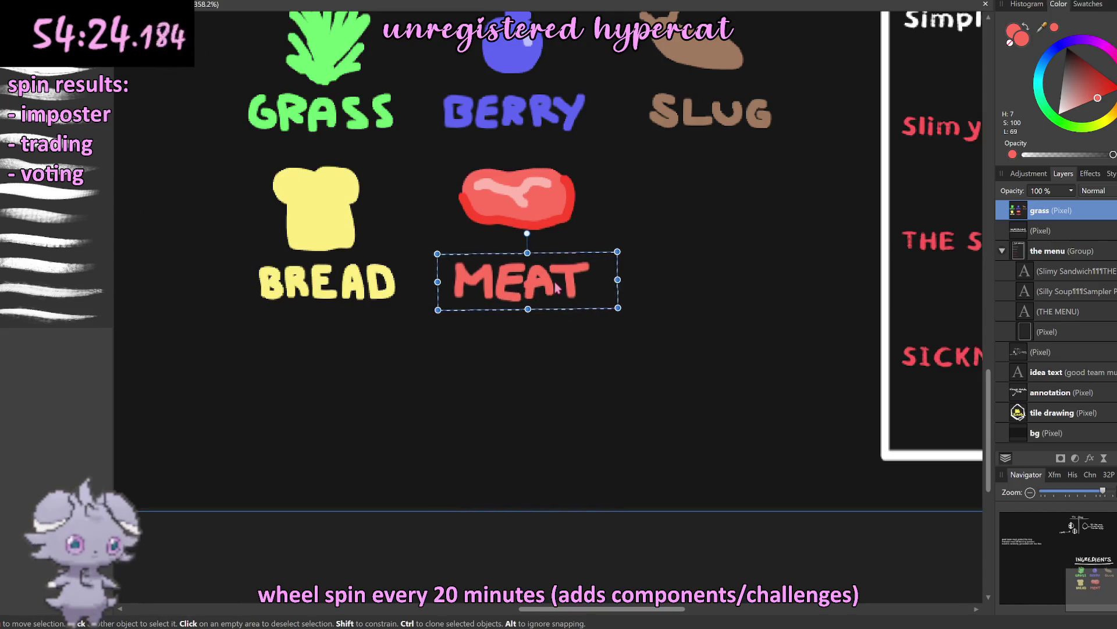
{"action": "left_click_drag", "start_coordinate": [556, 287], "coordinate": [547, 279]}
{"action": "key", "text": "ctrl+d"}
{"action": "key", "text": "m"}
{"action": "left_click_drag", "start_coordinate": [424, 165], "coordinate": [634, 329]}
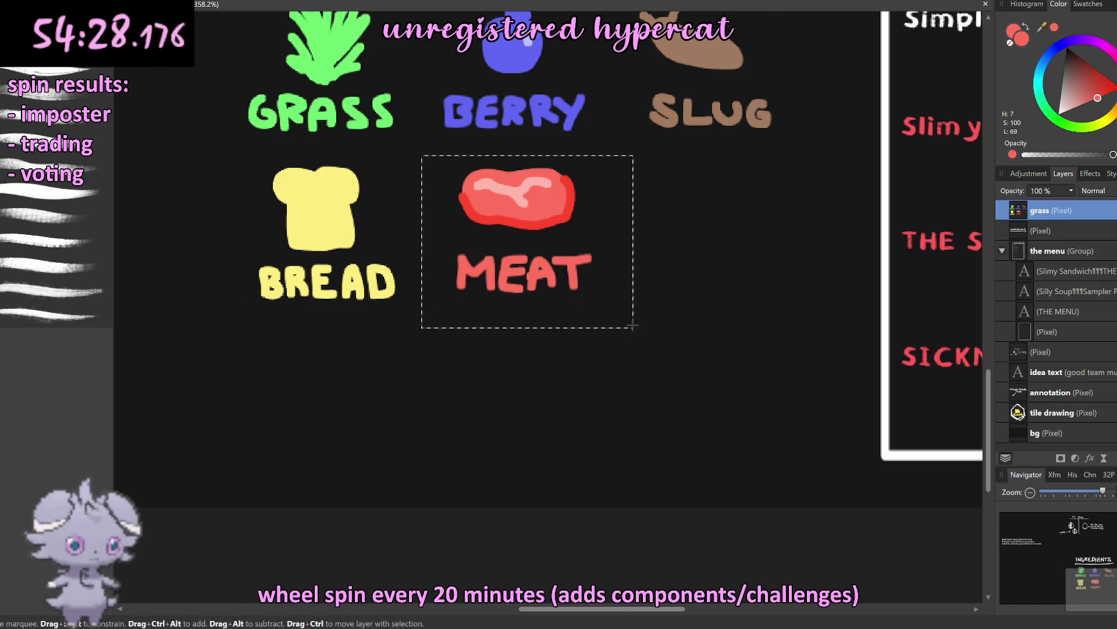
{"action": "key", "text": "v"}
{"action": "left_click_drag", "start_coordinate": [550, 256], "coordinate": [540, 267]}
{"action": "key", "text": "ctrl+d"}
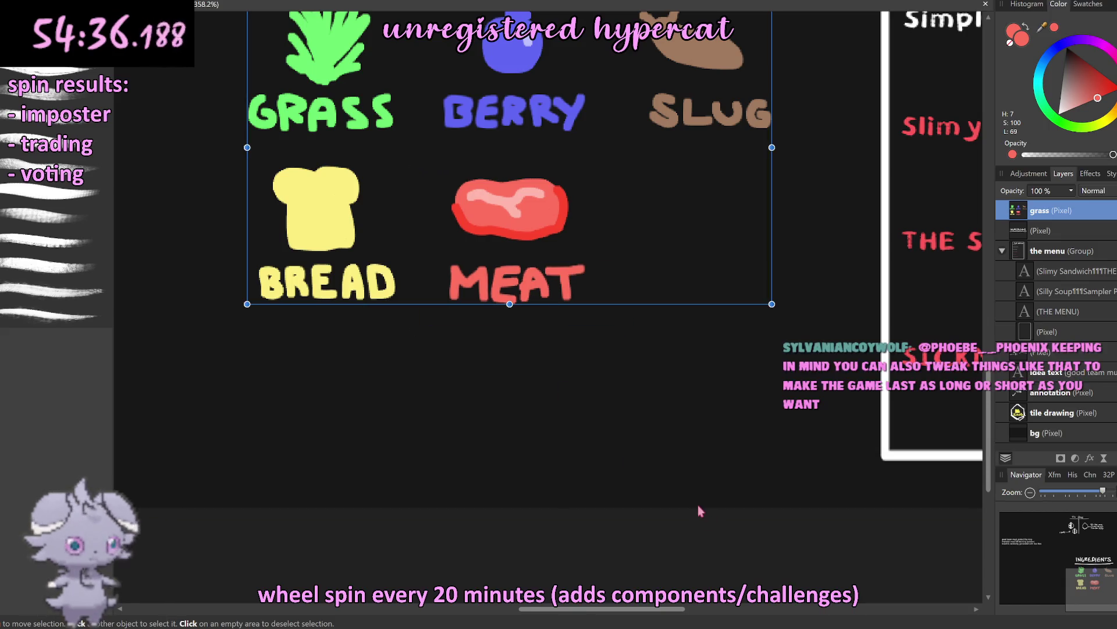
{"action": "left_click", "coordinate": [694, 504]}
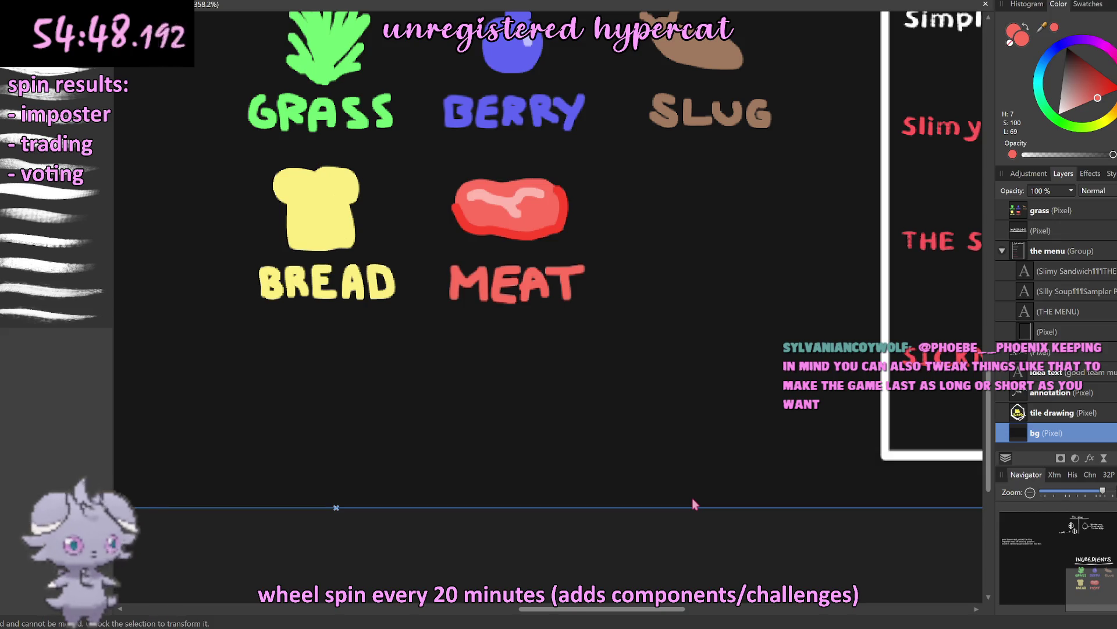
{"action": "scroll", "coordinate": [567, 399], "scroll_direction": "down", "scroll_amount": 3}
Step: Sample the bread's yellow on the ingredient layer and darken it in the Color panel
{"action": "scroll", "coordinate": [569, 372], "scroll_direction": "up", "scroll_amount": 5}
{"action": "scroll", "coordinate": [570, 363], "scroll_direction": "up", "scroll_amount": 3}
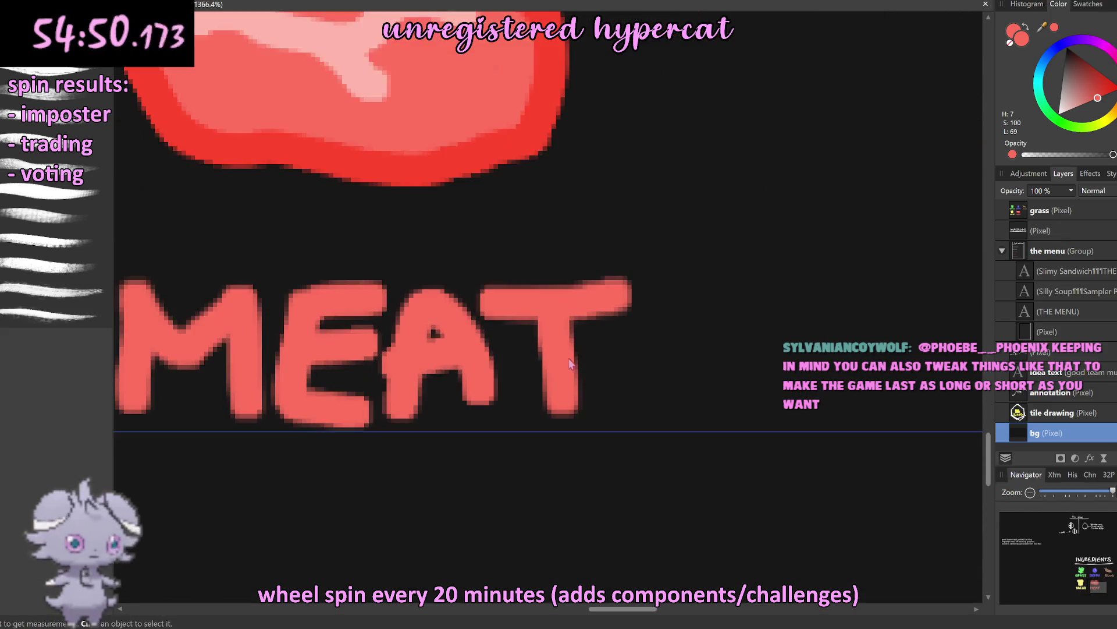
{"action": "scroll", "coordinate": [570, 364], "scroll_direction": "down", "scroll_amount": 3}
{"action": "scroll", "coordinate": [523, 349], "scroll_direction": "down", "scroll_amount": 2}
{"action": "scroll", "coordinate": [458, 336], "scroll_direction": "up", "scroll_amount": 3}
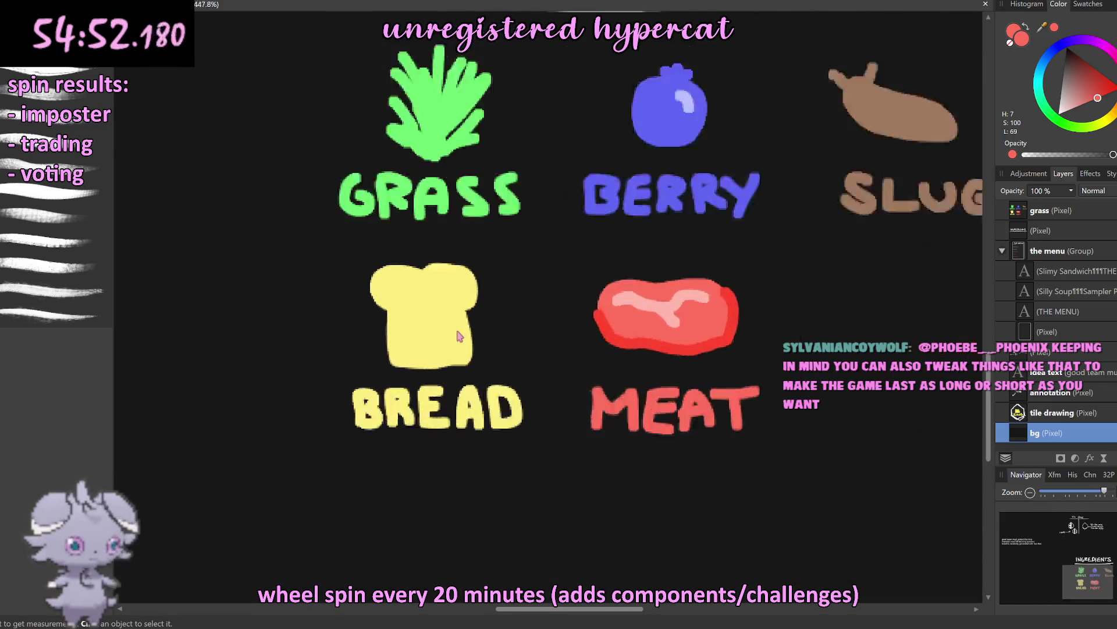
{"action": "scroll", "coordinate": [458, 336], "scroll_direction": "up", "scroll_amount": 2}
{"action": "left_click", "coordinate": [1039, 213]}
{"action": "left_click_drag", "start_coordinate": [1042, 27], "coordinate": [524, 250]}
{"action": "left_click", "coordinate": [1055, 28]}
{"action": "left_click_drag", "start_coordinate": [1080, 108], "coordinate": [1092, 111]}
Step: Paint the bread's top edge in darker yellow, undoing a stray red dot
{"action": "key", "text": "b"}
{"action": "key", "text": "x"}
{"action": "left_click", "coordinate": [378, 234]}
{"action": "key", "text": "ctrl+z"}
{"action": "left_click", "coordinate": [921, 126]}
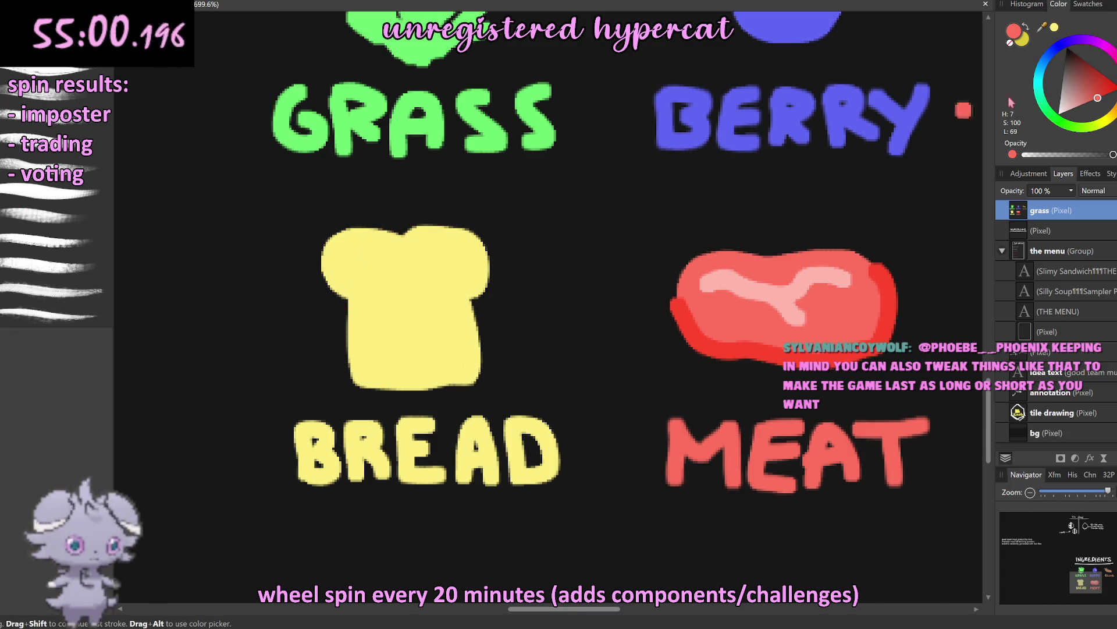
{"action": "left_click", "coordinate": [1025, 29]}
{"action": "mouse_move", "coordinate": [408, 236]}
{"action": "left_mouse_down"}
{"action": "mouse_move", "coordinate": [328, 234]}
{"action": "mouse_move", "coordinate": [334, 284]}
{"action": "mouse_move", "coordinate": [471, 327]}
{"action": "mouse_move", "coordinate": [405, 231]}
{"action": "mouse_move", "coordinate": [381, 230]}
{"action": "left_mouse_up"}
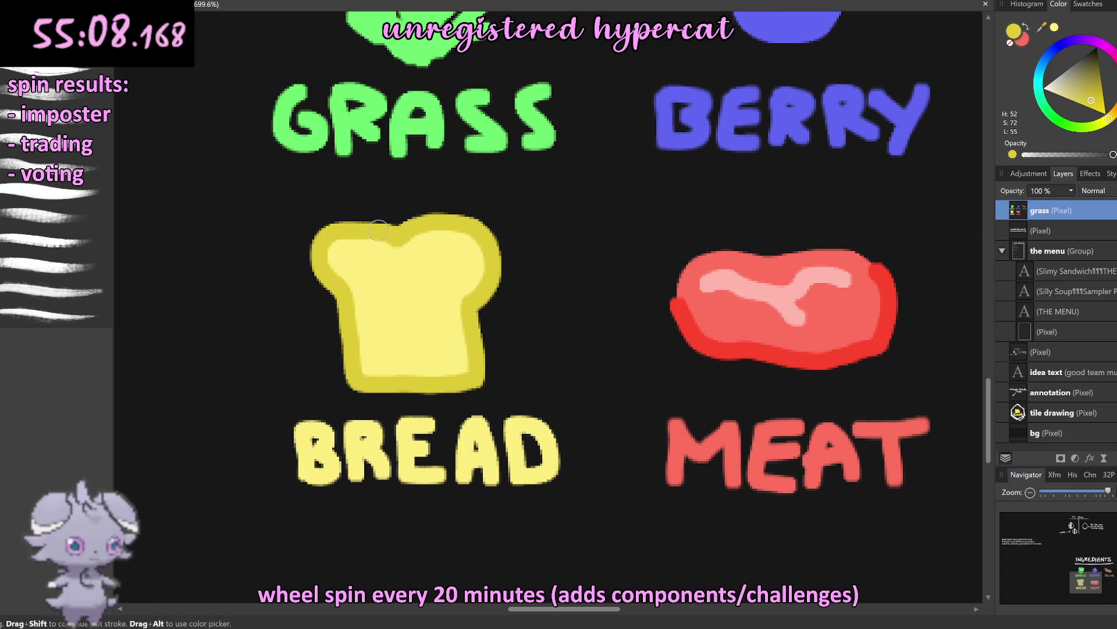
Step: Shrink the brush and repaint the darker crust along the bread's top-left edge
{"action": "scroll", "coordinate": [423, 297], "scroll_direction": "down", "scroll_amount": 5}
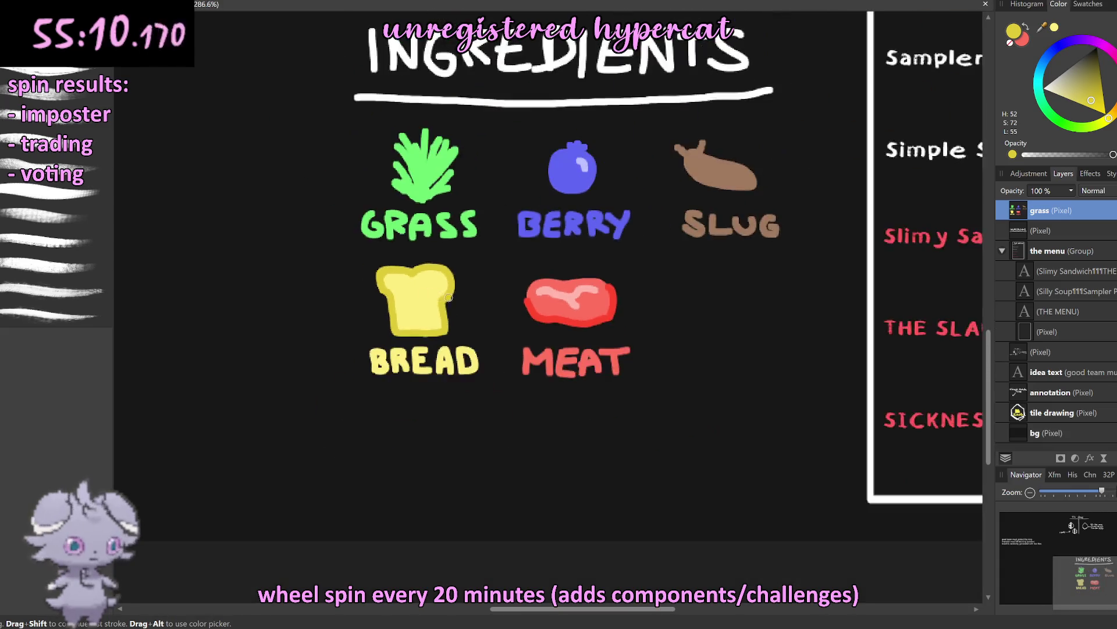
{"action": "scroll", "coordinate": [425, 296], "scroll_direction": "down", "scroll_amount": 2}
{"action": "scroll", "coordinate": [426, 294], "scroll_direction": "up", "scroll_amount": 2}
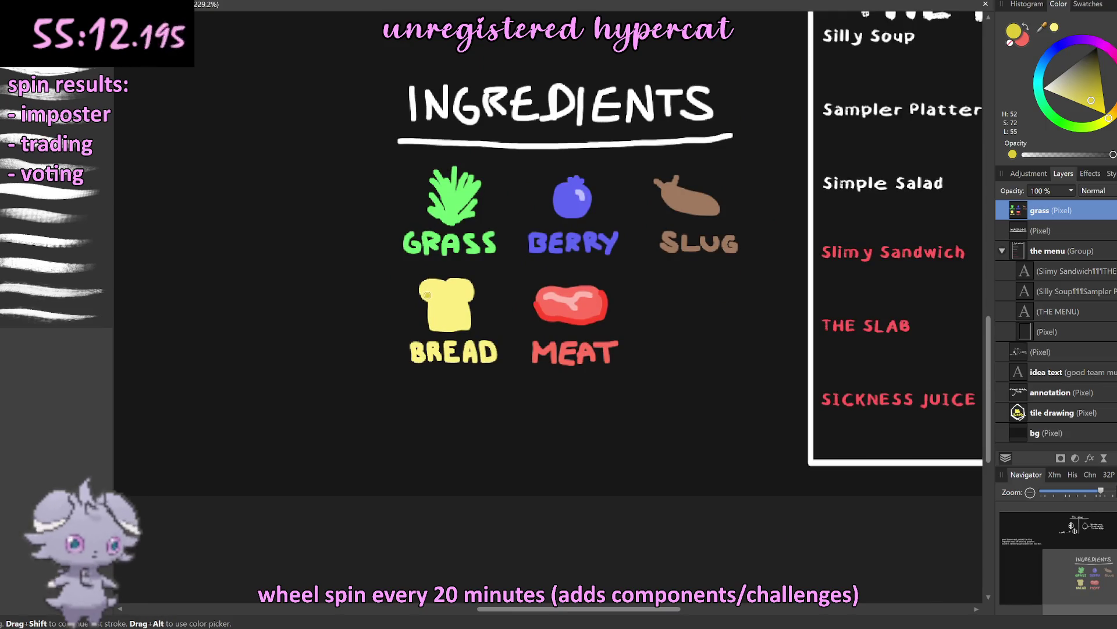
{"action": "scroll", "coordinate": [428, 294], "scroll_direction": "up", "scroll_amount": 3}
{"action": "scroll", "coordinate": [408, 279], "scroll_direction": "up", "scroll_amount": 2}
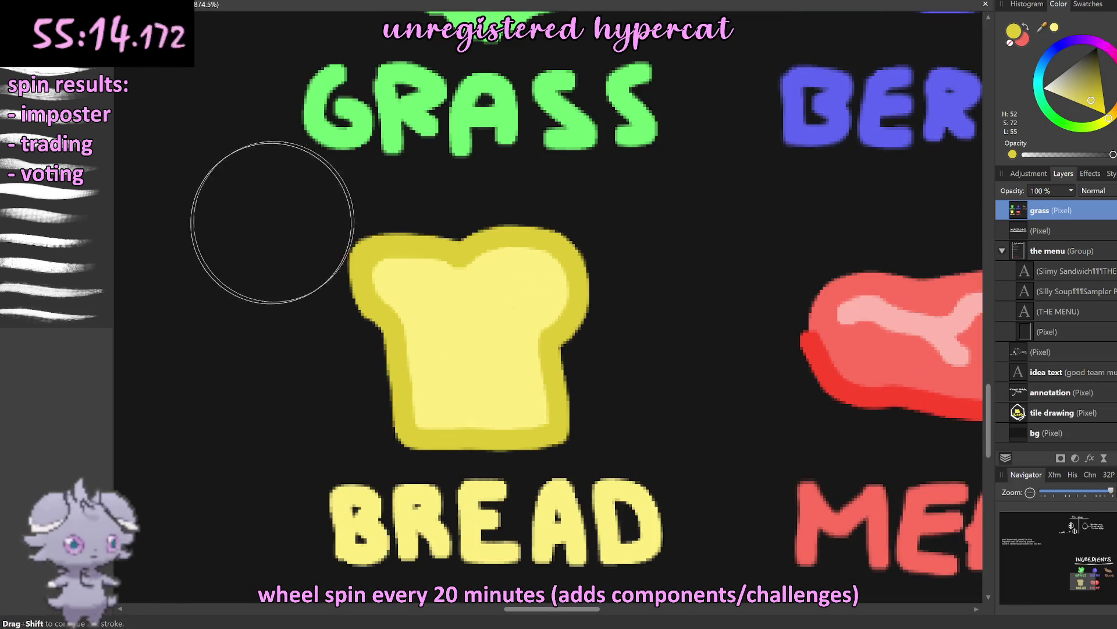
{"action": "key", "text": "bracketleft"}
{"action": "key", "text": "bracketleft"}
{"action": "key", "text": "bracketleft"}
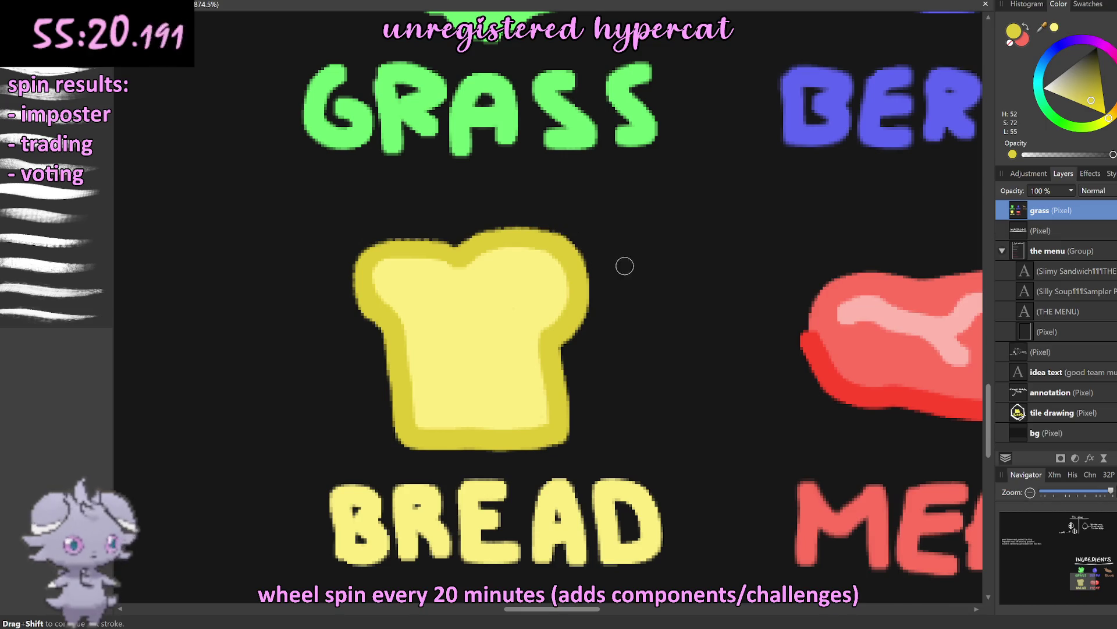
{"action": "left_click_drag", "start_coordinate": [458, 254], "coordinate": [365, 274]}
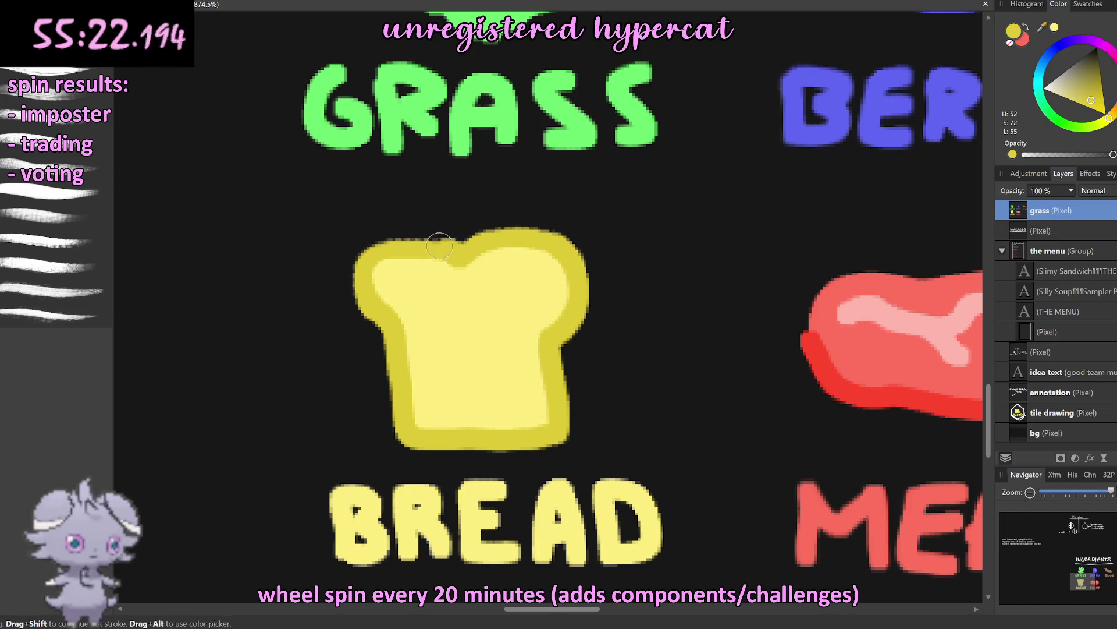
{"action": "key", "text": "ctrl+z"}
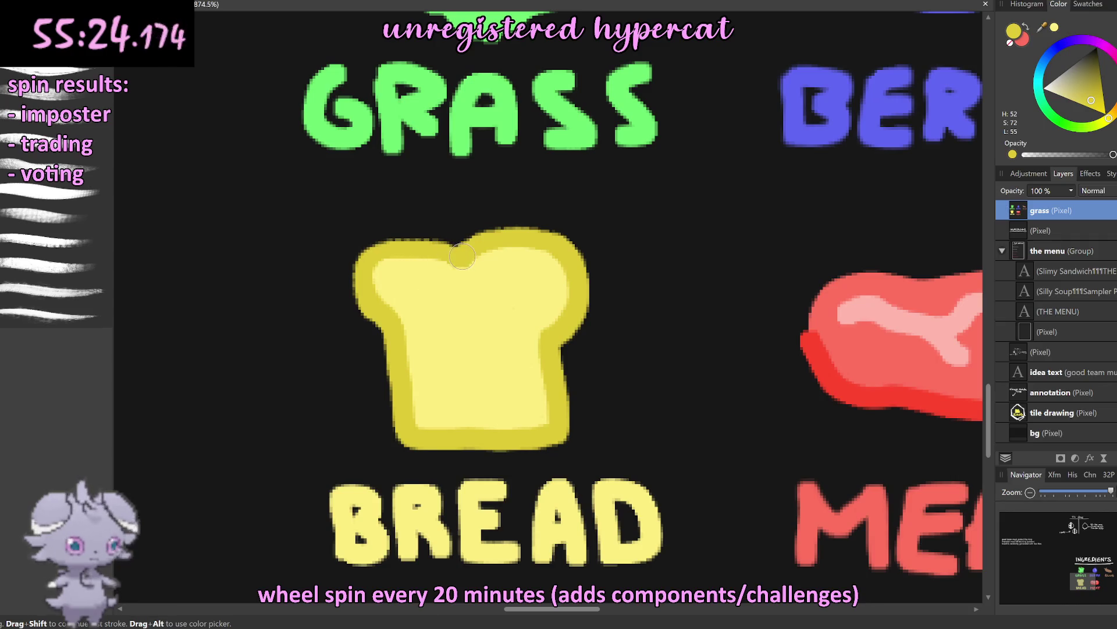
{"action": "left_click_drag", "start_coordinate": [410, 245], "coordinate": [362, 259]}
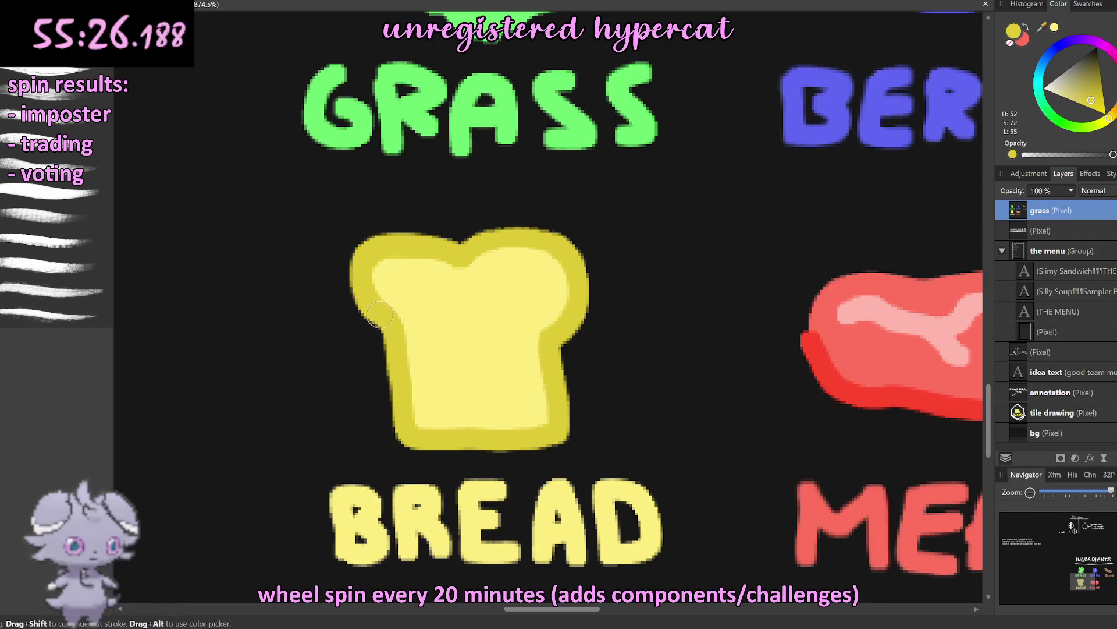
{"action": "scroll", "coordinate": [390, 326], "scroll_direction": "down", "scroll_amount": 6}
{"action": "scroll", "coordinate": [585, 295], "scroll_direction": "up", "scroll_amount": 2}
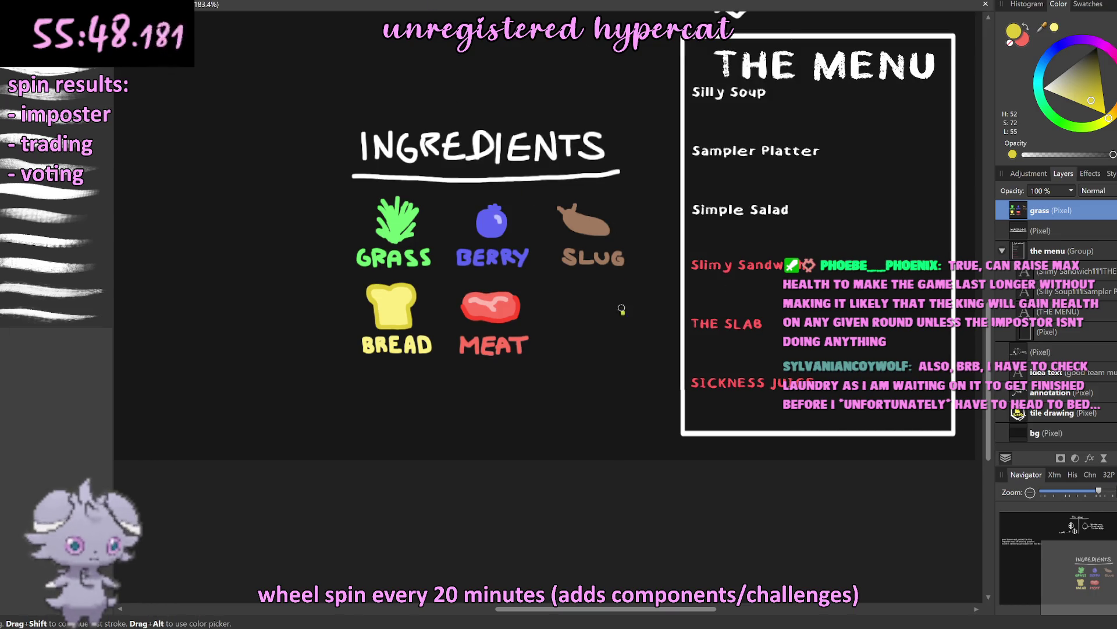
{"action": "scroll", "coordinate": [611, 285], "scroll_direction": "up", "scroll_amount": 5}
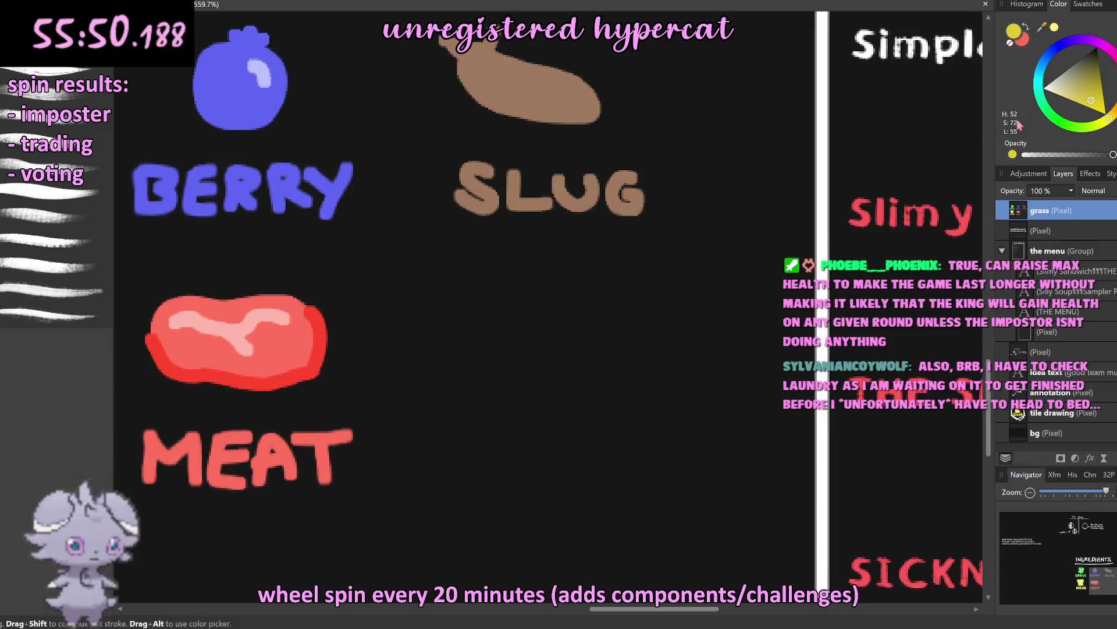
Step: Pick teal and draw the cup's sides and base below SLUG
{"action": "left_click", "coordinate": [1039, 92]}
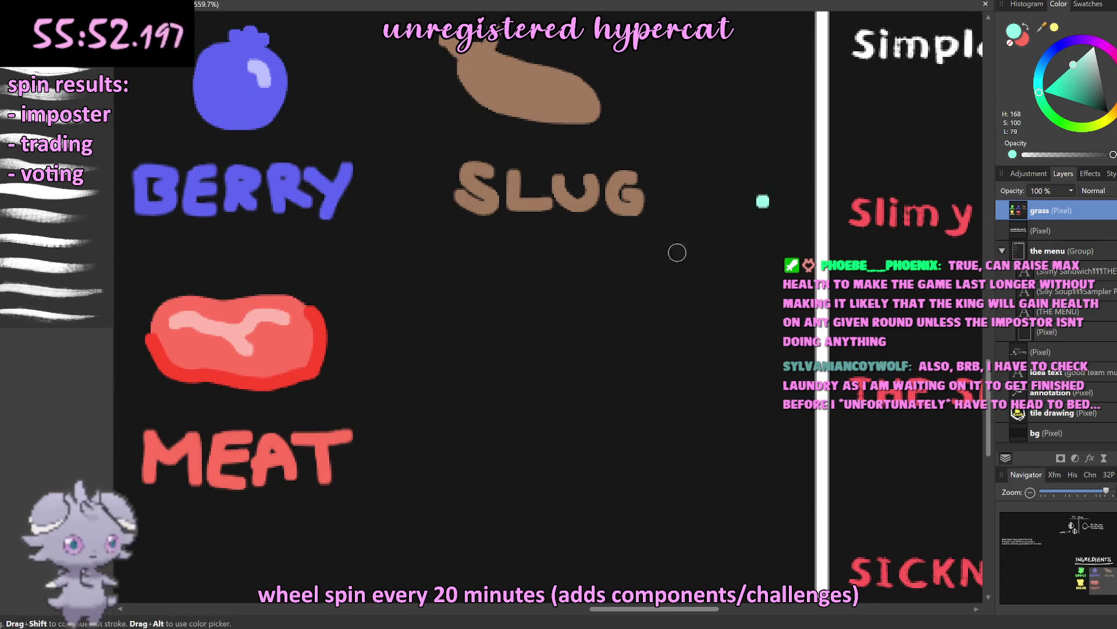
{"action": "left_click_drag", "start_coordinate": [484, 292], "coordinate": [496, 380]}
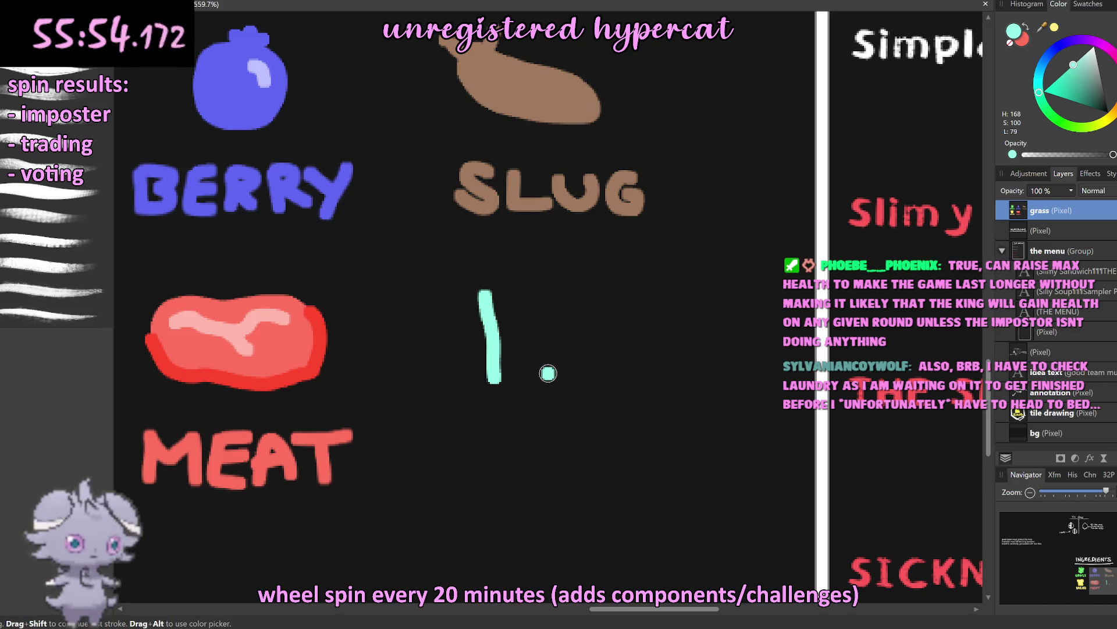
{"action": "key", "text": "ctrl+z"}
{"action": "mouse_move", "coordinate": [489, 303]}
{"action": "left_mouse_down"}
{"action": "mouse_move", "coordinate": [591, 331]}
{"action": "mouse_move", "coordinate": [494, 286]}
{"action": "left_mouse_up"}
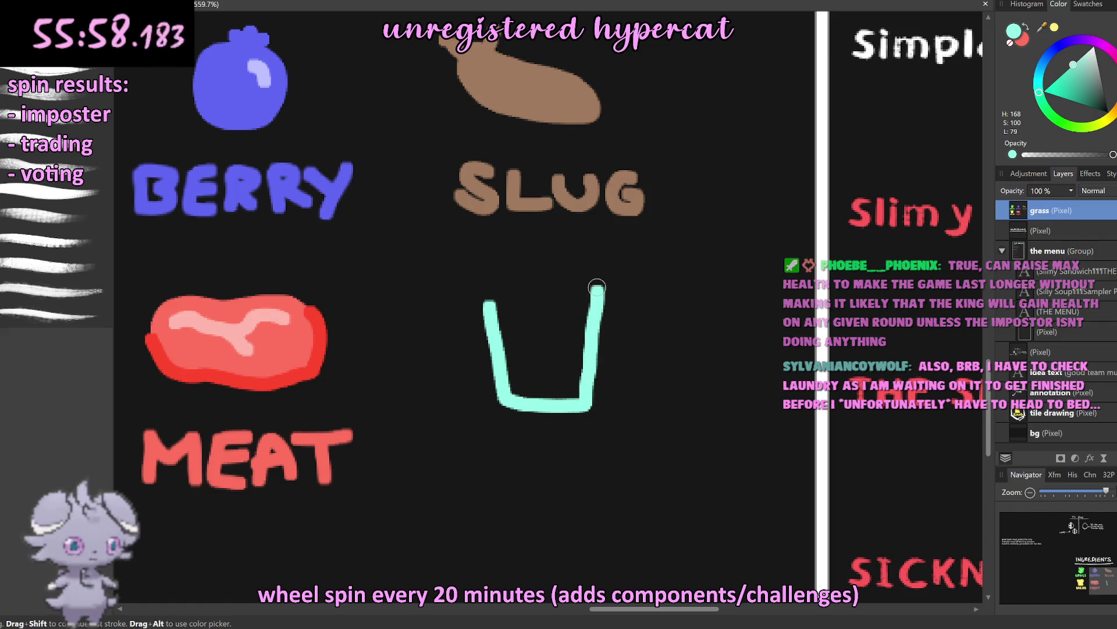
Step: Add a wavy teal water line inside the cup
{"action": "scroll", "coordinate": [483, 303], "scroll_direction": "down", "scroll_amount": 2}
{"action": "scroll", "coordinate": [483, 303], "scroll_direction": "down", "scroll_amount": 3}
{"action": "scroll", "coordinate": [562, 321], "scroll_direction": "up", "scroll_amount": 2}
{"action": "scroll", "coordinate": [562, 320], "scroll_direction": "up", "scroll_amount": 2}
{"action": "scroll", "coordinate": [562, 320], "scroll_direction": "up", "scroll_amount": 3}
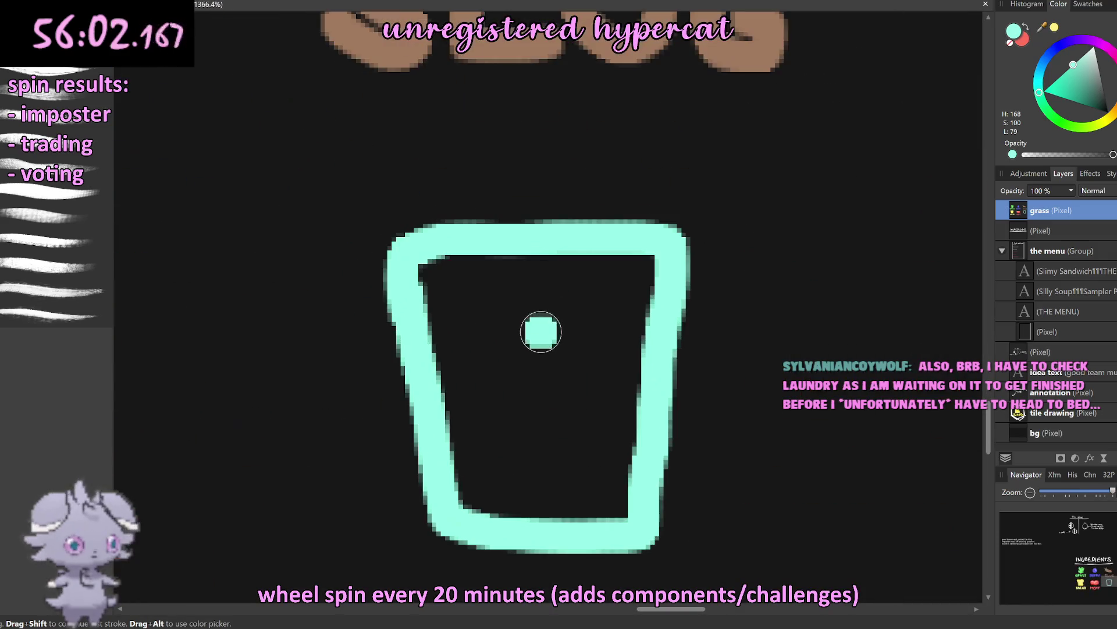
{"action": "mouse_move", "coordinate": [431, 344]}
{"action": "left_mouse_down"}
{"action": "mouse_move", "coordinate": [617, 352]}
{"action": "mouse_move", "coordinate": [636, 368]}
{"action": "mouse_move", "coordinate": [448, 378]}
{"action": "mouse_move", "coordinate": [459, 489]}
{"action": "mouse_move", "coordinate": [599, 501]}
{"action": "mouse_move", "coordinate": [634, 409]}
{"action": "mouse_move", "coordinate": [477, 408]}
{"action": "mouse_move", "coordinate": [501, 483]}
{"action": "mouse_move", "coordinate": [558, 406]}
{"action": "mouse_move", "coordinate": [612, 418]}
{"action": "left_mouse_up"}
{"action": "scroll", "coordinate": [583, 458], "scroll_direction": "down", "scroll_amount": 5}
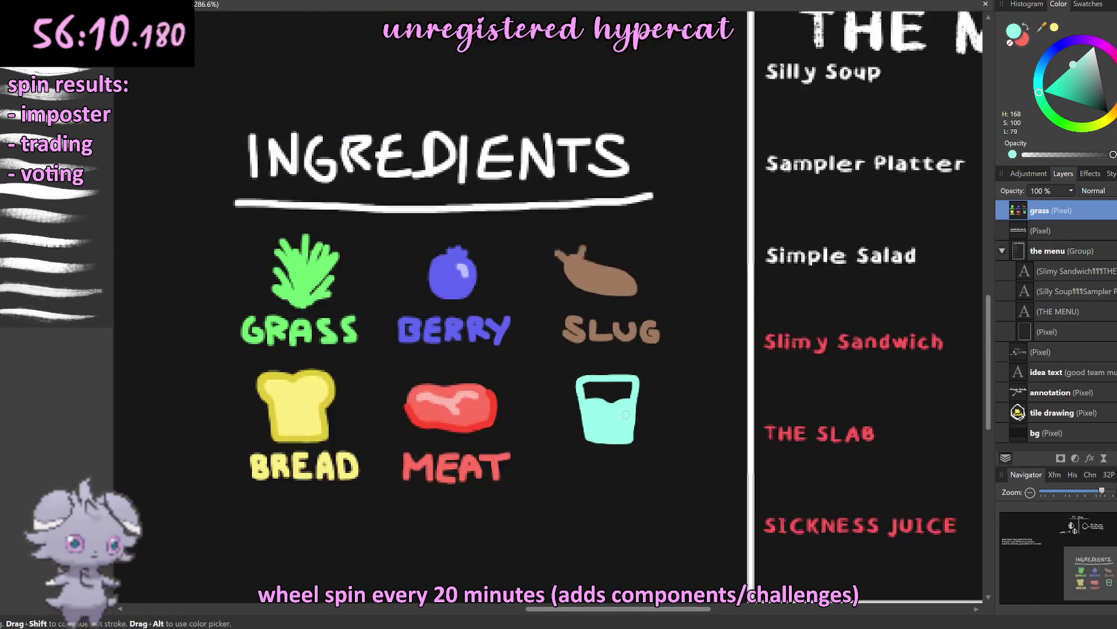
{"action": "scroll", "coordinate": [588, 448], "scroll_direction": "down", "scroll_amount": 3}
{"action": "scroll", "coordinate": [605, 431], "scroll_direction": "up", "scroll_amount": 3}
{"action": "scroll", "coordinate": [622, 417], "scroll_direction": "up", "scroll_amount": 2}
{"action": "scroll", "coordinate": [623, 417], "scroll_direction": "up", "scroll_amount": 2}
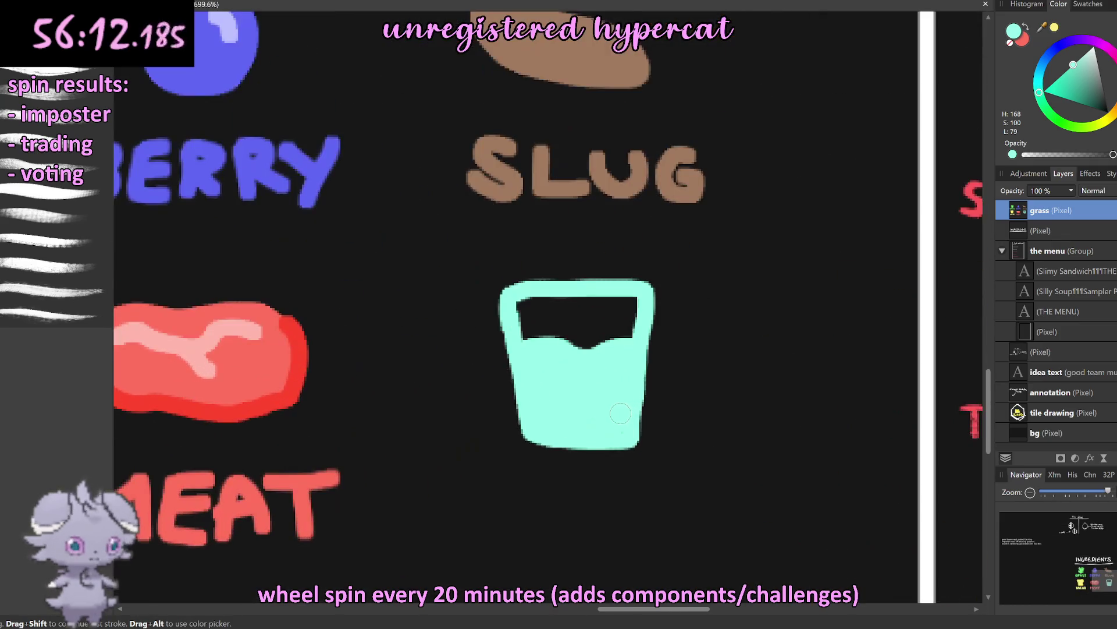
Step: Marquee the teal cup and scale it down, nudging it up-left
{"action": "key", "text": "x"}
{"action": "key", "text": "m"}
{"action": "left_click_drag", "start_coordinate": [474, 258], "coordinate": [692, 486]}
{"action": "key", "text": "v"}
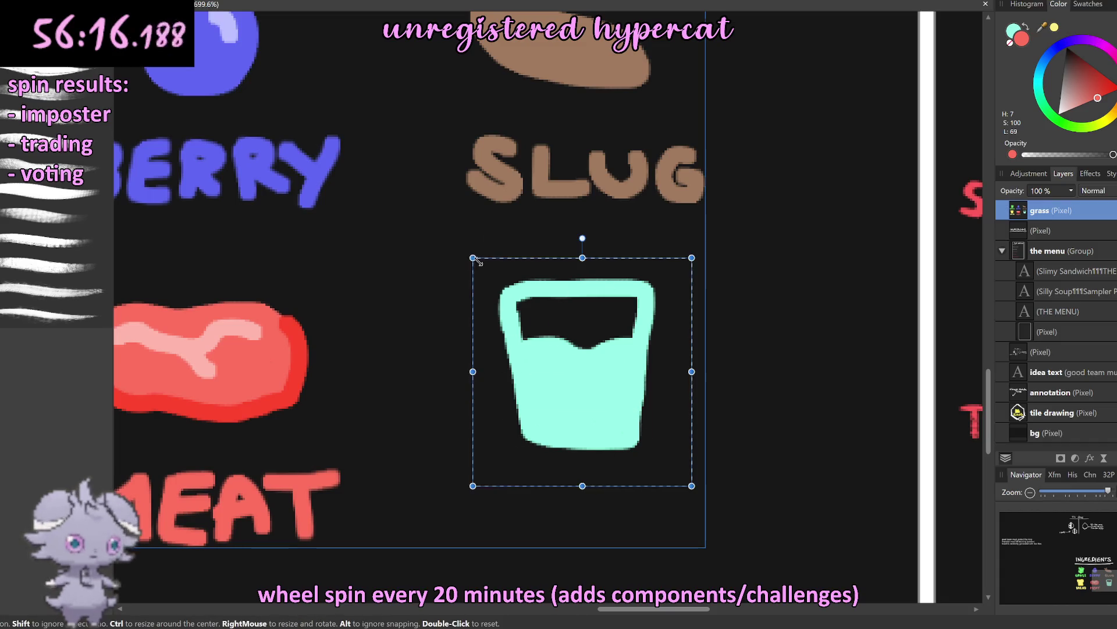
{"action": "left_click_drag", "start_coordinate": [592, 357], "coordinate": [596, 332]}
{"action": "key", "text": "x"}
{"action": "key", "text": "ctrl+d"}
Step: Hand-letter WATER in teal beneath the cup, redrawing the R
{"action": "key", "text": "b"}
{"action": "left_click", "coordinate": [474, 496]}
{"action": "mouse_move", "coordinate": [468, 483]}
{"action": "left_mouse_down"}
{"action": "mouse_move", "coordinate": [527, 476]}
{"action": "mouse_move", "coordinate": [584, 538]}
{"action": "left_mouse_up"}
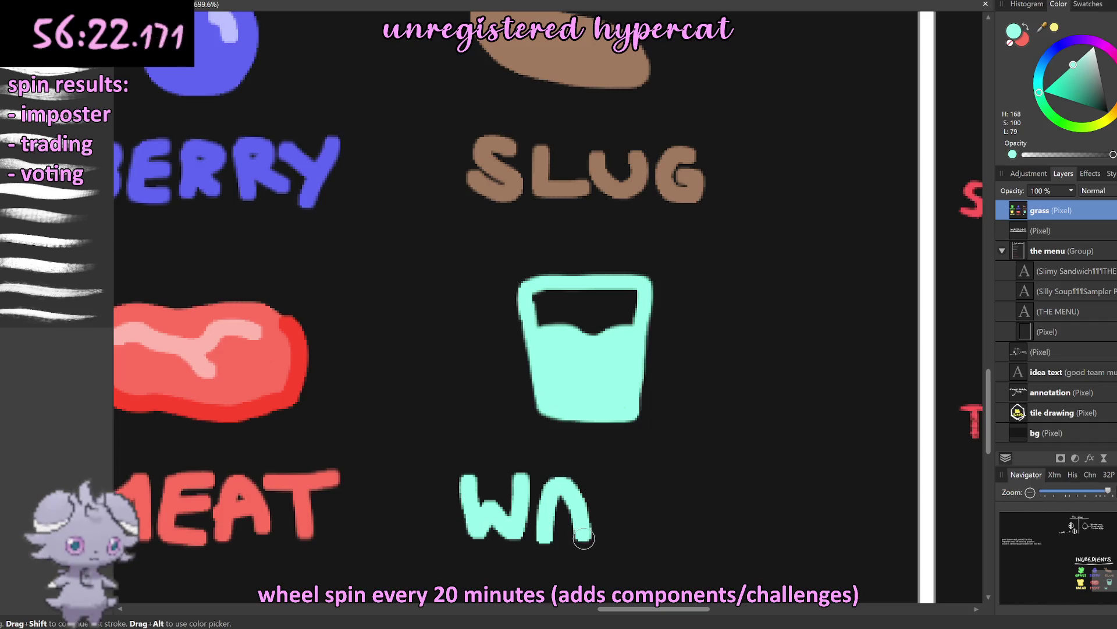
{"action": "mouse_move", "coordinate": [613, 489]}
{"action": "left_mouse_down"}
{"action": "mouse_move", "coordinate": [612, 538]}
{"action": "mouse_move", "coordinate": [638, 477]}
{"action": "mouse_move", "coordinate": [688, 538]}
{"action": "left_mouse_up"}
{"action": "left_click", "coordinate": [662, 501]}
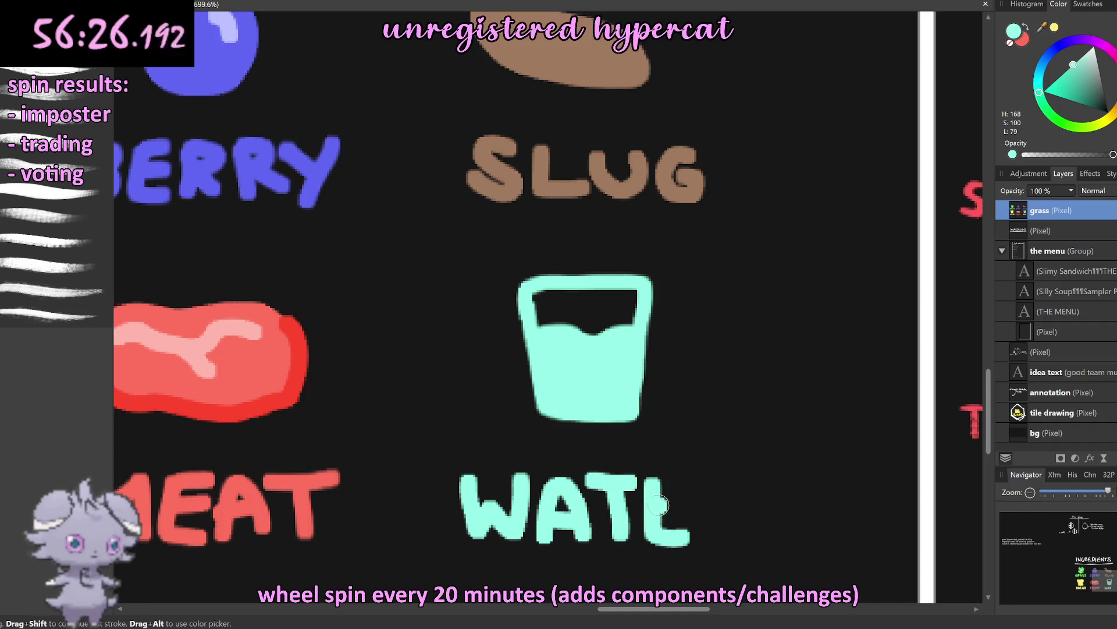
{"action": "mouse_move", "coordinate": [647, 480]}
{"action": "left_mouse_down"}
{"action": "mouse_move", "coordinate": [696, 478]}
{"action": "mouse_move", "coordinate": [717, 543]}
{"action": "left_mouse_up"}
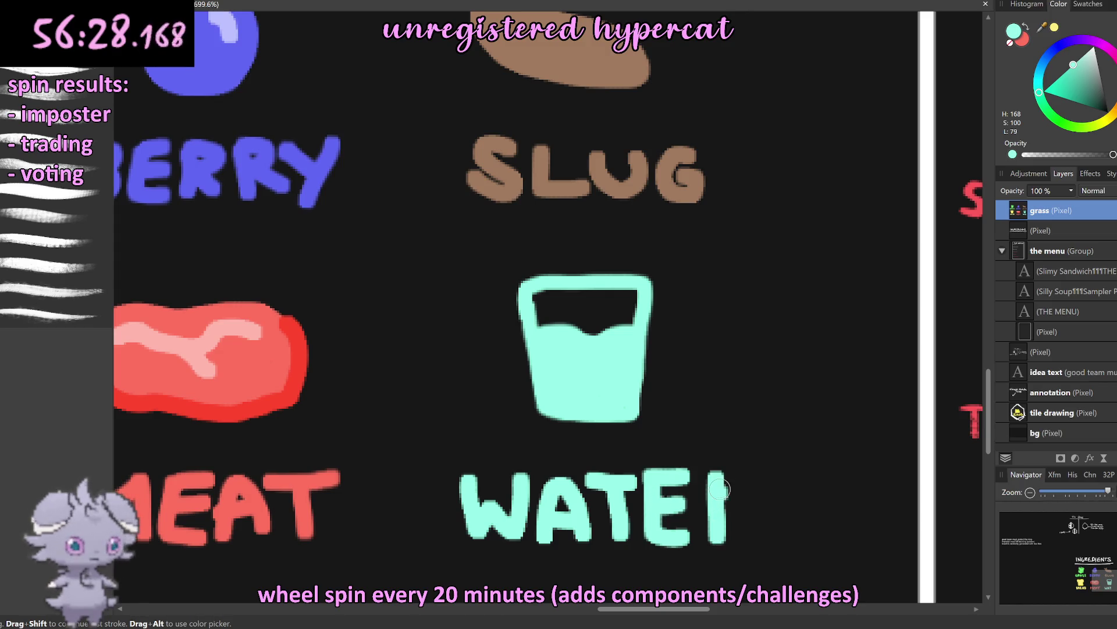
{"action": "left_click_drag", "start_coordinate": [720, 478], "coordinate": [759, 552]}
{"action": "key", "text": "ctrl+z"}
{"action": "key", "text": "ctrl+z"}
{"action": "mouse_move", "coordinate": [717, 472]}
{"action": "left_mouse_down"}
{"action": "mouse_move", "coordinate": [721, 504]}
{"action": "mouse_move", "coordinate": [751, 536]}
{"action": "left_mouse_up"}
{"action": "key", "text": "ctrl+0"}
{"action": "scroll", "coordinate": [726, 403], "scroll_direction": "up", "scroll_amount": 2}
Step: Shift the ingredient legend slightly left and down with the Move tool
{"action": "scroll", "coordinate": [727, 403], "scroll_direction": "up", "scroll_amount": 2}
{"action": "scroll", "coordinate": [727, 403], "scroll_direction": "down", "scroll_amount": 2}
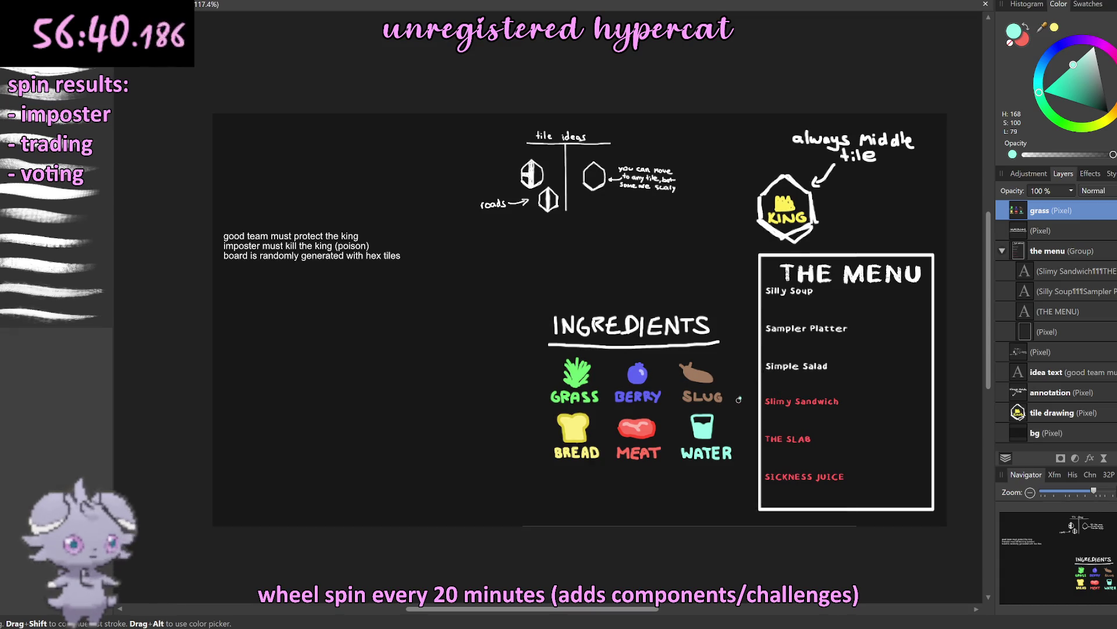
{"action": "scroll", "coordinate": [717, 398], "scroll_direction": "down", "scroll_amount": 1}
{"action": "key", "text": "v"}
{"action": "left_click_drag", "start_coordinate": [658, 387], "coordinate": [655, 392]}
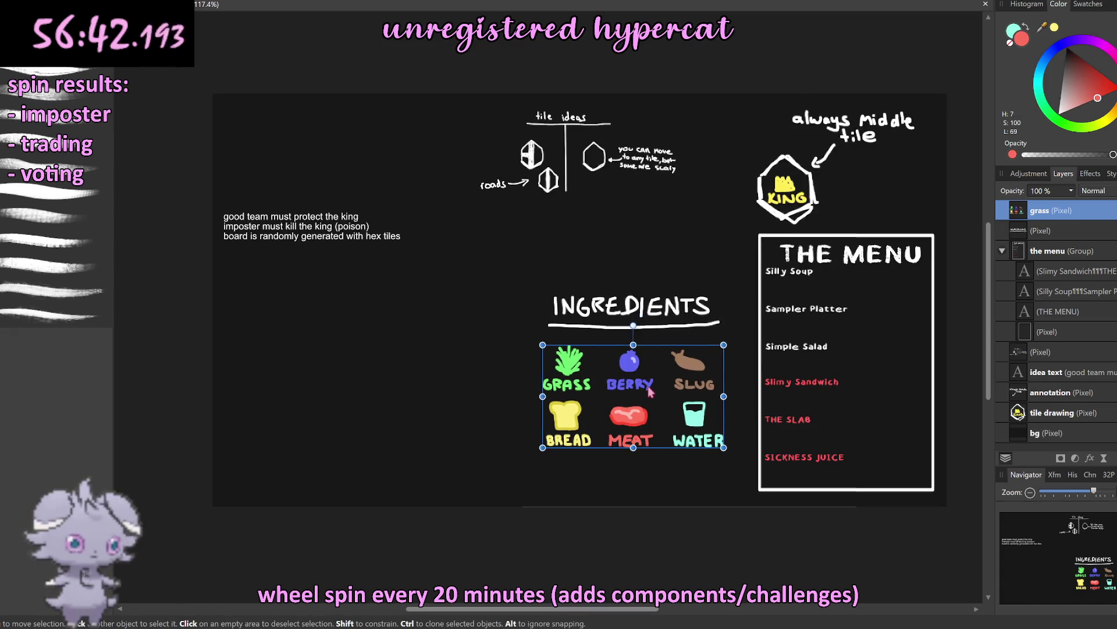
{"action": "left_click", "coordinate": [466, 416]}
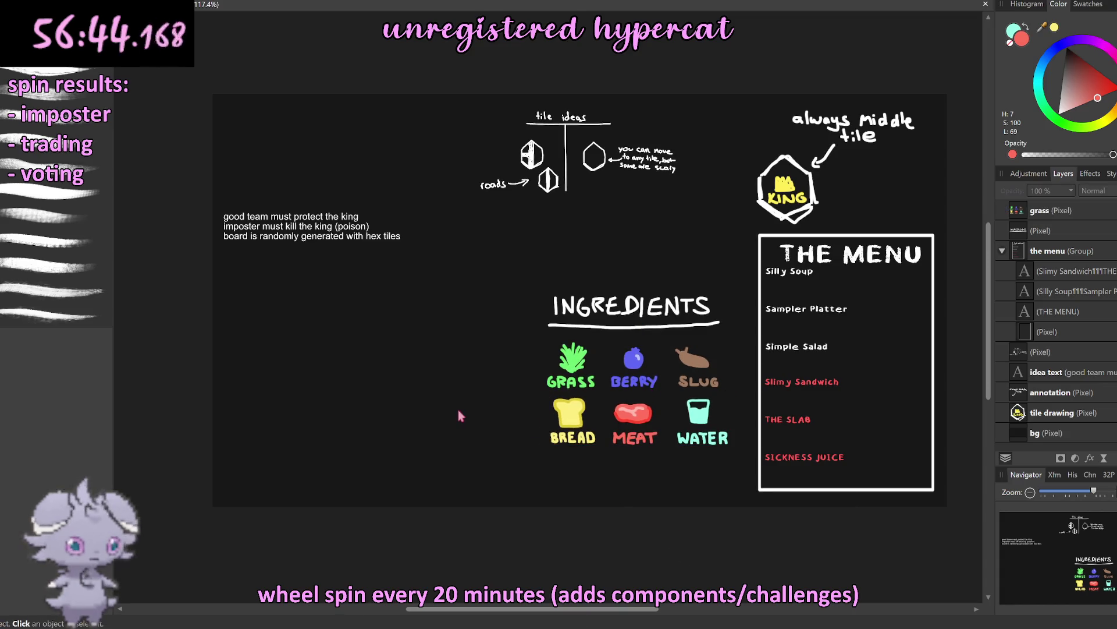
Step: Move THE MENU title up slightly
{"action": "scroll", "coordinate": [475, 420], "scroll_direction": "right", "scroll_amount": 3}
{"action": "scroll", "coordinate": [474, 421], "scroll_direction": "right", "scroll_amount": 1}
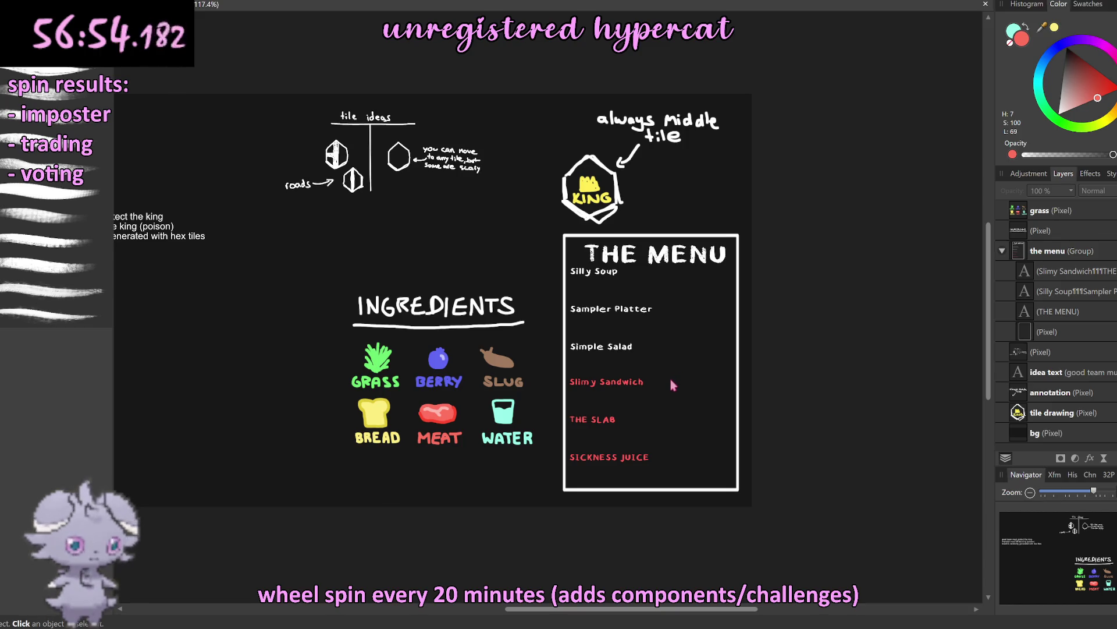
{"action": "scroll", "coordinate": [649, 251], "scroll_direction": "up", "scroll_amount": 4}
{"action": "left_click", "coordinate": [670, 280]}
{"action": "left_click", "coordinate": [675, 280]}
{"action": "left_click_drag", "start_coordinate": [685, 283], "coordinate": [682, 274]}
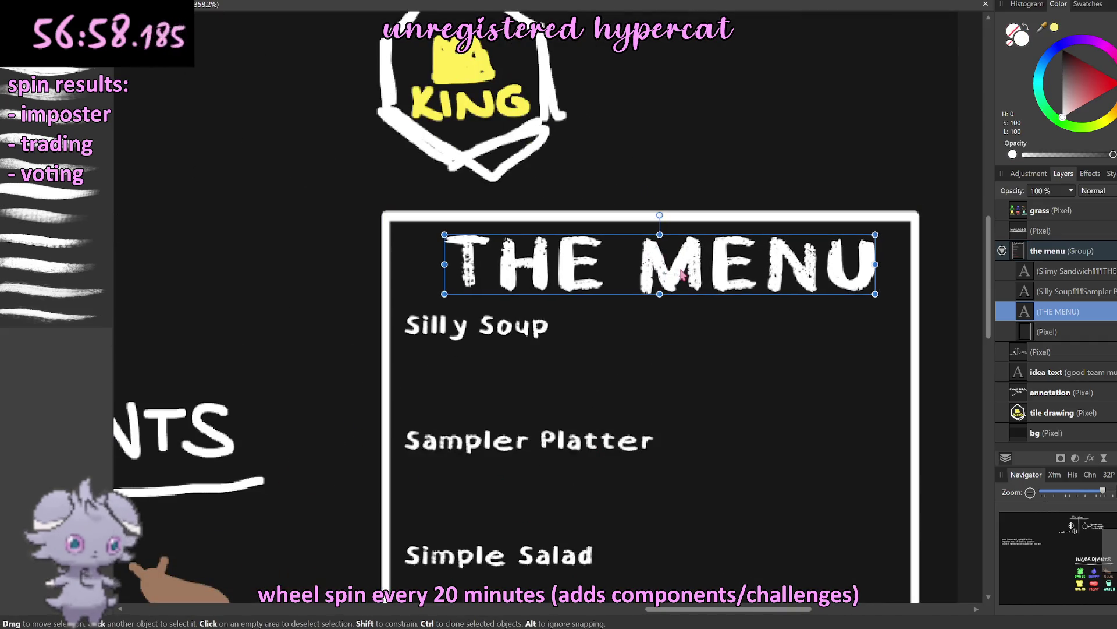
{"action": "left_click", "coordinate": [955, 249]}
Step: Scale the ingredient icon grid down into a compact block
{"action": "scroll", "coordinate": [931, 251], "scroll_direction": "down", "scroll_amount": 4}
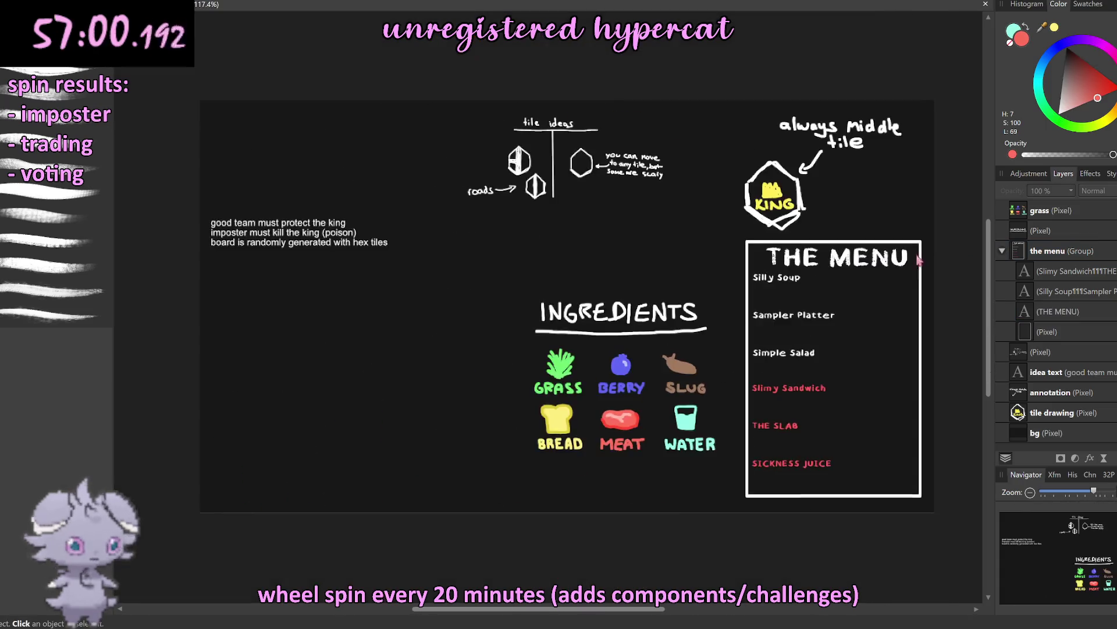
{"action": "scroll", "coordinate": [753, 312], "scroll_direction": "up", "scroll_amount": 2}
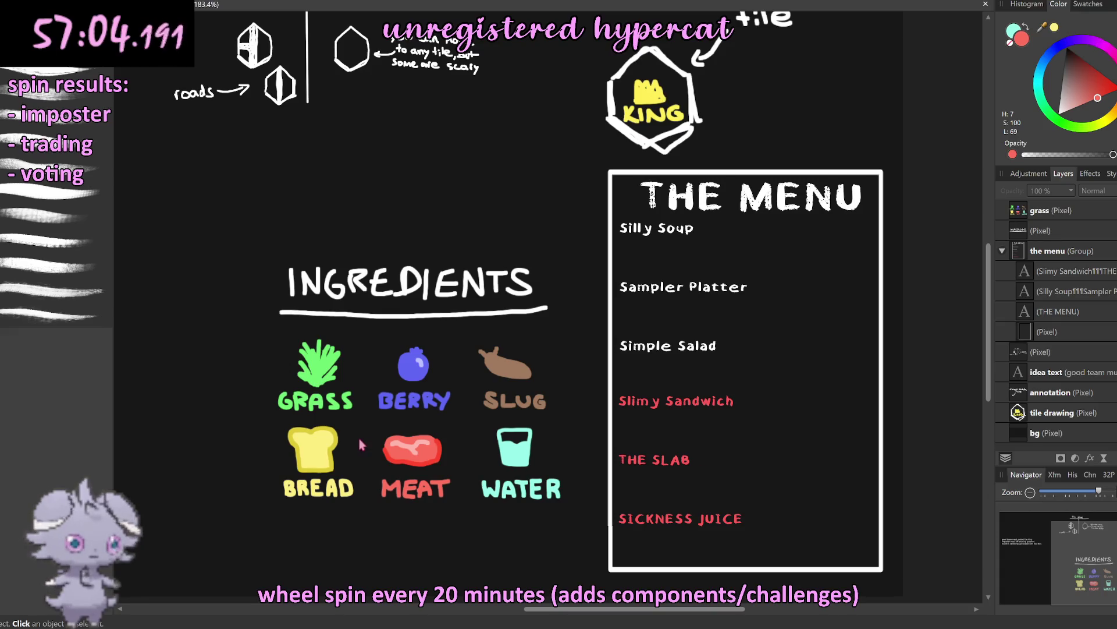
{"action": "left_click", "coordinate": [400, 462]}
{"action": "mouse_move", "coordinate": [553, 496]}
{"action": "left_mouse_down"}
{"action": "mouse_move", "coordinate": [432, 428]}
{"action": "mouse_move", "coordinate": [758, 375]}
{"action": "mouse_move", "coordinate": [725, 362]}
{"action": "mouse_move", "coordinate": [514, 401]}
{"action": "left_mouse_up"}
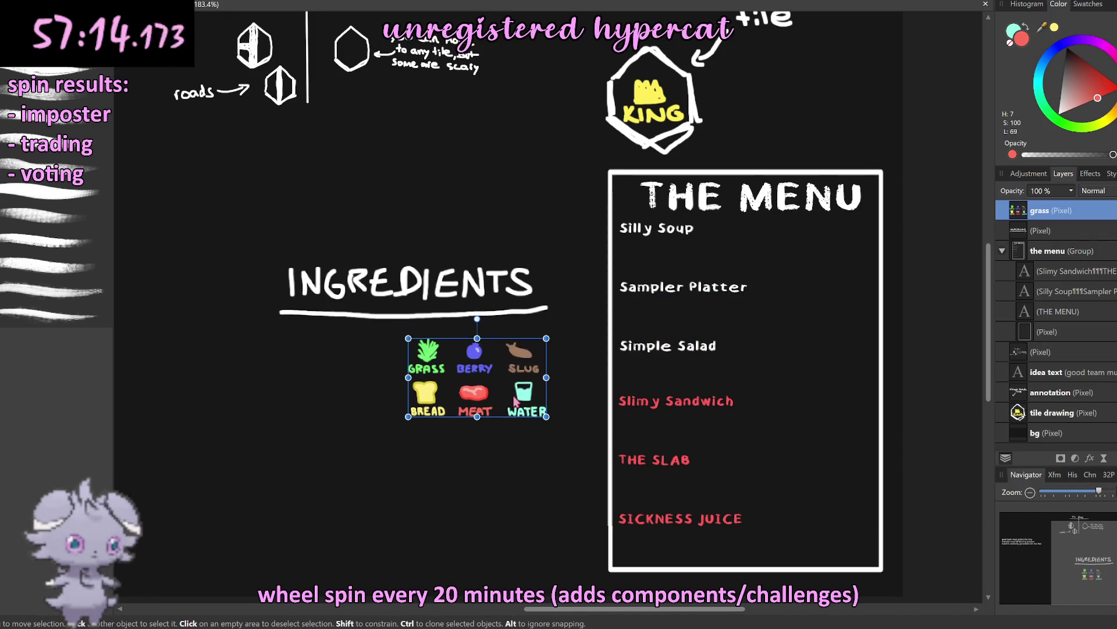
{"action": "left_click", "coordinate": [934, 442]}
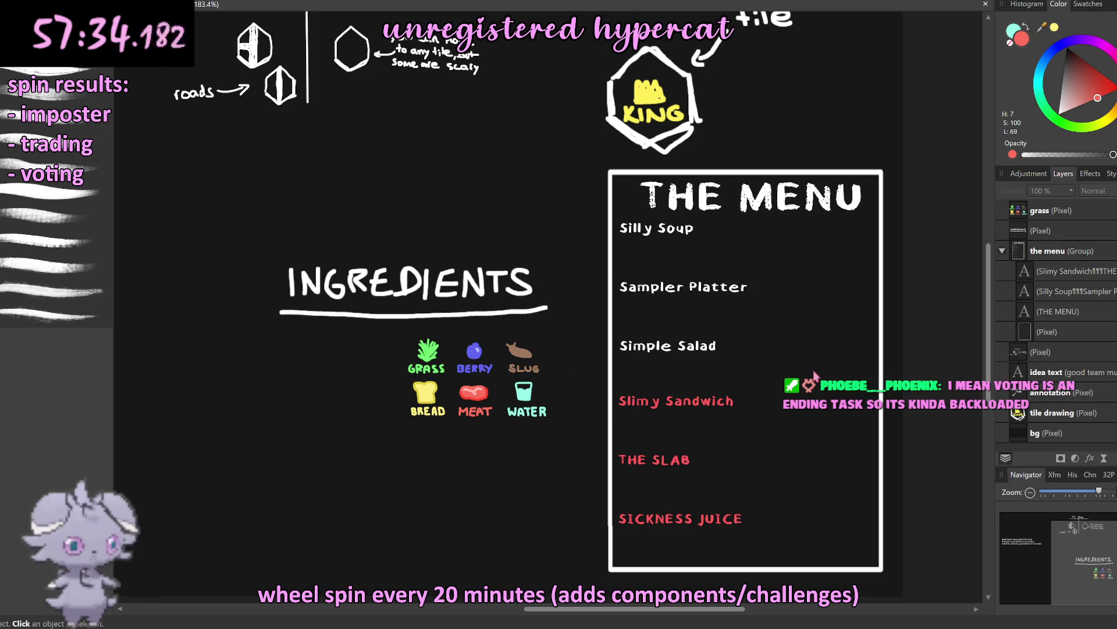
{"action": "scroll", "coordinate": [814, 377], "scroll_direction": "up", "scroll_amount": 1}
{"action": "scroll", "coordinate": [643, 263], "scroll_direction": "down", "scroll_amount": 1}
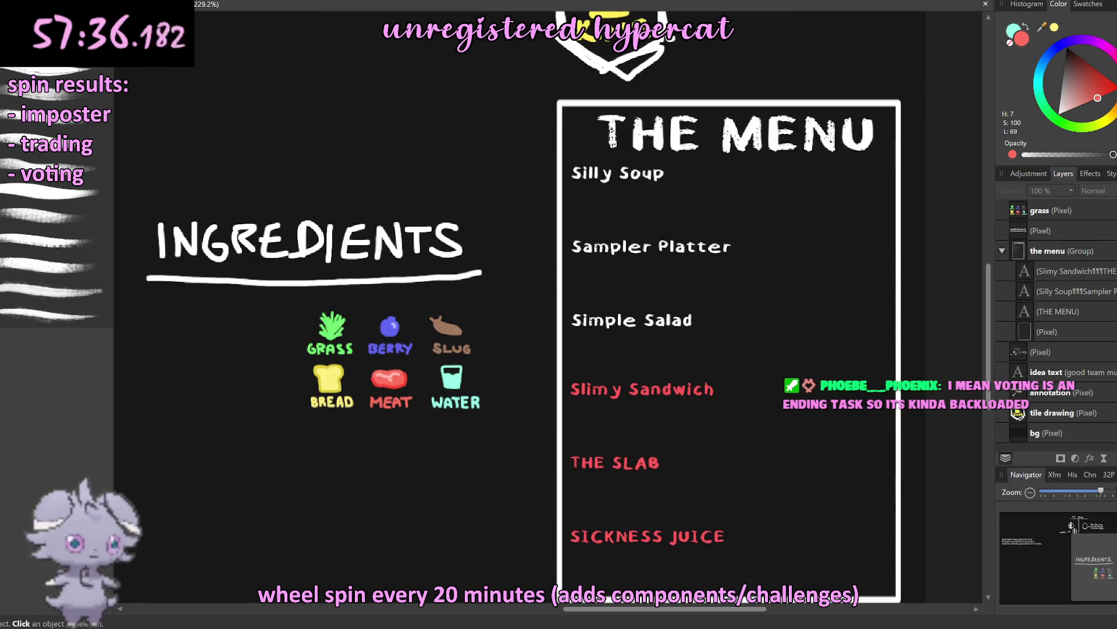
Step: Copy the WATER icon onto its own layer and place it beneath Silly Soup
{"action": "scroll", "coordinate": [500, 383], "scroll_direction": "up", "scroll_amount": 1}
{"action": "left_click_drag", "start_coordinate": [404, 355], "coordinate": [486, 426]}
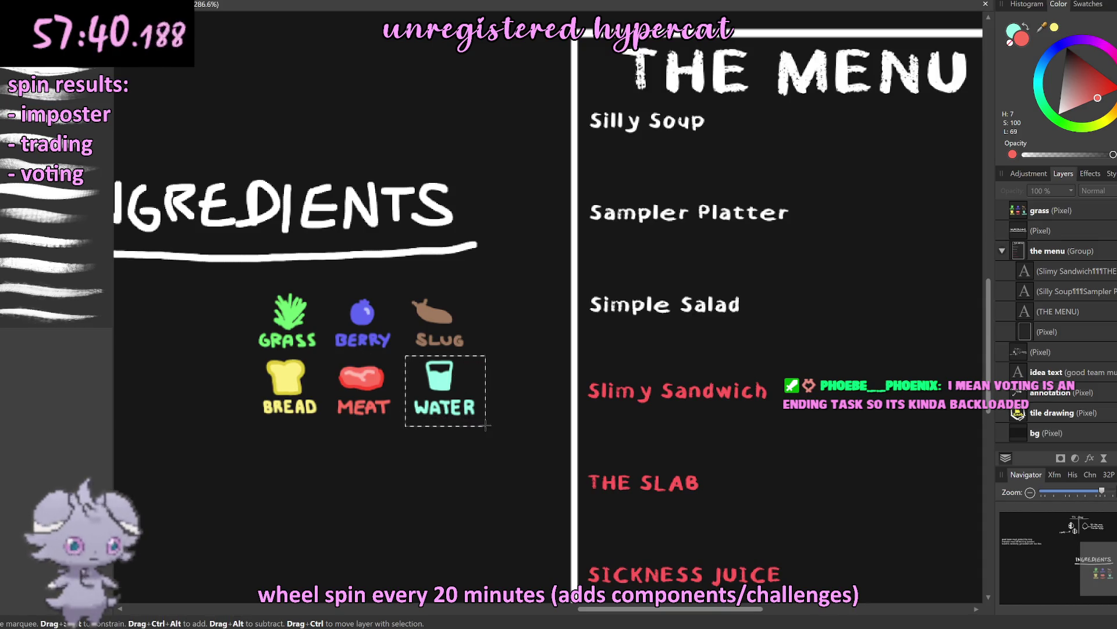
{"action": "left_click", "coordinate": [1020, 218]}
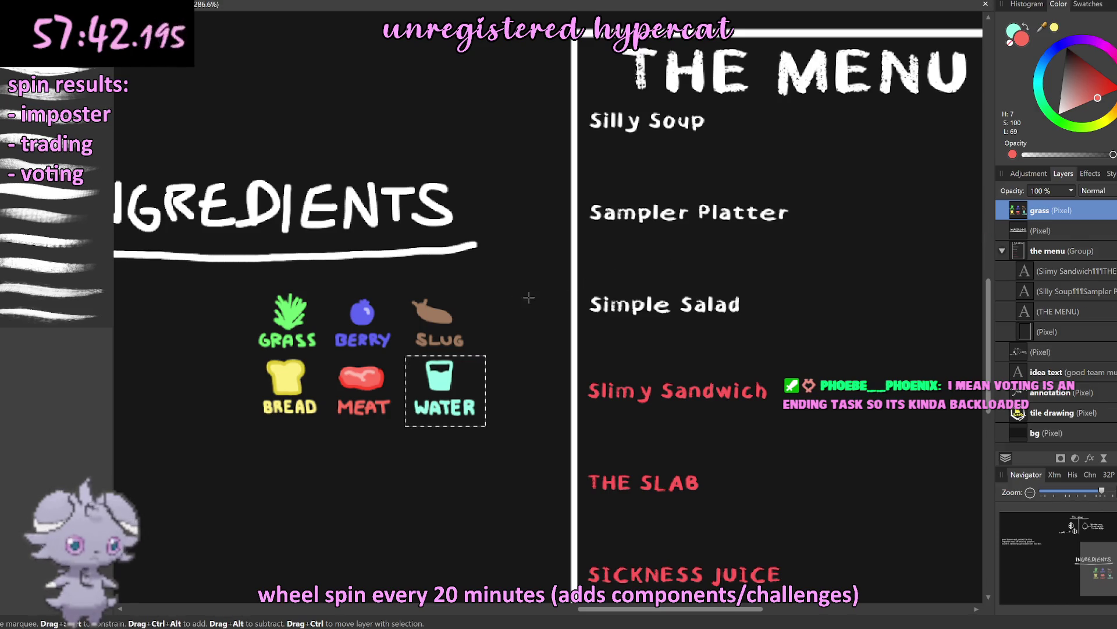
{"action": "key", "text": "ctrl+j"}
{"action": "key", "text": "ctrl+d"}
{"action": "key", "text": "v"}
{"action": "left_click_drag", "start_coordinate": [442, 390], "coordinate": [616, 173]}
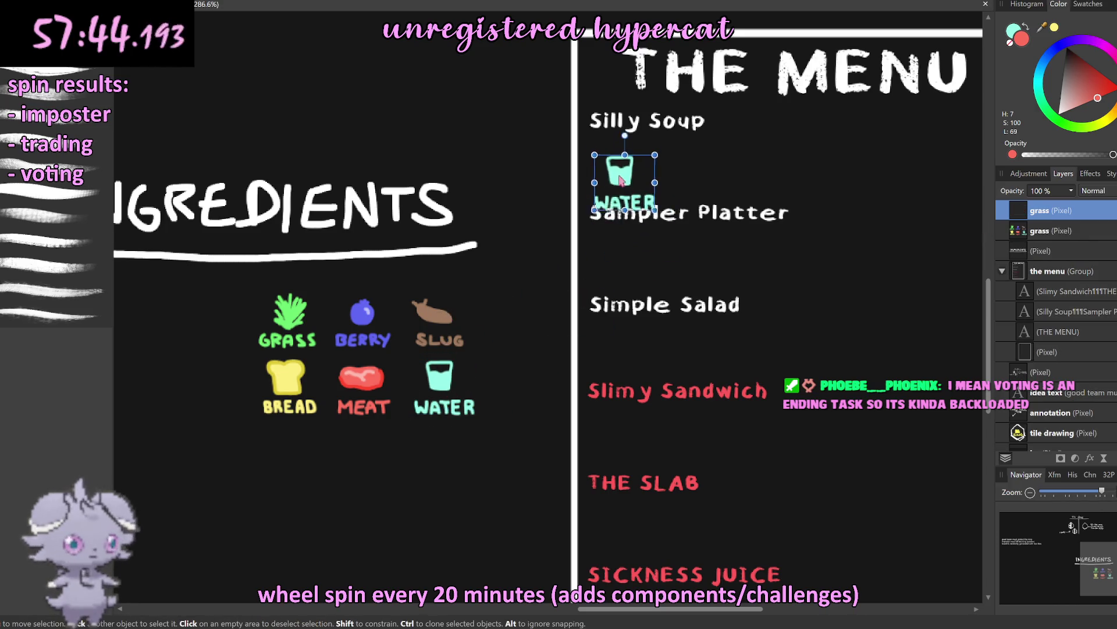
Step: Copy the MEAT icon and place it beside WATER under Silly Soup
{"action": "key", "text": "m"}
{"action": "left_click_drag", "start_coordinate": [328, 360], "coordinate": [401, 428]}
{"action": "left_click", "coordinate": [1026, 233]}
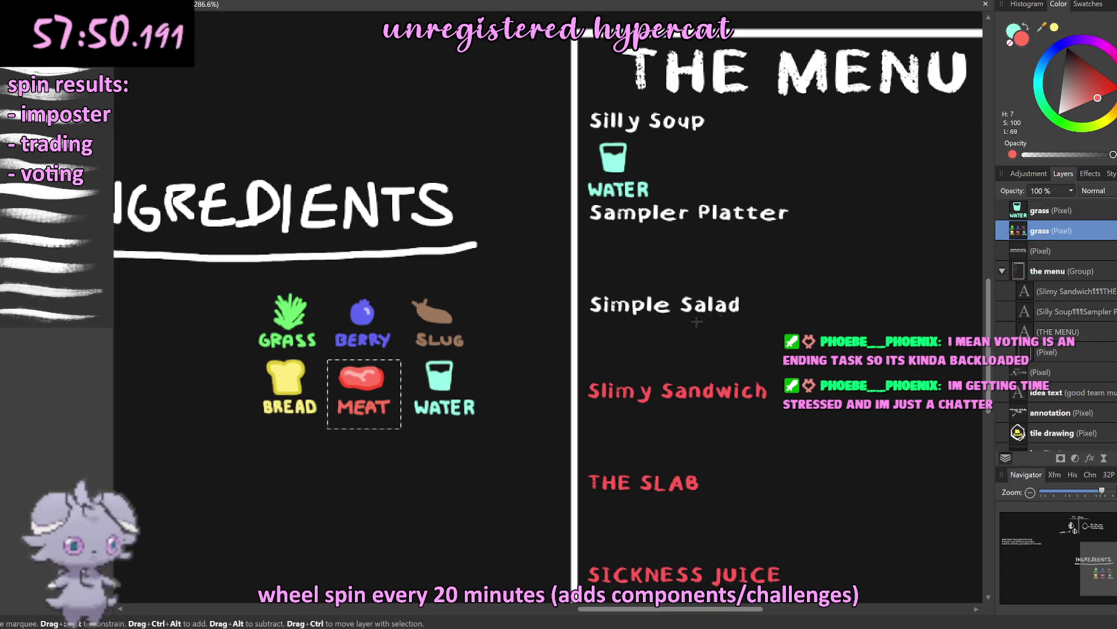
{"action": "key", "text": "ctrl+j"}
{"action": "key", "text": "ctrl+d"}
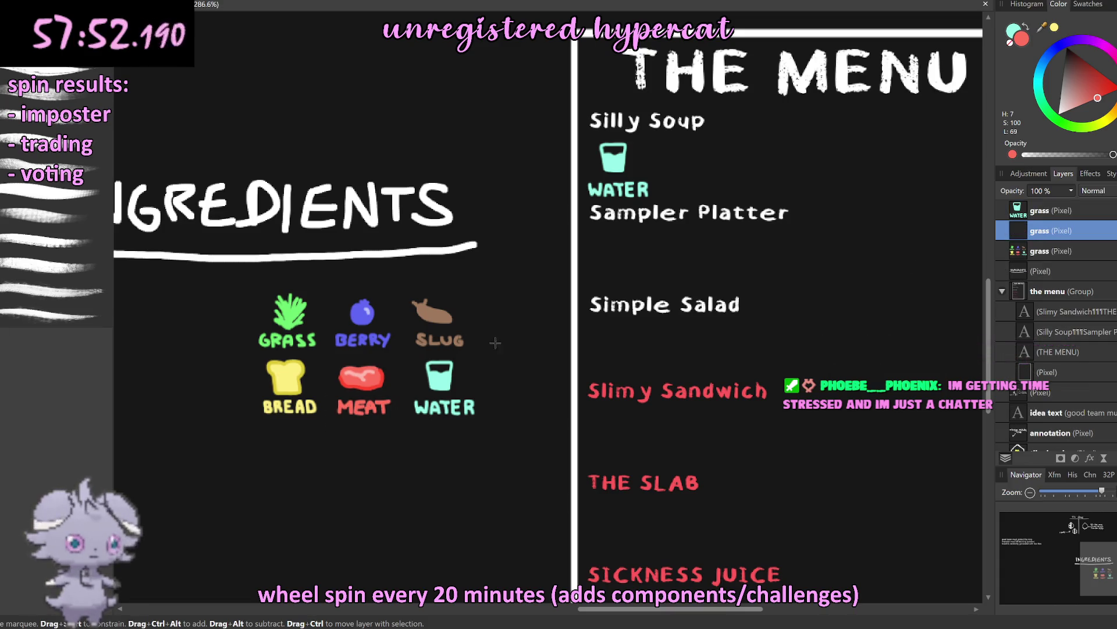
{"action": "key", "text": "ctrl+v"}
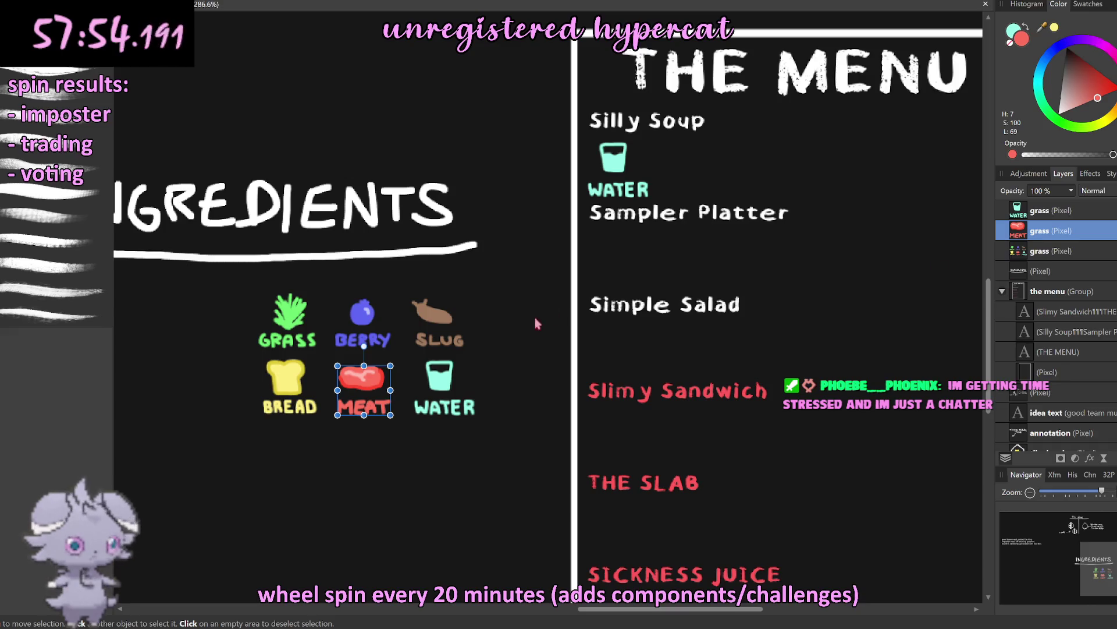
{"action": "left_click_drag", "start_coordinate": [364, 392], "coordinate": [693, 174]}
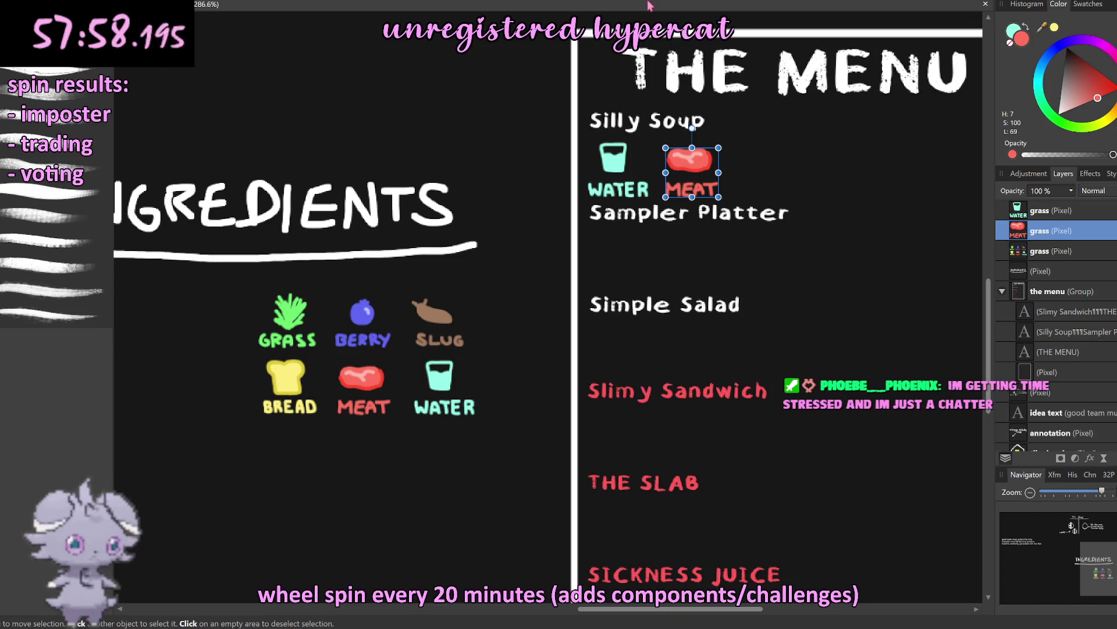
{"action": "left_click", "coordinate": [588, 254]}
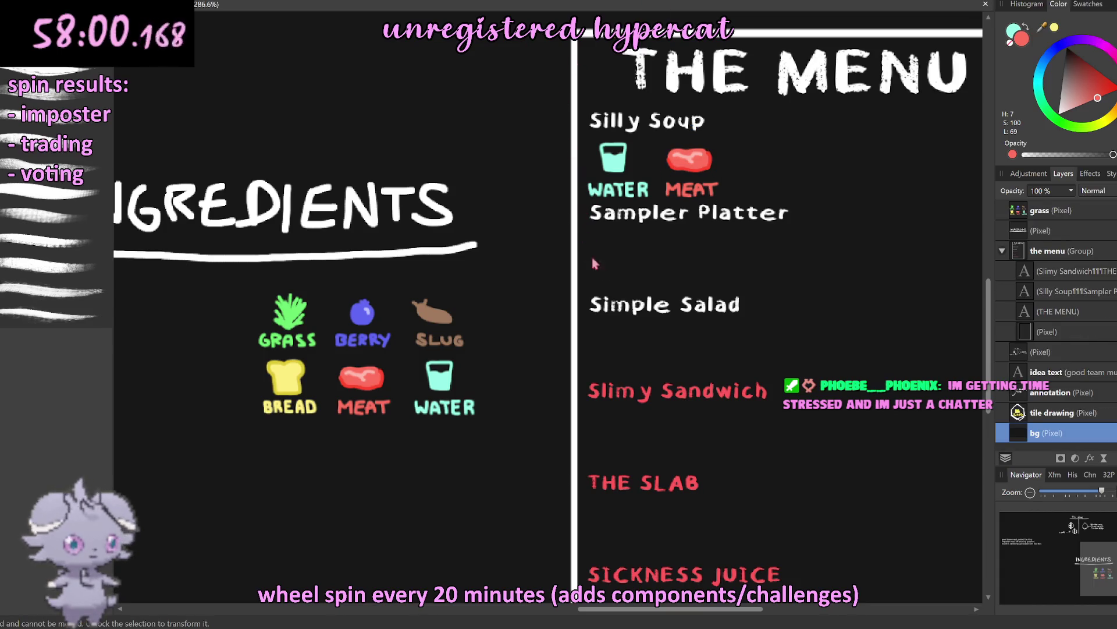
Step: Nudge the WATER copy into line with the MEAT copy
{"action": "scroll", "coordinate": [661, 165], "scroll_direction": "up", "scroll_amount": 4}
{"action": "left_click", "coordinate": [562, 167]}
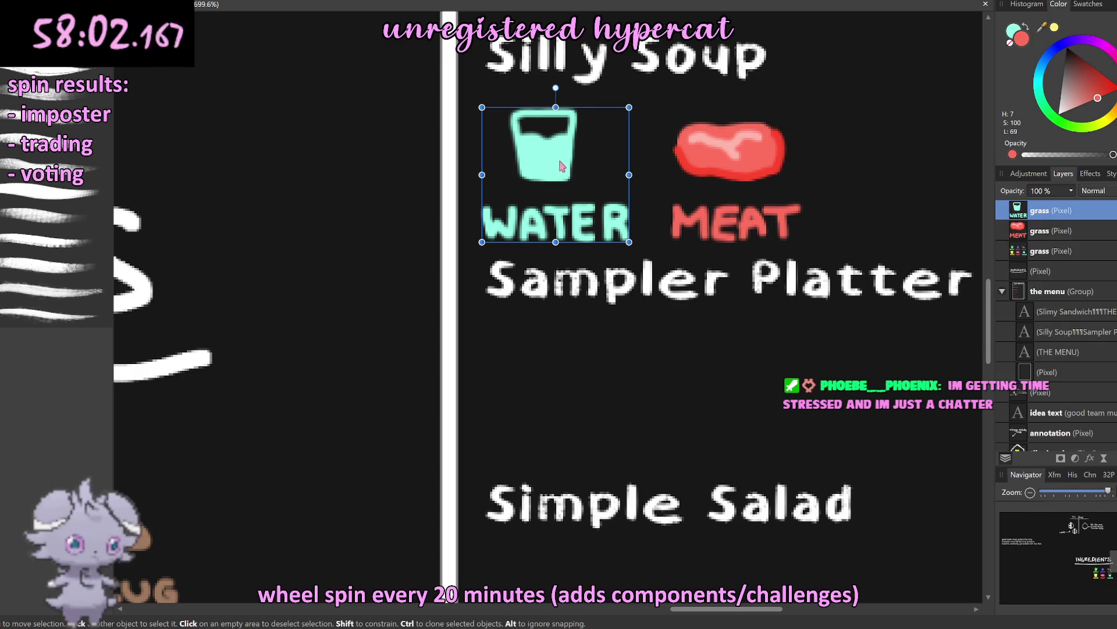
{"action": "left_click_drag", "start_coordinate": [563, 163], "coordinate": [564, 165]}
{"action": "scroll", "coordinate": [586, 210], "scroll_direction": "down", "scroll_amount": 5}
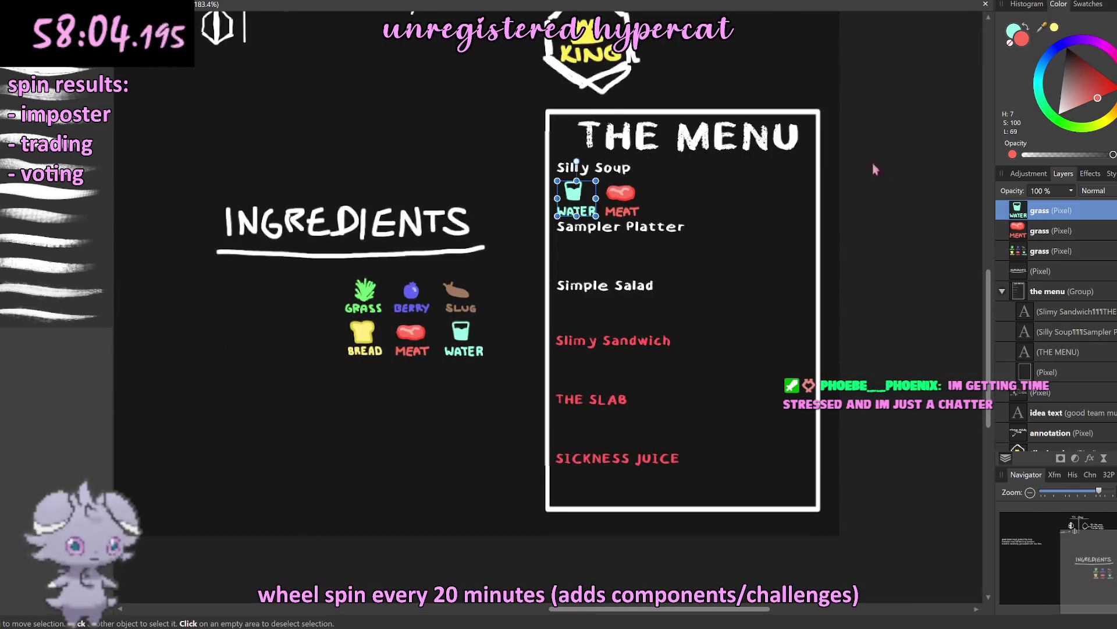
{"action": "left_click", "coordinate": [605, 231]}
{"action": "scroll", "coordinate": [618, 222], "scroll_direction": "up", "scroll_amount": 3}
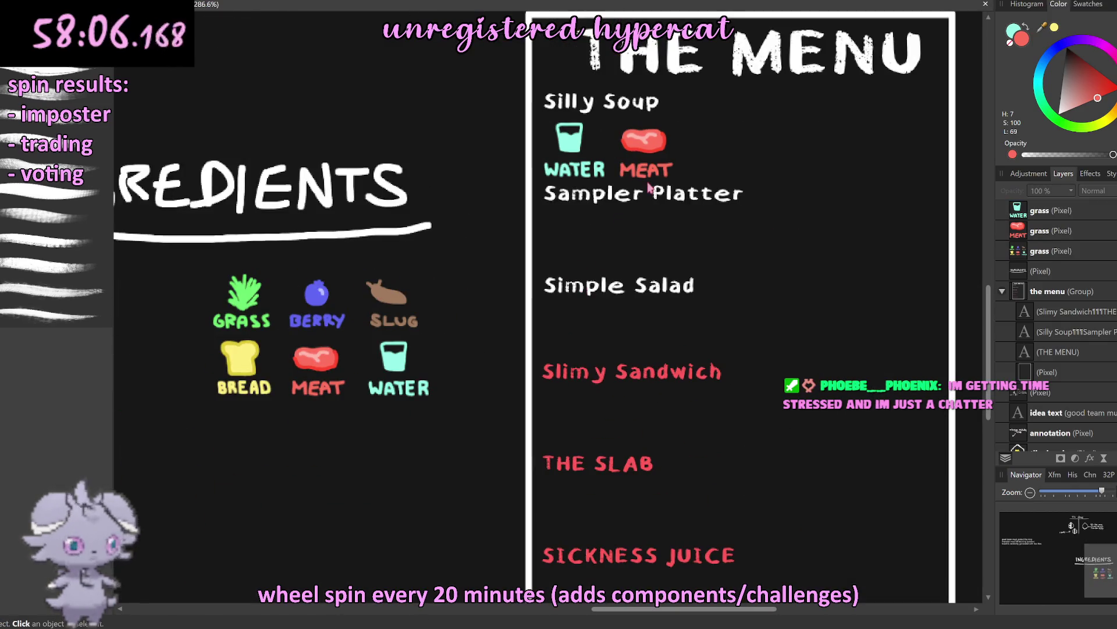
{"action": "scroll", "coordinate": [664, 207], "scroll_direction": "down", "scroll_amount": 5}
{"action": "scroll", "coordinate": [660, 210], "scroll_direction": "up", "scroll_amount": 4}
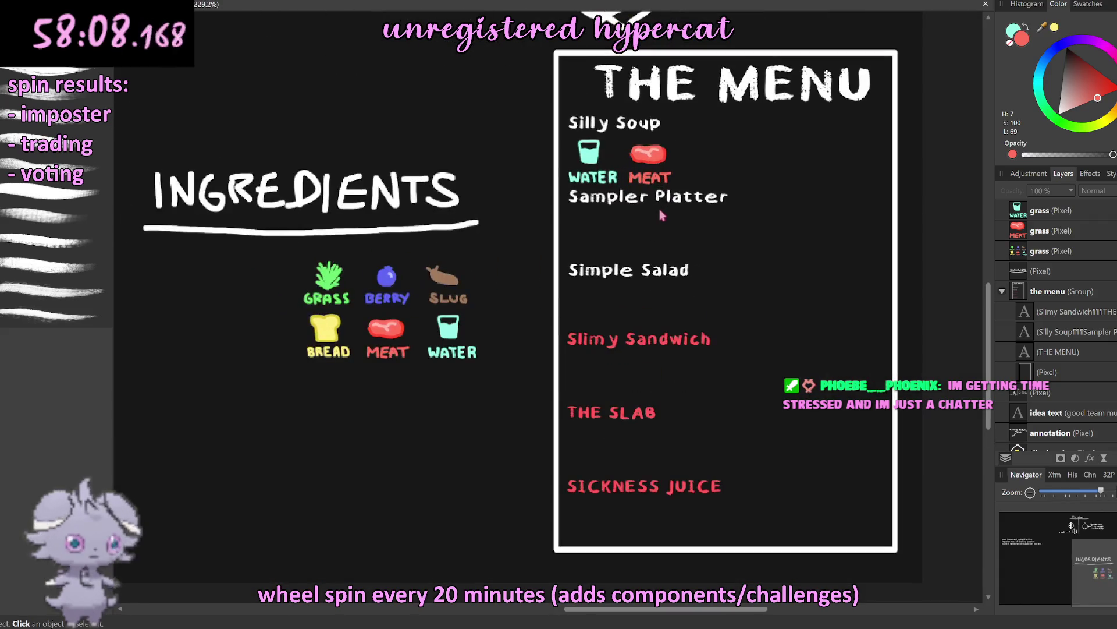
{"action": "left_click", "coordinate": [433, 299]}
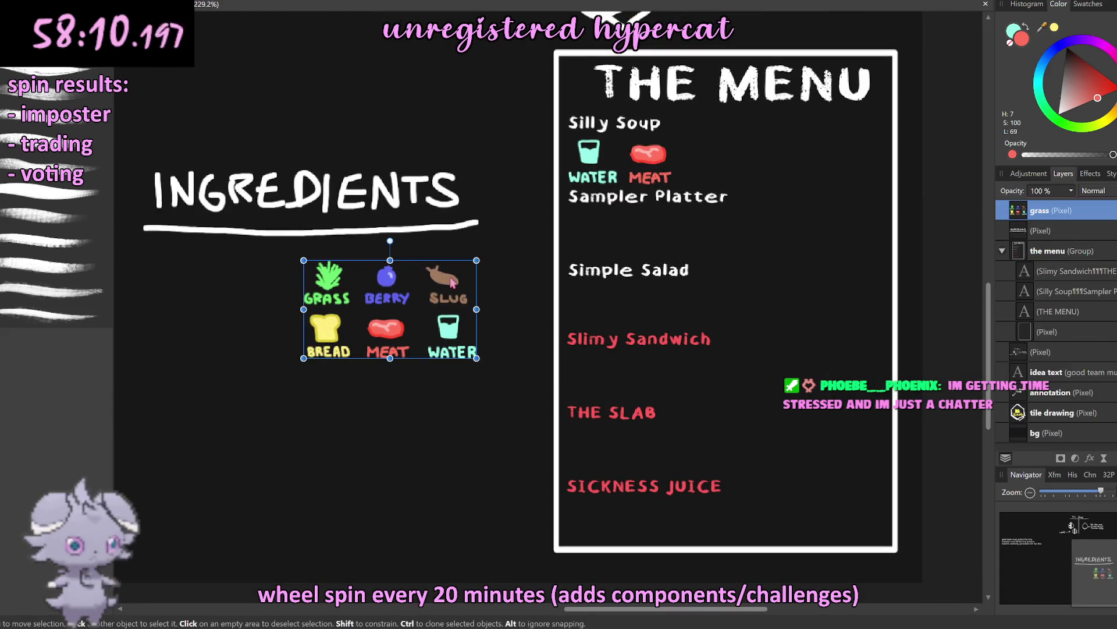
Step: Shrink the ingredient grid slightly and delete the old WATER and MEAT copies
{"action": "left_click_drag", "start_coordinate": [476, 360], "coordinate": [453, 346]}
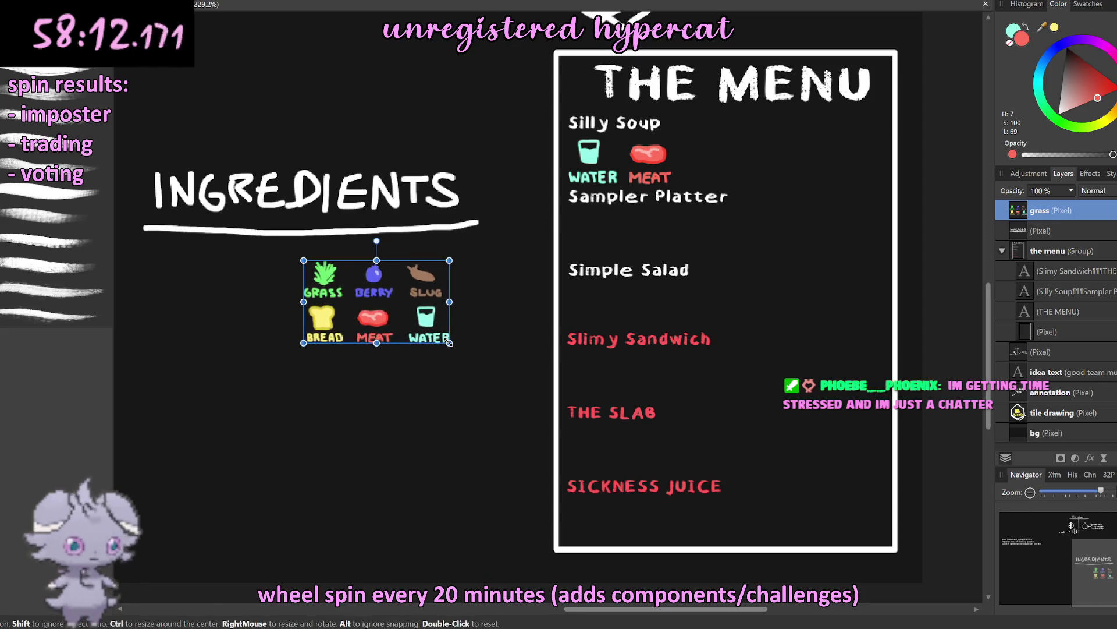
{"action": "left_click", "coordinate": [547, 198]}
{"action": "left_click", "coordinate": [649, 158]}
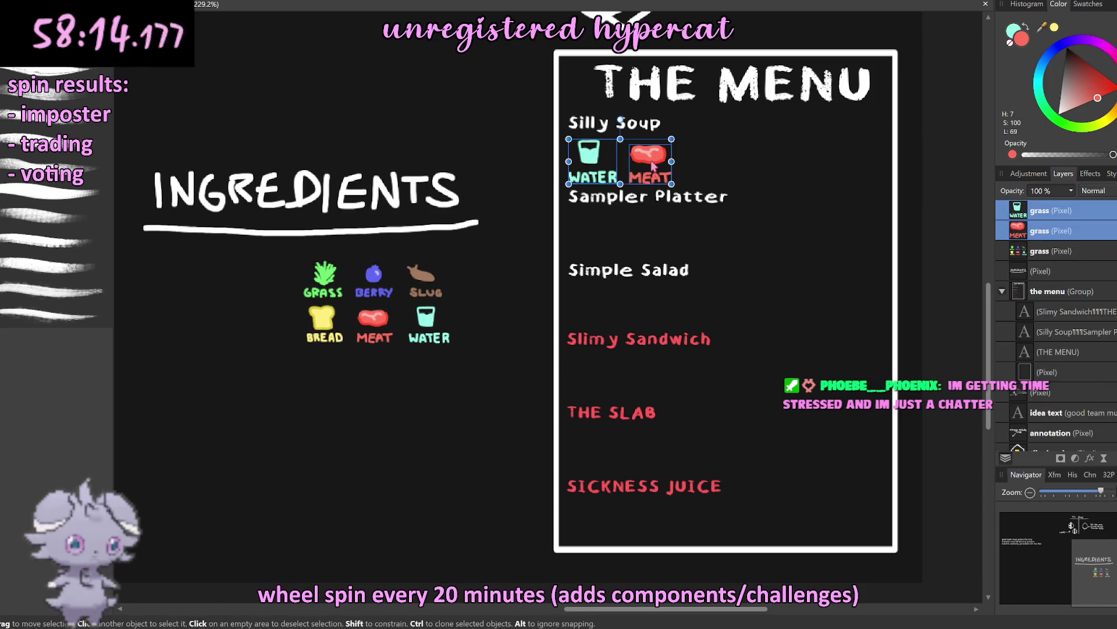
{"action": "key", "text": "Delete"}
{"action": "key", "text": "ctrl+z"}
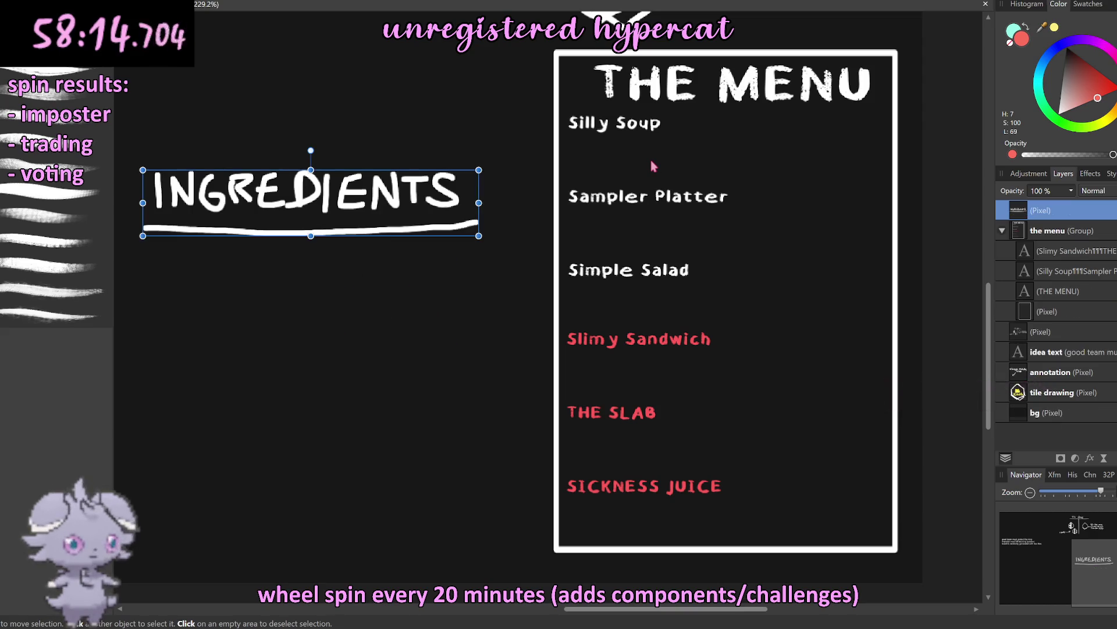
{"action": "left_click", "coordinate": [952, 326]}
Step: Copy the MEAT and WATER icons together and place the pair under Silly Soup
{"action": "scroll", "coordinate": [507, 314], "scroll_direction": "up", "scroll_amount": 3}
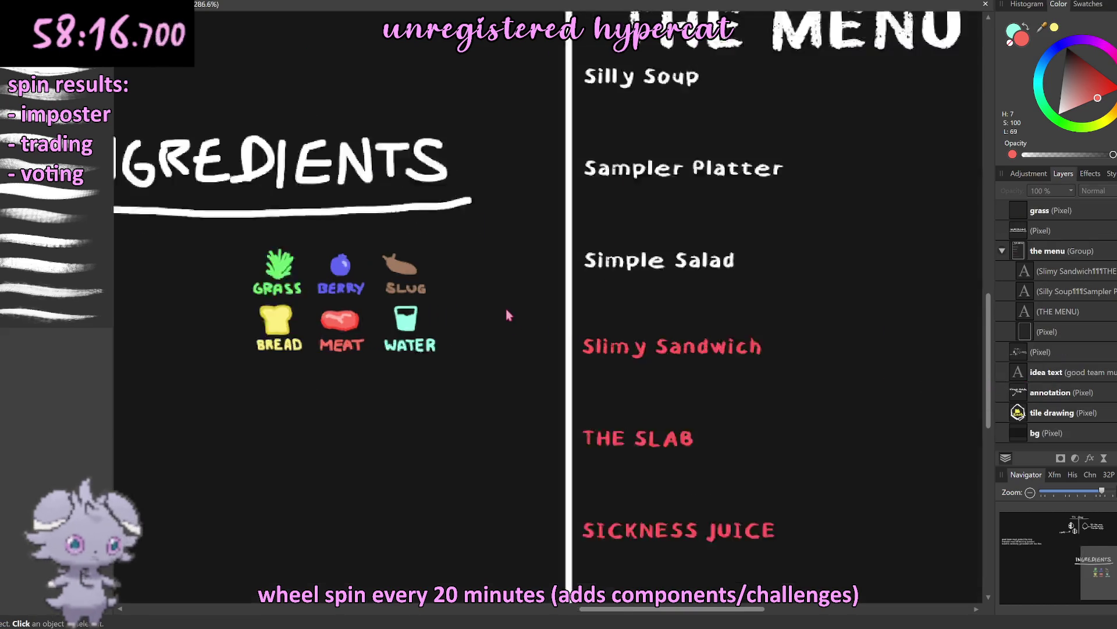
{"action": "scroll", "coordinate": [506, 315], "scroll_direction": "up", "scroll_amount": 2}
{"action": "key", "text": "m"}
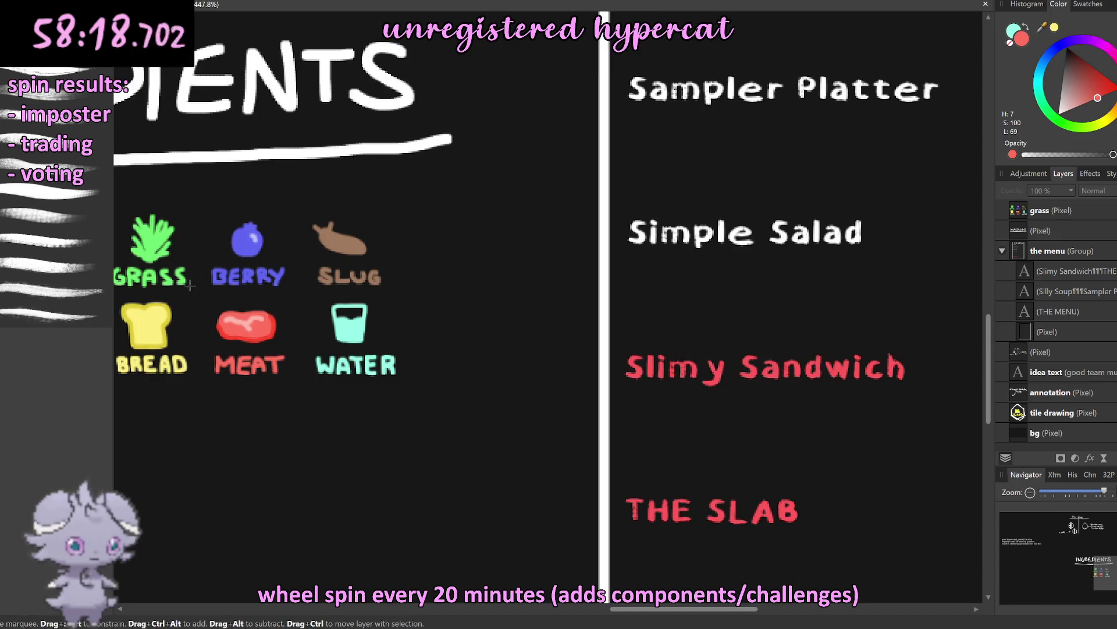
{"action": "left_click_drag", "start_coordinate": [200, 299], "coordinate": [416, 390]}
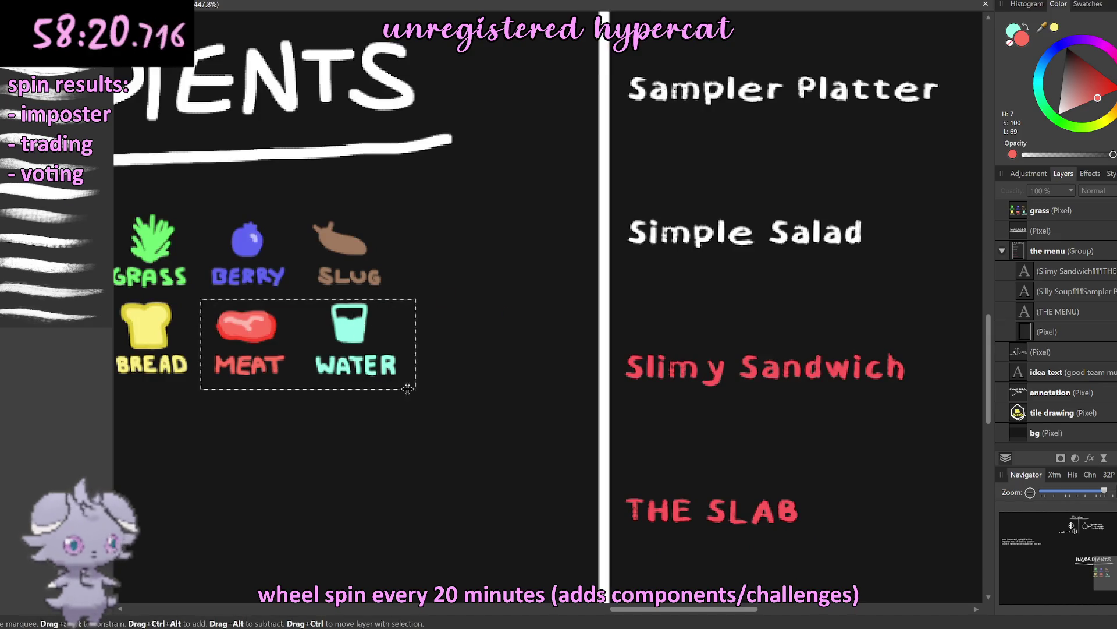
{"action": "left_click", "coordinate": [1011, 221]}
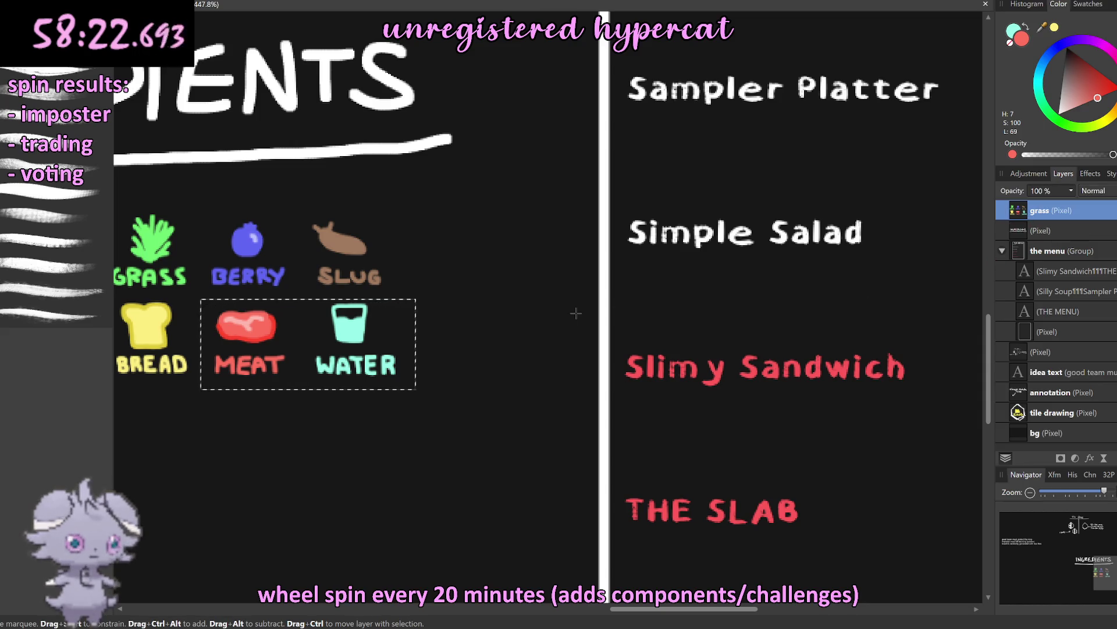
{"action": "key", "text": "ctrl+j"}
{"action": "key", "text": "v"}
{"action": "mouse_move", "coordinate": [331, 343]}
{"action": "left_mouse_down"}
{"action": "mouse_move", "coordinate": [359, 343]}
{"action": "mouse_move", "coordinate": [720, 175]}
{"action": "left_mouse_up"}
{"action": "scroll", "coordinate": [719, 175], "scroll_direction": "down", "scroll_amount": 4}
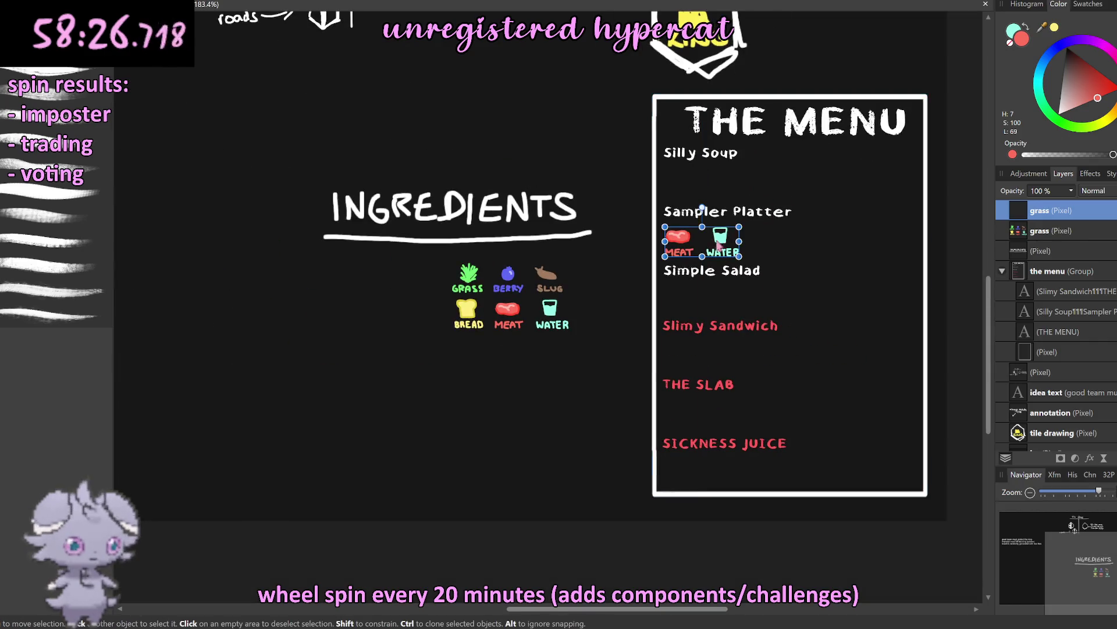
{"action": "left_click_drag", "start_coordinate": [720, 245], "coordinate": [725, 185]}
{"action": "left_click", "coordinate": [964, 234]}
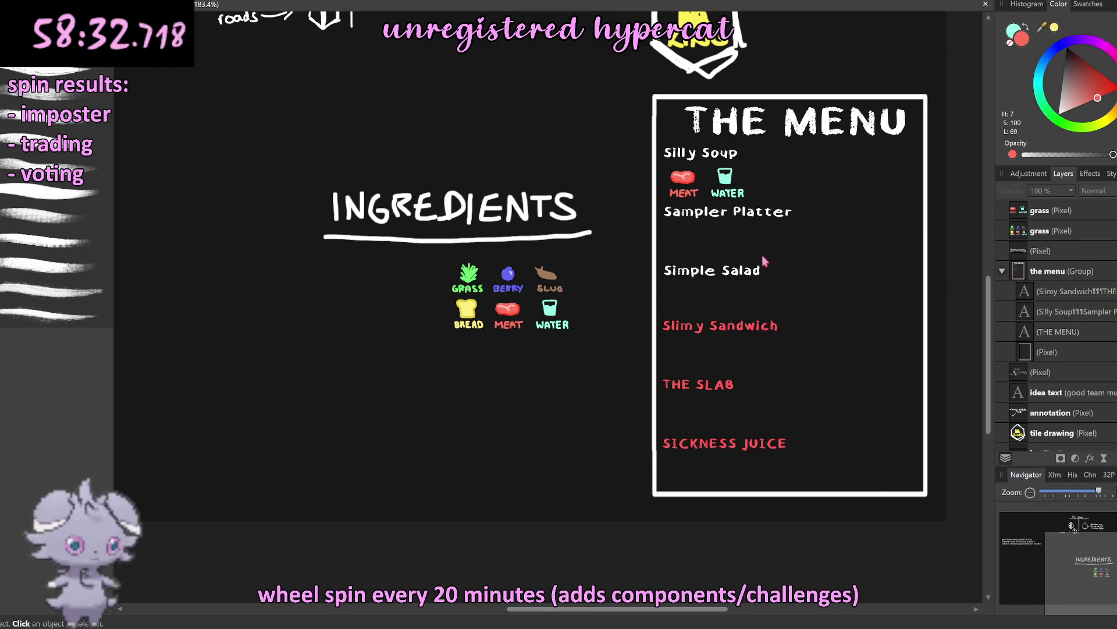
{"action": "scroll", "coordinate": [523, 300], "scroll_direction": "up", "scroll_amount": 3}
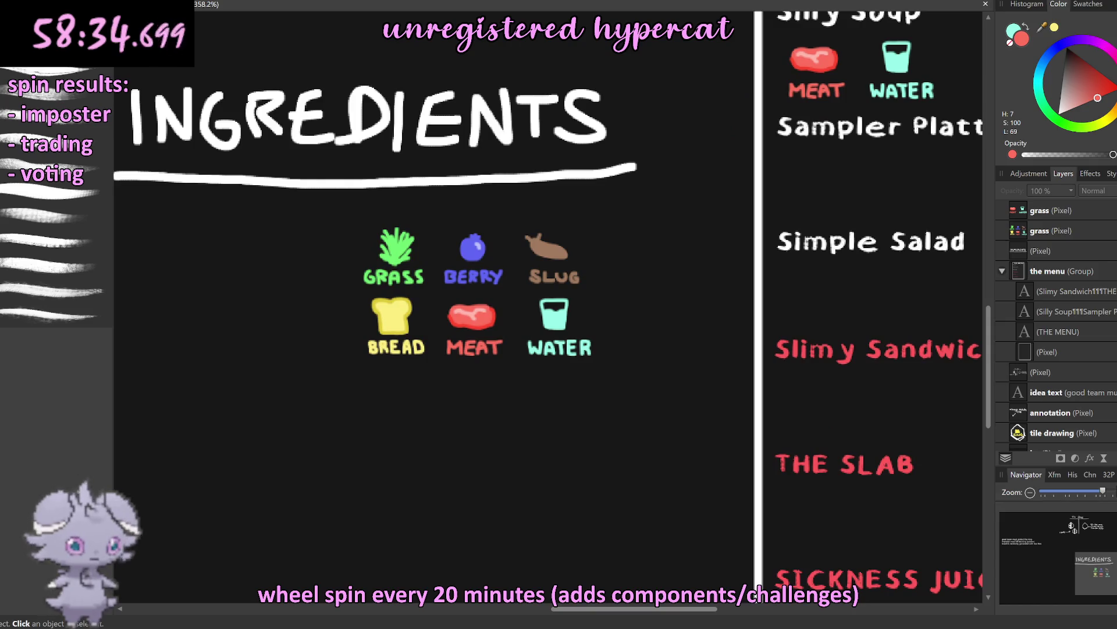
Step: Copy the GRASS and BERRY icons from the legend and place the pair beside Sampler Platter
{"action": "key", "text": "m"}
{"action": "left_click_drag", "start_coordinate": [510, 290], "coordinate": [352, 222]}
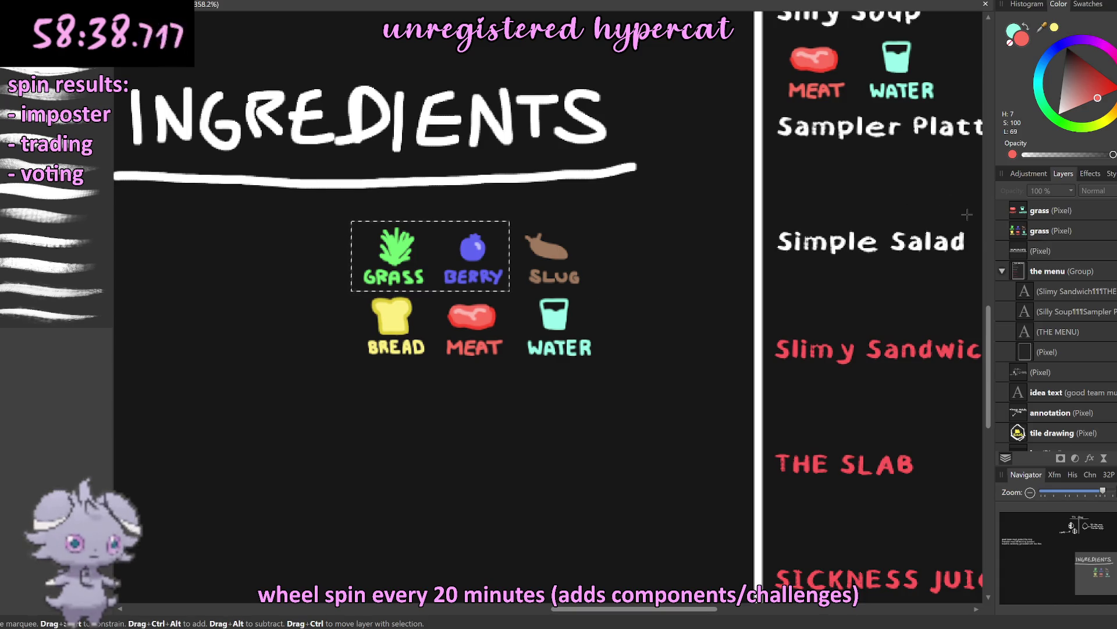
{"action": "left_click", "coordinate": [1005, 234]}
{"action": "key", "text": "ctrl+j"}
{"action": "key", "text": "v"}
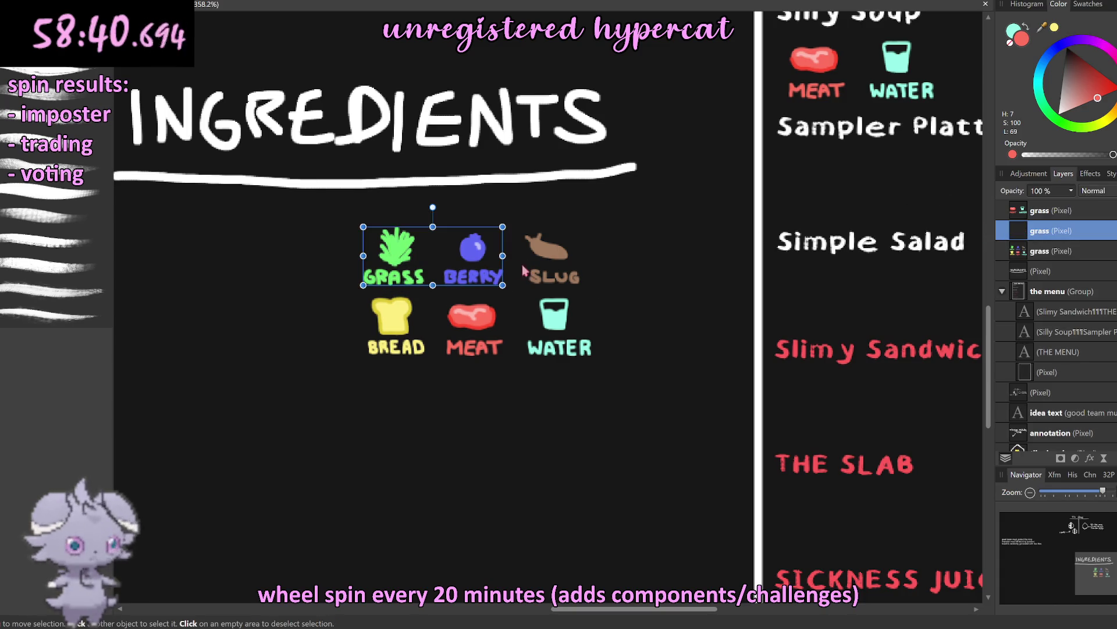
{"action": "left_click_drag", "start_coordinate": [466, 271], "coordinate": [880, 198]}
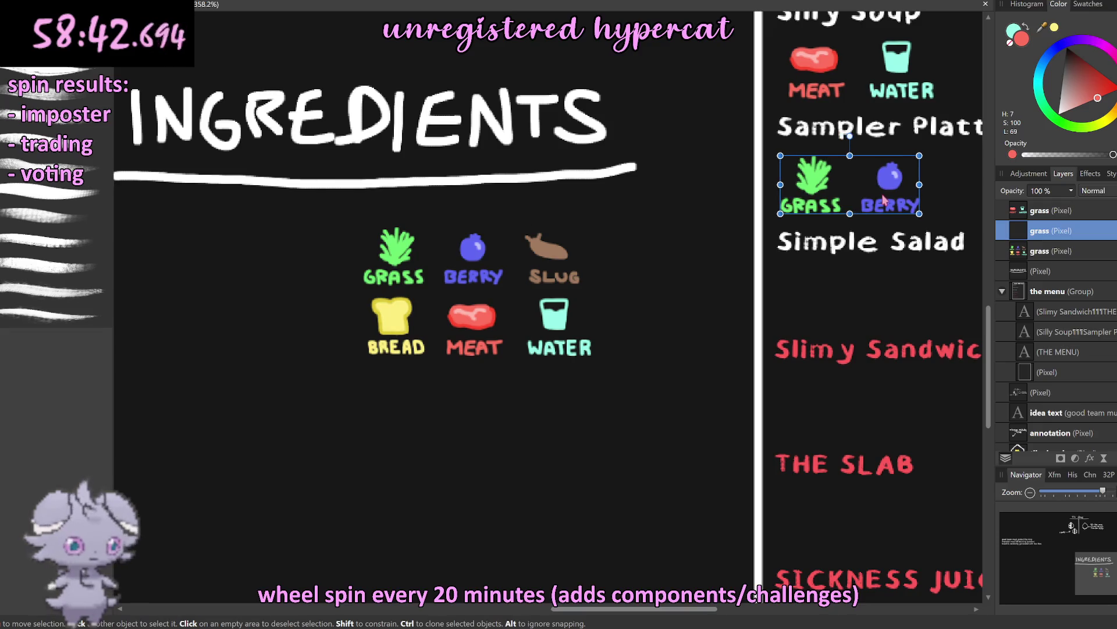
{"action": "scroll", "coordinate": [631, 231], "scroll_direction": "down", "scroll_amount": 5}
{"action": "scroll", "coordinate": [880, 233], "scroll_direction": "up", "scroll_amount": 2}
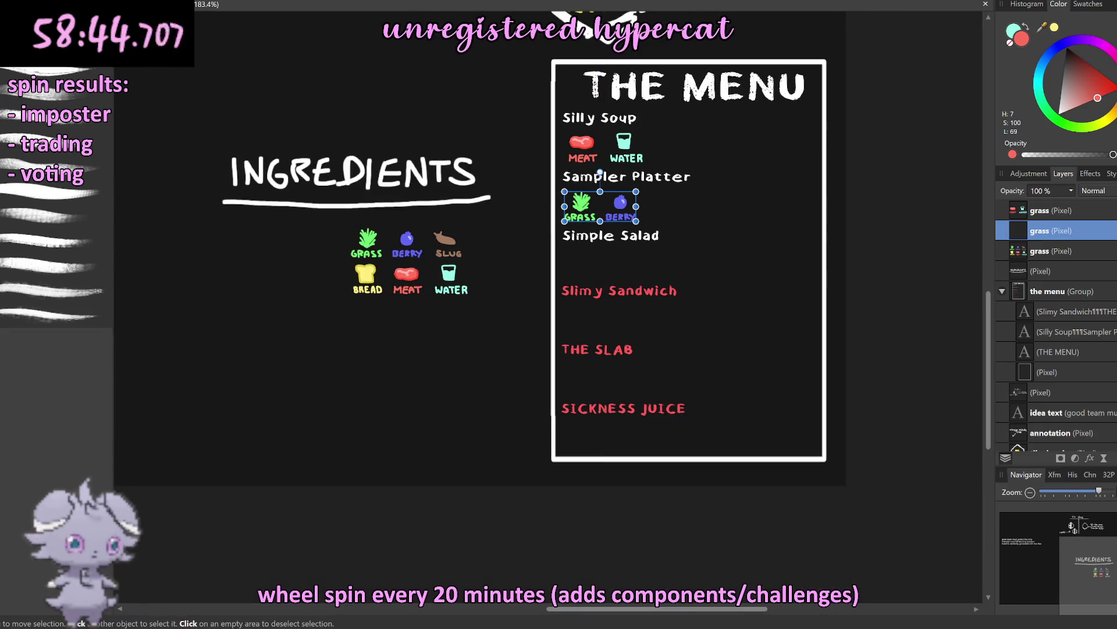
Step: Copy the BREAD icon from the legend and place it after BERRY in the menu row
{"action": "key", "text": "m"}
{"action": "scroll", "coordinate": [353, 276], "scroll_direction": "up", "scroll_amount": 5}
{"action": "scroll", "coordinate": [353, 275], "scroll_direction": "up", "scroll_amount": 3}
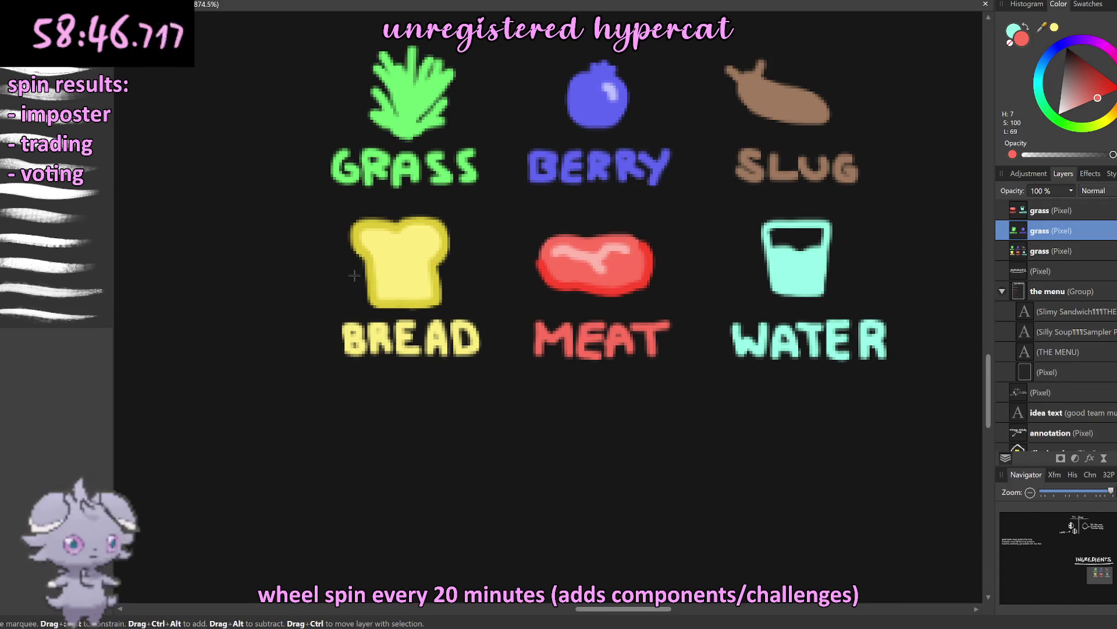
{"action": "left_click_drag", "start_coordinate": [314, 208], "coordinate": [511, 377]}
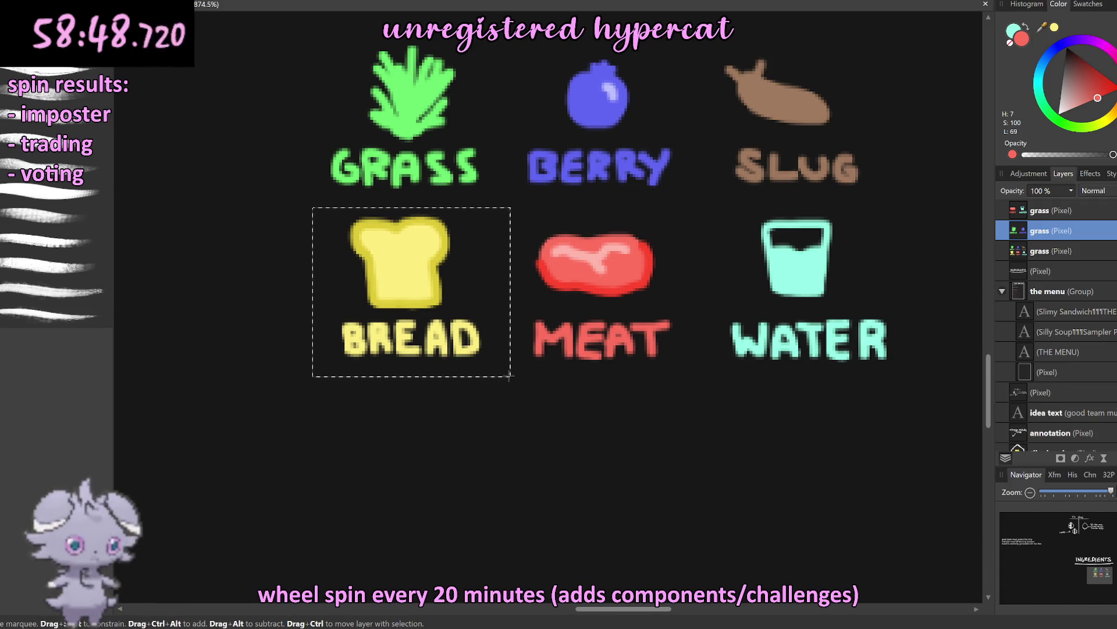
{"action": "left_click", "coordinate": [1025, 256]}
{"action": "key", "text": "ctrl+j"}
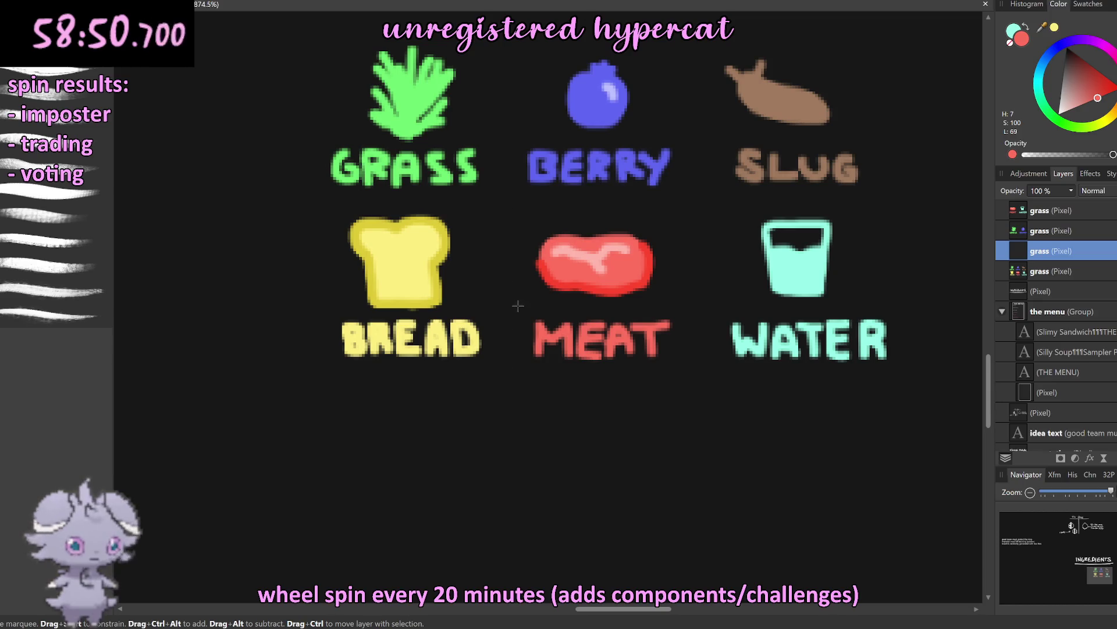
{"action": "key", "text": "v"}
{"action": "scroll", "coordinate": [463, 292], "scroll_direction": "down", "scroll_amount": 5}
{"action": "left_click_drag", "start_coordinate": [440, 299], "coordinate": [806, 209]}
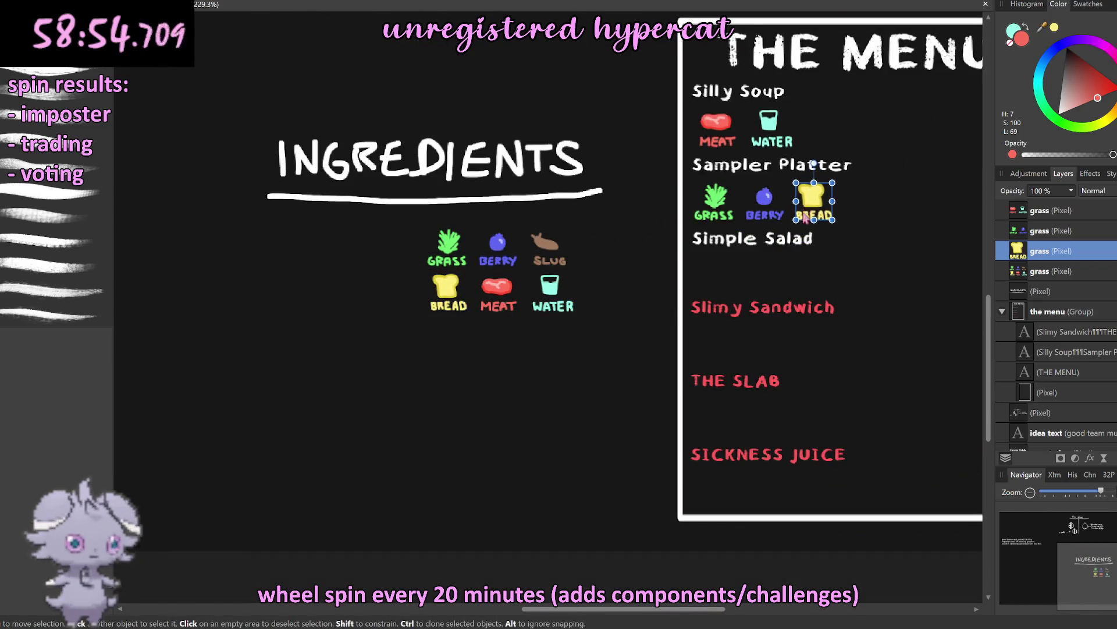
{"action": "scroll", "coordinate": [931, 312], "scroll_direction": "down", "scroll_amount": 4}
{"action": "left_click", "coordinate": [929, 254]}
Step: Select THE MENU group on the board
{"action": "scroll", "coordinate": [930, 253], "scroll_direction": "up", "scroll_amount": 2}
{"action": "scroll", "coordinate": [930, 254], "scroll_direction": "up", "scroll_amount": 2}
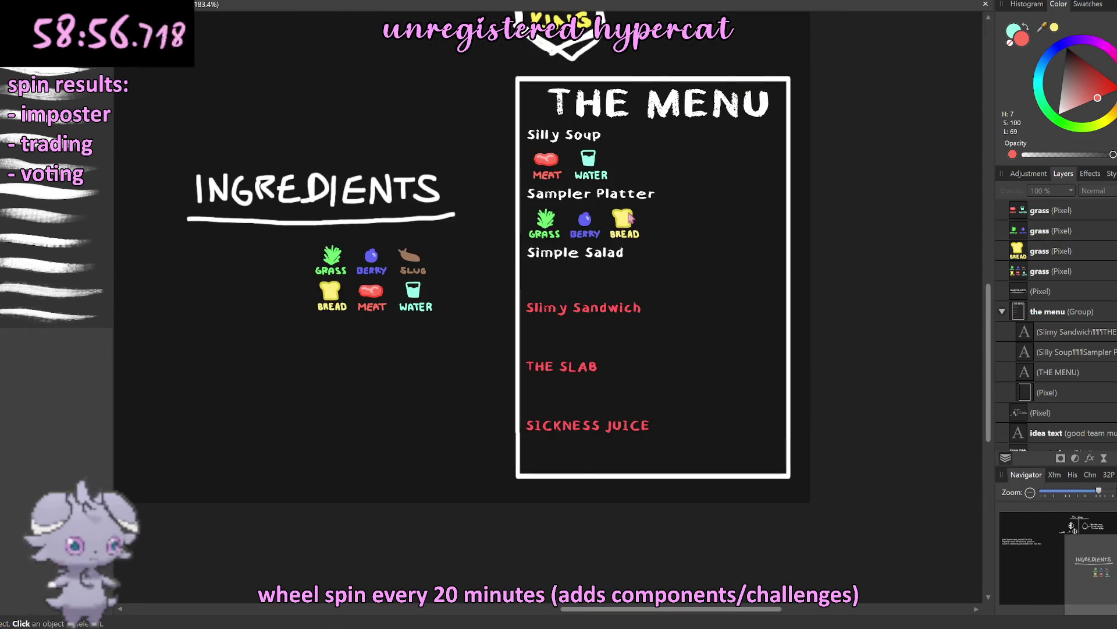
{"action": "scroll", "coordinate": [632, 217], "scroll_direction": "up", "scroll_amount": 3}
{"action": "scroll", "coordinate": [696, 249], "scroll_direction": "down", "scroll_amount": 1}
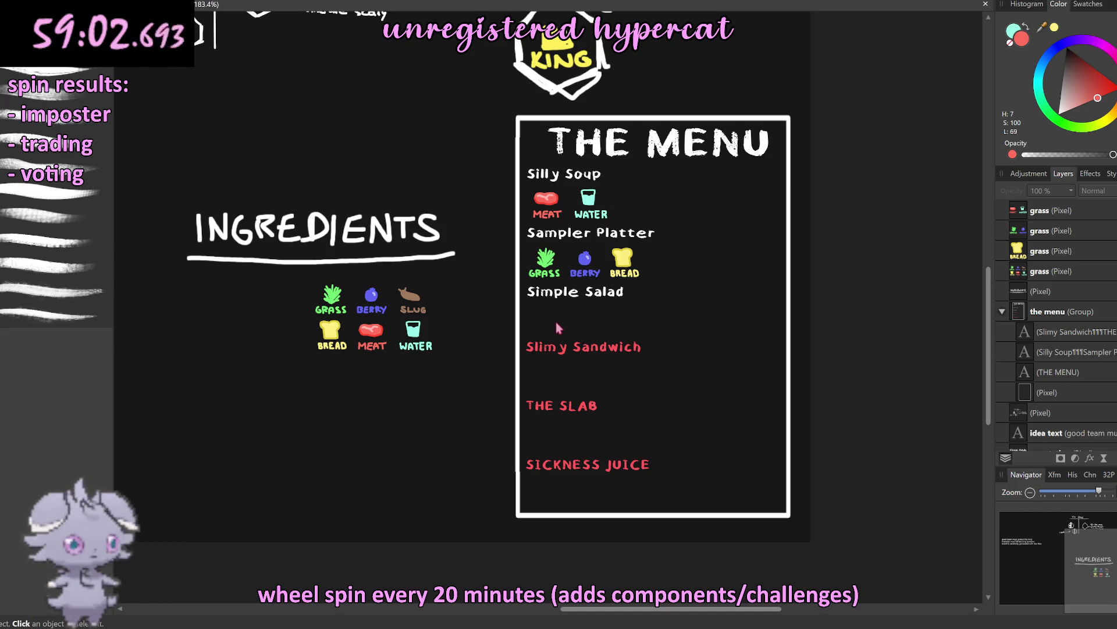
{"action": "left_click", "coordinate": [574, 236]}
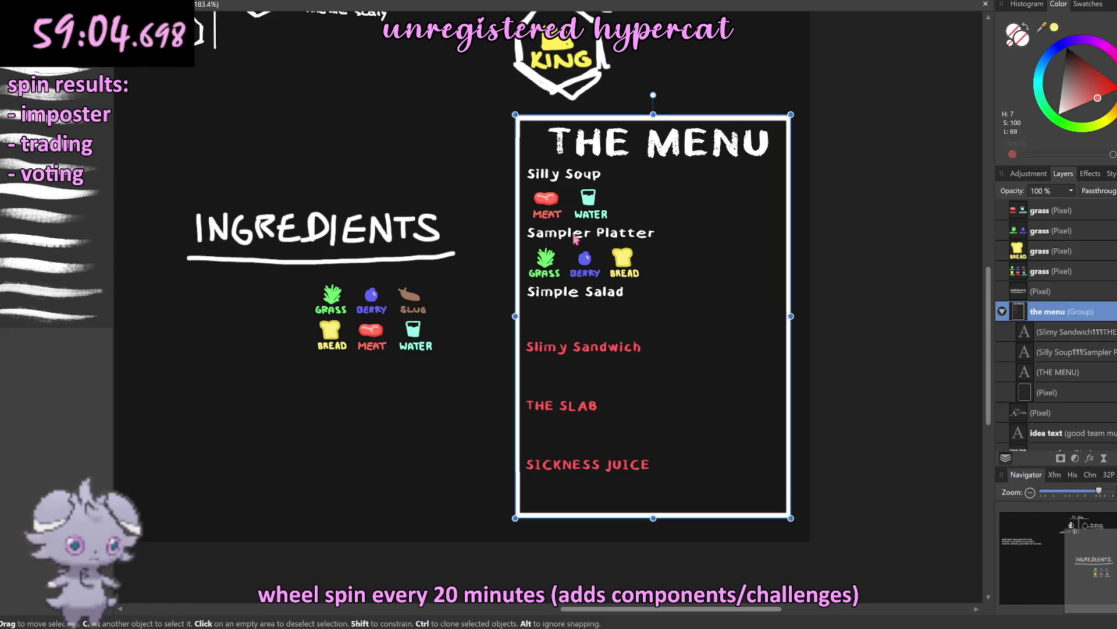
Step: Insert 'Simple Salad' as the second dish and retype the line below as 'Sampler Platter'
{"action": "double_click", "coordinate": [591, 236]}
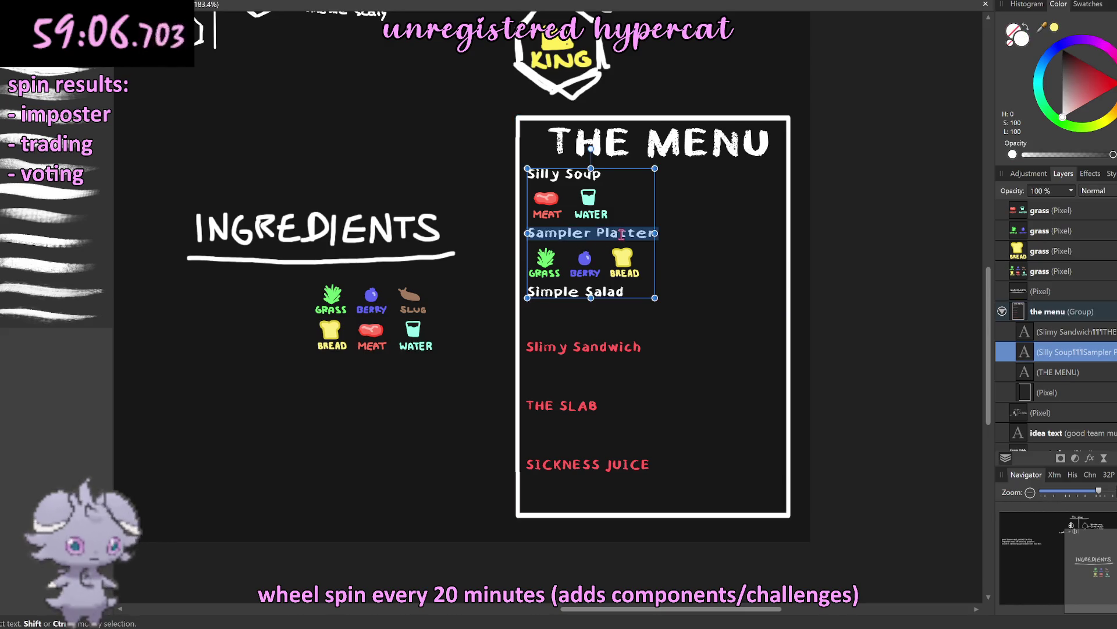
{"action": "type", "text": "Sim"}
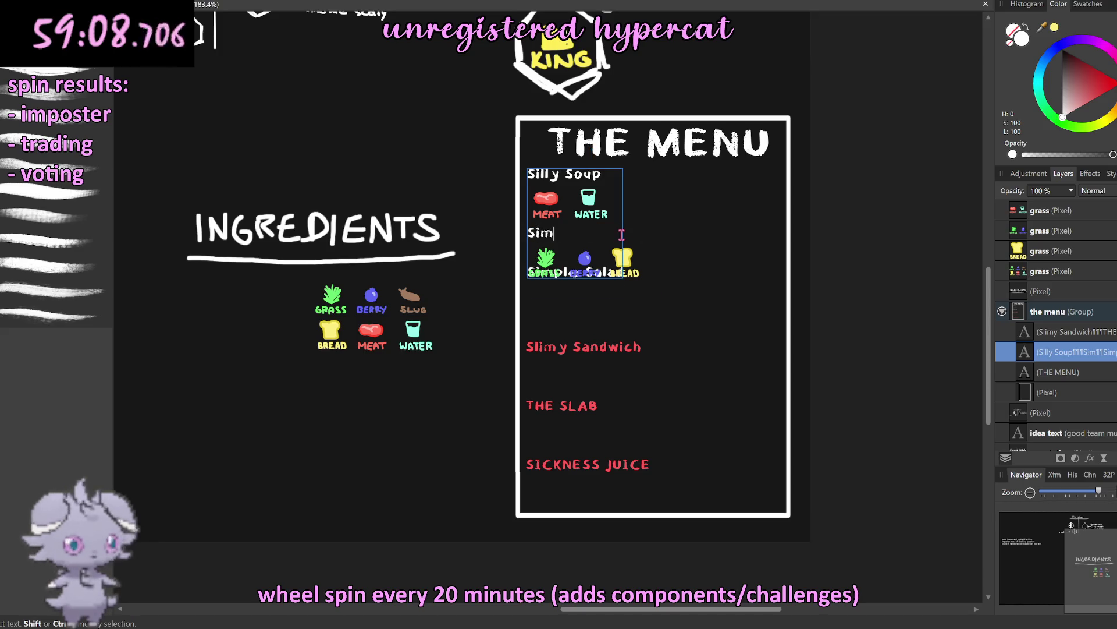
{"action": "type", "text": "ple Salad"}
{"action": "key", "text": "Return"}
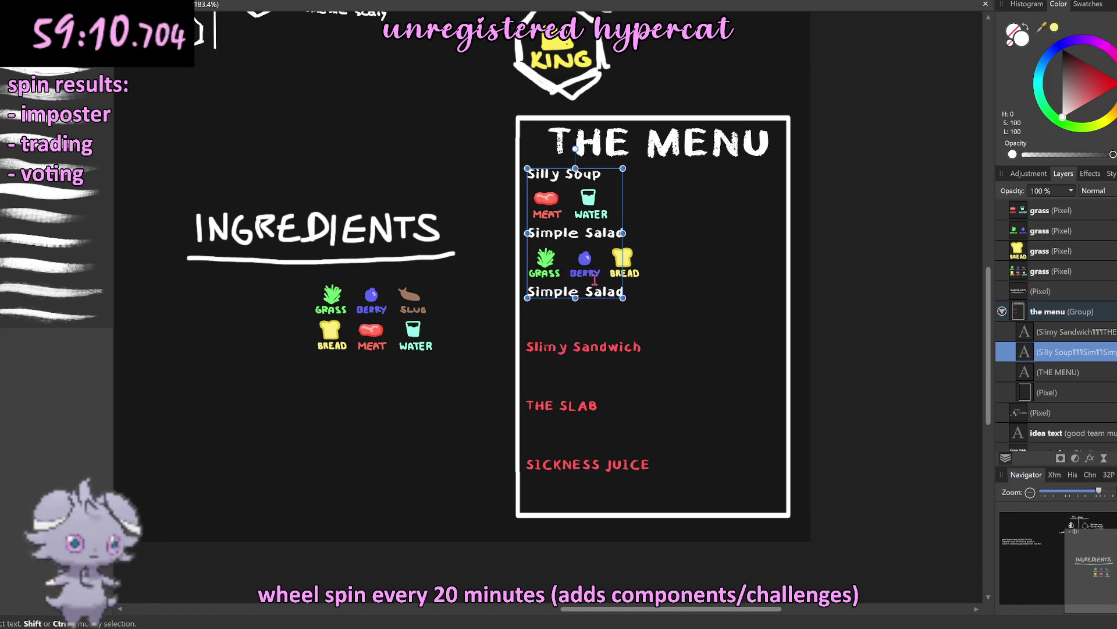
{"action": "triple_click", "coordinate": [598, 294]}
{"action": "type", "text": "Sampl"}
{"action": "key", "text": "BackSpace"}
{"action": "type", "text": "r"}
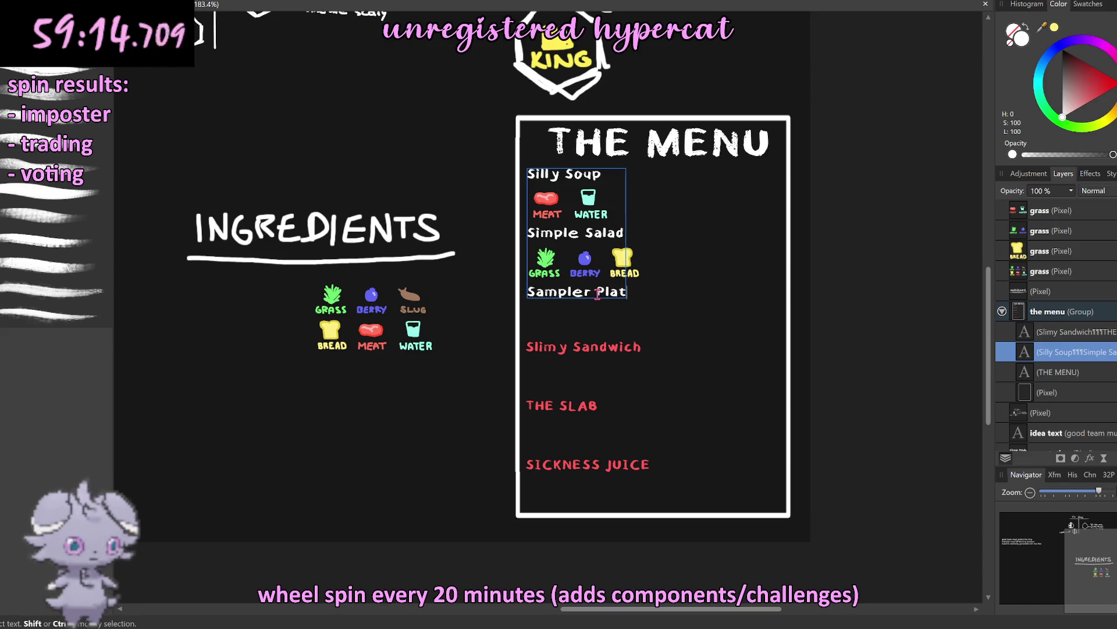
{"action": "type", "text": "ter"}
{"action": "key", "text": "Escape"}
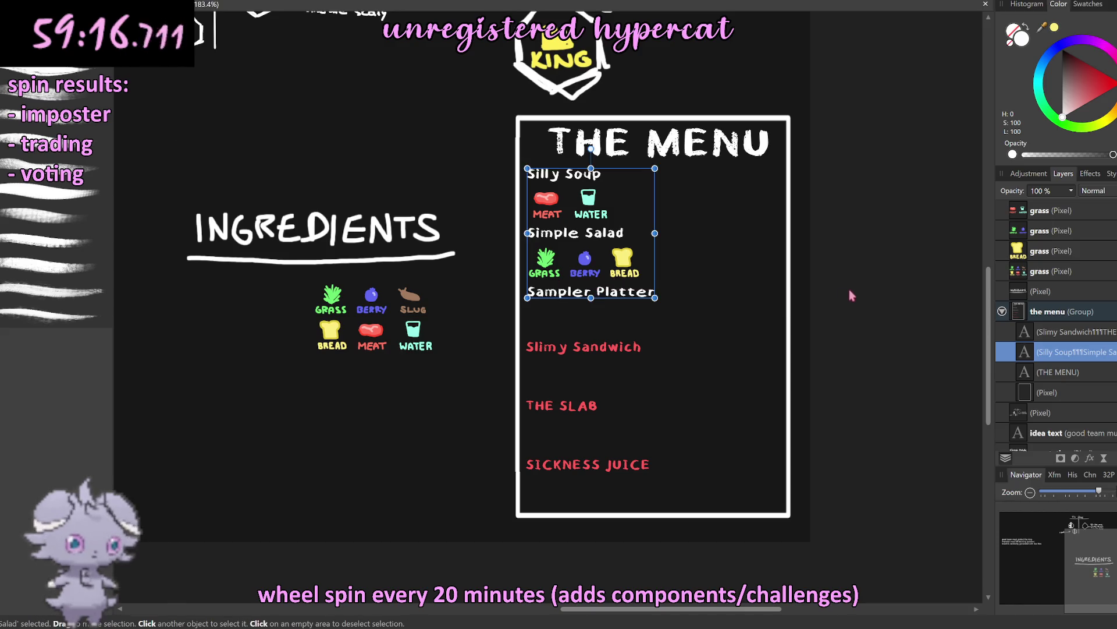
{"action": "left_click", "coordinate": [851, 292]}
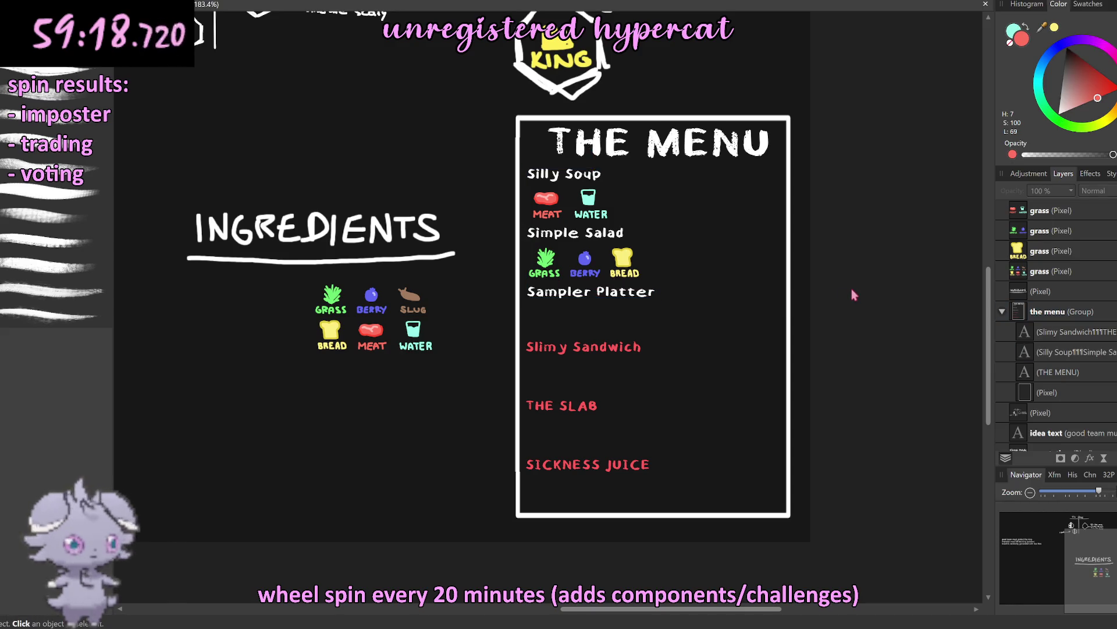
{"action": "scroll", "coordinate": [332, 299], "scroll_direction": "up", "scroll_amount": 3, "text": "ctrl"}
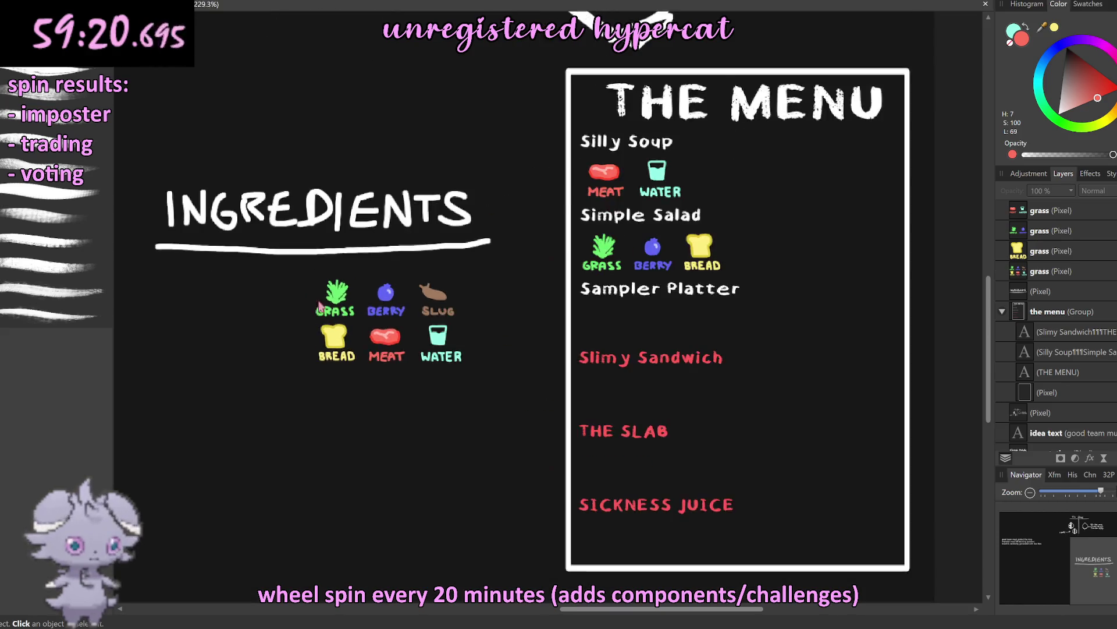
Step: Copy the GRASS, BERRY and SLUG row from the legend and place it under Sampler Platter
{"action": "key", "text": "m"}
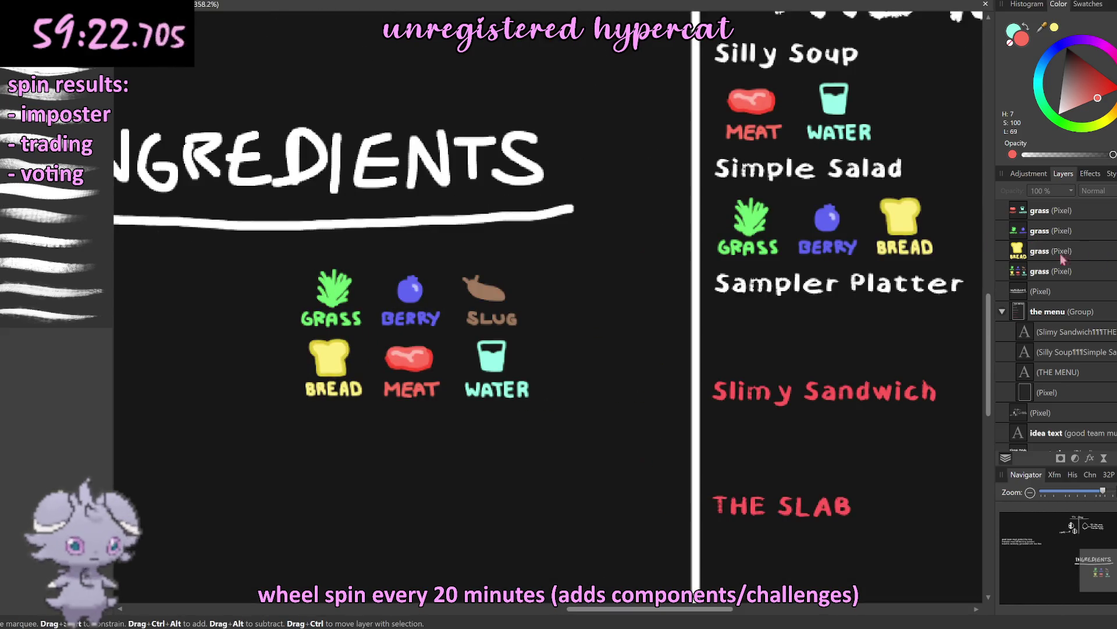
{"action": "left_click", "coordinate": [1050, 270]}
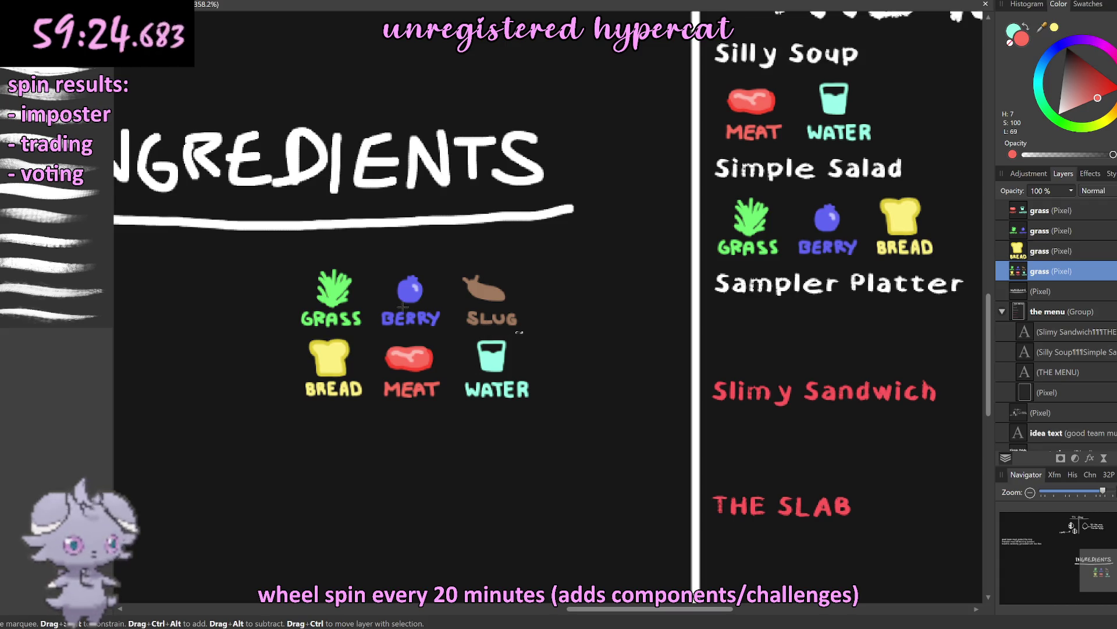
{"action": "left_click_drag", "start_coordinate": [522, 332], "coordinate": [281, 256]}
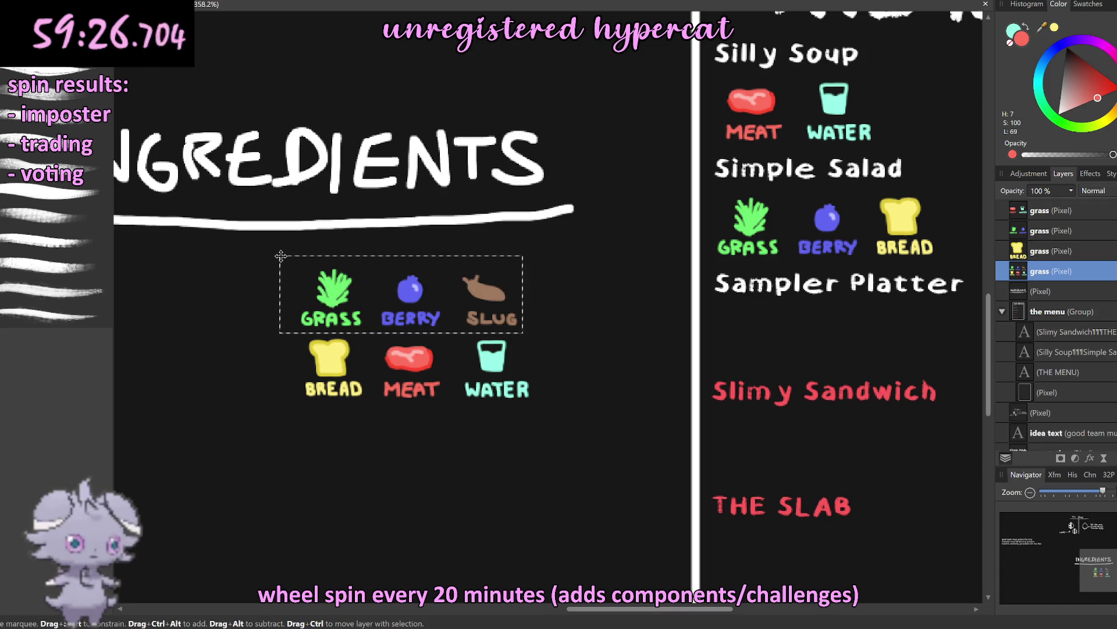
{"action": "key", "text": "ctrl+j"}
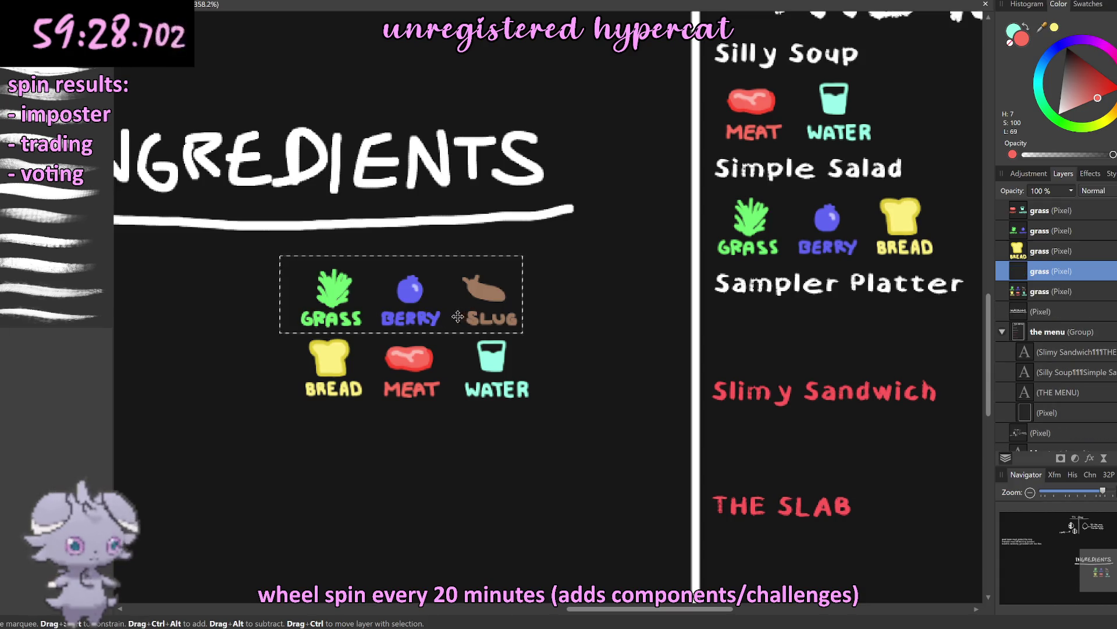
{"action": "key", "text": "v"}
{"action": "left_click_drag", "start_coordinate": [470, 319], "coordinate": [878, 338]}
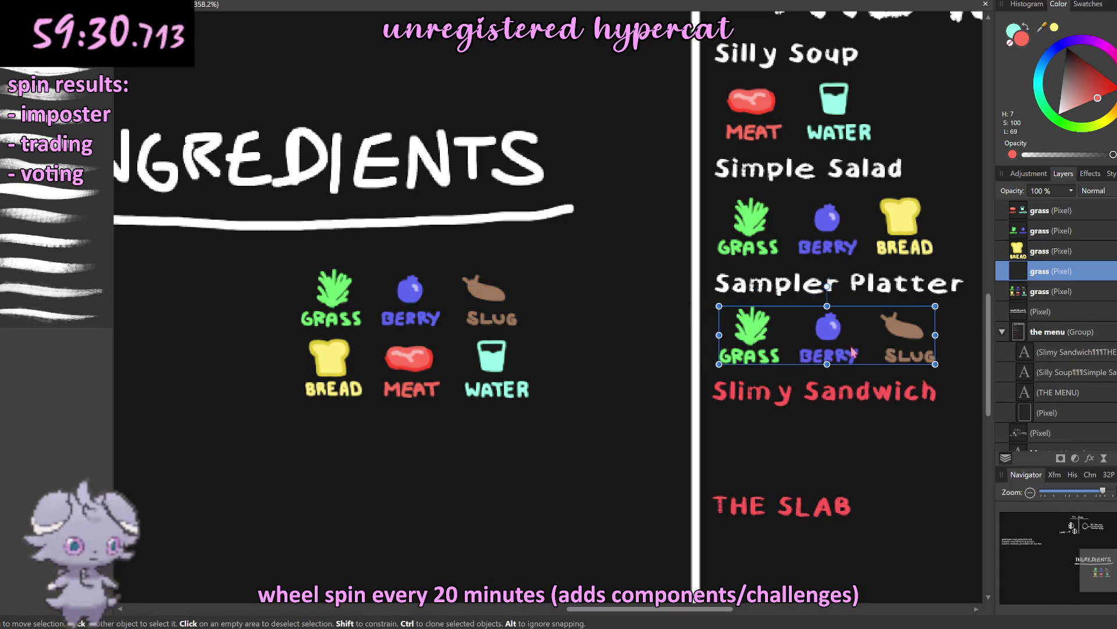
{"action": "scroll", "coordinate": [559, 352], "scroll_direction": "down", "scroll_amount": 4}
{"action": "scroll", "coordinate": [742, 363], "scroll_direction": "up", "scroll_amount": 3}
{"action": "scroll", "coordinate": [742, 363], "scroll_direction": "down", "scroll_amount": 1}
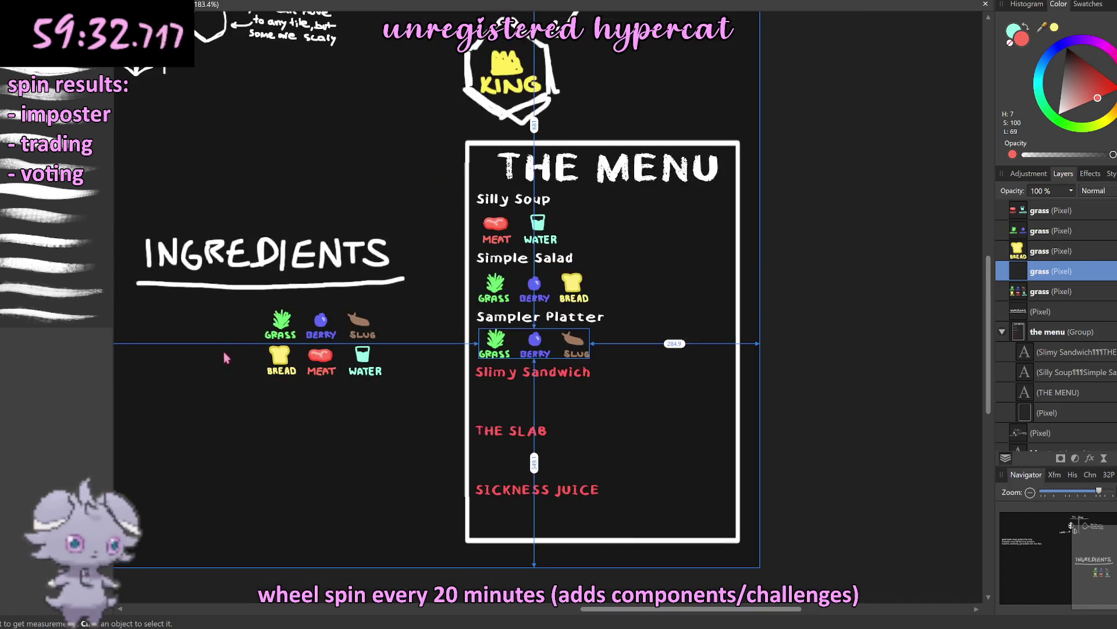
{"action": "scroll", "coordinate": [742, 363], "scroll_direction": "up", "scroll_amount": 2}
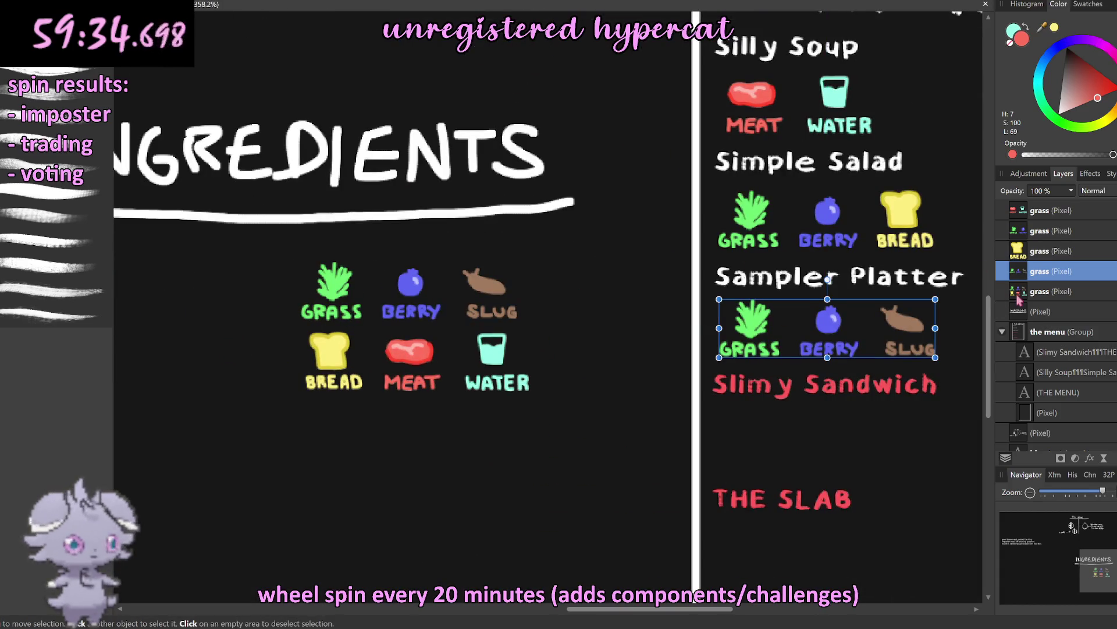
Step: Copy the BREAD and MEAT icons and place them after SLUG under Sampler Platter
{"action": "left_click", "coordinate": [1019, 294]}
{"action": "scroll", "coordinate": [346, 352], "scroll_direction": "up", "scroll_amount": 1}
{"action": "key", "text": "m"}
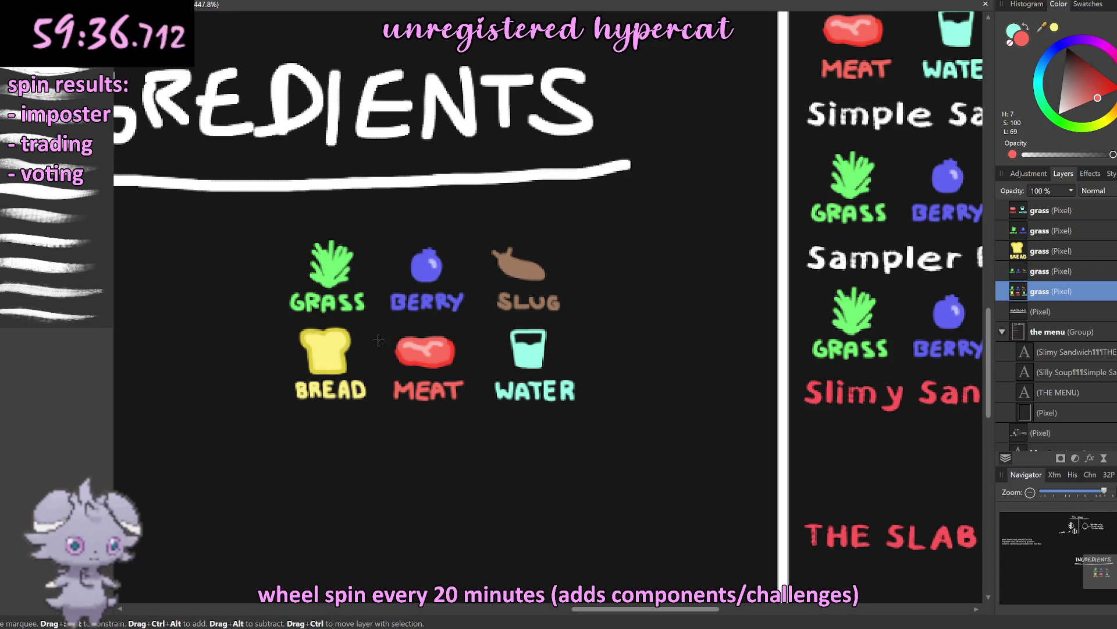
{"action": "left_click_drag", "start_coordinate": [403, 335], "coordinate": [285, 319]}
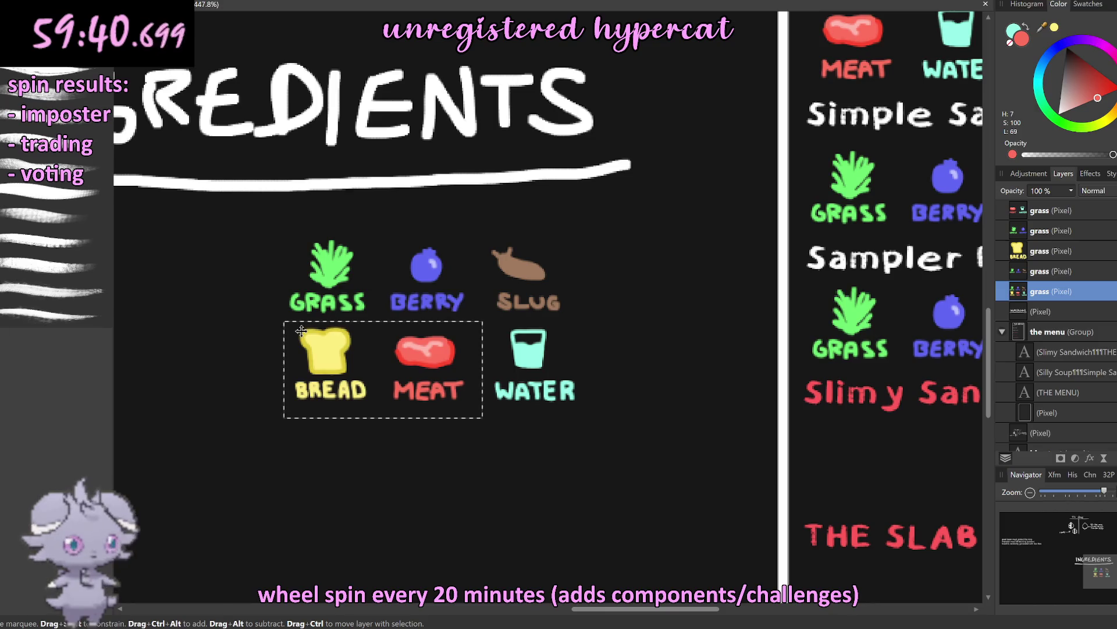
{"action": "key", "text": "ctrl+j"}
{"action": "key", "text": "v"}
{"action": "scroll", "coordinate": [325, 348], "scroll_direction": "down", "scroll_amount": 5}
{"action": "scroll", "coordinate": [303, 355], "scroll_direction": "up", "scroll_amount": 2}
{"action": "scroll", "coordinate": [269, 363], "scroll_direction": "up", "scroll_amount": 2}
{"action": "mouse_move", "coordinate": [269, 364]}
{"action": "left_mouse_down"}
{"action": "mouse_move", "coordinate": [600, 348]}
{"action": "mouse_move", "coordinate": [603, 327]}
{"action": "left_mouse_up"}
{"action": "scroll", "coordinate": [532, 344], "scroll_direction": "up", "scroll_amount": 4}
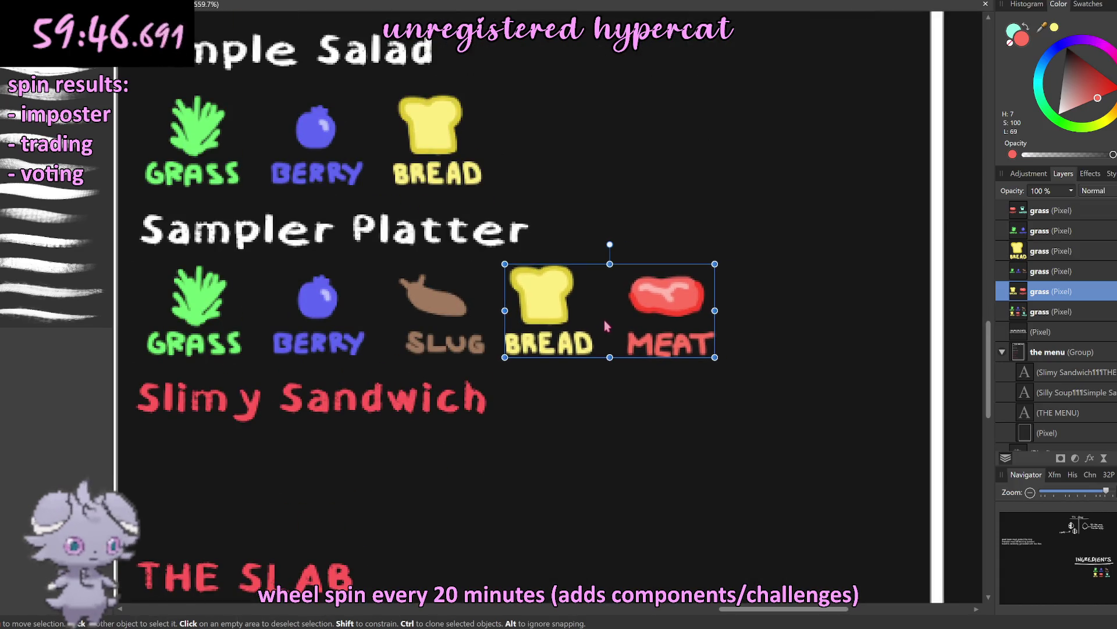
{"action": "scroll", "coordinate": [604, 320], "scroll_direction": "down", "scroll_amount": 6}
{"action": "left_click", "coordinate": [788, 339]}
{"action": "scroll", "coordinate": [578, 336], "scroll_direction": "up", "scroll_amount": 4}
{"action": "scroll", "coordinate": [574, 333], "scroll_direction": "down", "scroll_amount": 2}
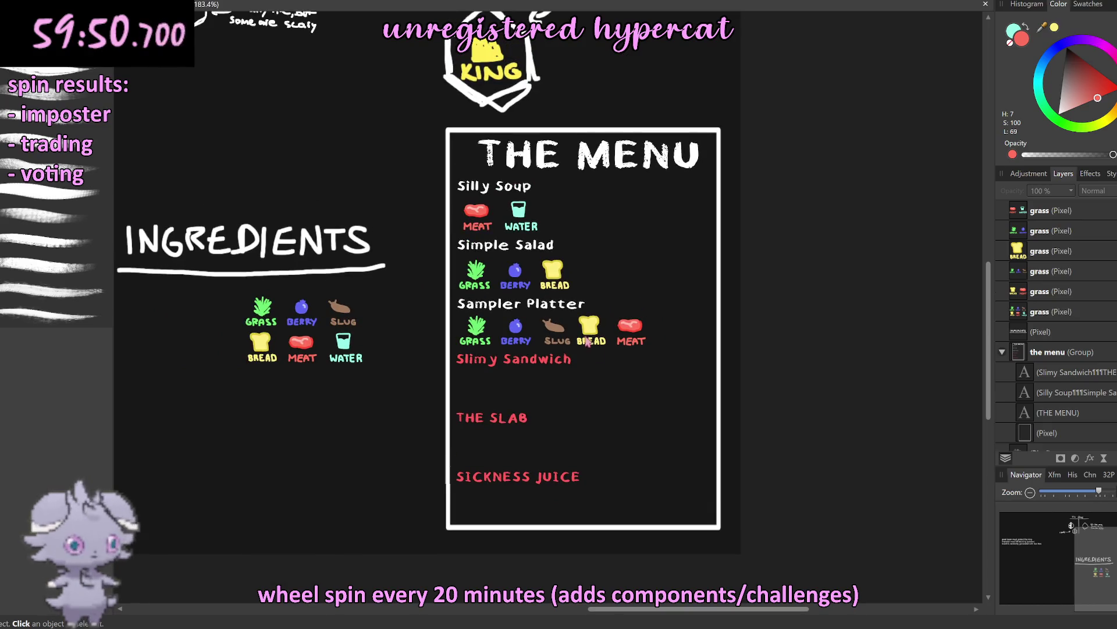
{"action": "scroll", "coordinate": [602, 393], "scroll_direction": "up", "scroll_amount": 1}
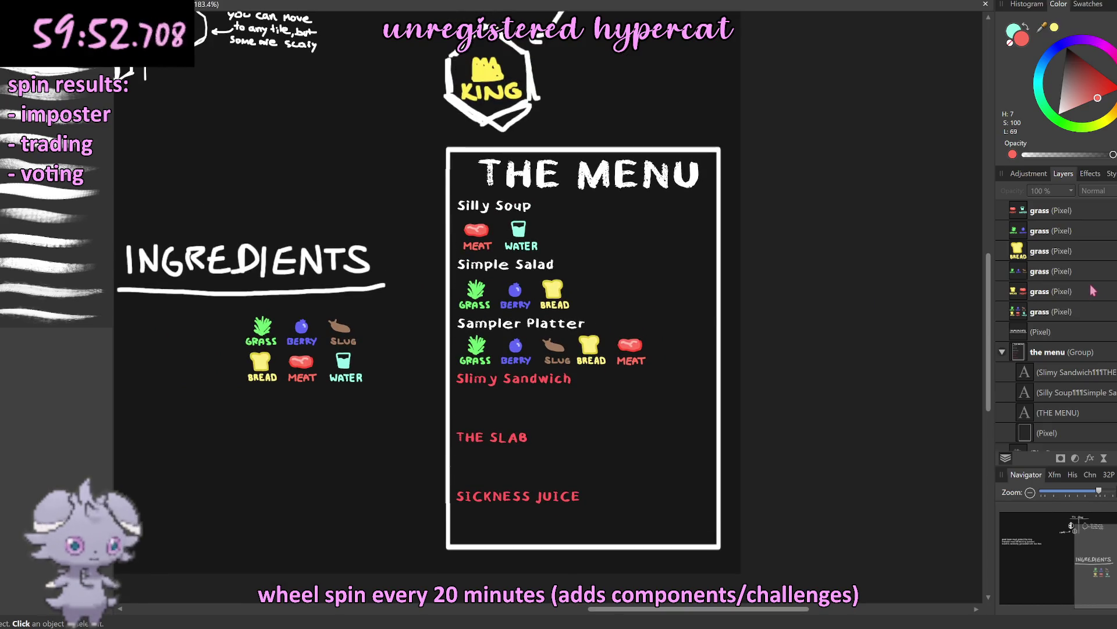
Step: Merge the menu icon layers down five times in succession
{"action": "right_click", "coordinate": [1008, 217]}
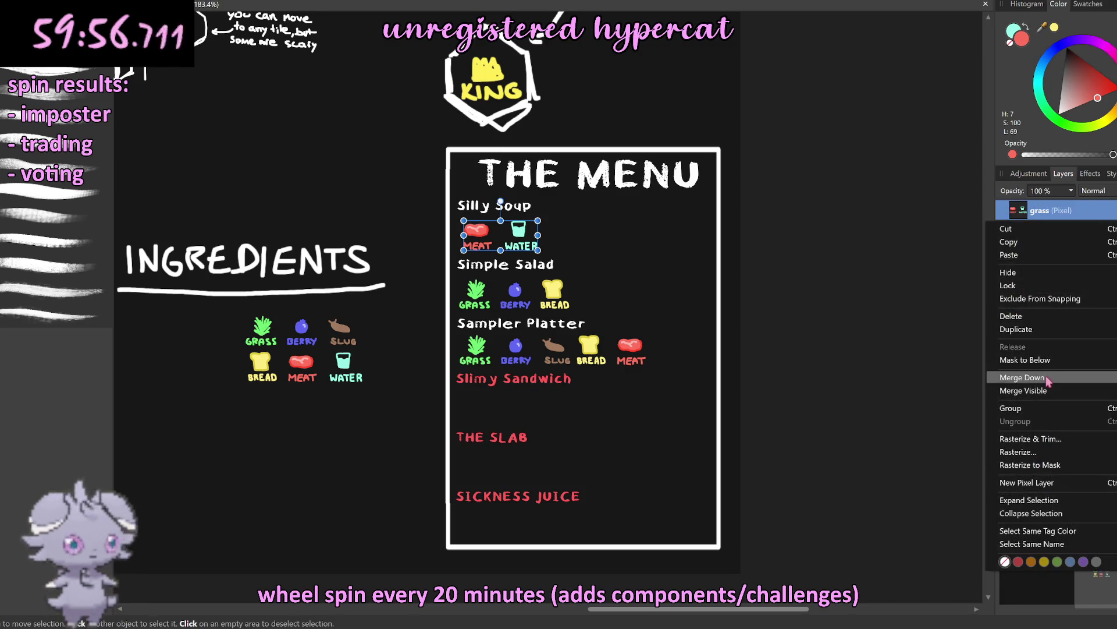
{"action": "left_click", "coordinate": [1046, 377]}
{"action": "right_click", "coordinate": [1036, 213]}
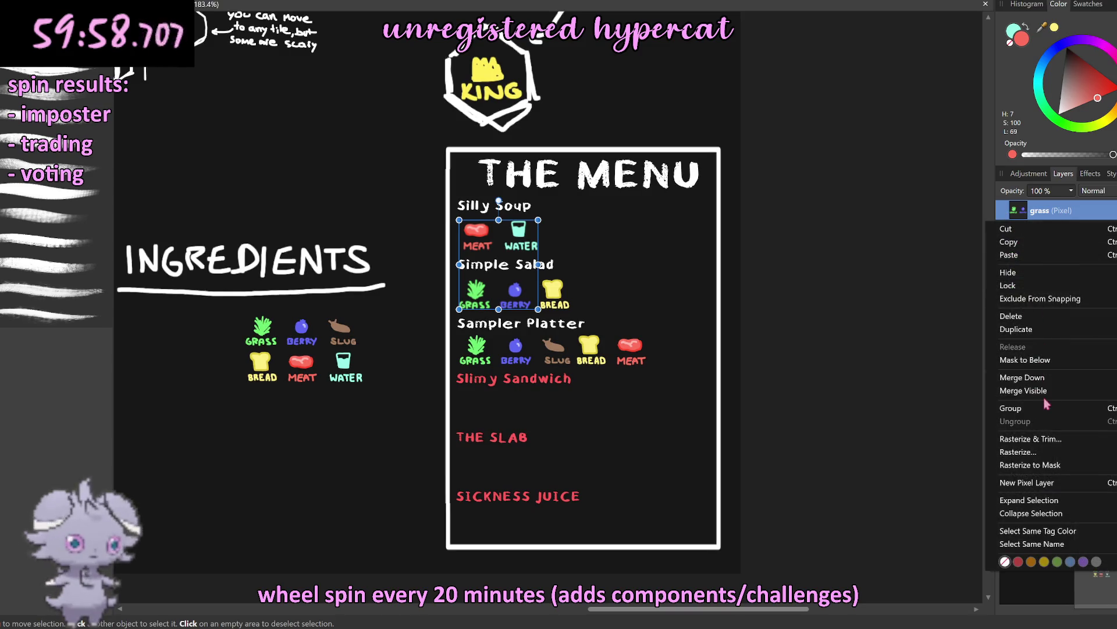
{"action": "left_click", "coordinate": [1046, 377]}
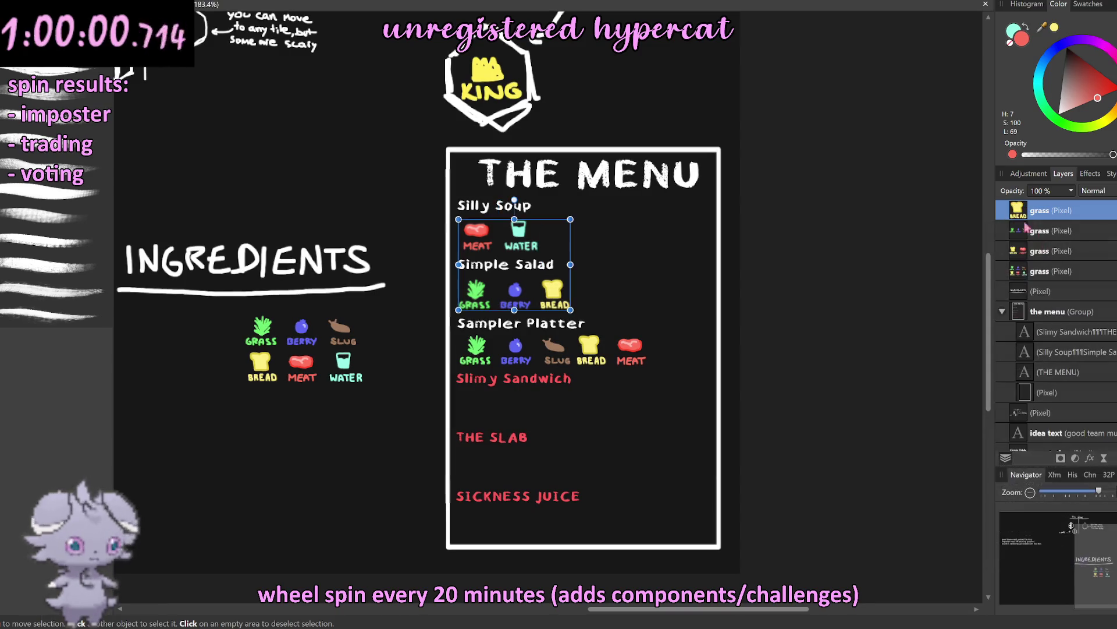
{"action": "right_click", "coordinate": [1030, 222]}
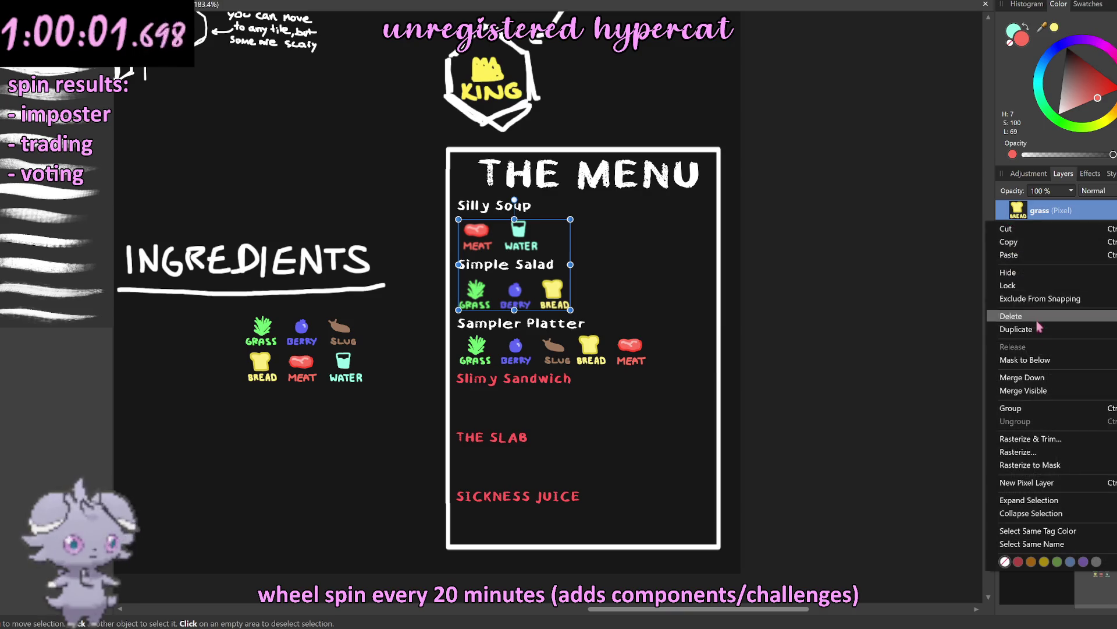
{"action": "left_click", "coordinate": [1047, 378]}
{"action": "right_click", "coordinate": [1036, 212]}
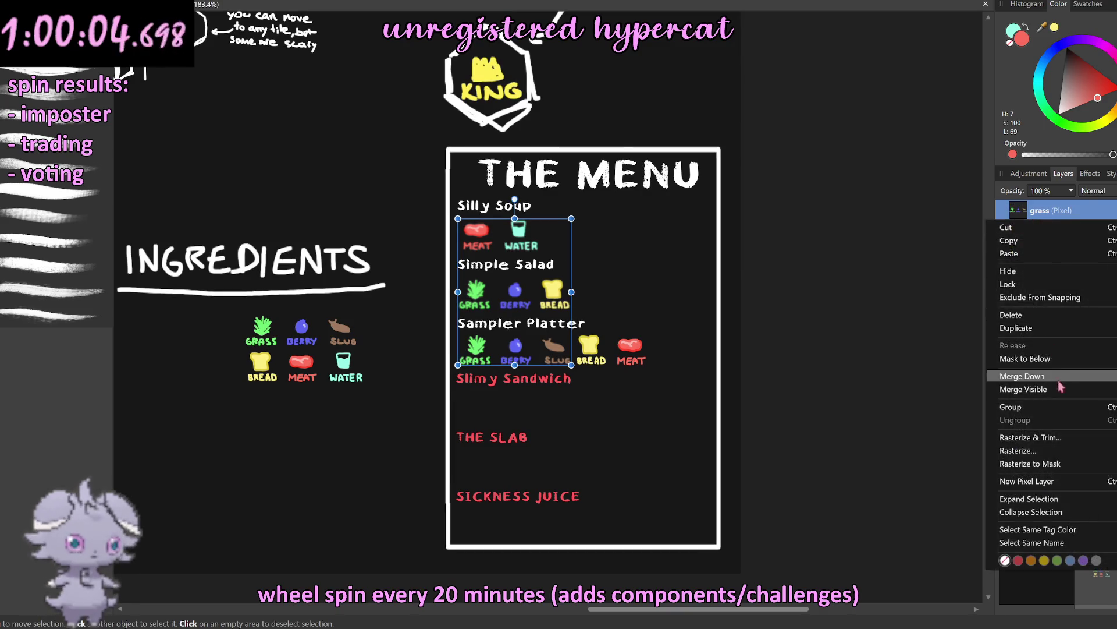
{"action": "left_click", "coordinate": [1052, 377]}
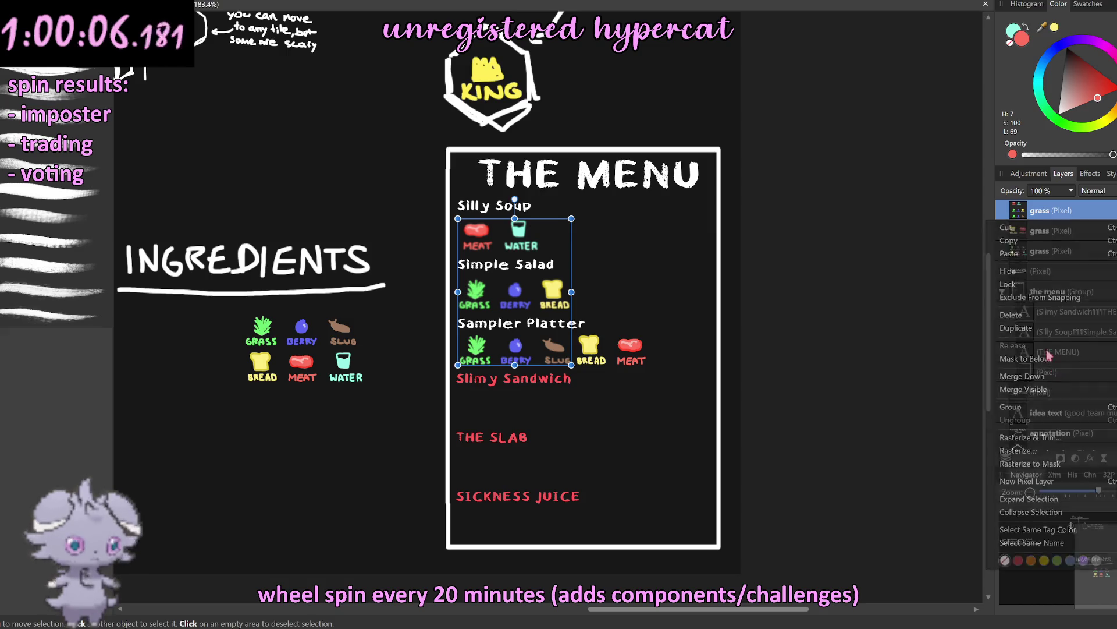
{"action": "right_click", "coordinate": [1015, 212]}
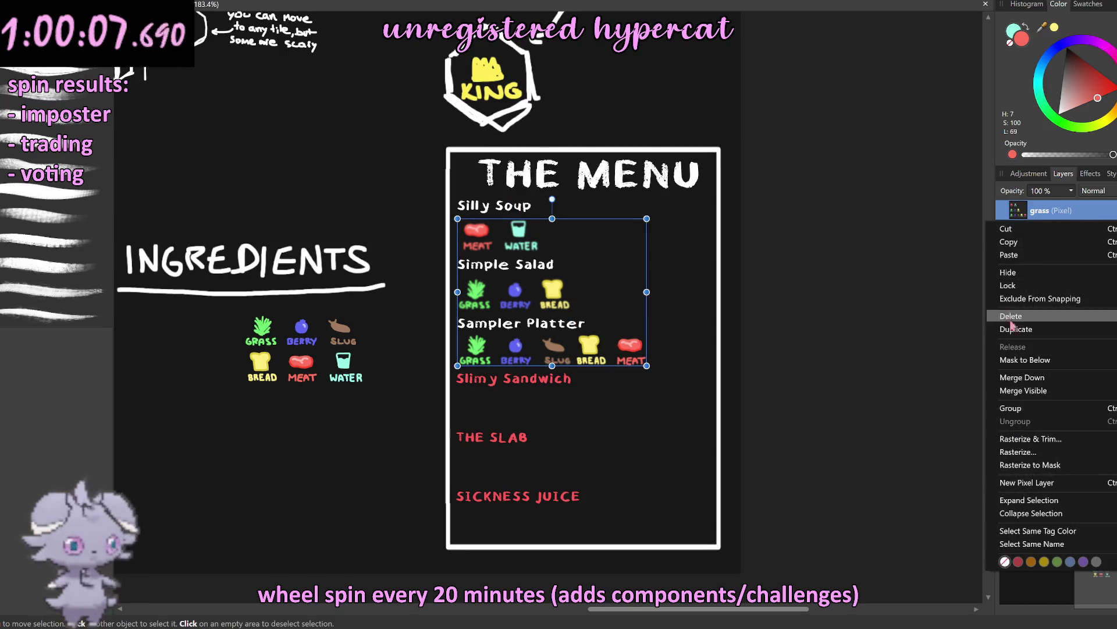
{"action": "left_click", "coordinate": [1043, 383]}
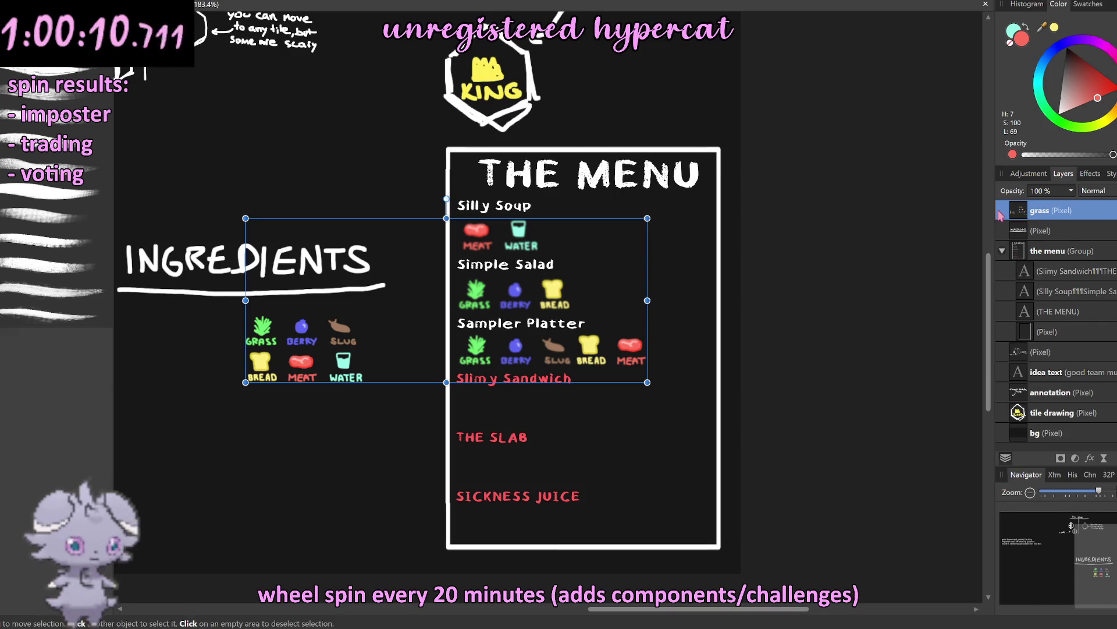
Step: Undo the over-merge so the ingredients legend stays on its own layer
{"action": "key", "text": "ctrl+j"}
{"action": "left_click", "coordinate": [1023, 234]}
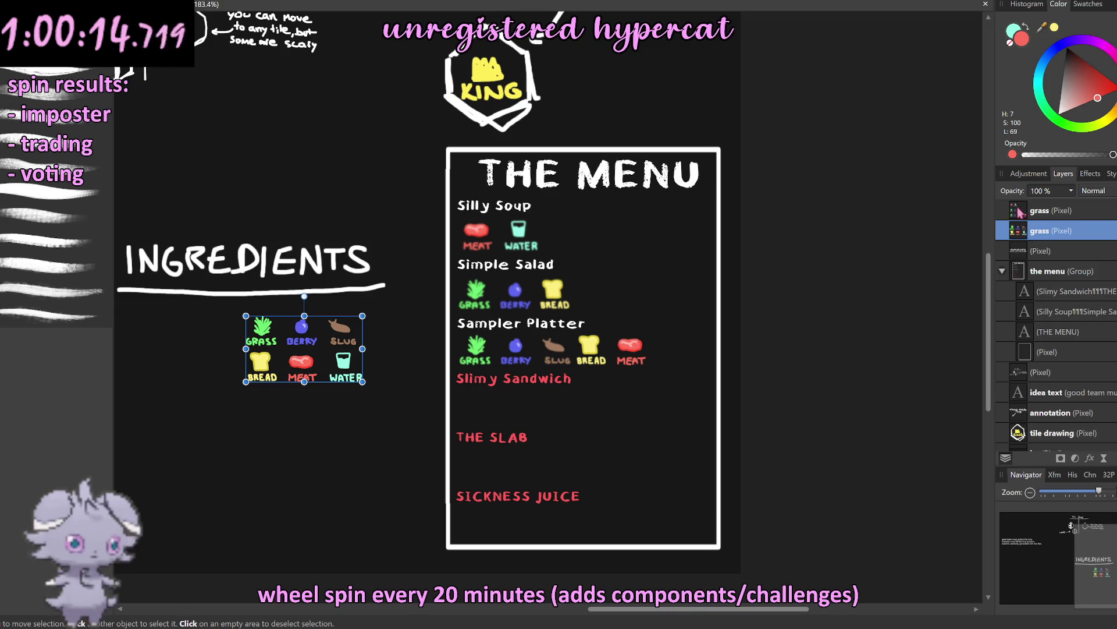
{"action": "left_click", "coordinate": [1019, 212]}
{"action": "left_click", "coordinate": [911, 253]}
{"action": "scroll", "coordinate": [610, 316], "scroll_direction": "up", "scroll_amount": 2}
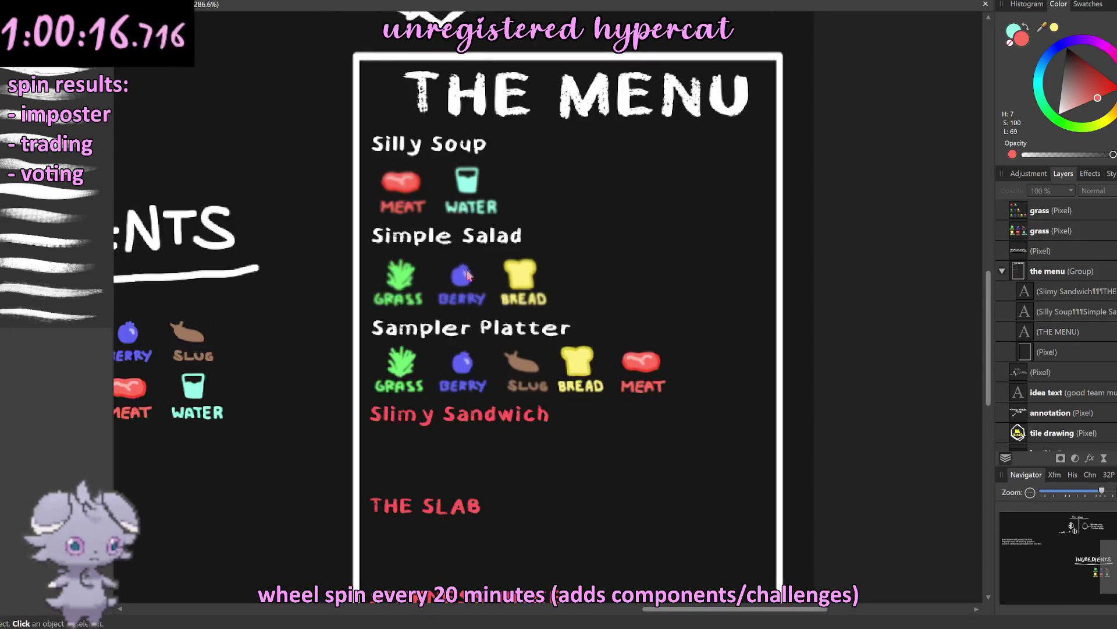
{"action": "scroll", "coordinate": [474, 278], "scroll_direction": "up", "scroll_amount": 2}
{"action": "scroll", "coordinate": [465, 273], "scroll_direction": "up", "scroll_amount": 3}
{"action": "scroll", "coordinate": [463, 274], "scroll_direction": "down", "scroll_amount": 4}
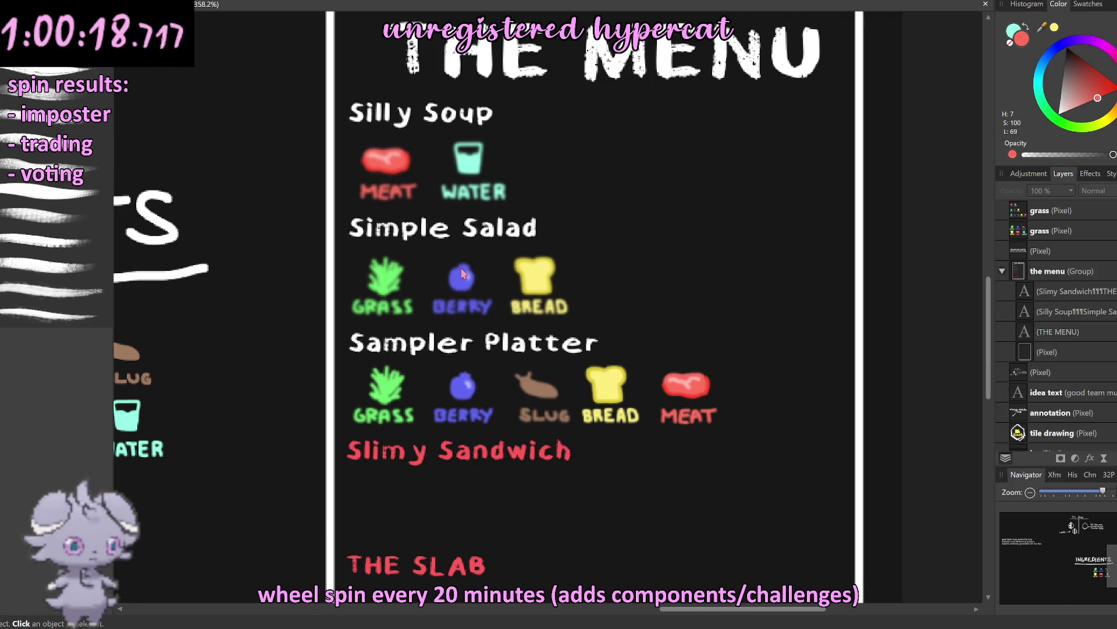
{"action": "scroll", "coordinate": [462, 274], "scroll_direction": "down", "scroll_amount": 2}
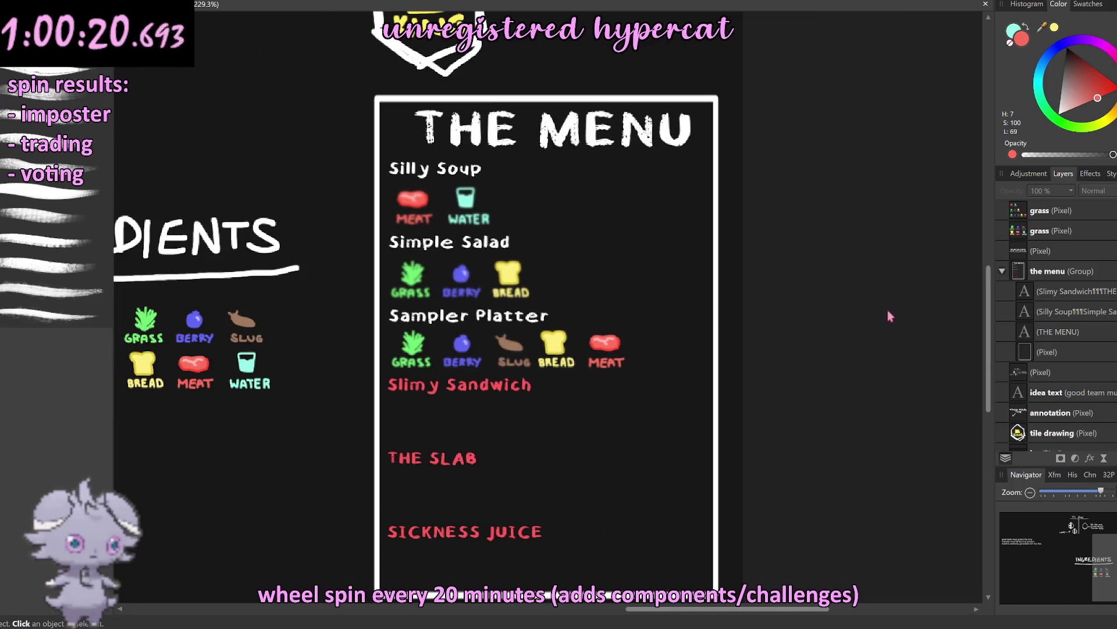
{"action": "key", "text": "ctrl+z"}
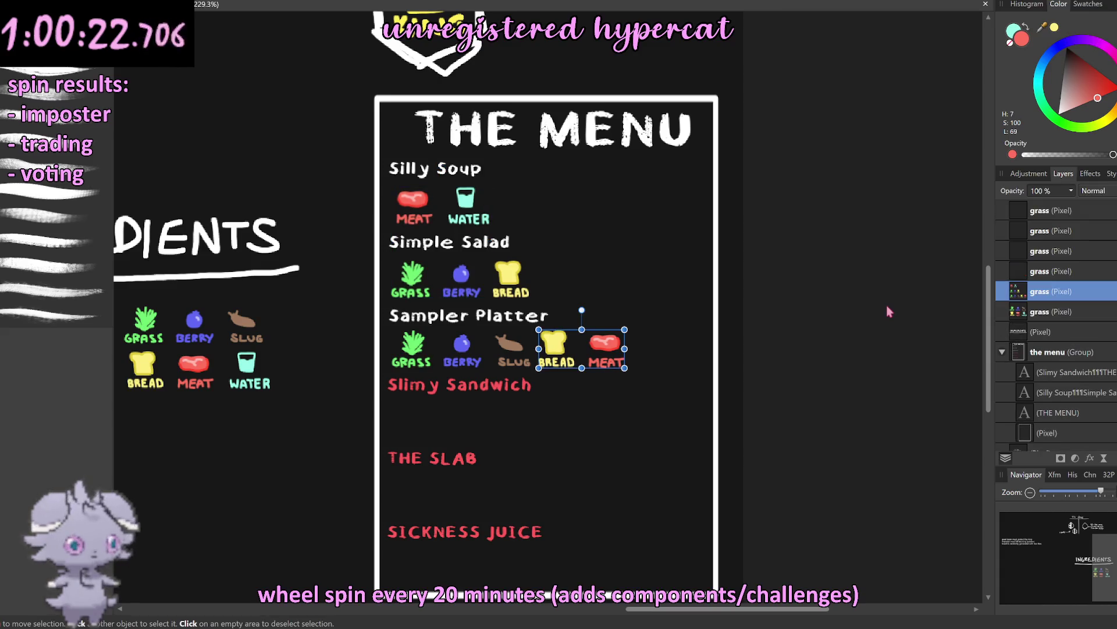
{"action": "left_click", "coordinate": [873, 310]}
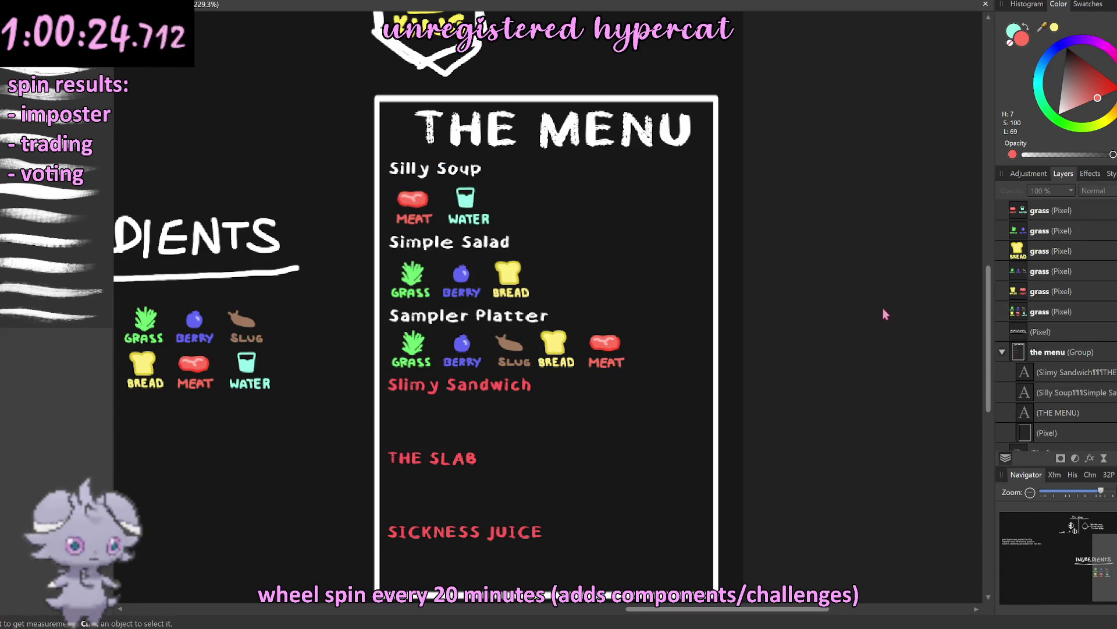
{"action": "key", "text": "ctrl+z"}
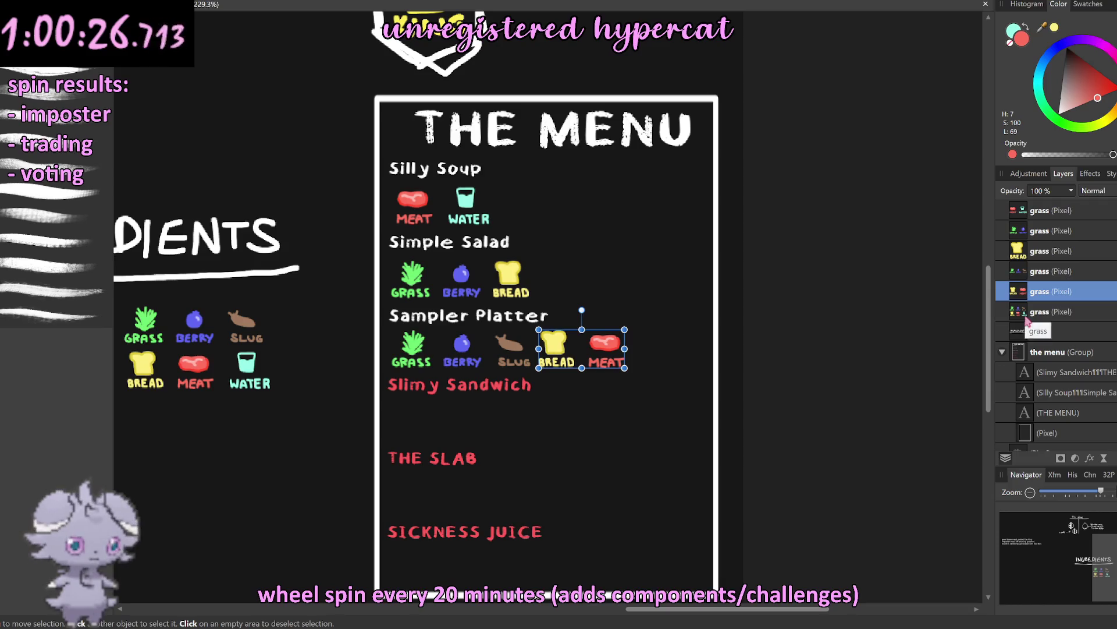
Step: Group the five menu icon layers with Ctrl+G and save the document
{"action": "left_click", "coordinate": [1023, 317]}
{"action": "left_click", "coordinate": [905, 302]}
{"action": "left_click", "coordinate": [1019, 313]}
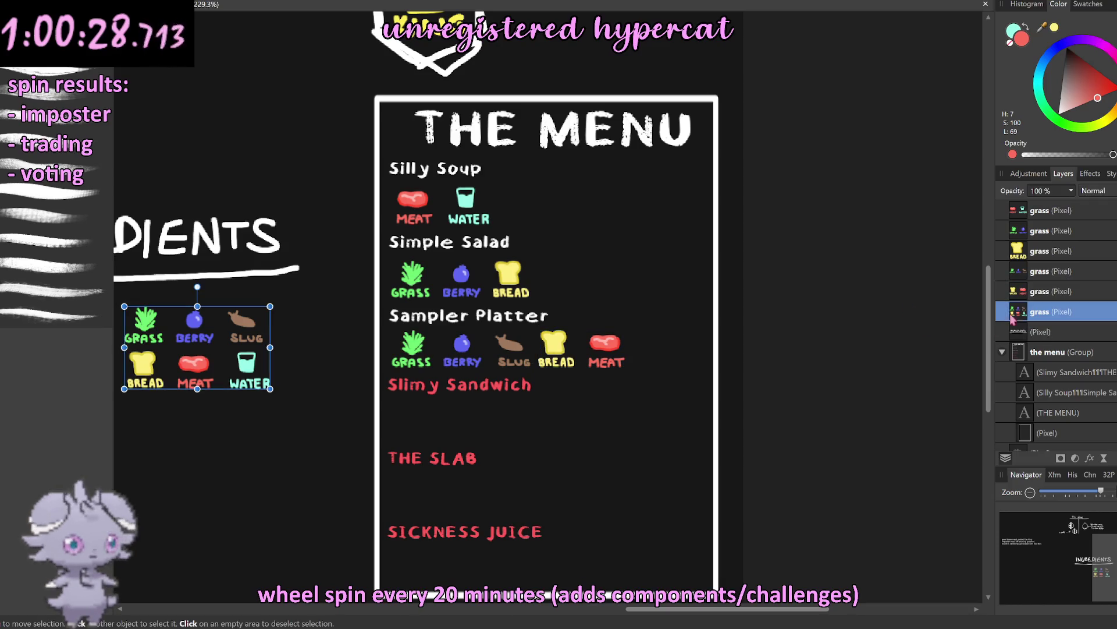
{"action": "left_click", "coordinate": [1007, 294]}
{"action": "left_click", "coordinate": [1003, 213], "text": "shift"}
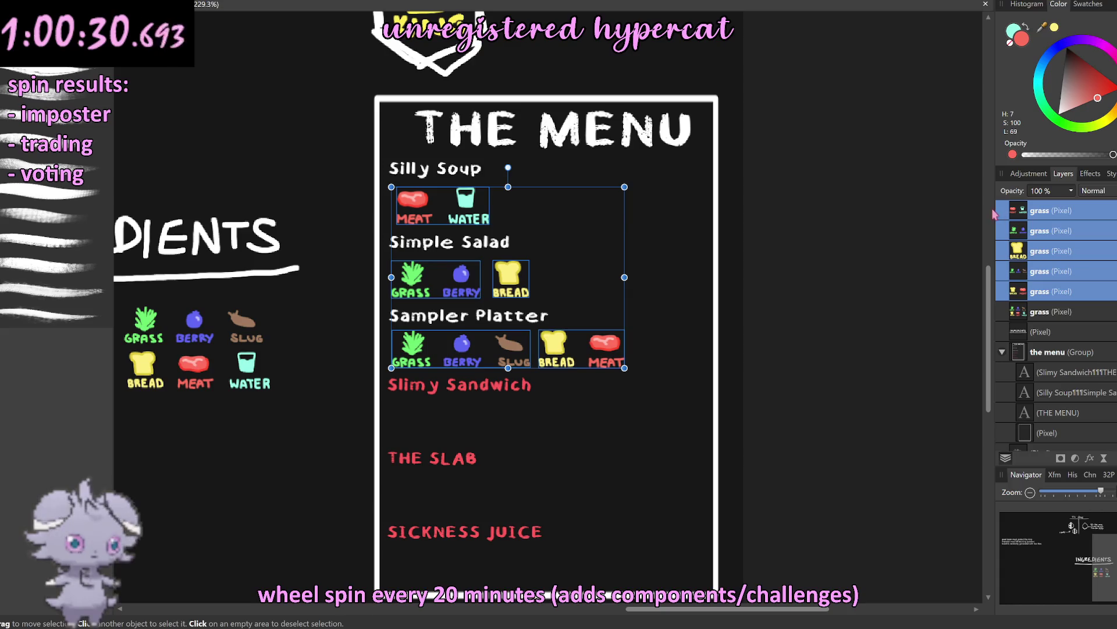
{"action": "key", "text": "ctrl+g"}
{"action": "left_click", "coordinate": [879, 233]}
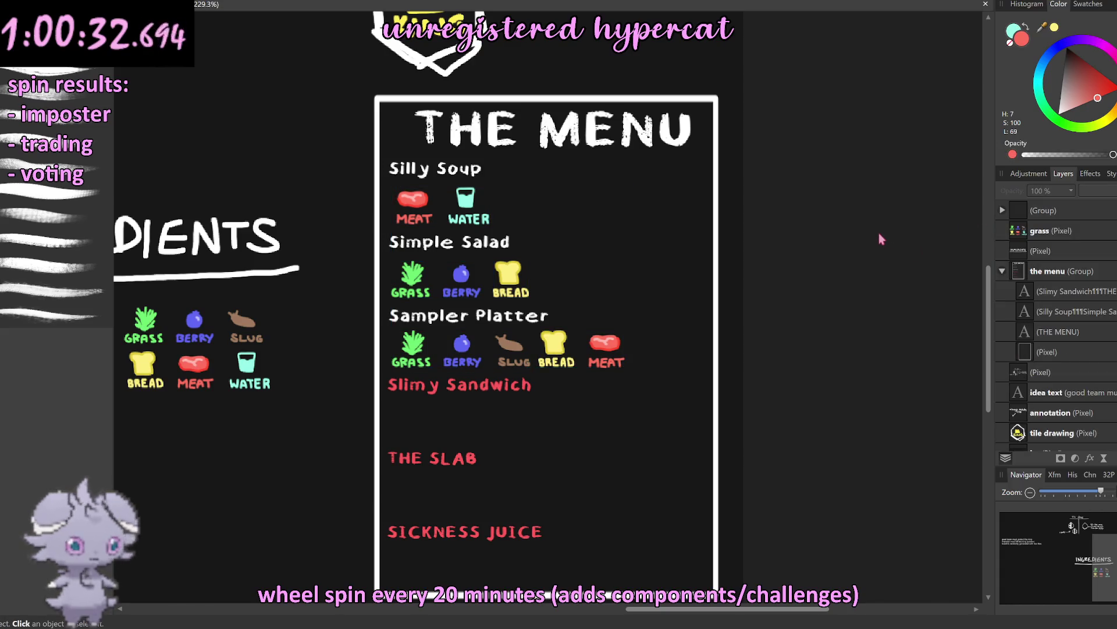
{"action": "key", "text": "ctrl+s"}
{"action": "key", "text": "Return"}
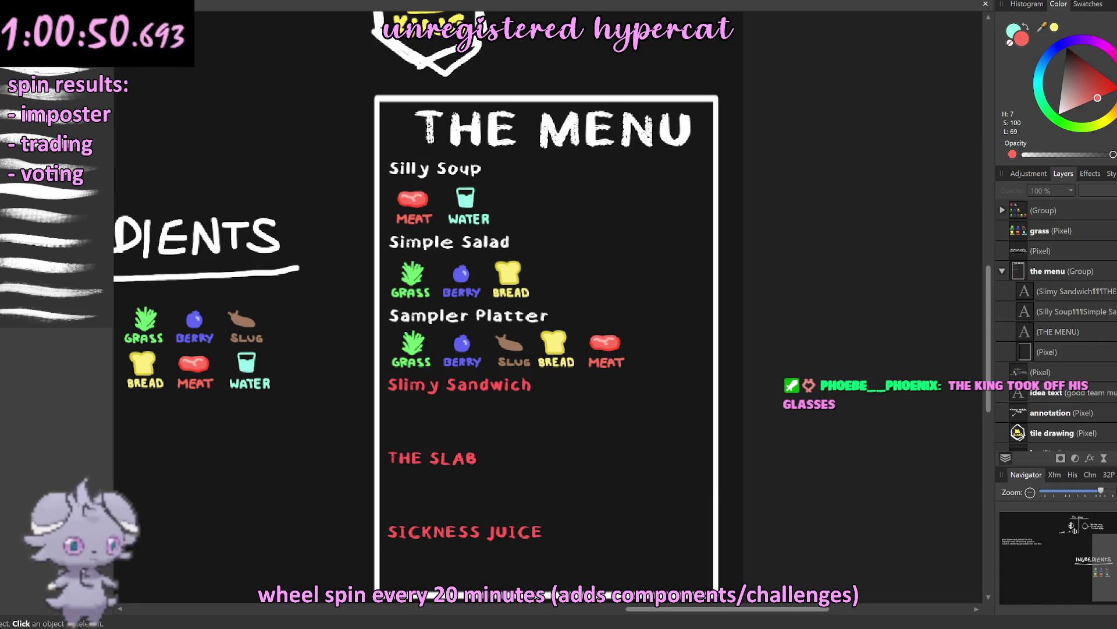
{"action": "scroll", "coordinate": [682, 224], "scroll_direction": "down", "scroll_amount": 2}
{"action": "scroll", "coordinate": [559, 282], "scroll_direction": "up", "scroll_amount": 4}
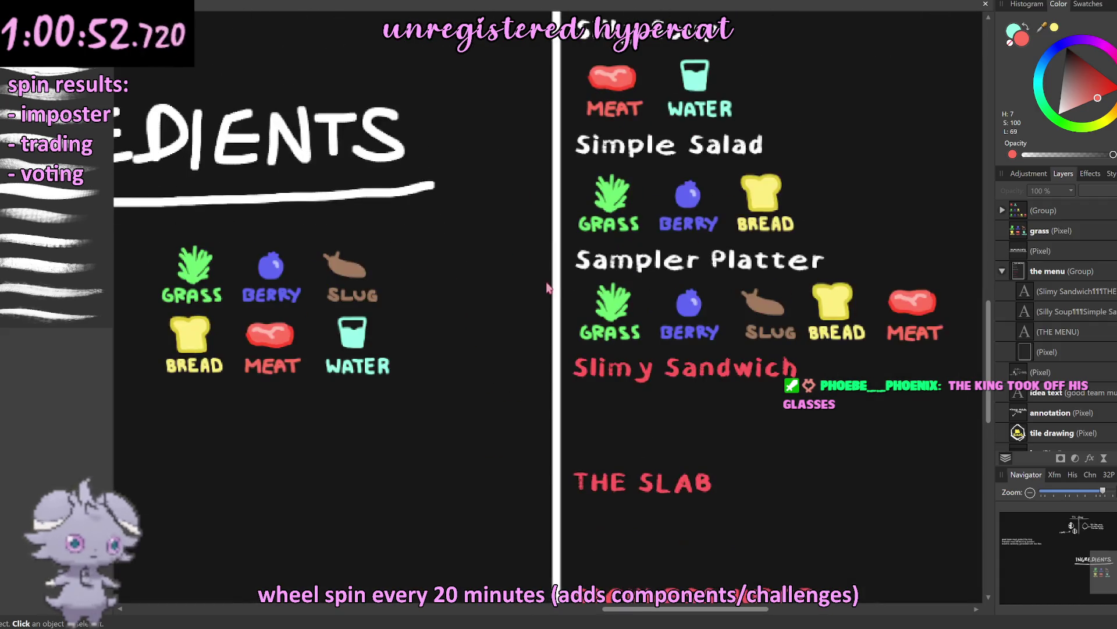
{"action": "scroll", "coordinate": [562, 282], "scroll_direction": "down", "scroll_amount": 3}
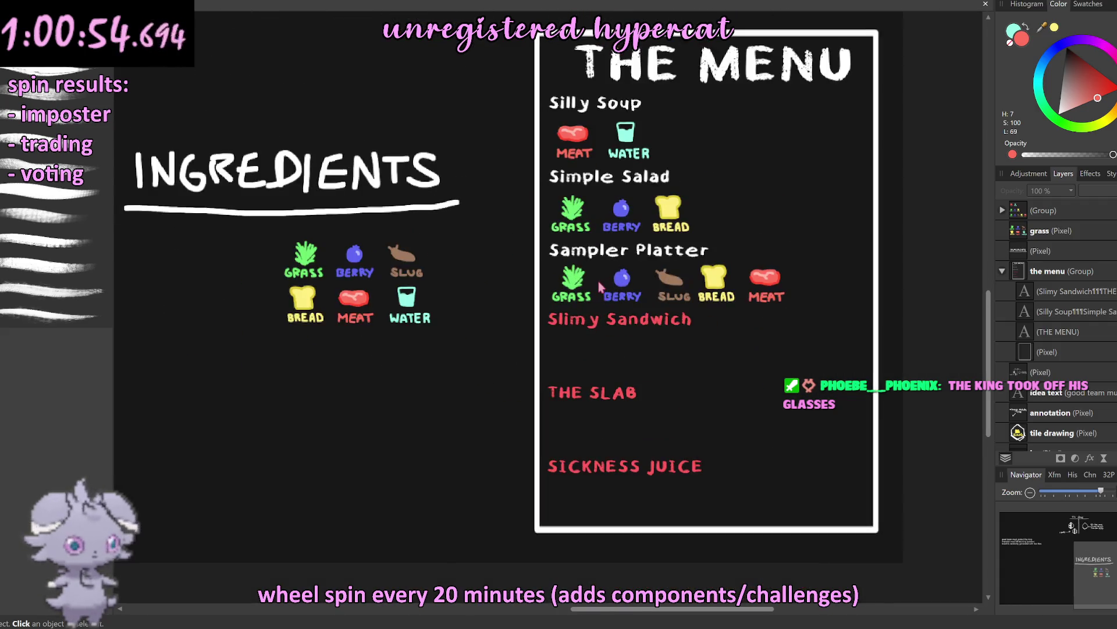
{"action": "scroll", "coordinate": [598, 281], "scroll_direction": "up", "scroll_amount": 2}
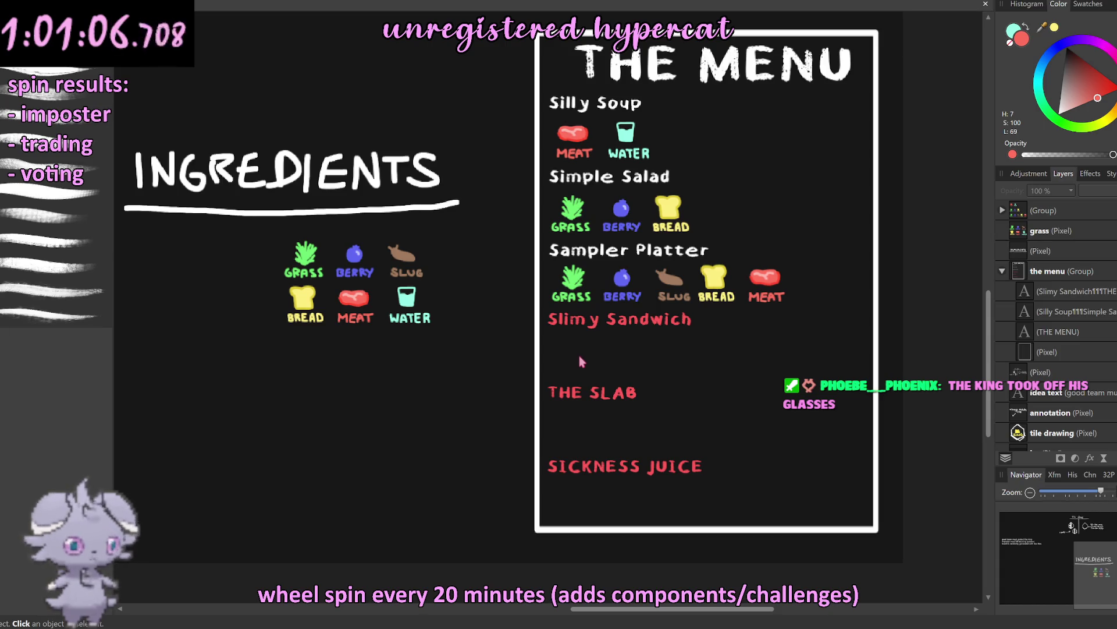
{"action": "scroll", "coordinate": [316, 267], "scroll_direction": "up", "scroll_amount": 3}
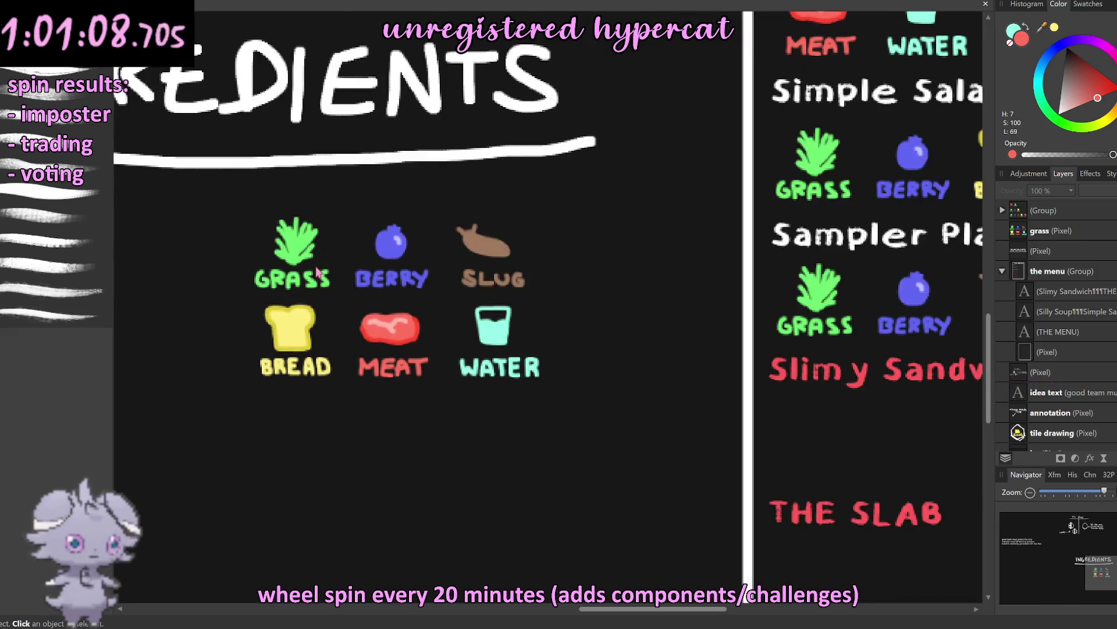
{"action": "scroll", "coordinate": [316, 268], "scroll_direction": "up", "scroll_amount": 1}
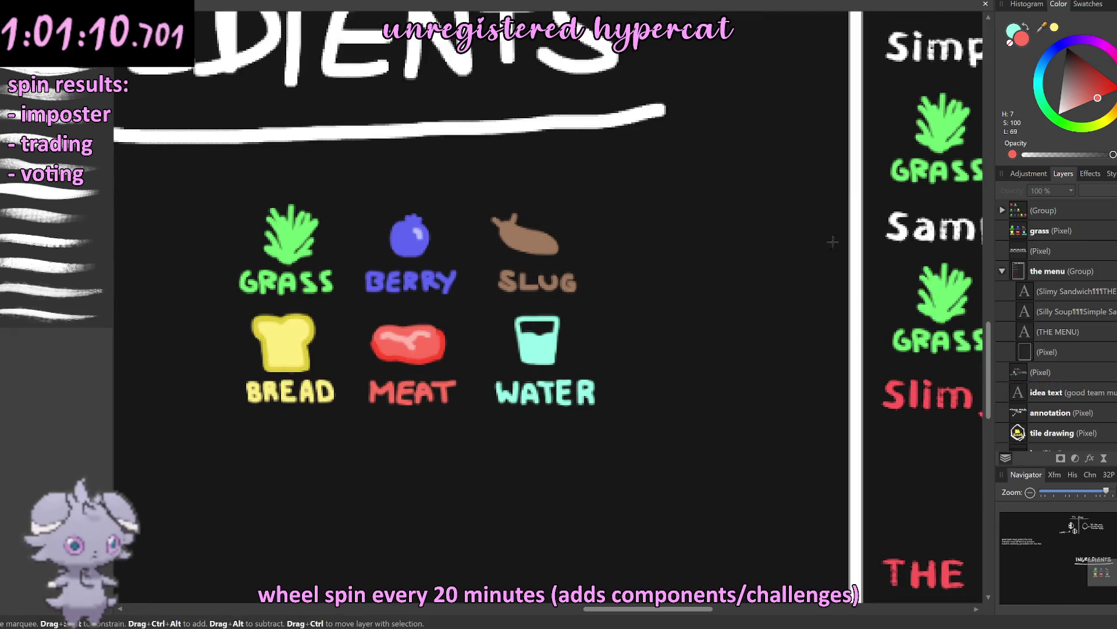
Step: Copy the GRASS and BREAD legend icons each onto its own new layer
{"action": "left_click", "coordinate": [1014, 236]}
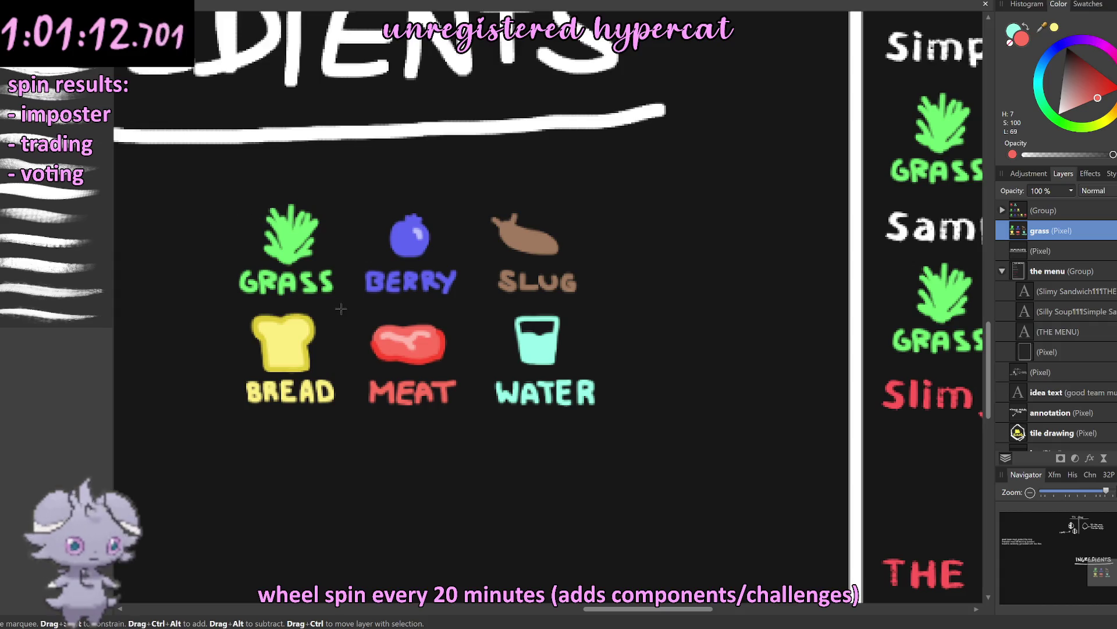
{"action": "left_click_drag", "start_coordinate": [342, 301], "coordinate": [223, 193]}
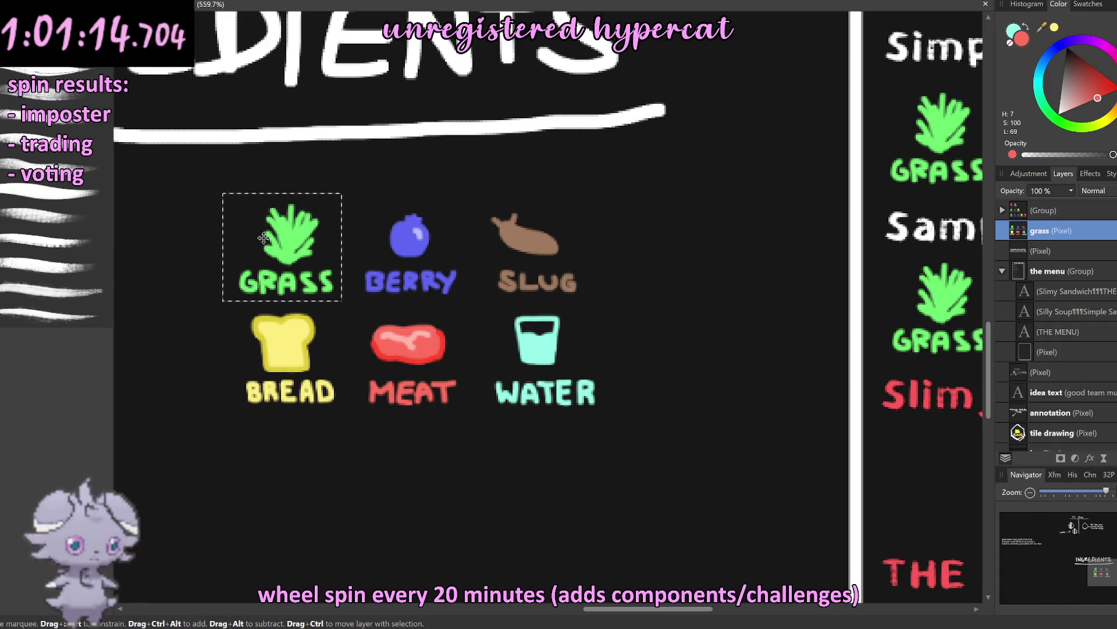
{"action": "key", "text": "ctrl+j"}
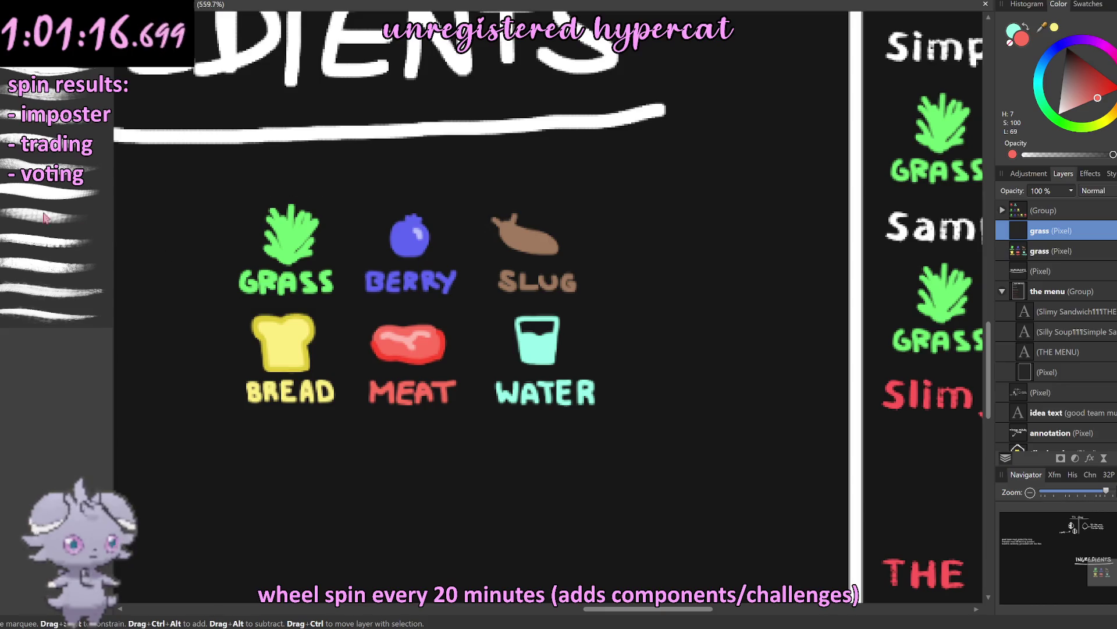
{"action": "key", "text": "ctrl+d"}
{"action": "left_click_drag", "start_coordinate": [225, 308], "coordinate": [348, 414]}
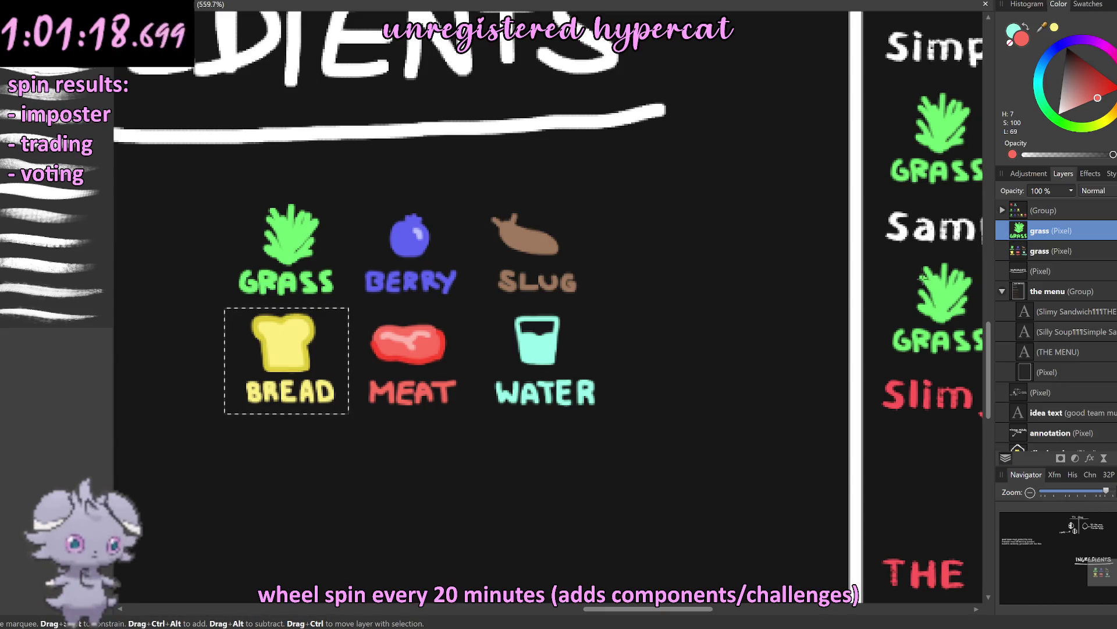
{"action": "left_click", "coordinate": [1023, 256]}
{"action": "key", "text": "ctrl+j"}
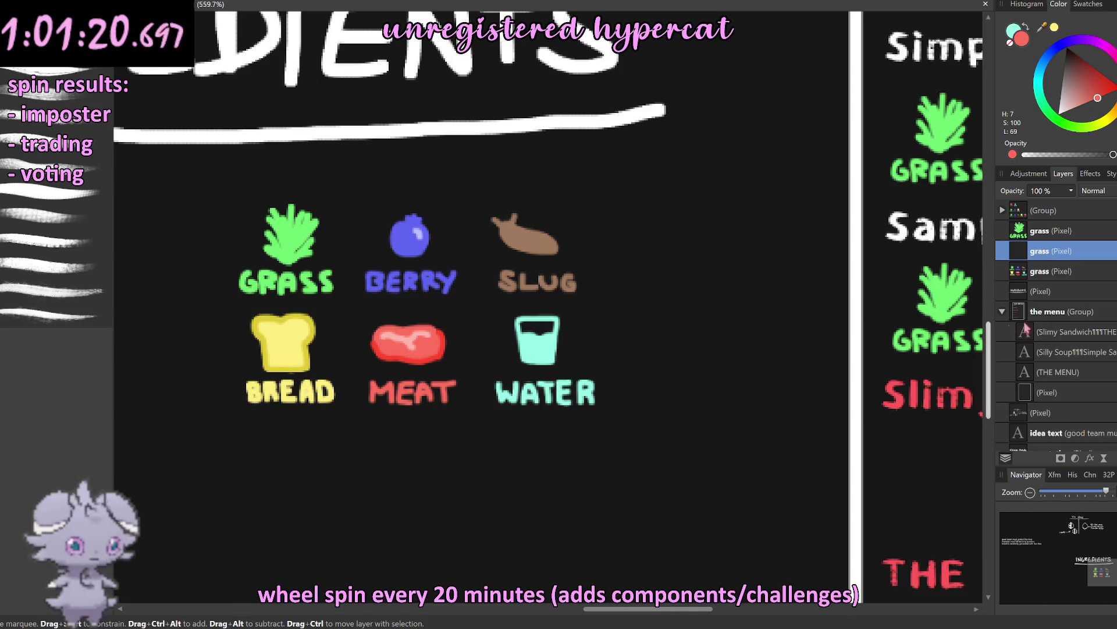
{"action": "key", "text": "ctrl+d"}
Step: Copy the SLUG icon onto its own layer and zoom out to the whole board
{"action": "left_click_drag", "start_coordinate": [488, 302], "coordinate": [586, 197]}
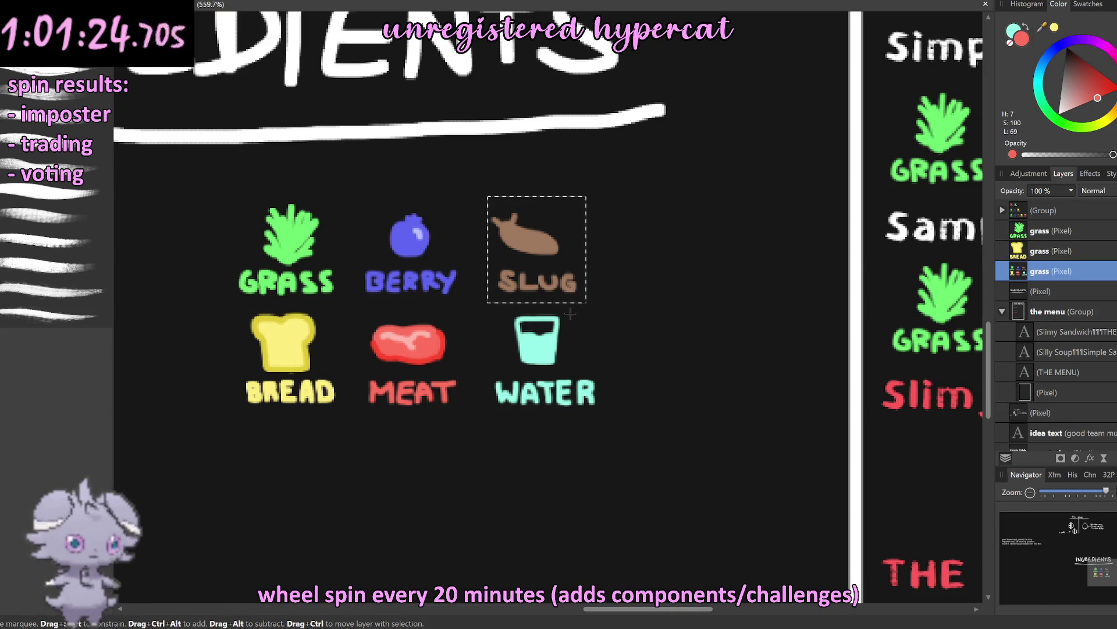
{"action": "key", "text": "ctrl+j"}
{"action": "key", "text": "ctrl+d"}
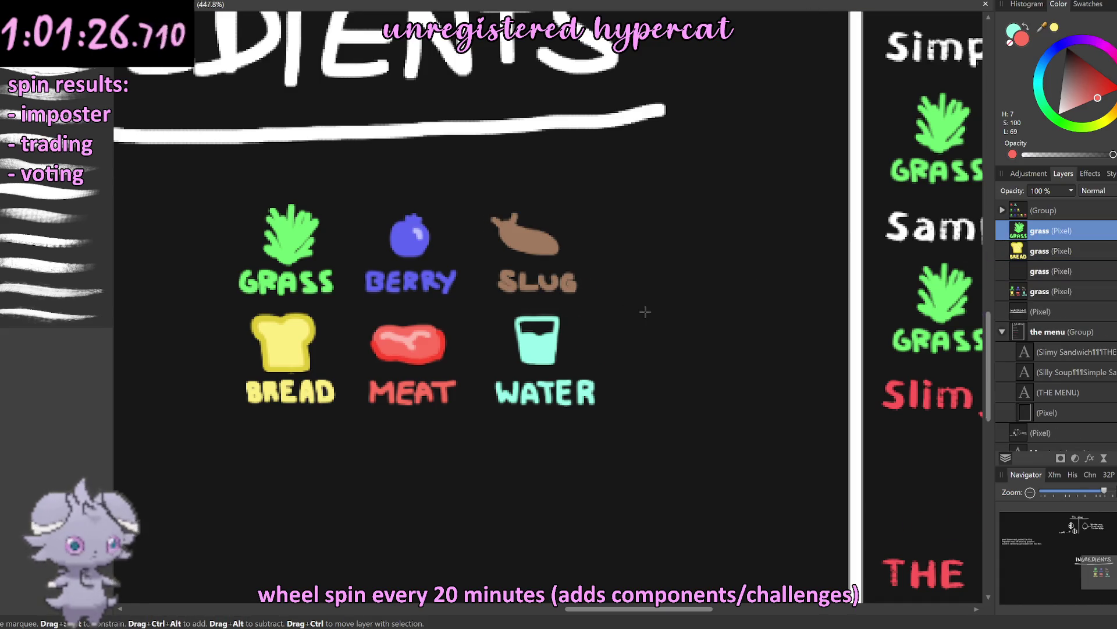
{"action": "key", "text": "ctrl+0"}
{"action": "scroll", "coordinate": [389, 250], "scroll_direction": "up", "scroll_amount": 5}
{"action": "key", "text": "v"}
{"action": "scroll", "coordinate": [356, 254], "scroll_direction": "down", "scroll_amount": 2}
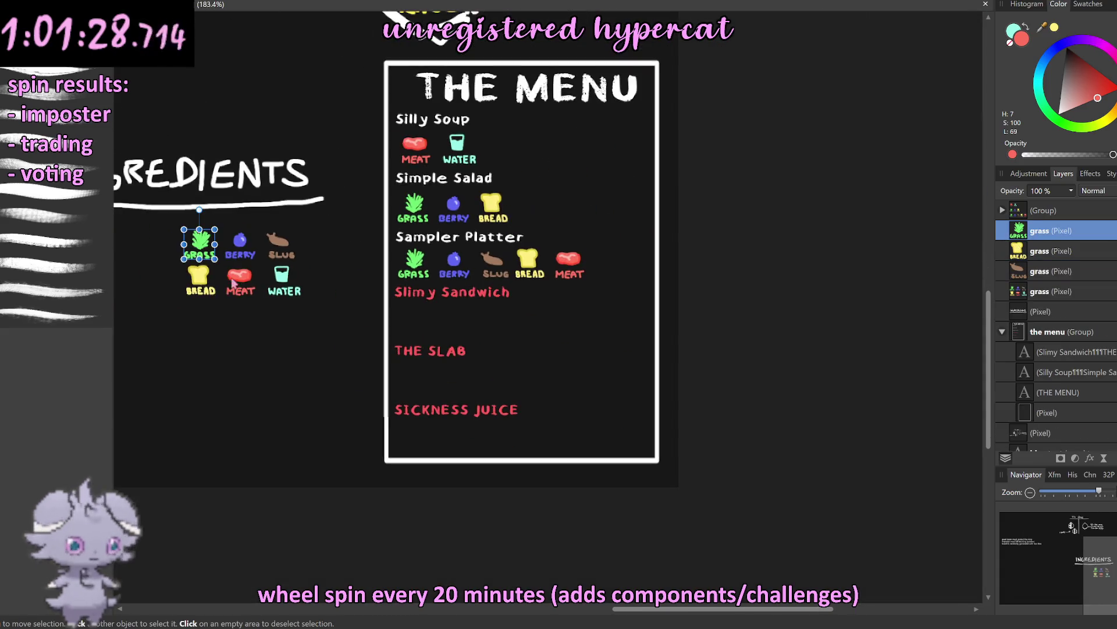
Step: Place bread, grass and slug icon copies in a row under Slimy Sandwich
{"action": "left_click", "coordinate": [201, 284]}
{"action": "left_click_drag", "start_coordinate": [213, 287], "coordinate": [425, 325], "text": "ctrl"}
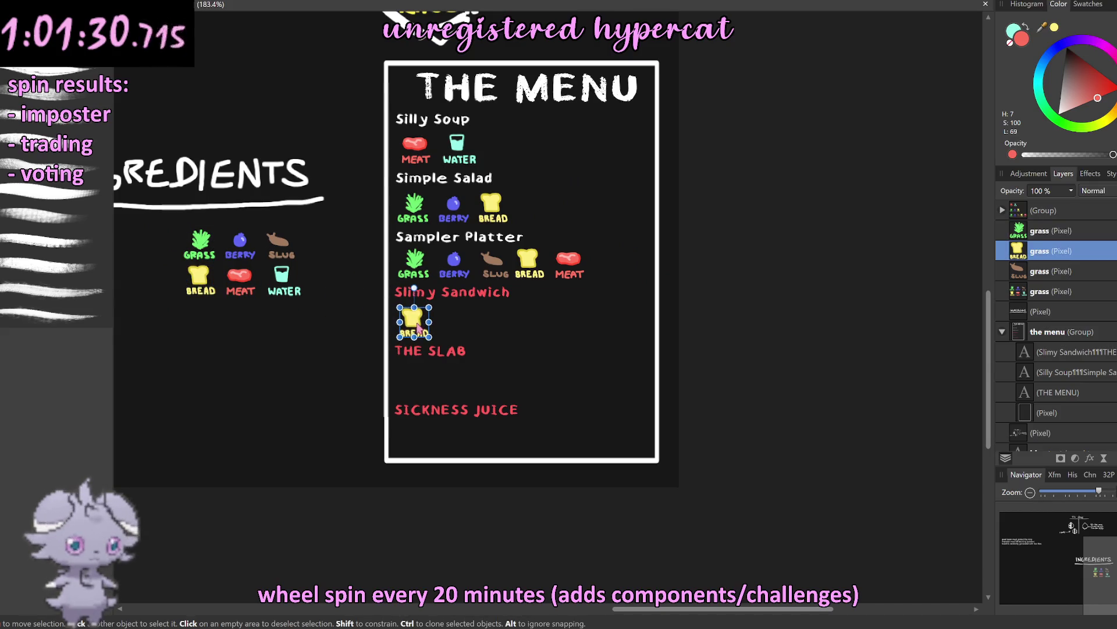
{"action": "left_click", "coordinate": [209, 251]}
{"action": "left_click", "coordinate": [209, 251]}
{"action": "left_click_drag", "start_coordinate": [209, 251], "coordinate": [457, 328], "text": "ctrl"}
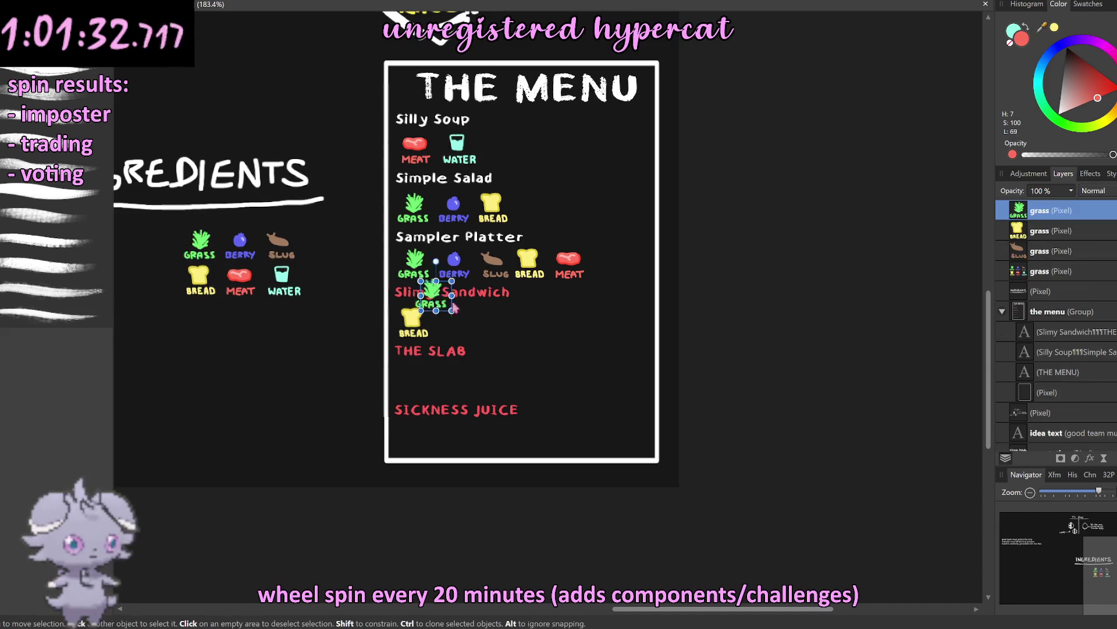
{"action": "left_click", "coordinate": [278, 239]}
{"action": "left_click_drag", "start_coordinate": [278, 240], "coordinate": [491, 320], "text": "ctrl"}
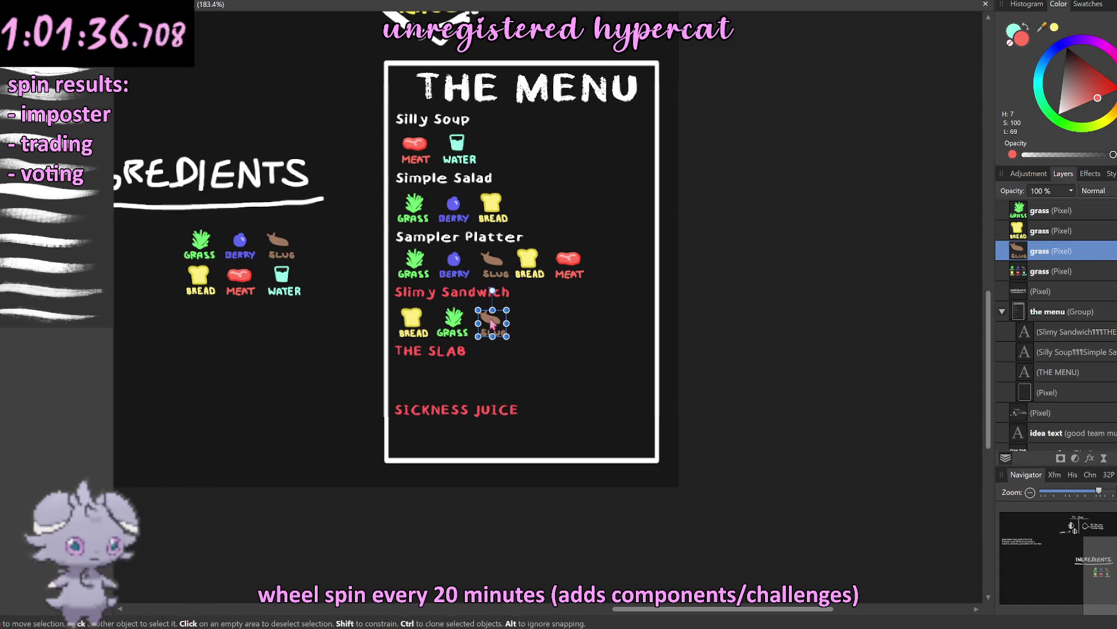
{"action": "left_click", "coordinate": [798, 312]}
Step: Nudge the slug icon into line and add a second bread copy right of it
{"action": "scroll", "coordinate": [498, 316], "scroll_direction": "up", "scroll_amount": 3}
{"action": "left_click", "coordinate": [486, 333]}
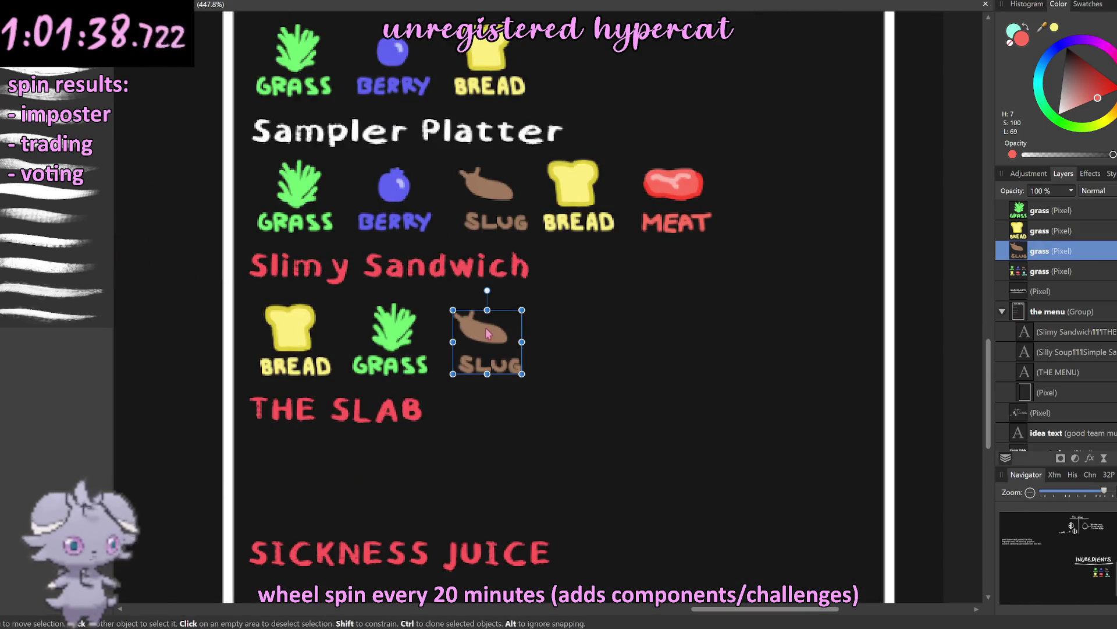
{"action": "left_click_drag", "start_coordinate": [487, 333], "coordinate": [487, 331]}
{"action": "scroll", "coordinate": [488, 332], "scroll_direction": "down", "scroll_amount": 3}
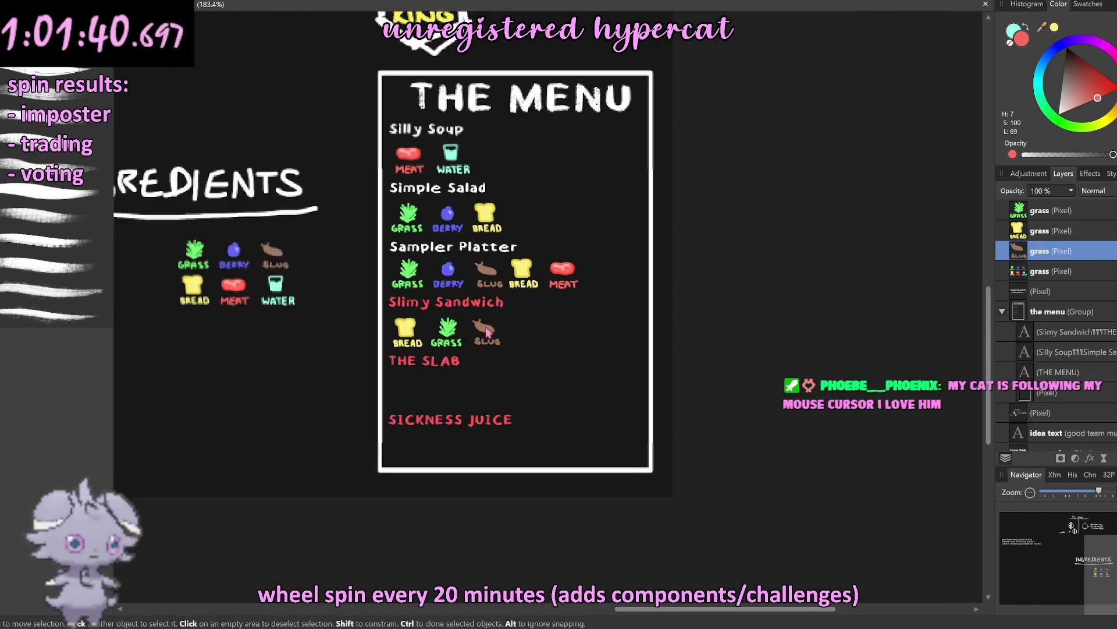
{"action": "left_click", "coordinate": [800, 314]}
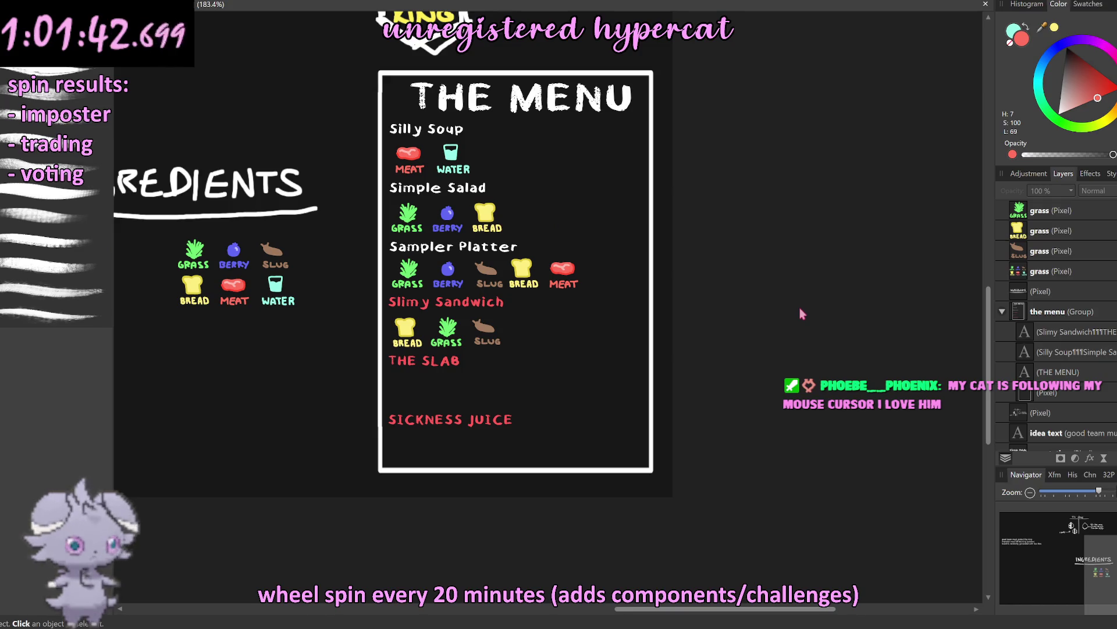
{"action": "scroll", "coordinate": [561, 337], "scroll_direction": "up", "scroll_amount": 3}
{"action": "left_click", "coordinate": [559, 339]}
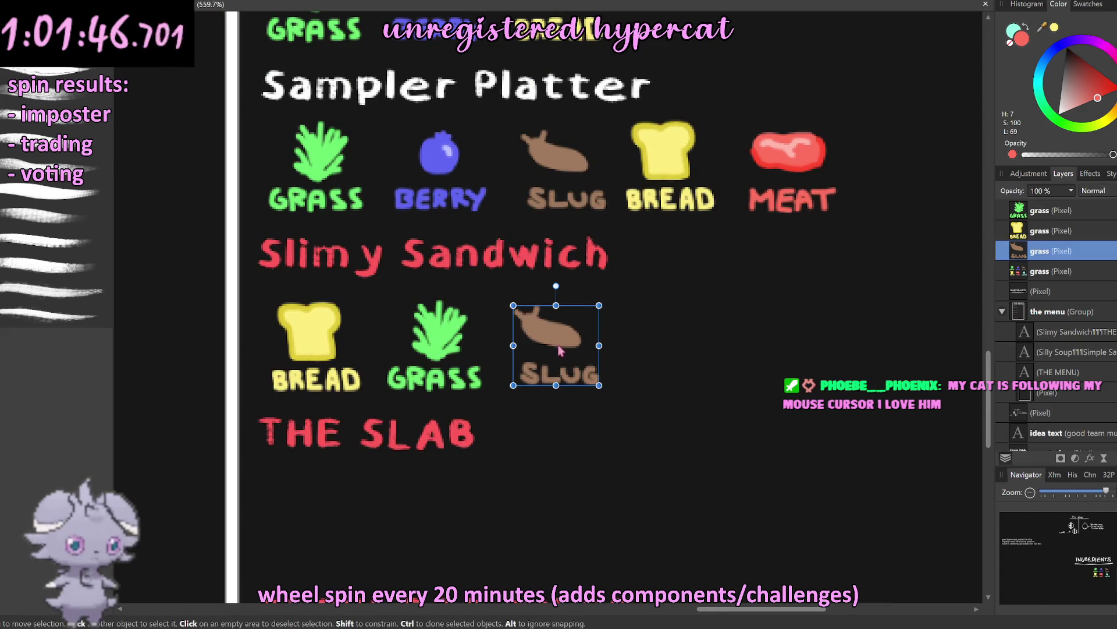
{"action": "left_click_drag", "start_coordinate": [558, 344], "coordinate": [553, 348]}
{"action": "left_click", "coordinate": [298, 346]}
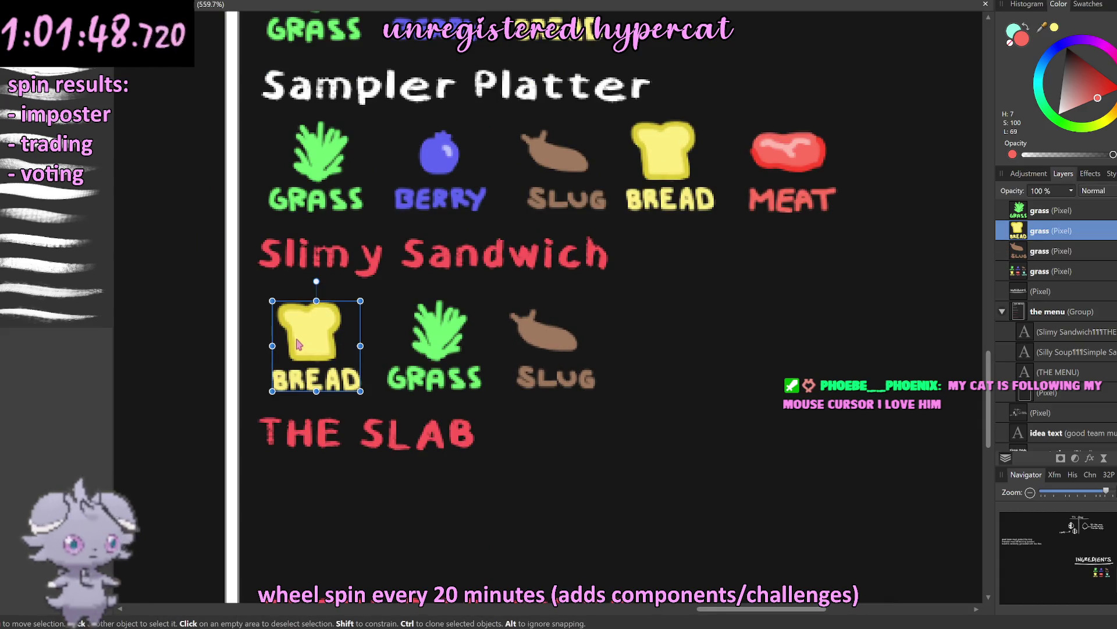
{"action": "left_click_drag", "start_coordinate": [295, 344], "coordinate": [662, 347], "text": "ctrl"}
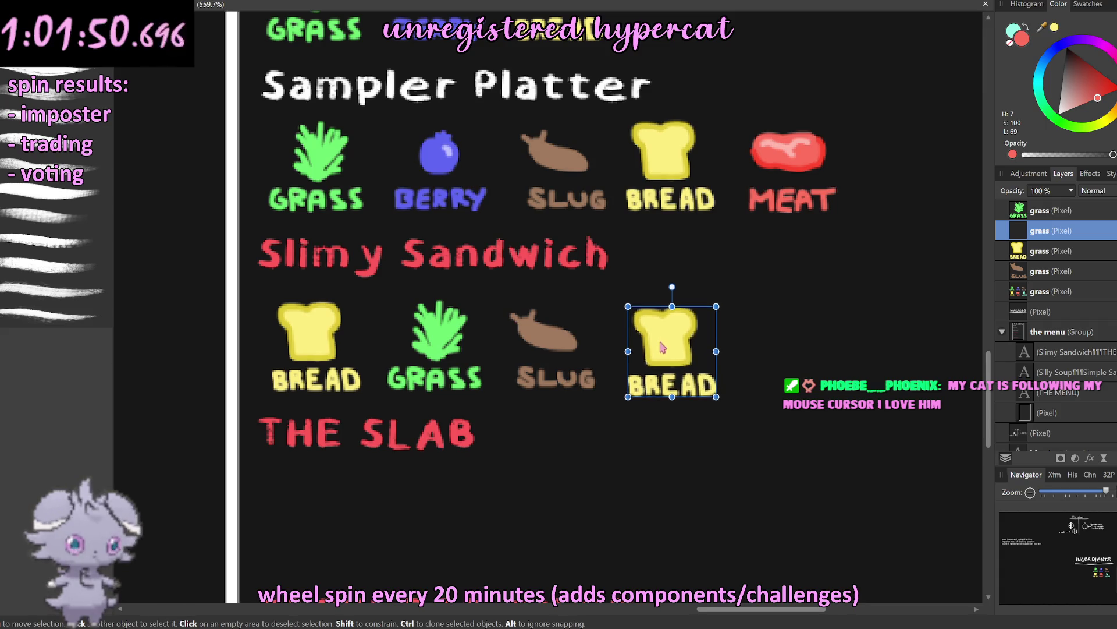
{"action": "scroll", "coordinate": [662, 347], "scroll_direction": "down", "scroll_amount": 3}
{"action": "left_click", "coordinate": [854, 353]}
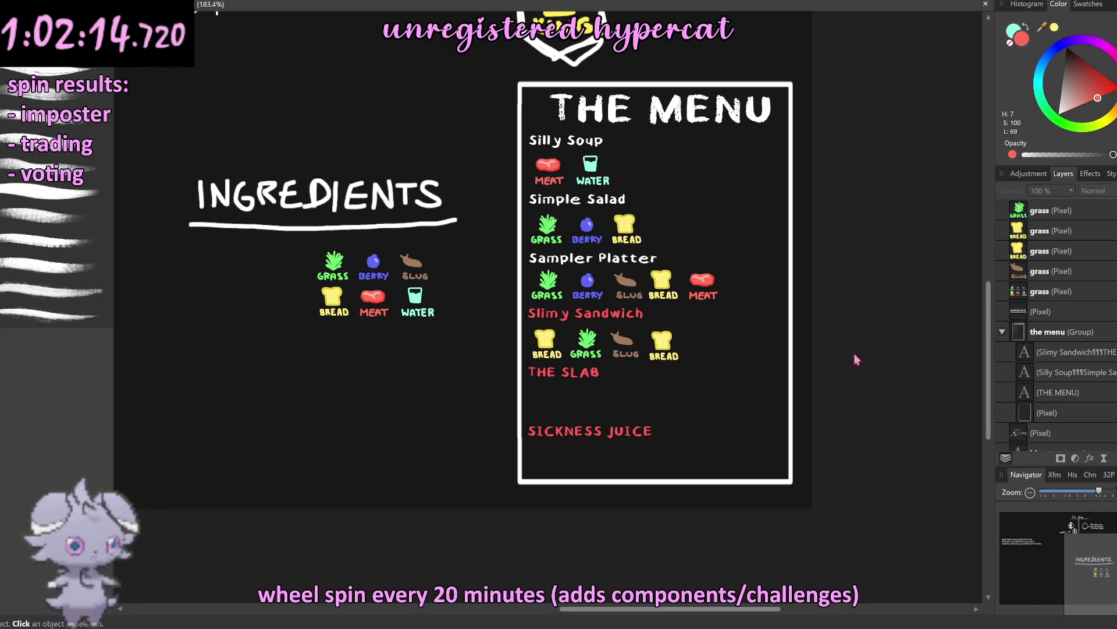
Step: Copy the MEAT and SLUG legend icons onto their own layers with Ctrl+J
{"action": "scroll", "coordinate": [584, 351], "scroll_direction": "down", "scroll_amount": 1}
{"action": "scroll", "coordinate": [583, 351], "scroll_direction": "up", "scroll_amount": 1, "text": "ctrl"}
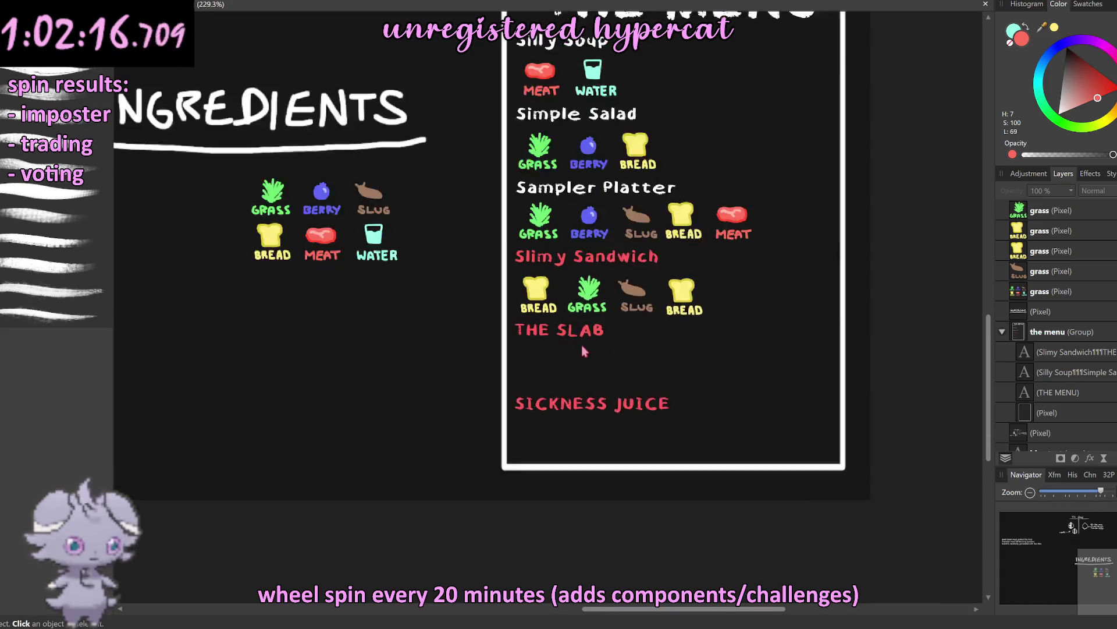
{"action": "scroll", "coordinate": [584, 351], "scroll_direction": "down", "scroll_amount": 1}
{"action": "scroll", "coordinate": [466, 294], "scroll_direction": "up", "scroll_amount": 1}
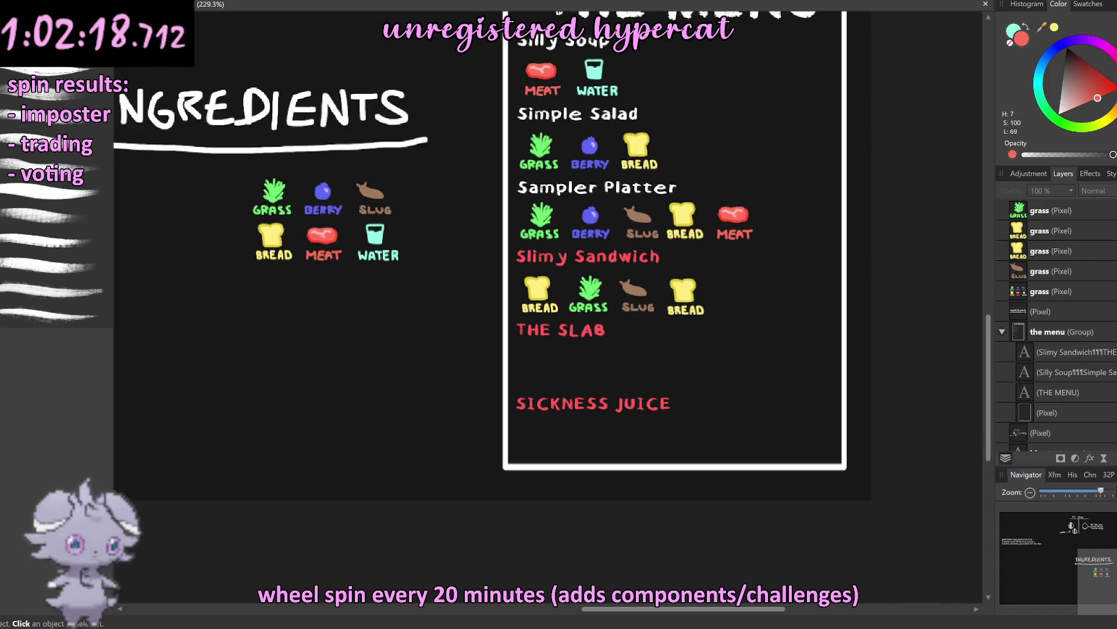
{"action": "scroll", "coordinate": [214, 177], "scroll_direction": "up", "scroll_amount": 4, "text": "ctrl"}
{"action": "left_click_drag", "start_coordinate": [426, 295], "coordinate": [541, 402]}
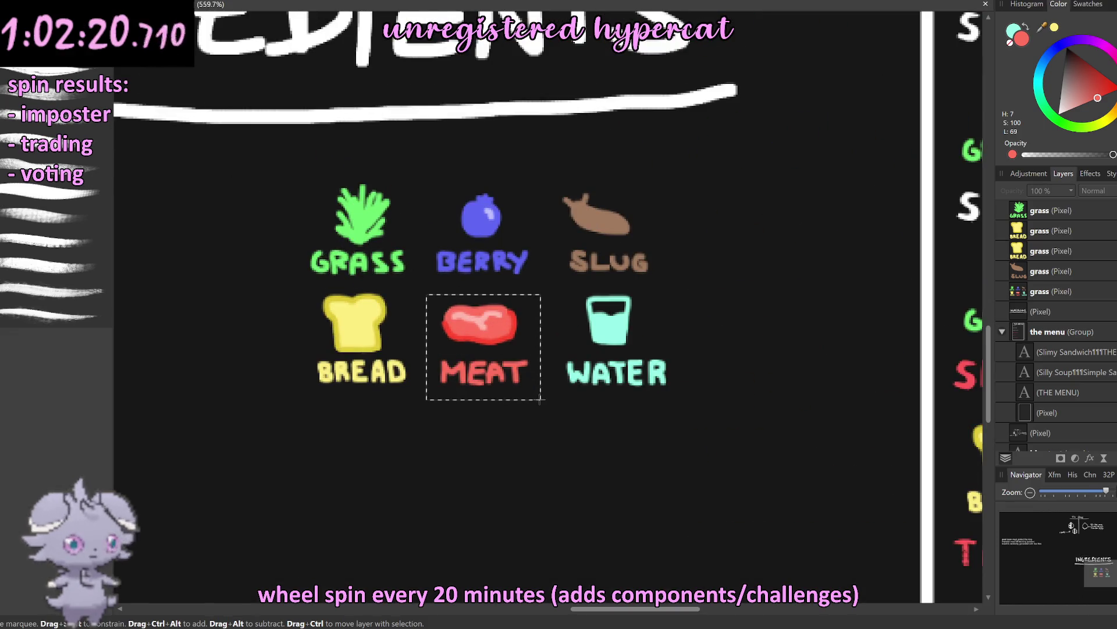
{"action": "key", "text": "ctrl+j"}
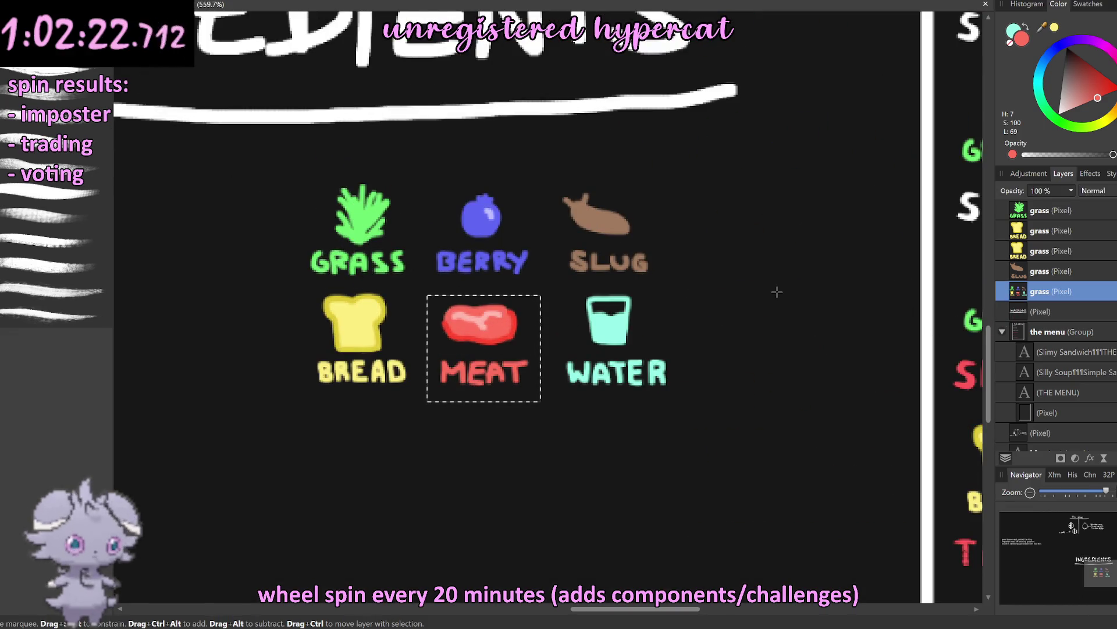
{"action": "scroll", "coordinate": [595, 302], "scroll_direction": "down", "scroll_amount": 3, "text": "ctrl"}
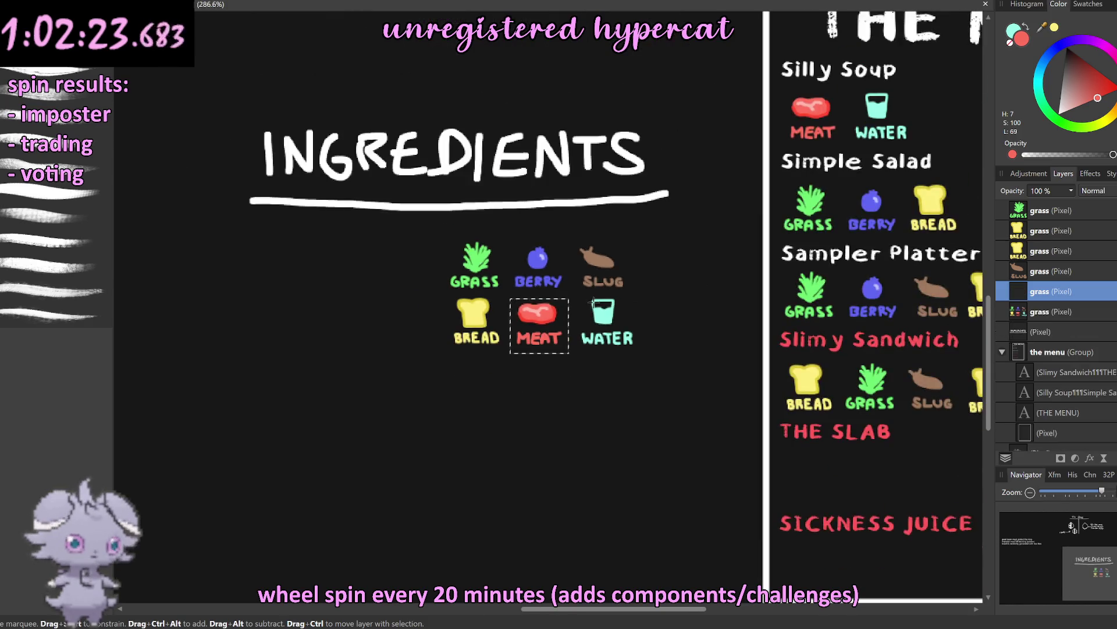
{"action": "key", "text": "ctrl+d"}
{"action": "left_click", "coordinate": [1009, 314]}
{"action": "left_click_drag", "start_coordinate": [568, 237], "coordinate": [636, 295]}
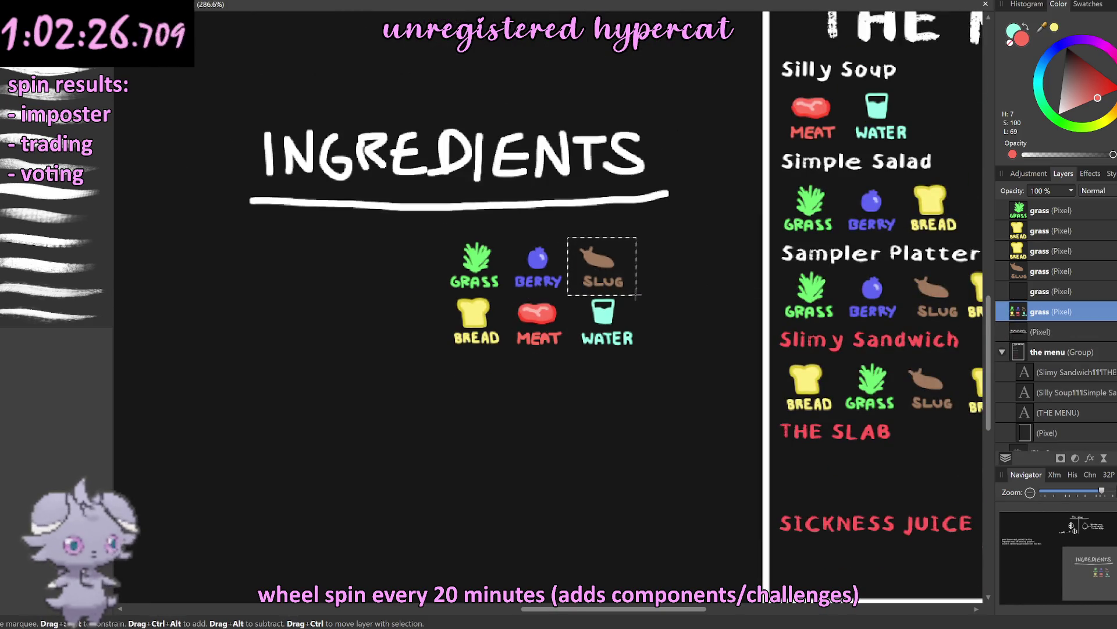
{"action": "key", "text": "ctrl+j"}
{"action": "key", "text": "ctrl+d"}
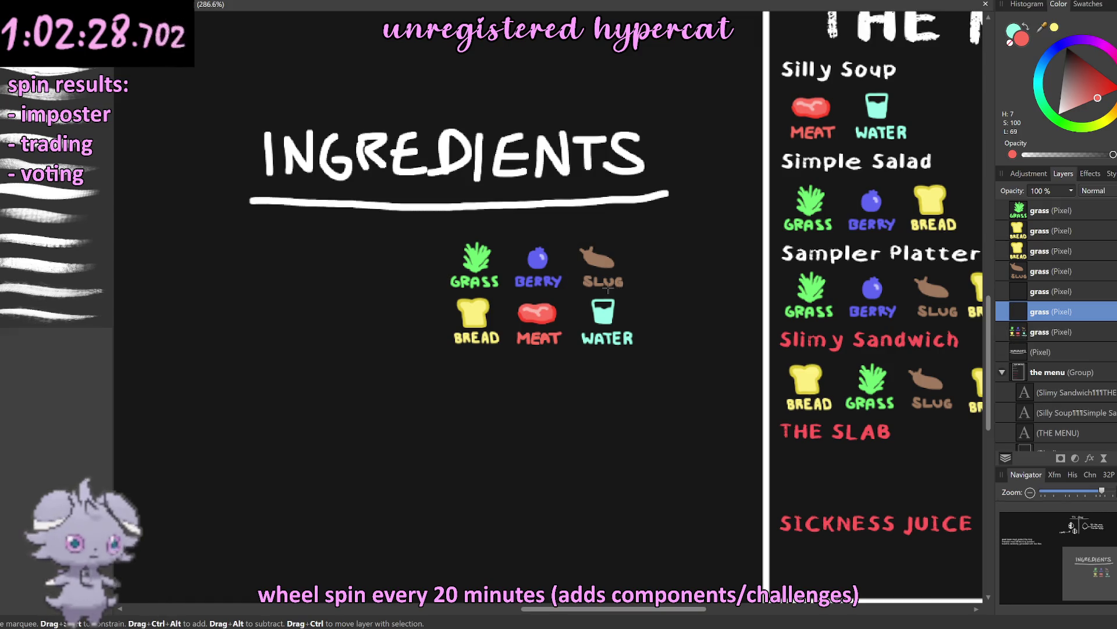
{"action": "scroll", "coordinate": [607, 287], "scroll_direction": "down", "scroll_amount": 5}
{"action": "scroll", "coordinate": [712, 300], "scroll_direction": "up", "scroll_amount": 4}
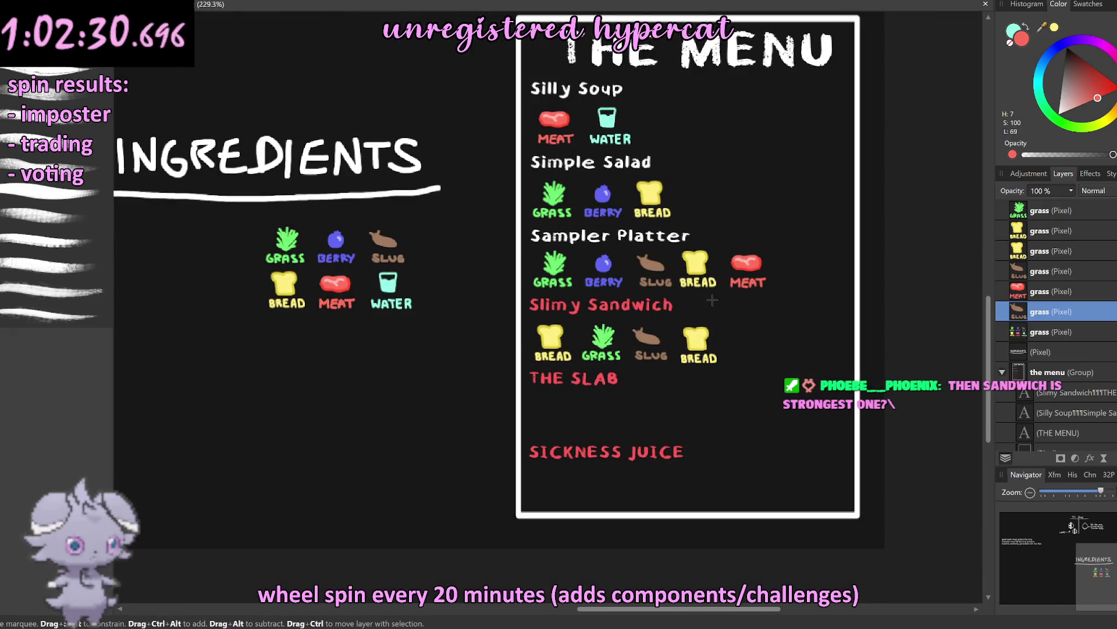
Step: Place the meat and slug copies side by side under THE SLAB
{"action": "left_click", "coordinate": [384, 242]}
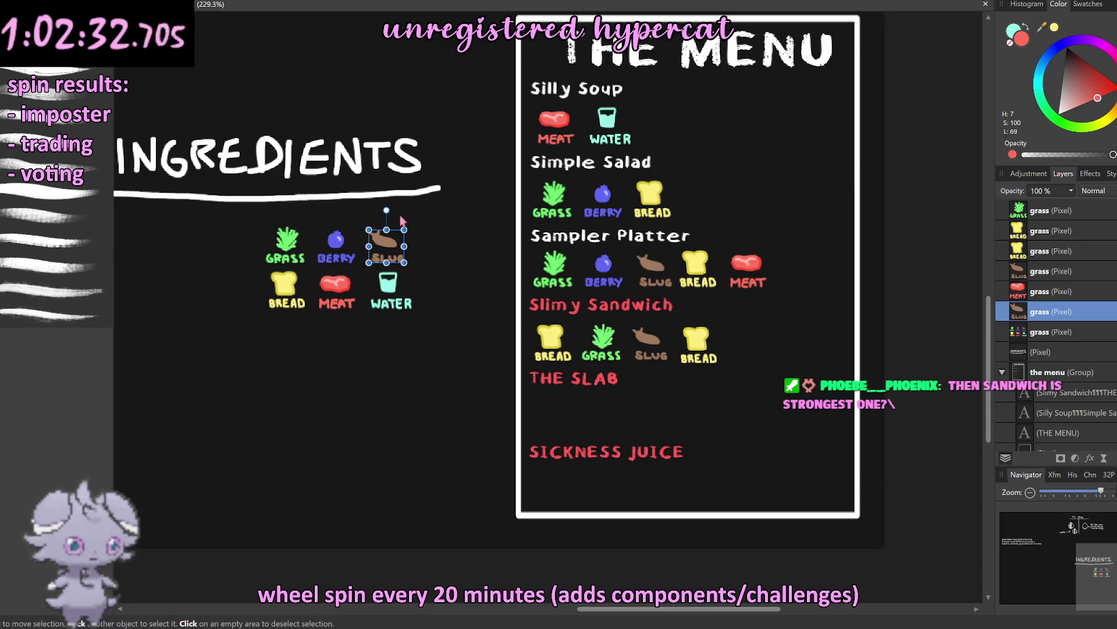
{"action": "left_click_drag", "start_coordinate": [341, 289], "coordinate": [575, 423]}
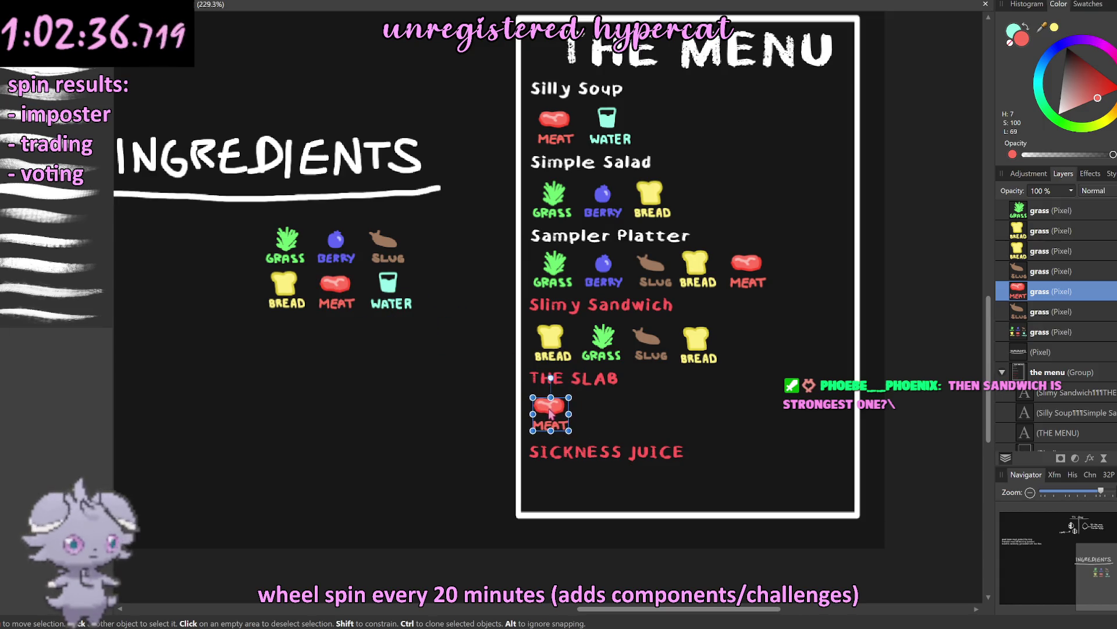
{"action": "left_click", "coordinate": [399, 252]}
{"action": "mouse_move", "coordinate": [399, 251]}
{"action": "left_mouse_down", "text": "ctrl"}
{"action": "mouse_move", "coordinate": [608, 411]}
{"action": "mouse_move", "coordinate": [597, 408]}
{"action": "left_mouse_up", "text": "ctrl"}
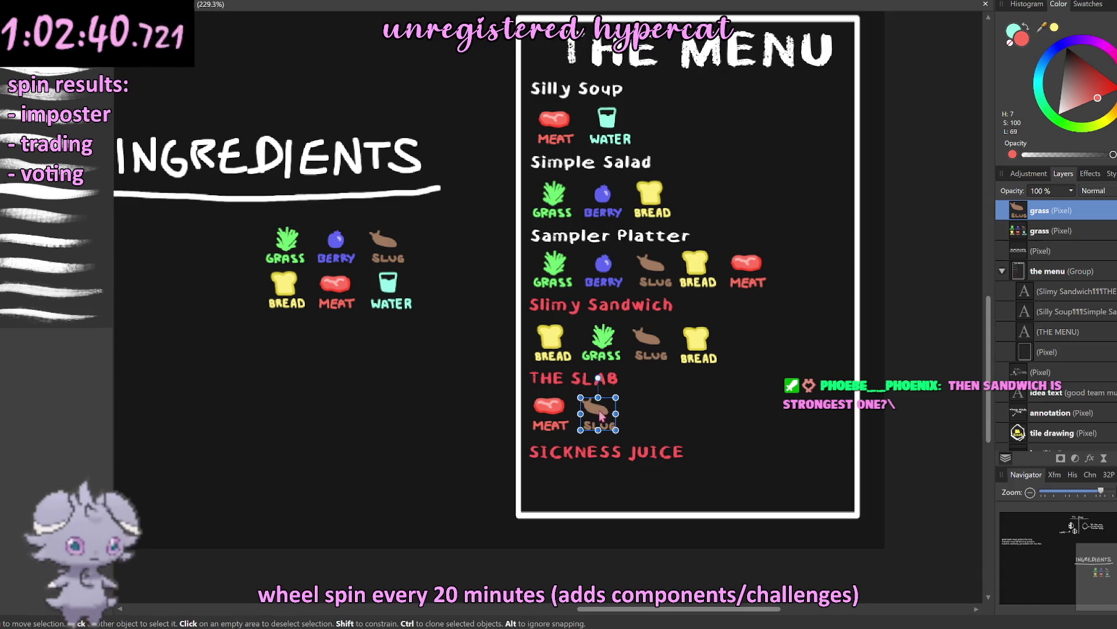
{"action": "key", "text": "ctrl+d"}
{"action": "scroll", "coordinate": [661, 340], "scroll_direction": "down", "scroll_amount": 1}
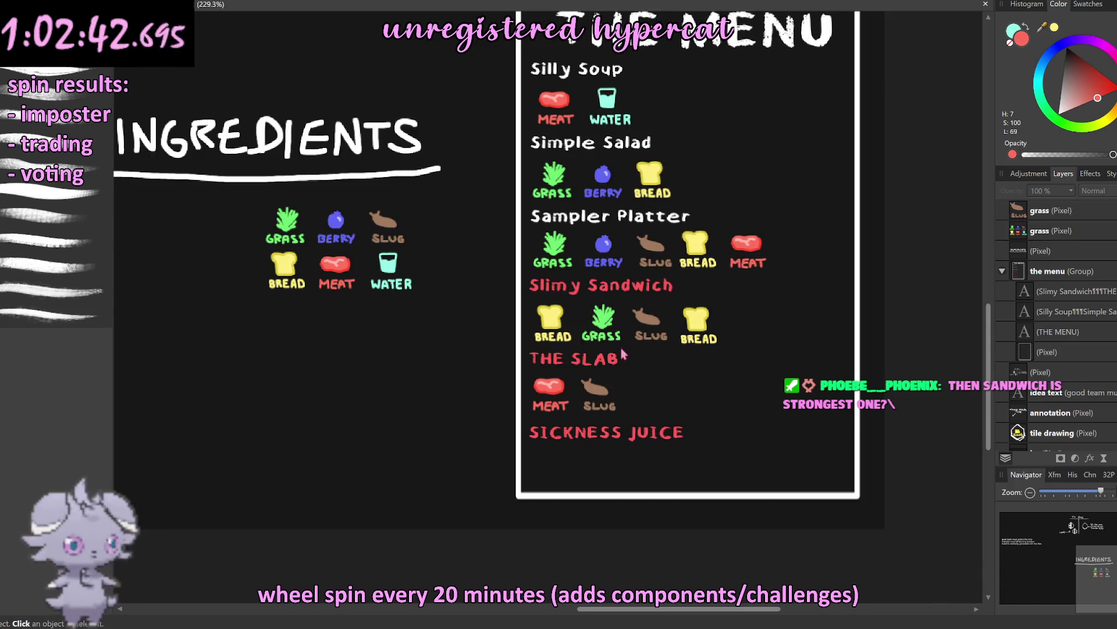
Step: Alt-drag a copy of the Slimy Sandwich bread under Sickness Juice
{"action": "left_click", "coordinate": [391, 266]}
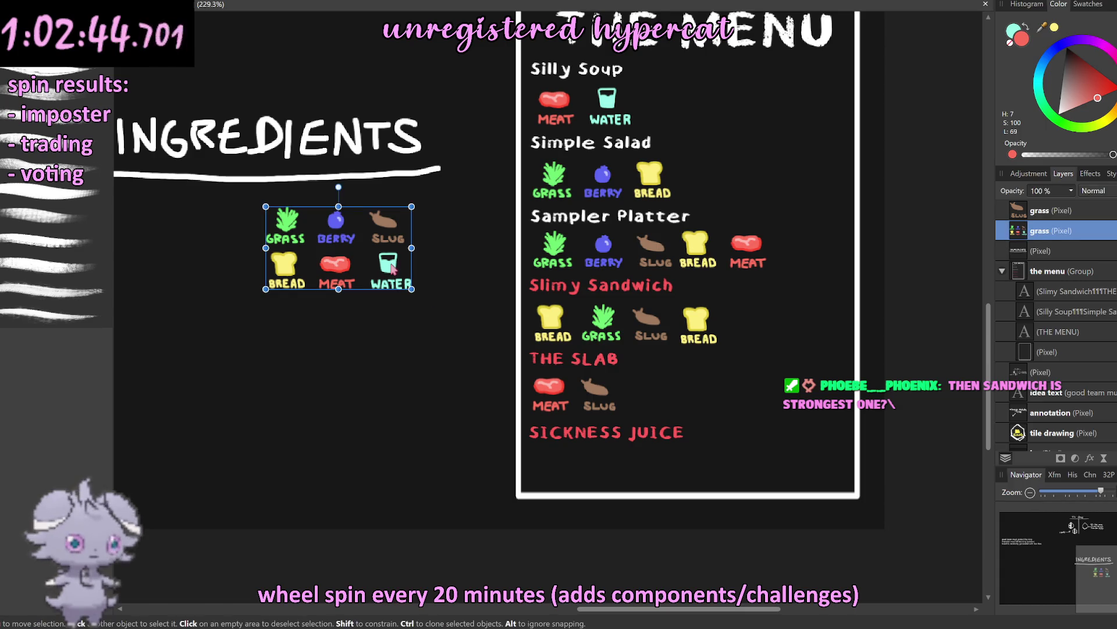
{"action": "scroll", "coordinate": [1094, 344], "scroll_direction": "up", "scroll_amount": 3}
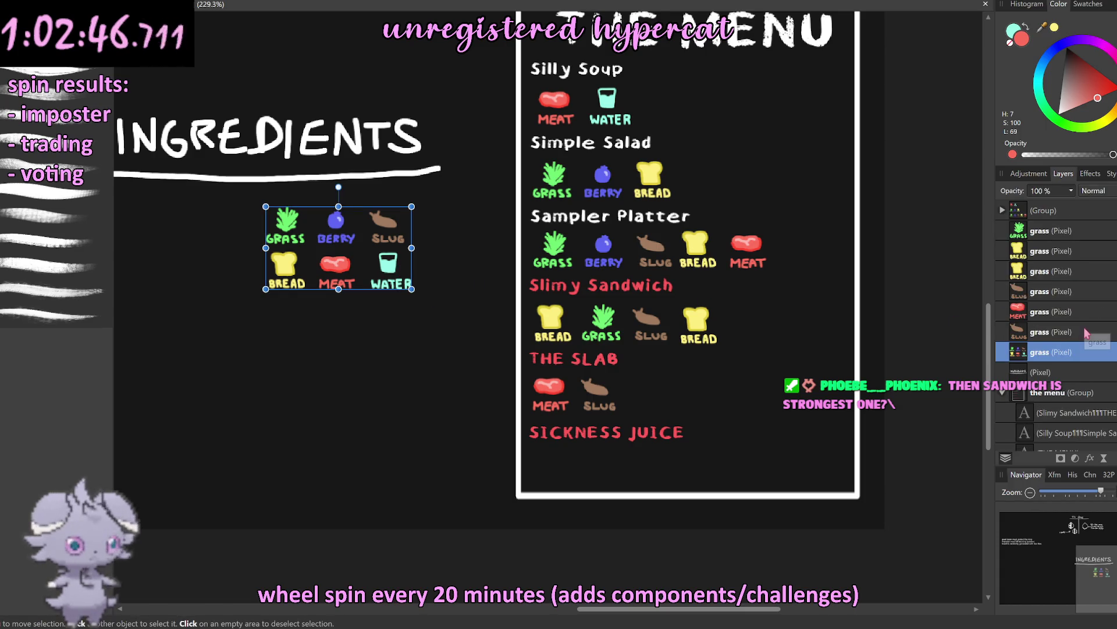
{"action": "left_click", "coordinate": [1023, 277]}
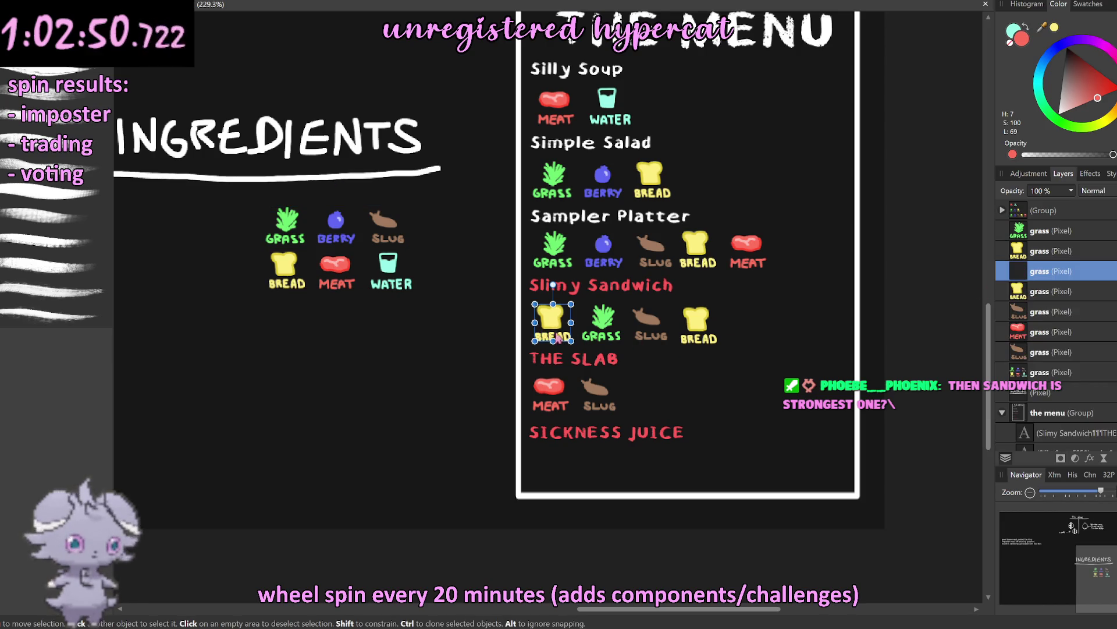
{"action": "left_click_drag", "start_coordinate": [556, 327], "coordinate": [603, 470], "text": "ctrl"}
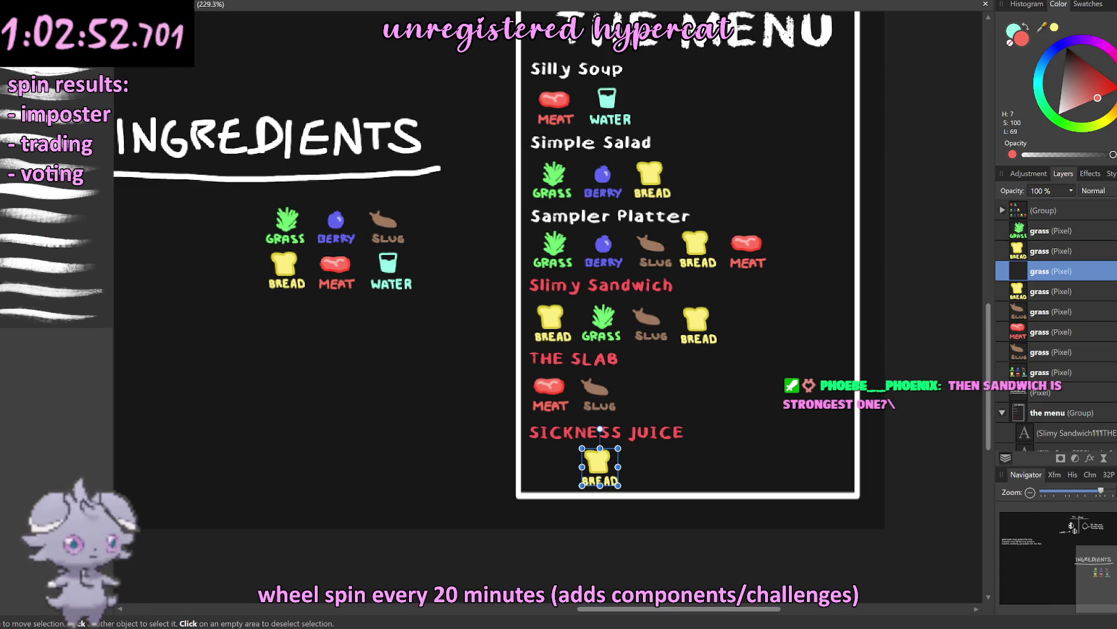
Step: Copy the WATER legend icon to its own layer and place it under Sickness Juice
{"action": "key", "text": "m"}
{"action": "left_click_drag", "start_coordinate": [366, 249], "coordinate": [420, 301]}
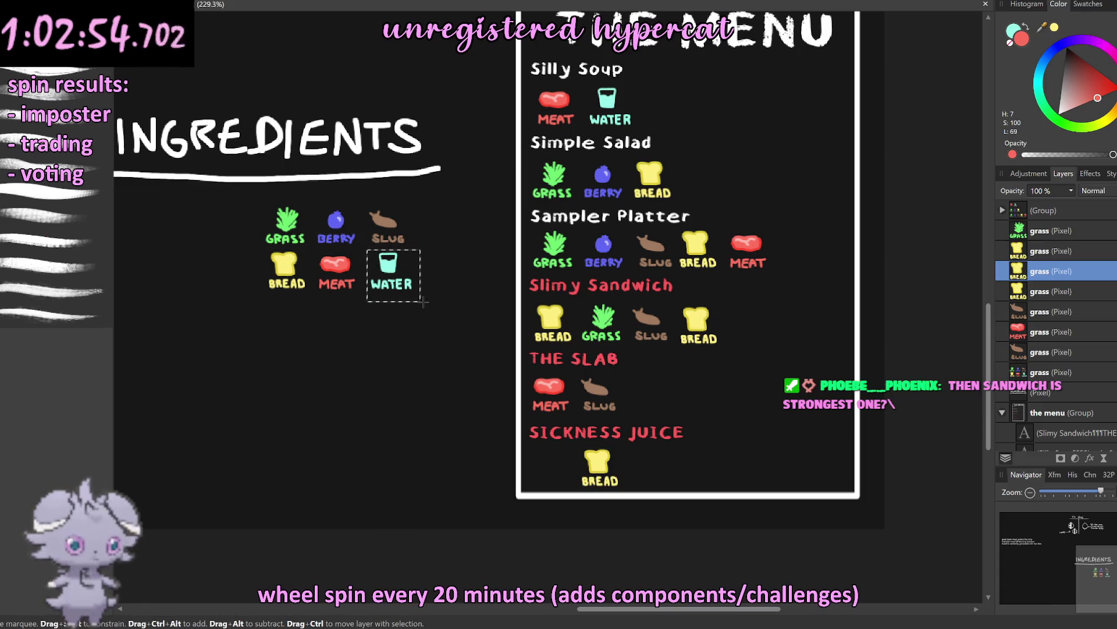
{"action": "left_click", "coordinate": [1023, 375]}
{"action": "key", "text": "ctrl+j"}
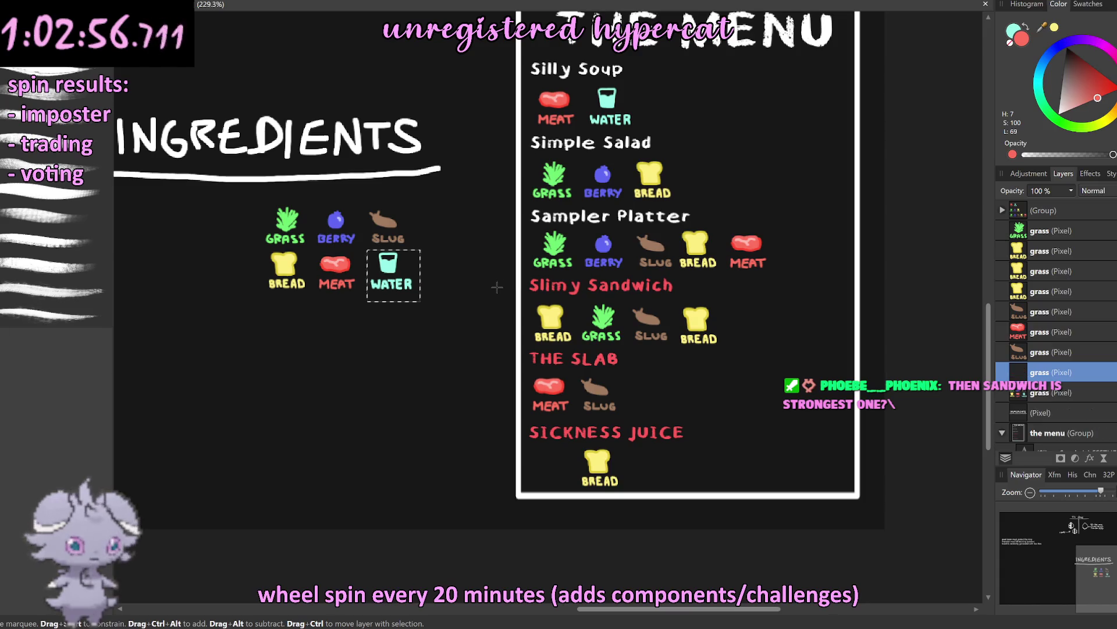
{"action": "key", "text": "v"}
{"action": "left_click_drag", "start_coordinate": [401, 273], "coordinate": [562, 468]}
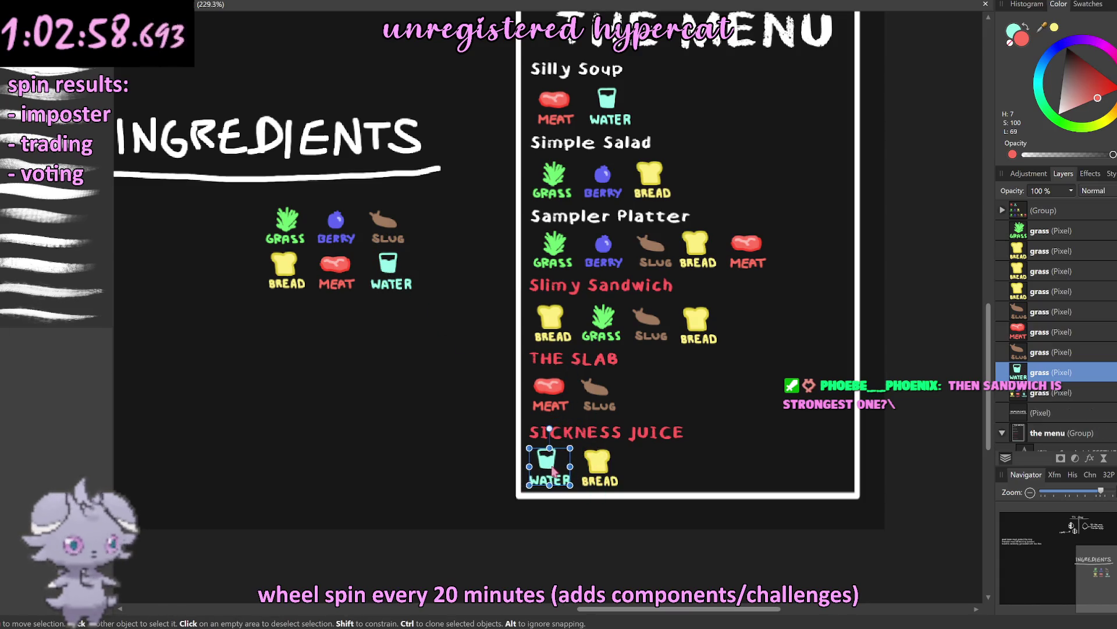
{"action": "left_click", "coordinate": [605, 477]}
{"action": "left_click", "coordinate": [940, 406]}
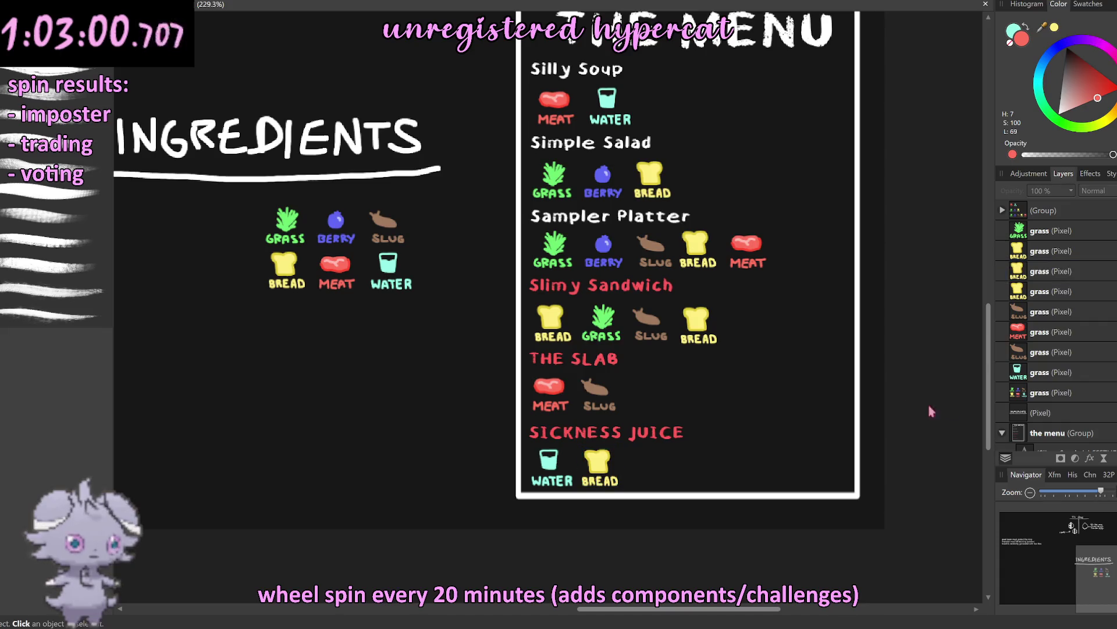
{"action": "scroll", "coordinate": [848, 381], "scroll_direction": "down", "scroll_amount": 5}
{"action": "scroll", "coordinate": [737, 361], "scroll_direction": "up", "scroll_amount": 3}
{"action": "scroll", "coordinate": [785, 350], "scroll_direction": "up", "scroll_amount": 1}
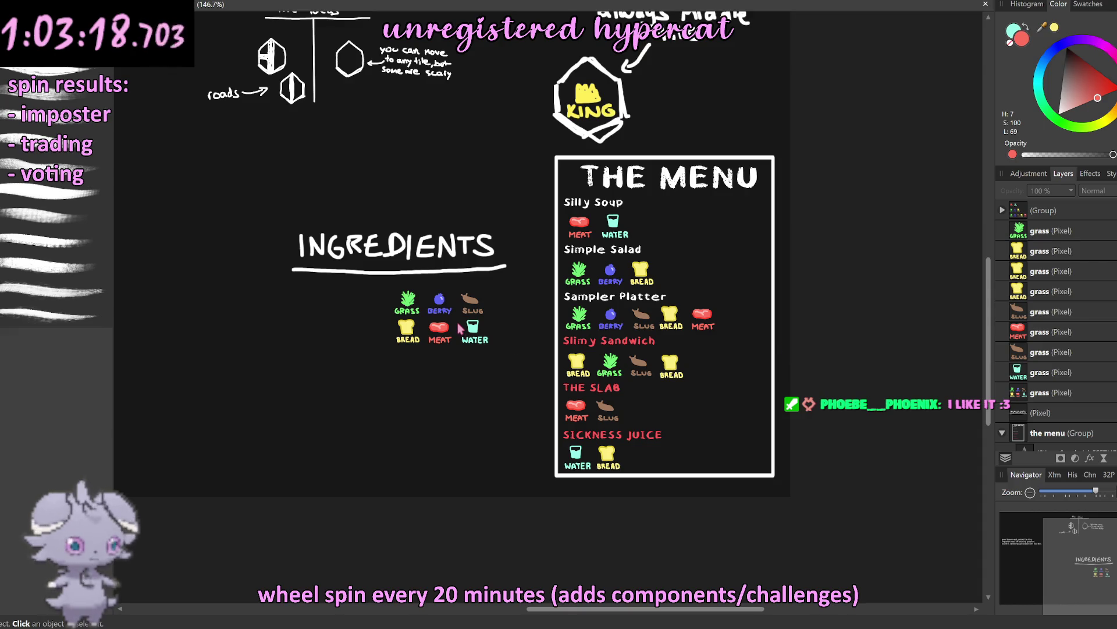
{"action": "left_click", "coordinate": [1008, 233]}
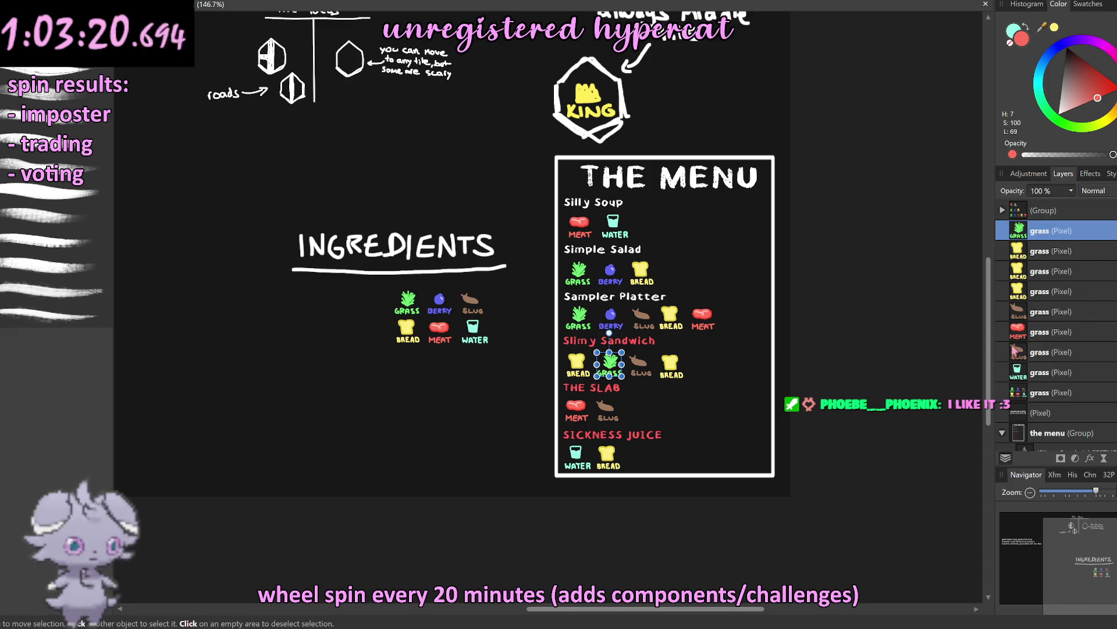
Step: Move the selected ingredient icon layers into the group, undoing an accidental mask
{"action": "left_click", "coordinate": [1008, 356], "text": "shift"}
{"action": "left_click_drag", "start_coordinate": [1005, 226], "coordinate": [1020, 211]}
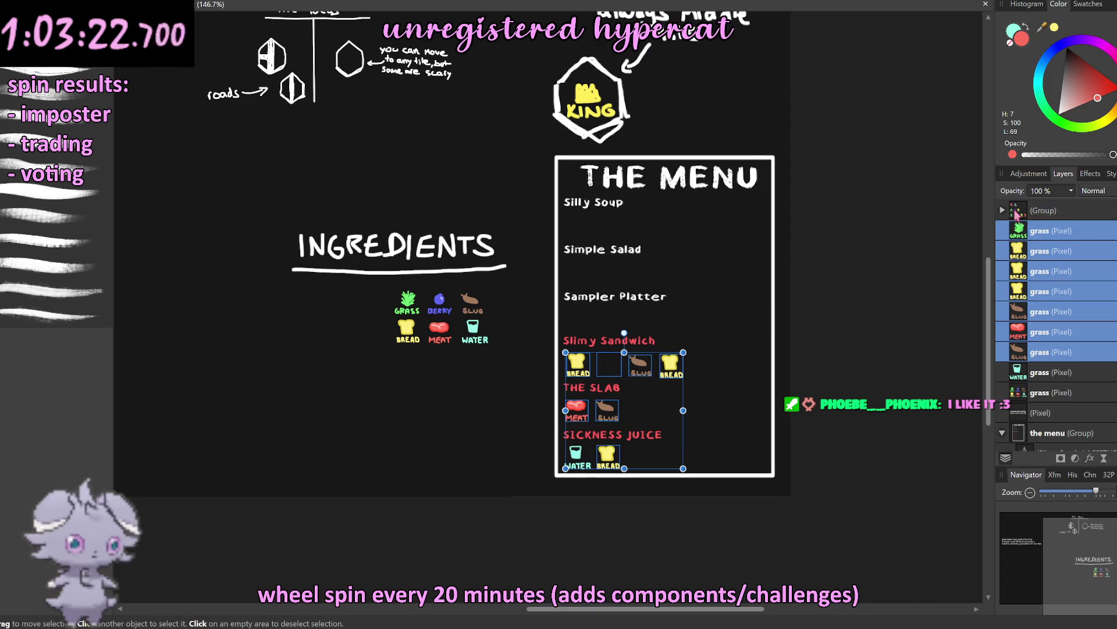
{"action": "key", "text": "ctrl+z"}
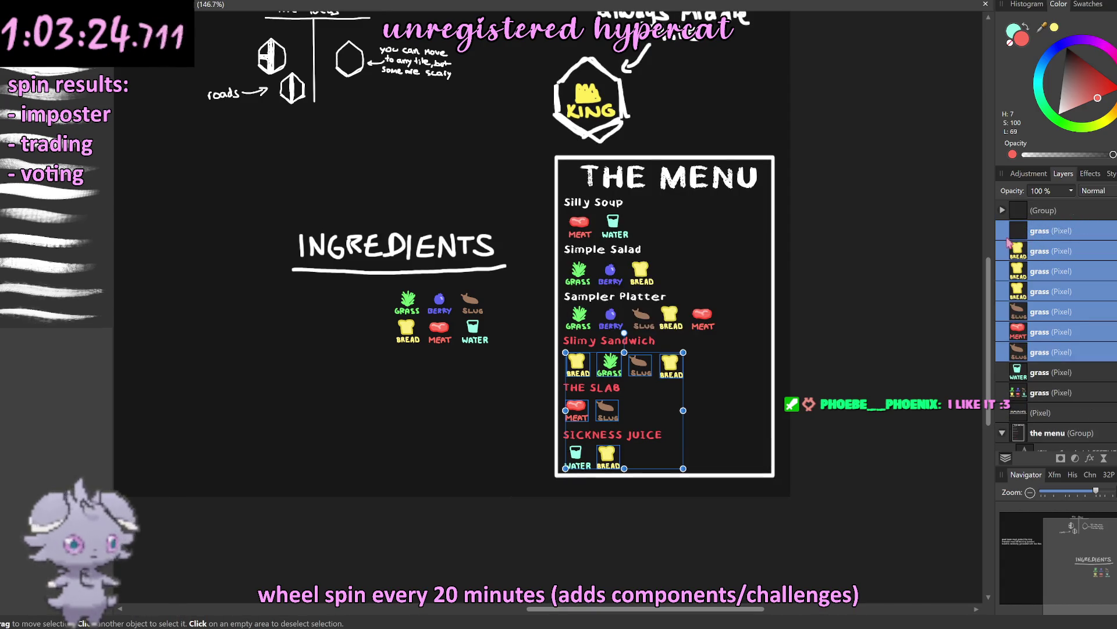
{"action": "left_click_drag", "start_coordinate": [1018, 232], "coordinate": [1014, 222]}
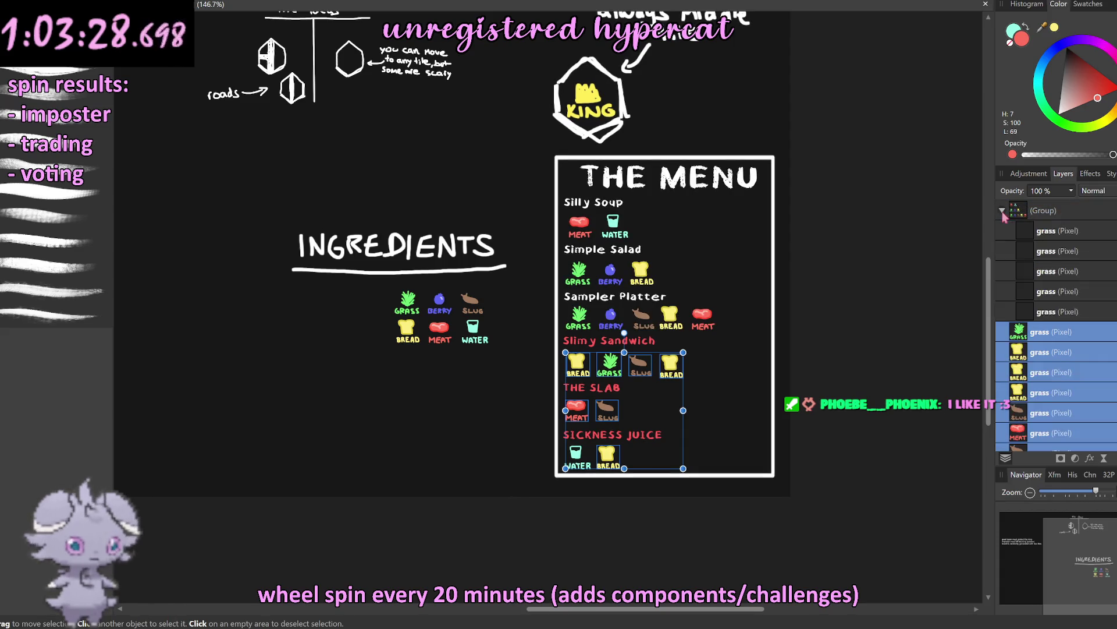
{"action": "mouse_move", "coordinate": [1015, 222]}
{"action": "left_mouse_down"}
{"action": "mouse_move", "coordinate": [1015, 326]}
{"action": "mouse_move", "coordinate": [1025, 317]}
{"action": "left_mouse_up"}
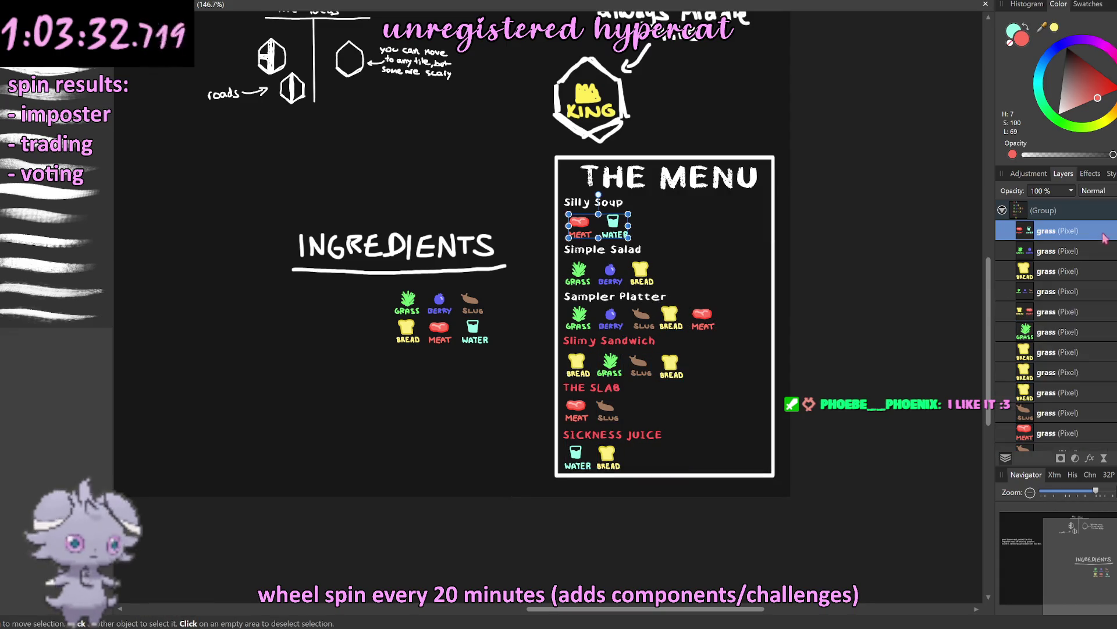
{"action": "left_click", "coordinate": [1087, 210]}
{"action": "right_click", "coordinate": [1109, 248]}
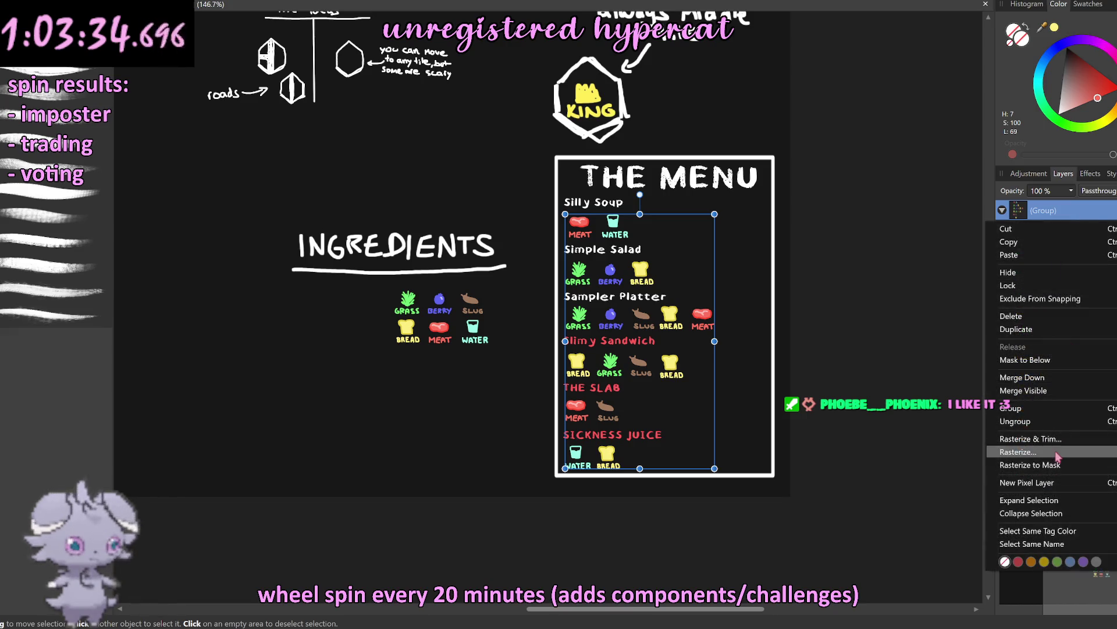
{"action": "left_click", "coordinate": [1058, 562]}
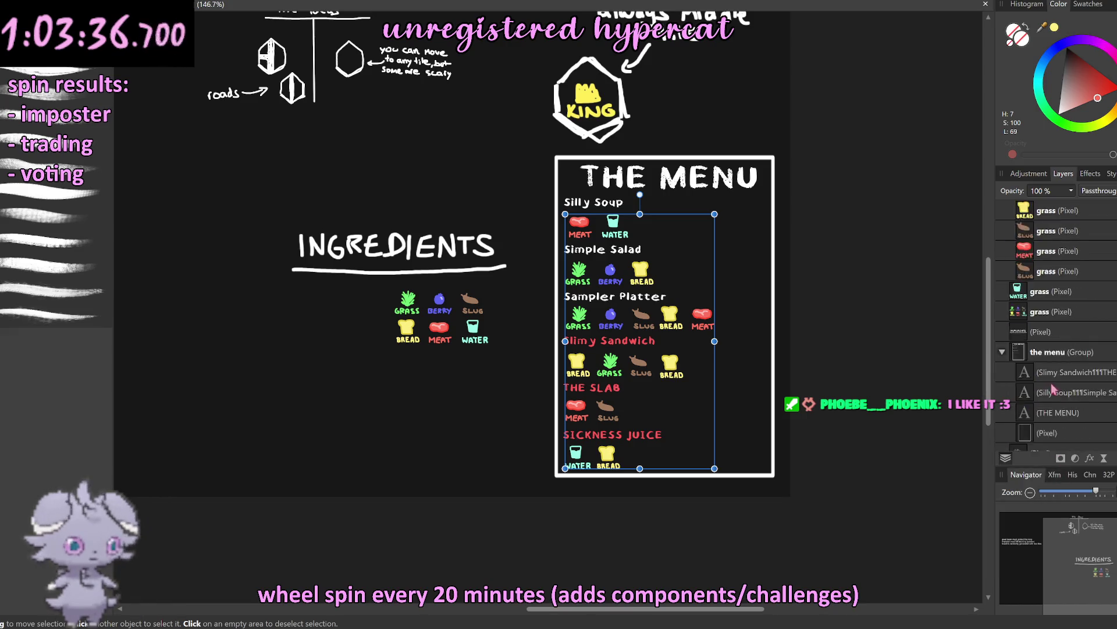
{"action": "left_click", "coordinate": [1002, 210]}
Step: Rename the icon group to 'ingredients'
{"action": "double_click", "coordinate": [1043, 211]}
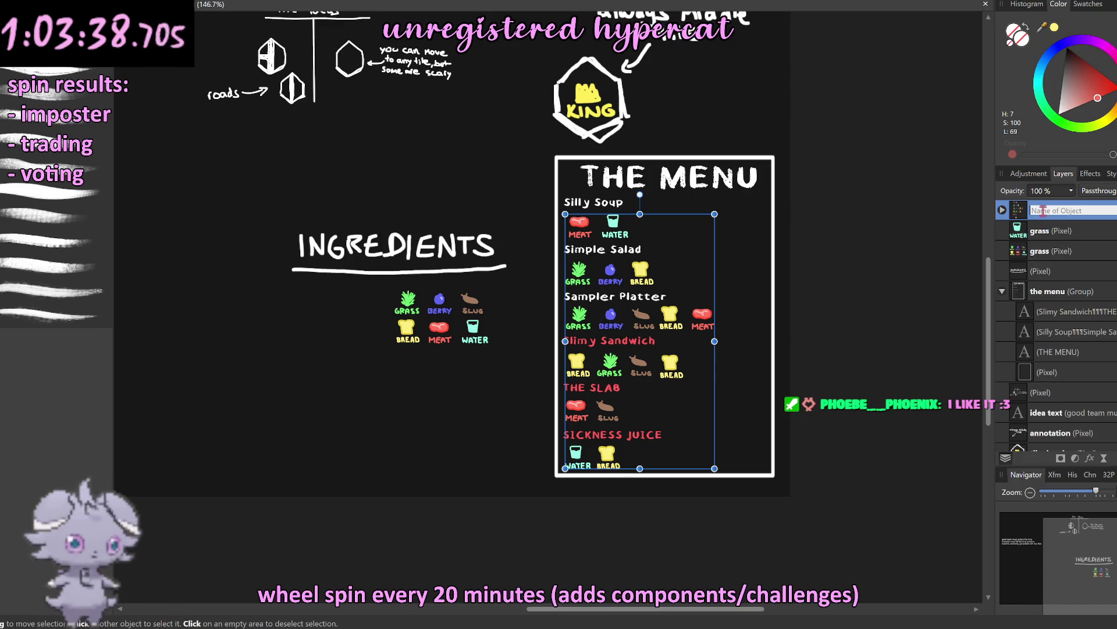
{"action": "type", "text": "inge"}
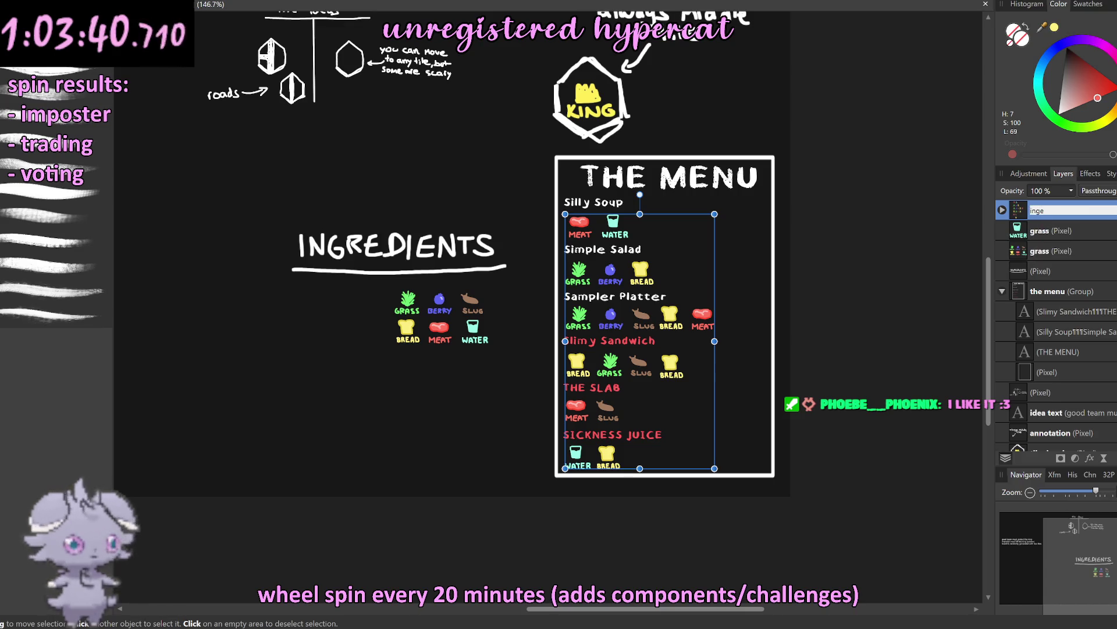
{"action": "key", "text": "BackSpace"}
{"action": "type", "text": "redients"}
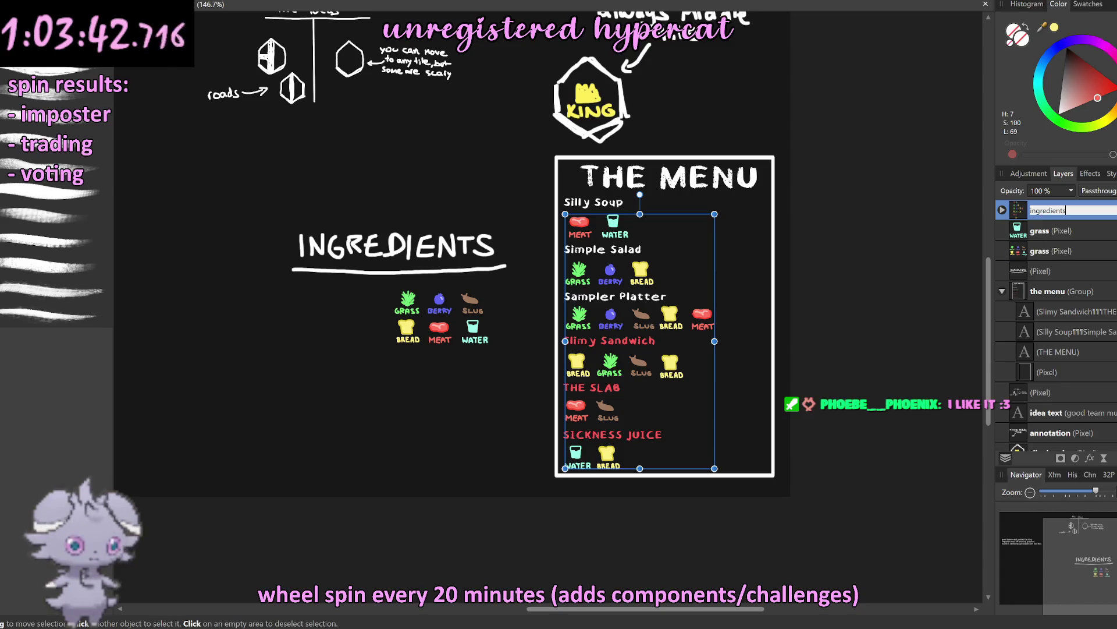
{"action": "key", "text": "Return"}
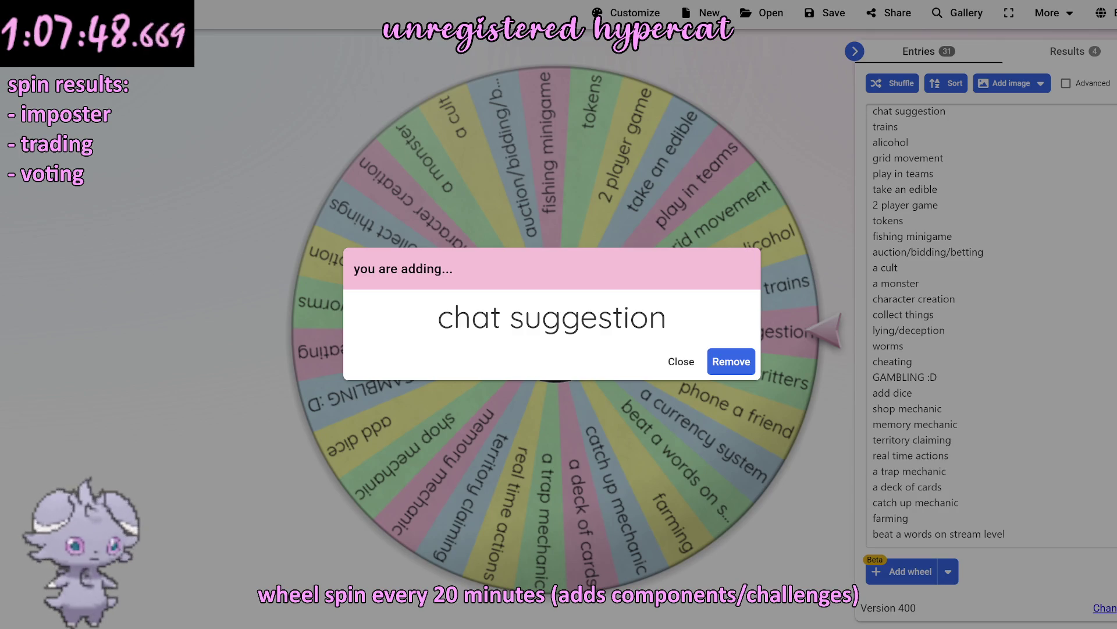
Step: Close the Wheel of Names result dialog, keeping chat suggestion on the wheel
{"action": "left_click", "coordinate": [835, 193]}
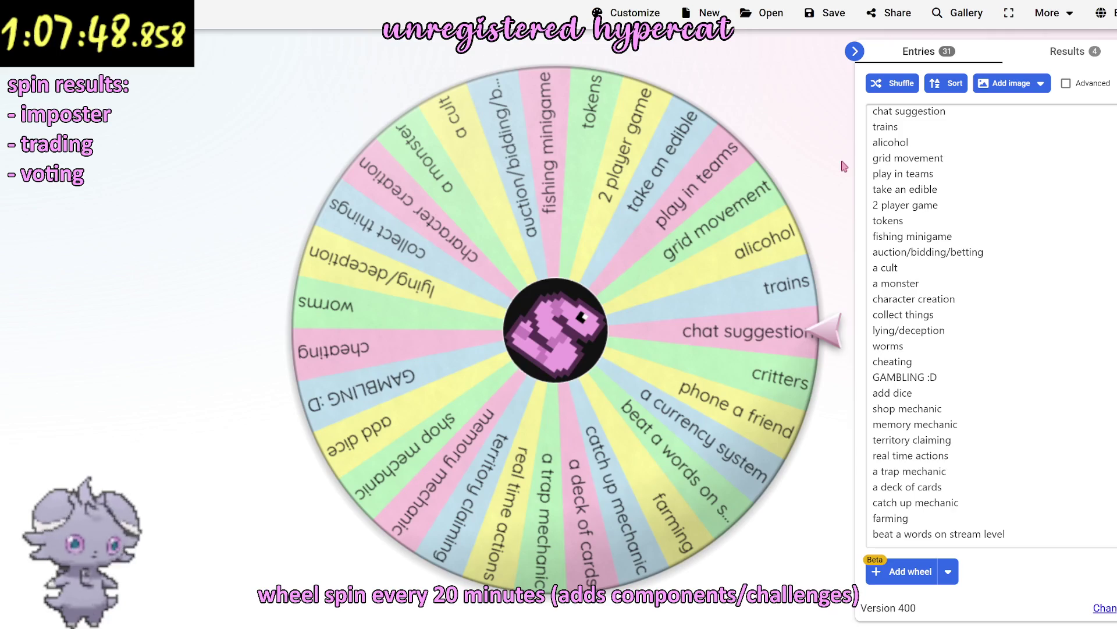
{"action": "scroll", "coordinate": [844, 167], "scroll_direction": "down", "scroll_amount": 10}
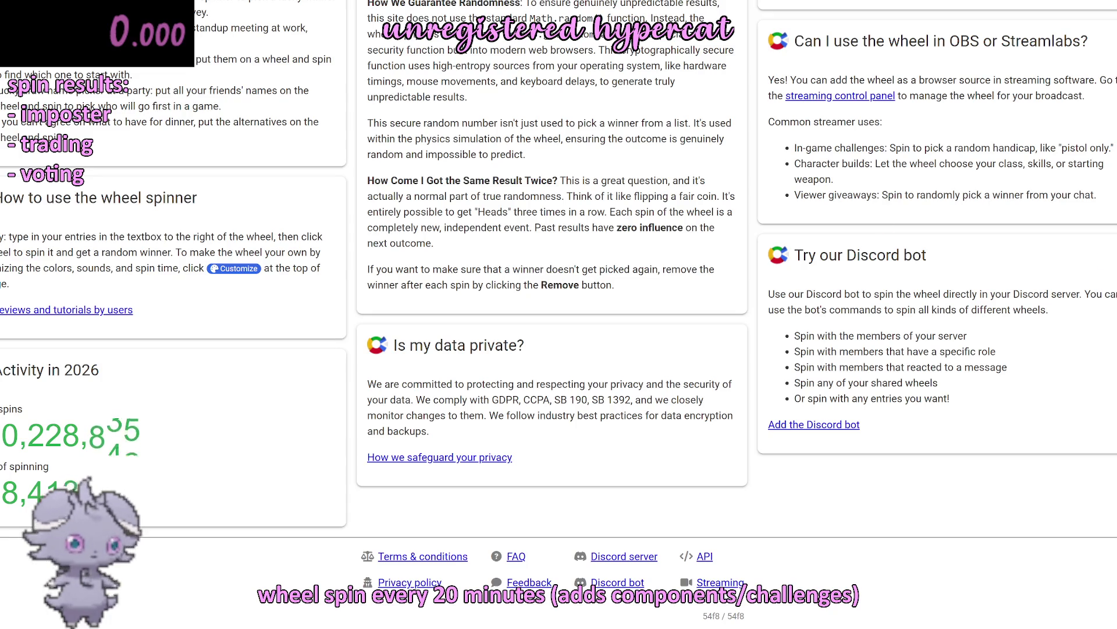
Step: Leave Wheel of Names and return to the Affinity Photo game-design board
{"action": "scroll", "coordinate": [508, 230], "scroll_direction": "up", "scroll_amount": 5}
{"action": "scroll", "coordinate": [508, 230], "scroll_direction": "up", "scroll_amount": 8}
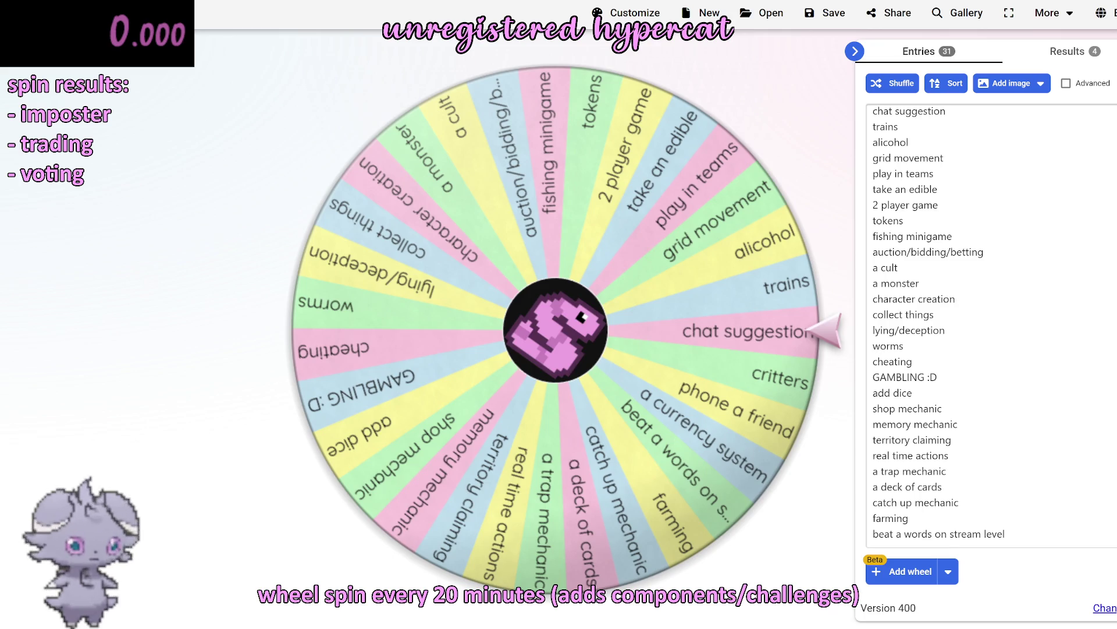
{"action": "key", "text": "alt+Tab"}
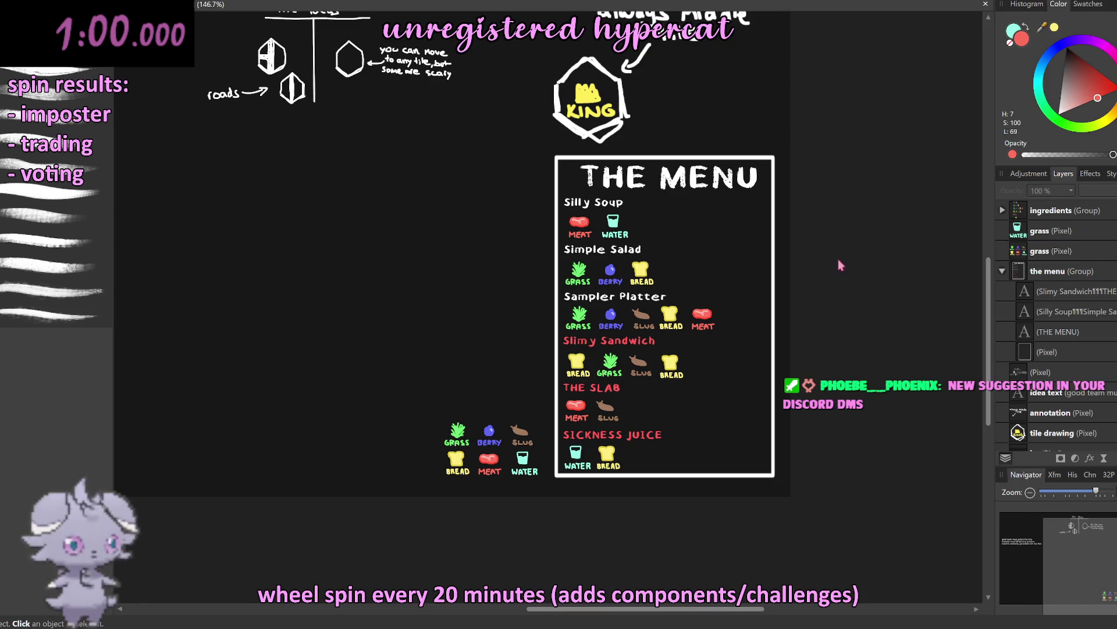
Step: Pan and zoom out until the entire game-design board fits the window
{"action": "left_click_drag", "start_coordinate": [909, 291], "coordinate": [761, 276]}
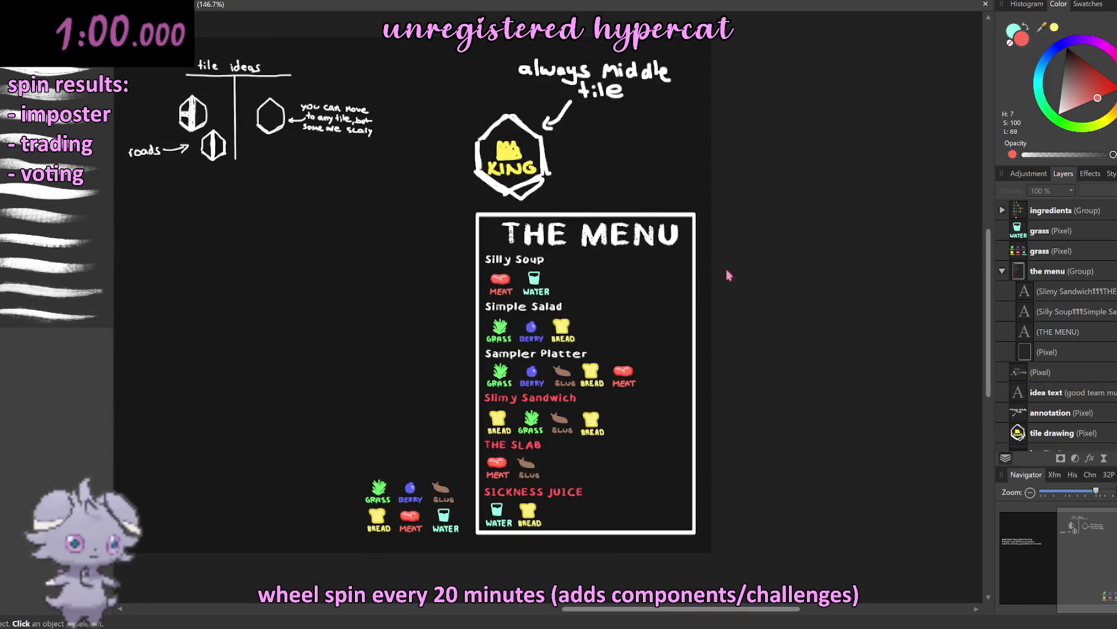
{"action": "scroll", "coordinate": [746, 271], "scroll_direction": "left", "scroll_amount": 3}
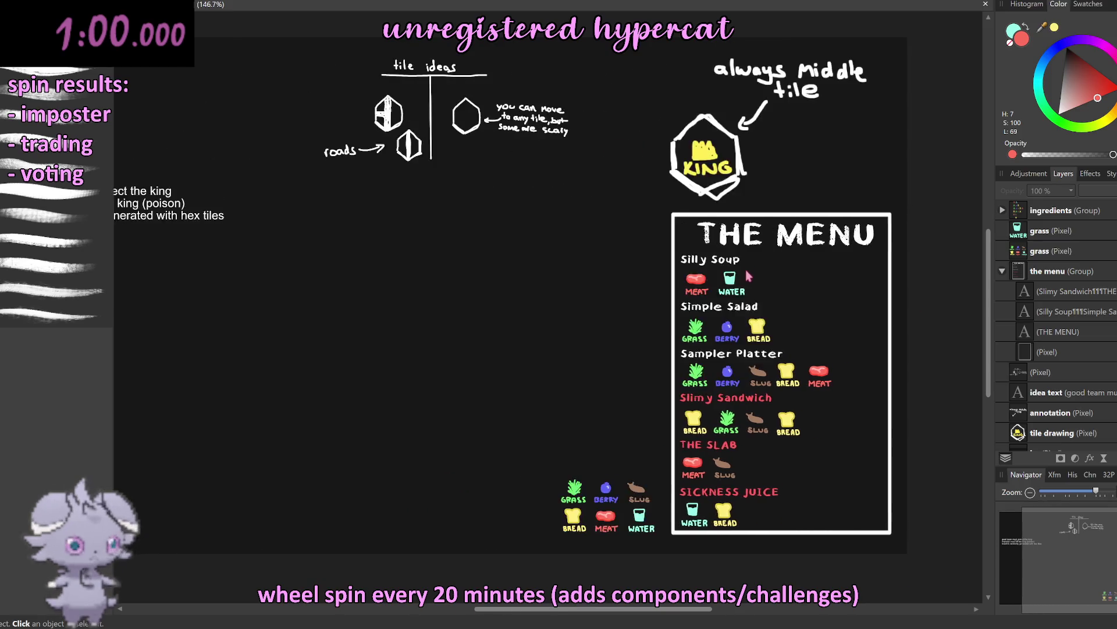
{"action": "scroll", "coordinate": [748, 273], "scroll_direction": "down", "scroll_amount": 1}
{"action": "scroll", "coordinate": [746, 272], "scroll_direction": "down", "scroll_amount": 2}
{"action": "scroll", "coordinate": [746, 273], "scroll_direction": "down", "scroll_amount": 1}
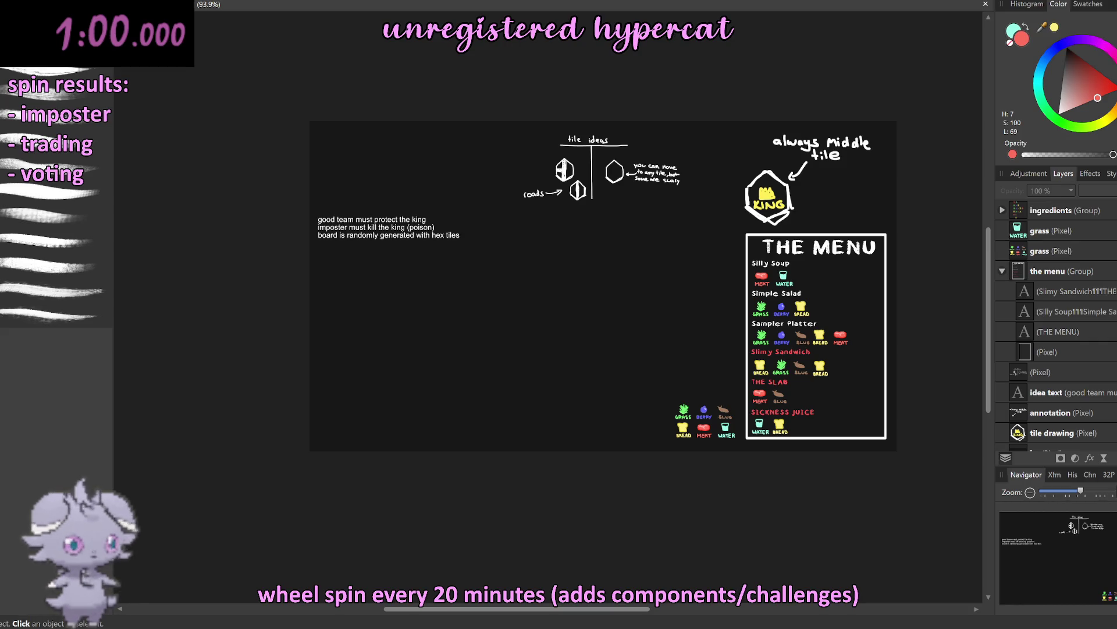
Step: Drag the three-line rules text up to the board's top-left corner and deselect it
{"action": "left_click", "coordinate": [349, 236]}
{"action": "left_click_drag", "start_coordinate": [404, 240], "coordinate": [401, 150]}
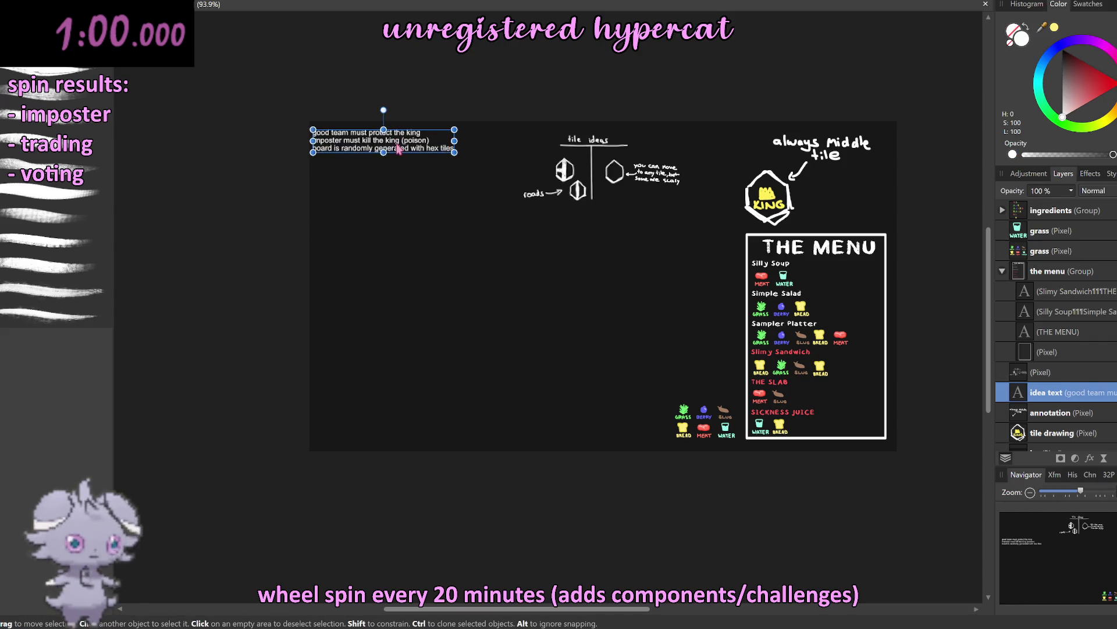
{"action": "key", "text": "ctrl+d"}
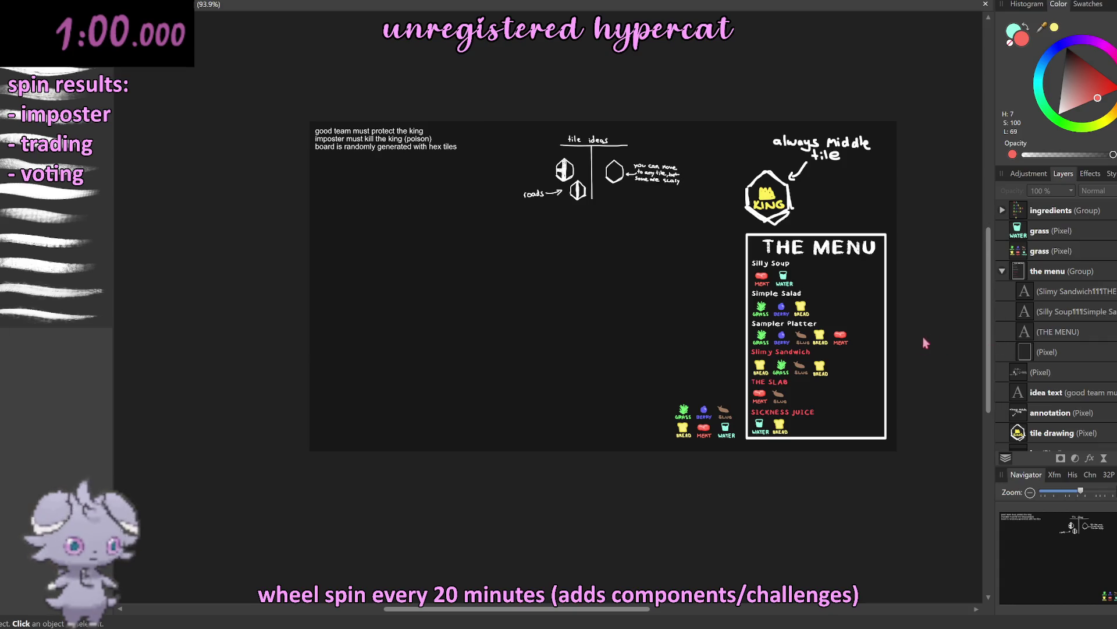
Step: Retype the SICKNESS JUICE title on THE MENU as 'Sickness Juice'
{"action": "scroll", "coordinate": [892, 405], "scroll_direction": "up", "scroll_amount": 5}
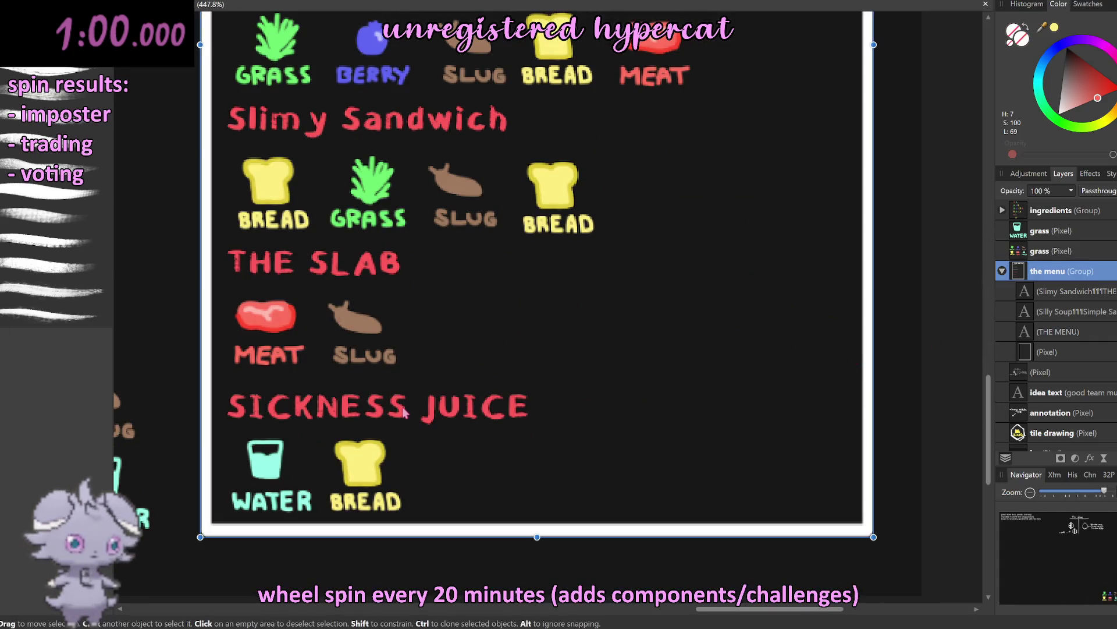
{"action": "double_click", "coordinate": [401, 407]}
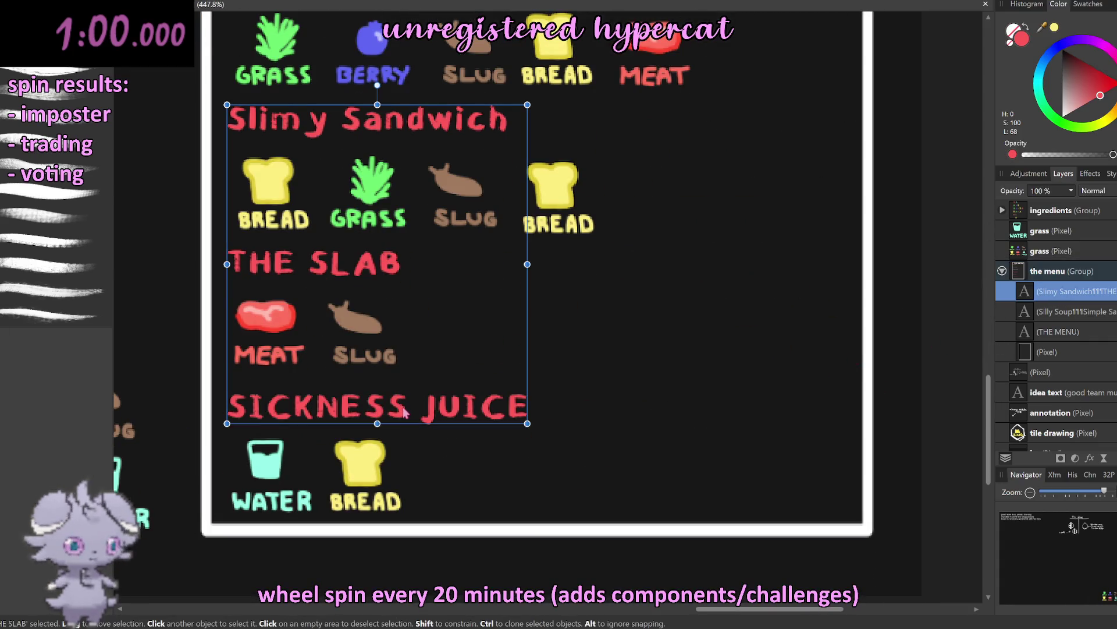
{"action": "triple_click", "coordinate": [468, 404]}
{"action": "type", "text": "Sickness JH"}
{"action": "key", "text": "BackSpace"}
{"action": "type", "text": "uice"}
{"action": "key", "text": "Escape"}
{"action": "key", "text": "ctrl+d"}
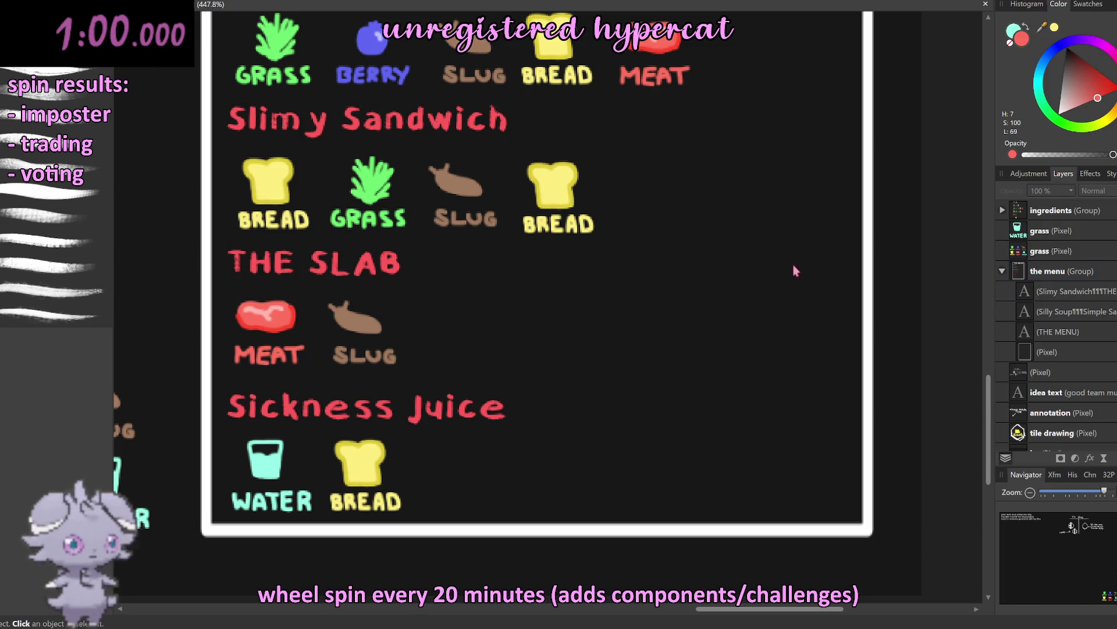
{"action": "scroll", "coordinate": [794, 265], "scroll_direction": "down", "scroll_amount": 5}
{"action": "scroll", "coordinate": [800, 281], "scroll_direction": "up", "scroll_amount": 2}
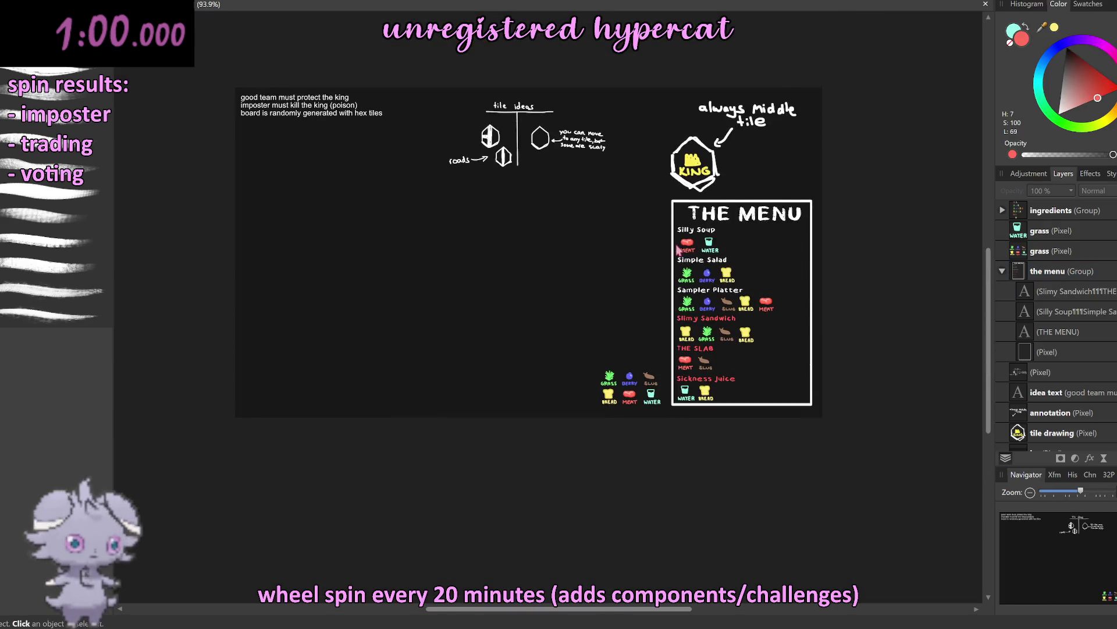
{"action": "scroll", "coordinate": [646, 245], "scroll_direction": "up", "scroll_amount": 1}
{"action": "scroll", "coordinate": [646, 245], "scroll_direction": "left", "scroll_amount": 1}
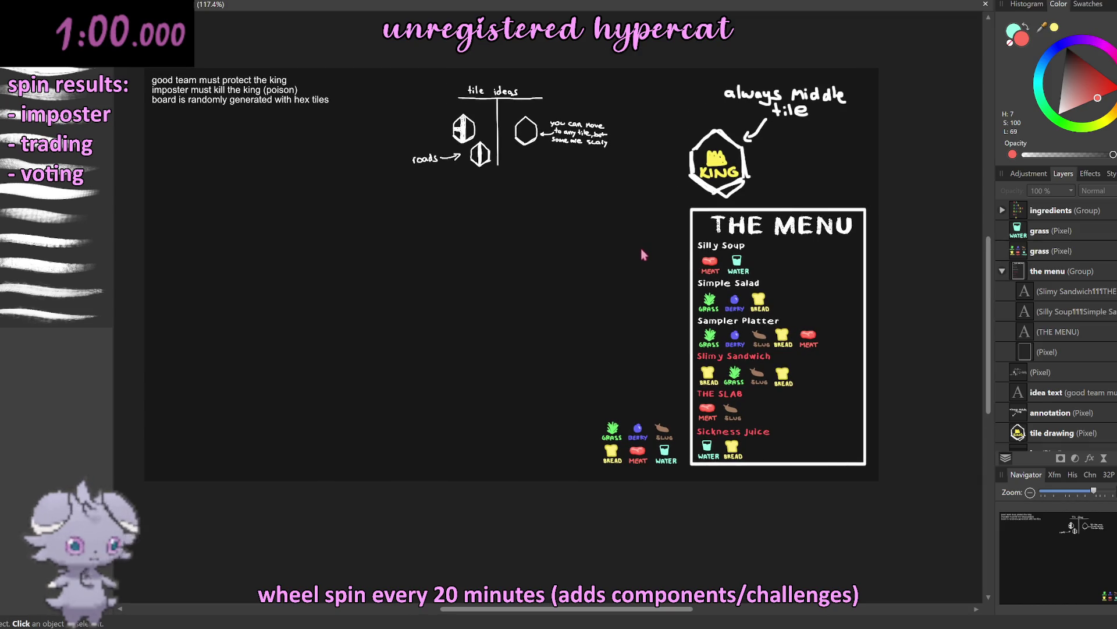
{"action": "scroll", "coordinate": [645, 256], "scroll_direction": "up", "scroll_amount": 1}
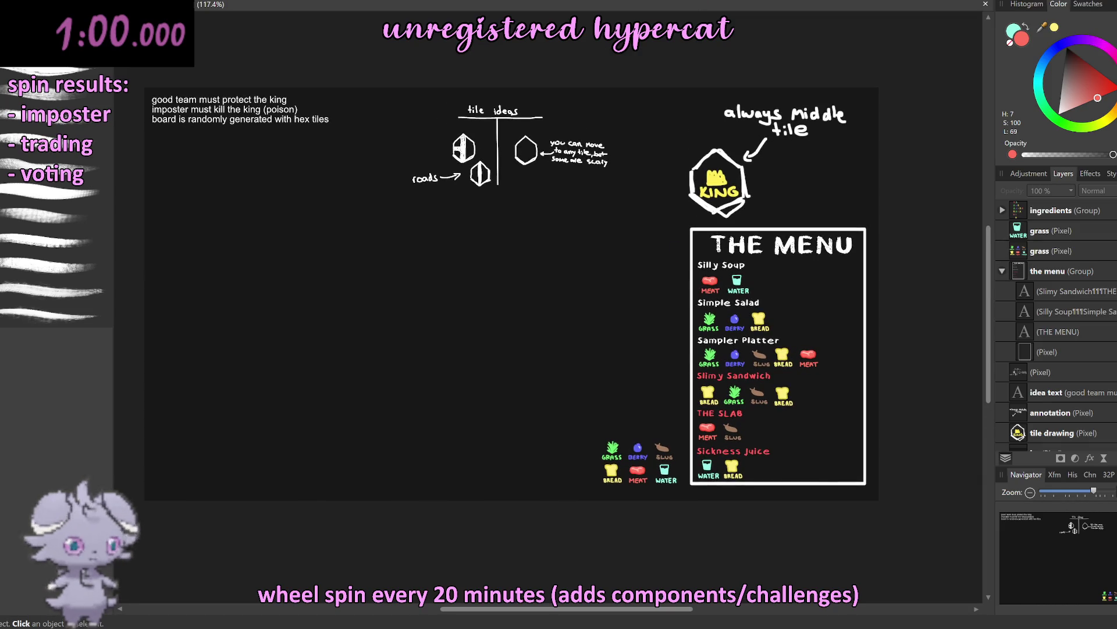
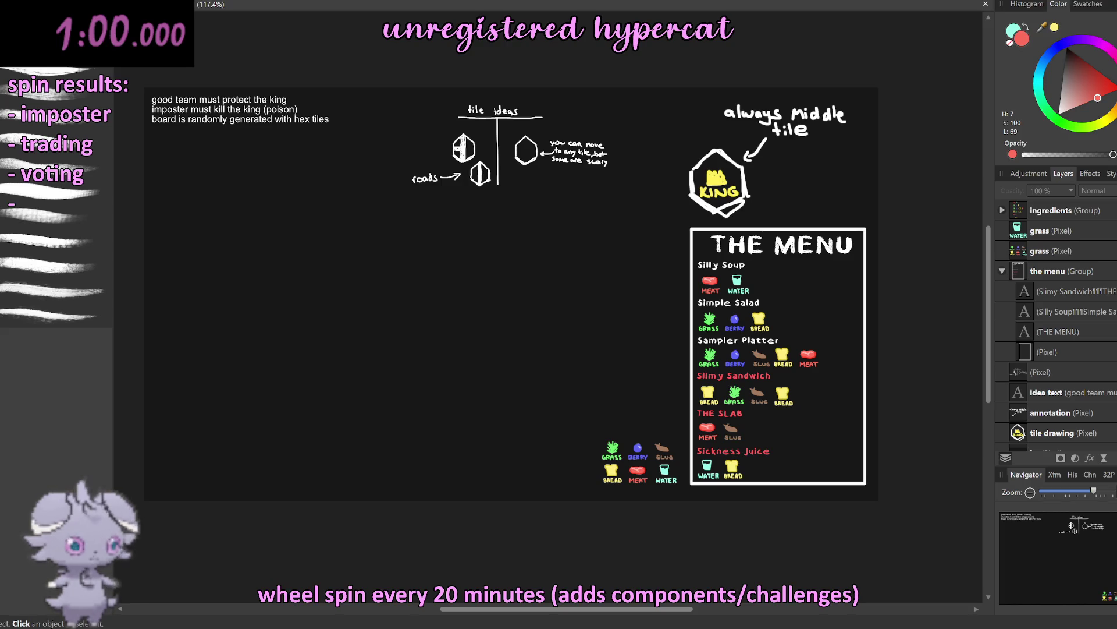
Step: Enter 'imposter death by poison', zoom in on the menu board, and reset the timer to one hour
{"action": "type", "text": " imposter death by poison"}
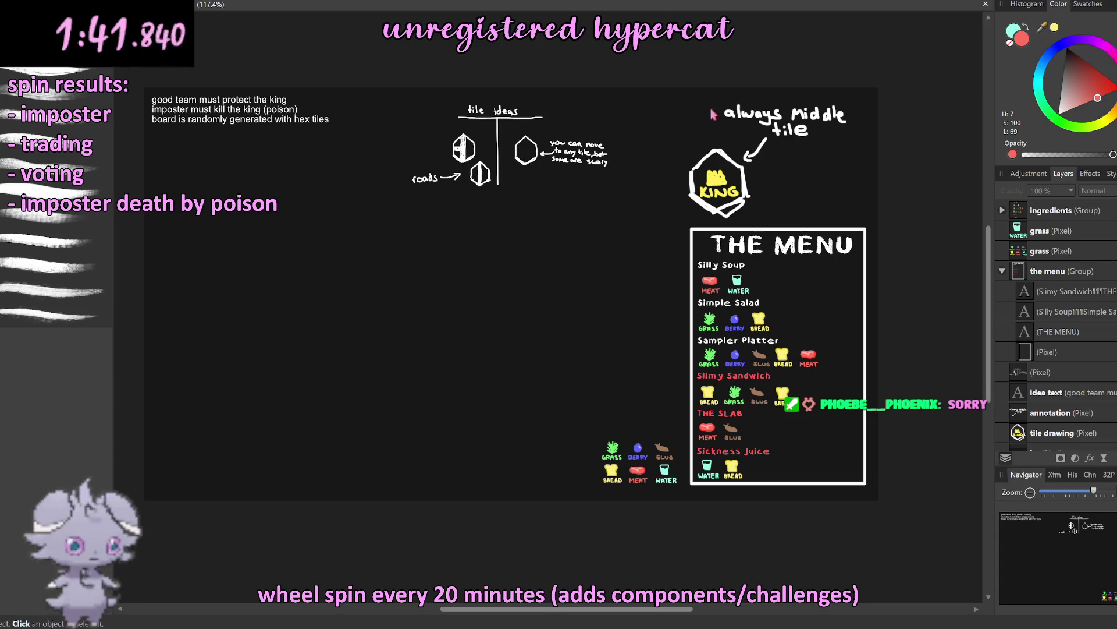
{"action": "scroll", "coordinate": [907, 342], "scroll_direction": "up", "scroll_amount": 5}
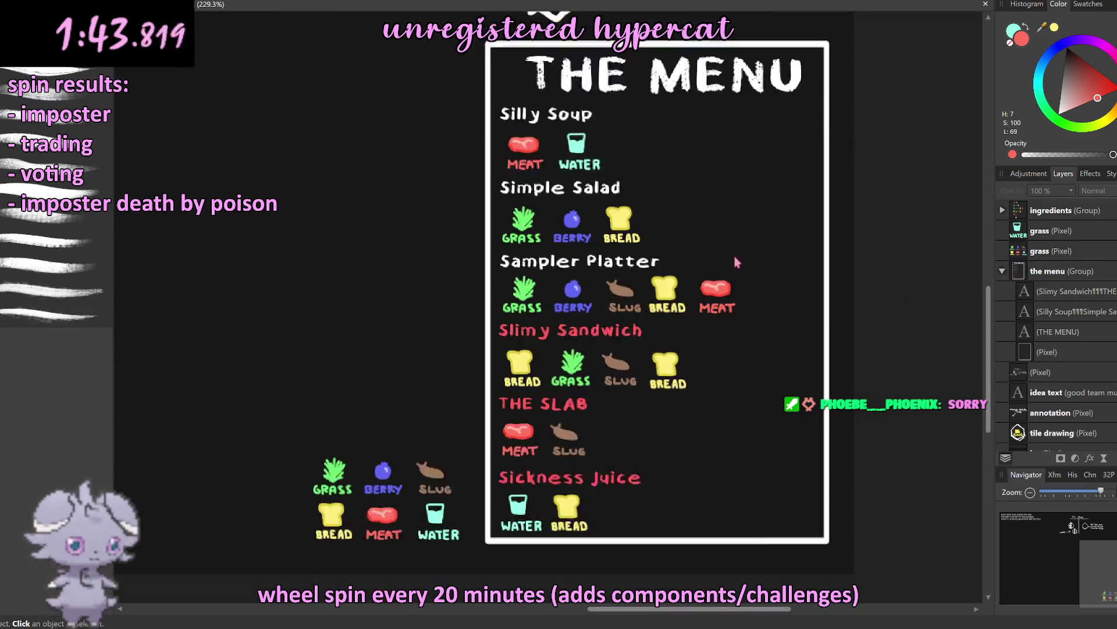
{"action": "scroll", "coordinate": [736, 262], "scroll_direction": "down", "scroll_amount": 1}
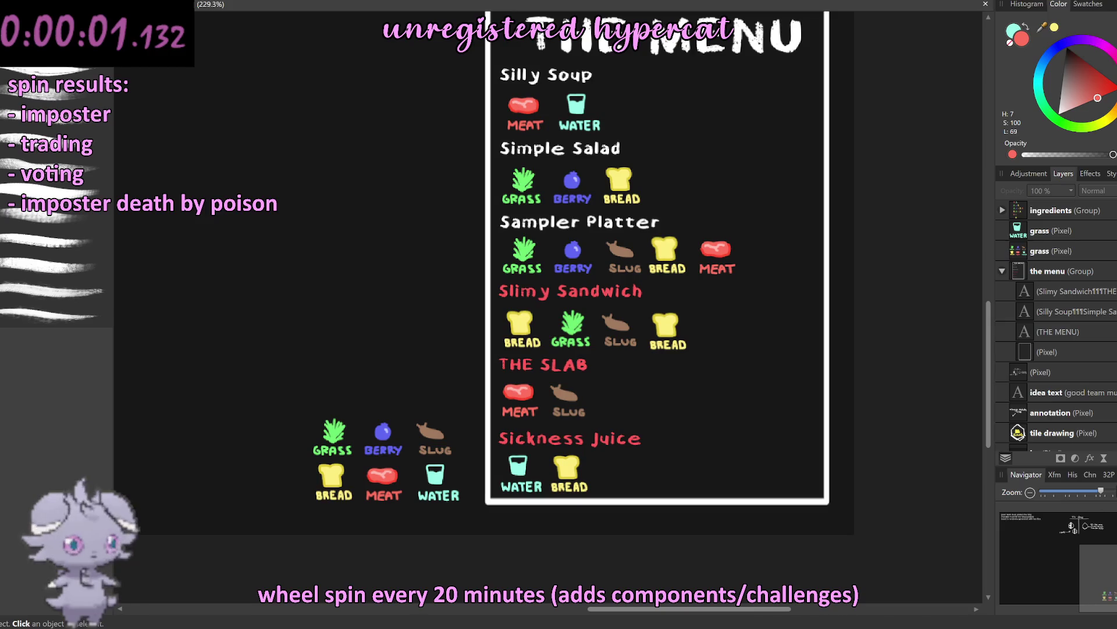
{"action": "left_click", "coordinate": [47, 42]}
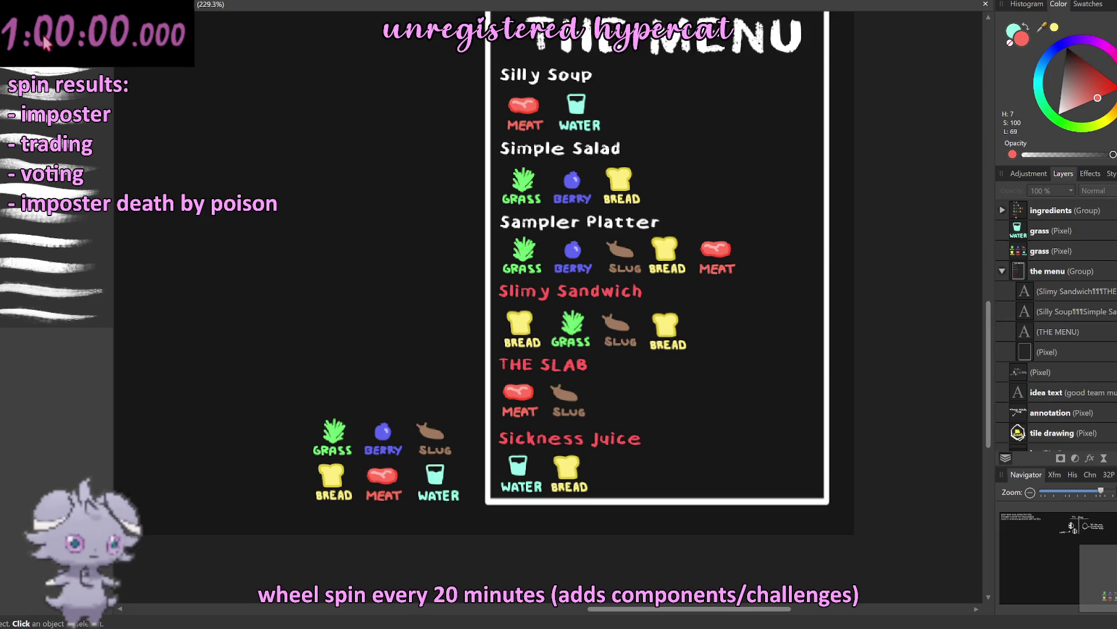
Step: Start the countdown timer and zoom out to show the whole design sheet
{"action": "left_click", "coordinate": [45, 42]}
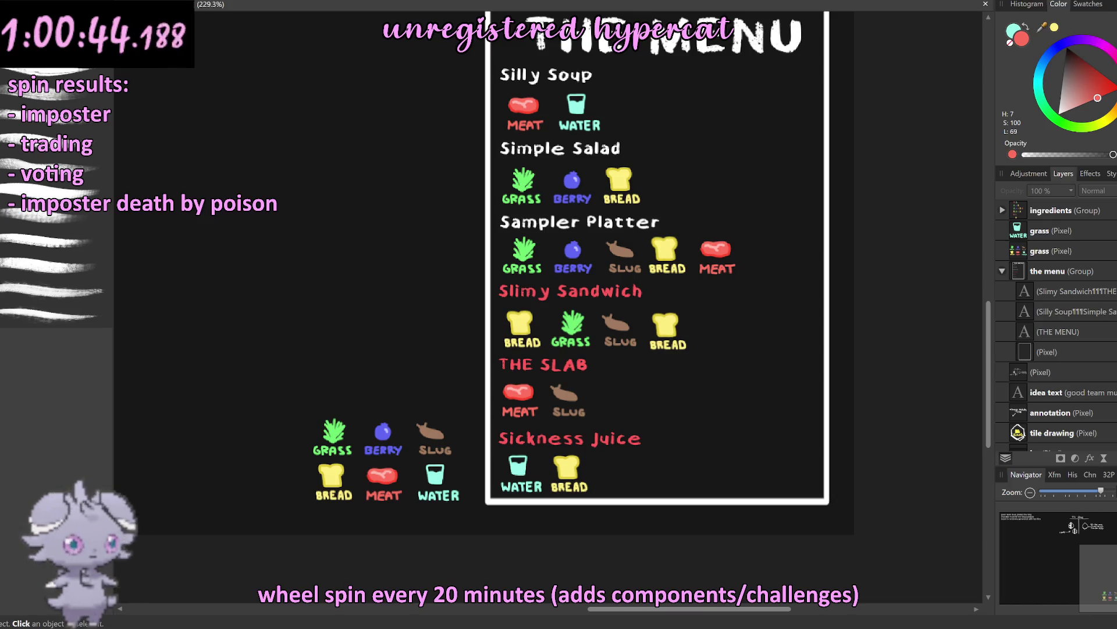
{"action": "scroll", "coordinate": [765, 201], "scroll_direction": "down", "scroll_amount": 5}
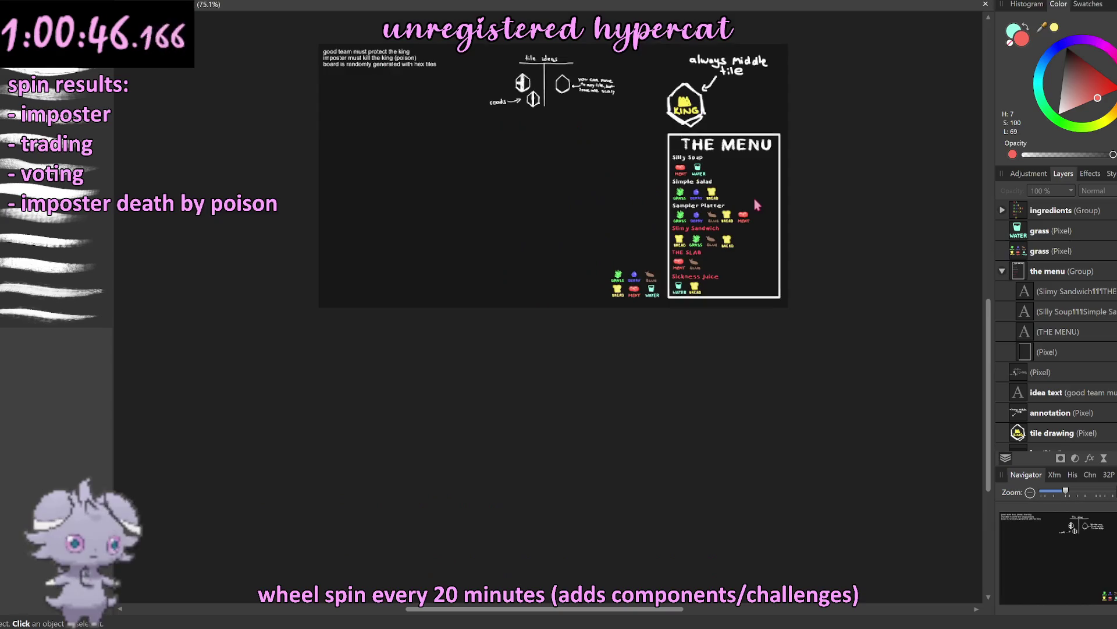
{"action": "scroll", "coordinate": [643, 166], "scroll_direction": "up", "scroll_amount": 1}
{"action": "scroll", "coordinate": [646, 172], "scroll_direction": "up", "scroll_amount": 1}
{"action": "scroll", "coordinate": [646, 172], "scroll_direction": "up", "scroll_amount": 1}
{"action": "scroll", "coordinate": [646, 172], "scroll_direction": "down", "scroll_amount": 1}
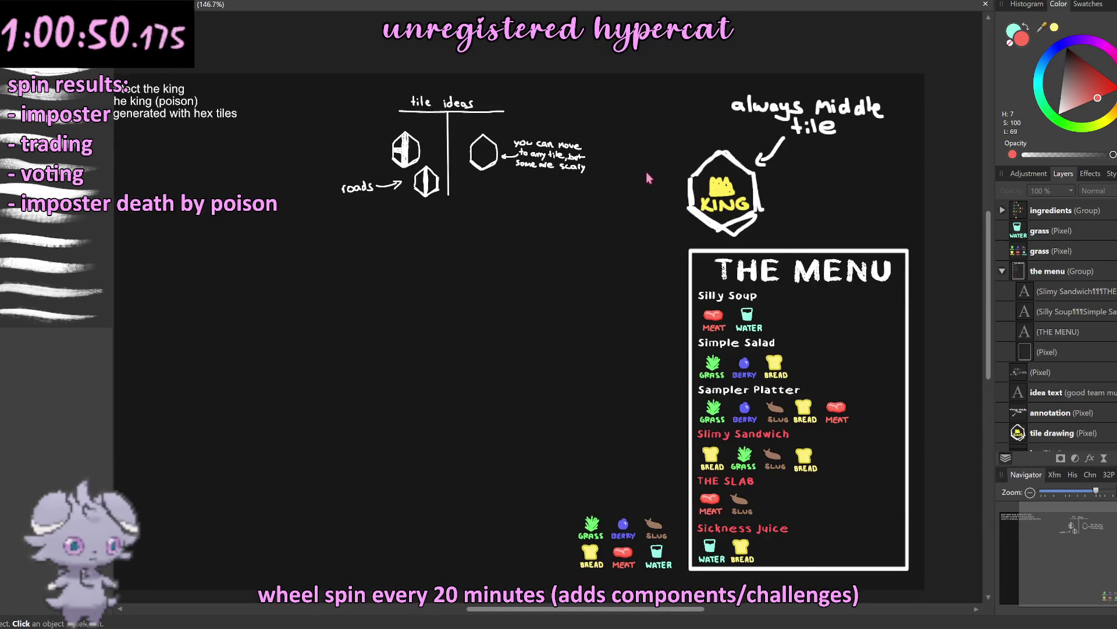
{"action": "scroll", "coordinate": [646, 172], "scroll_direction": "left", "scroll_amount": 5}
{"action": "scroll", "coordinate": [650, 178], "scroll_direction": "left", "scroll_amount": 1}
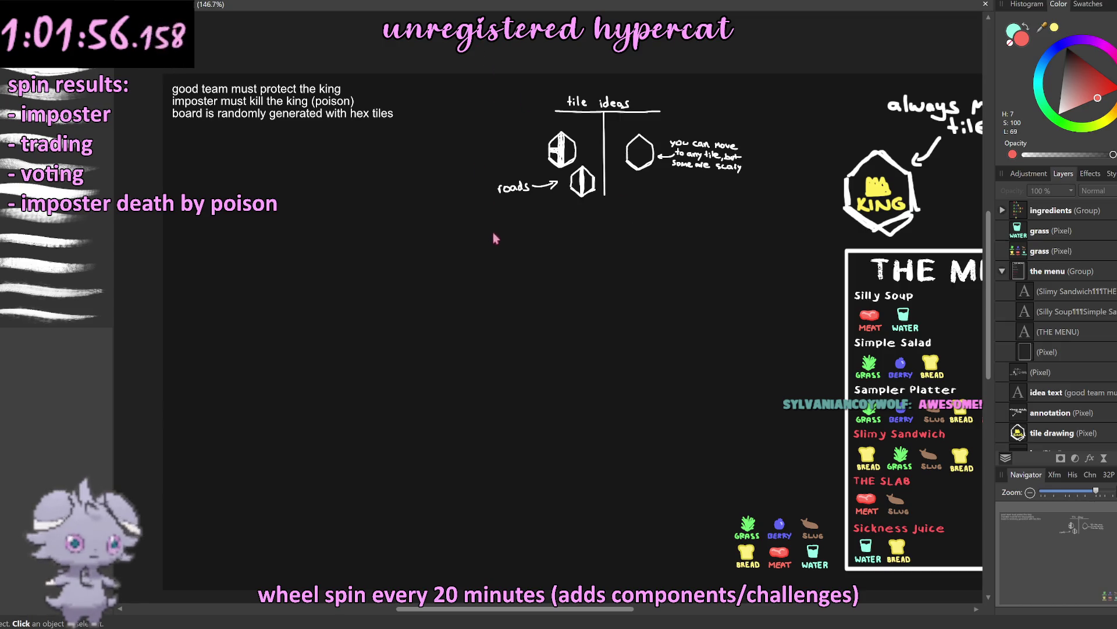
{"action": "scroll", "coordinate": [431, 275], "scroll_direction": "down", "scroll_amount": 2}
{"action": "scroll", "coordinate": [431, 274], "scroll_direction": "down", "scroll_amount": 3}
{"action": "scroll", "coordinate": [431, 274], "scroll_direction": "down", "scroll_amount": 1}
{"action": "scroll", "coordinate": [431, 275], "scroll_direction": "up", "scroll_amount": 3}
{"action": "scroll", "coordinate": [432, 276], "scroll_direction": "down", "scroll_amount": 1}
{"action": "scroll", "coordinate": [432, 276], "scroll_direction": "up", "scroll_amount": 1}
{"action": "scroll", "coordinate": [432, 276], "scroll_direction": "down", "scroll_amount": 2}
{"action": "scroll", "coordinate": [434, 280], "scroll_direction": "up", "scroll_amount": 1}
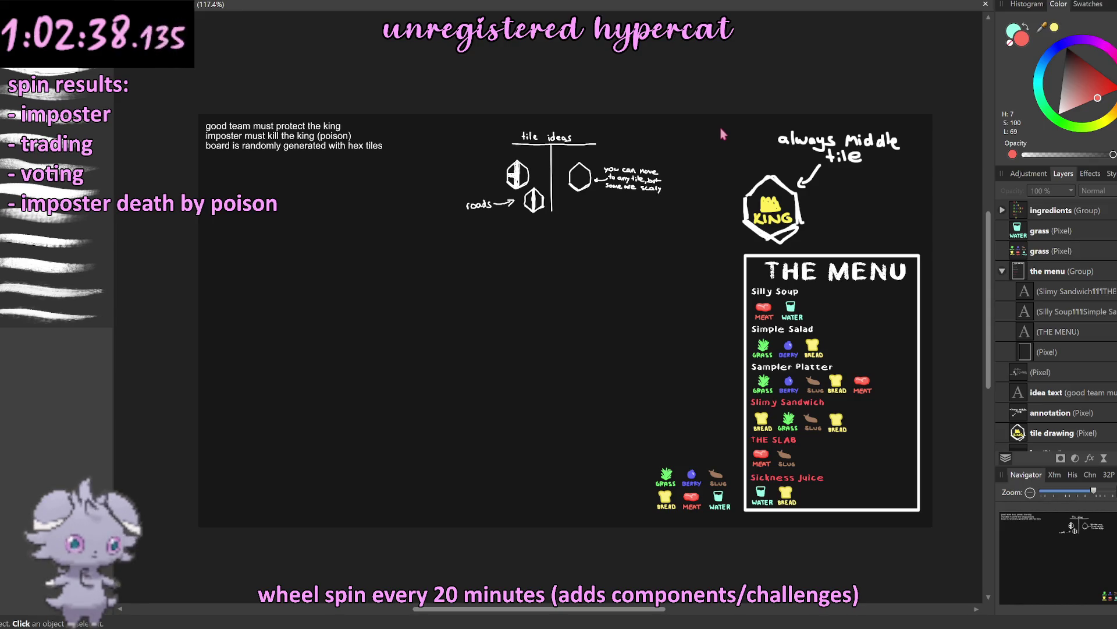
{"action": "left_click", "coordinate": [553, 153]}
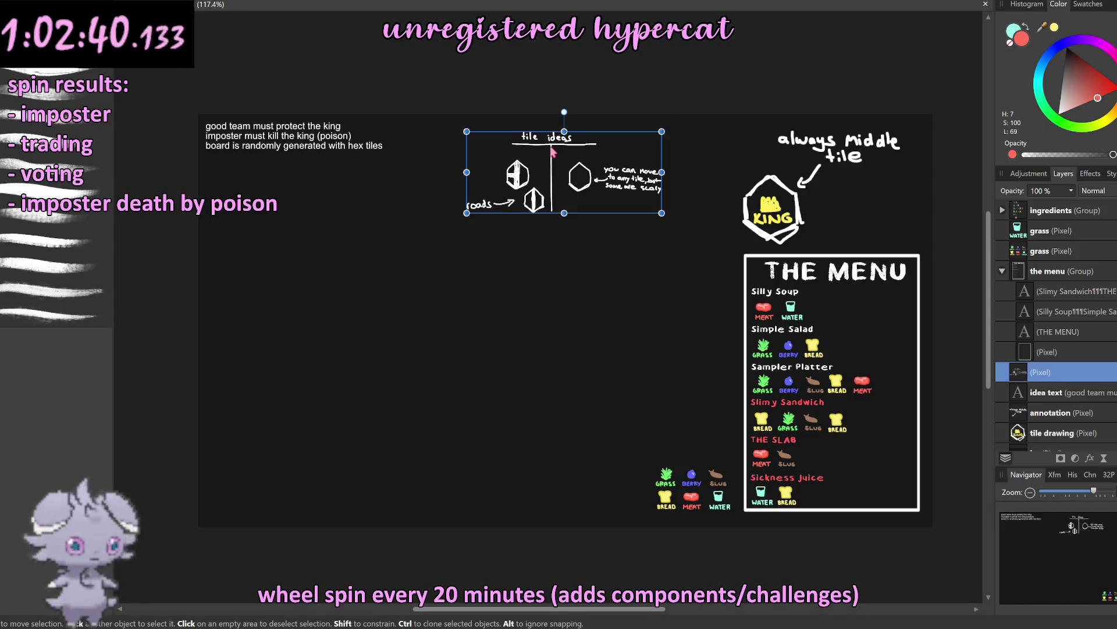
Step: Delete the tile ideas sketch, clear the selection, and add a new empty pixel layer
{"action": "key", "text": "Delete"}
{"action": "left_click", "coordinate": [572, 76]}
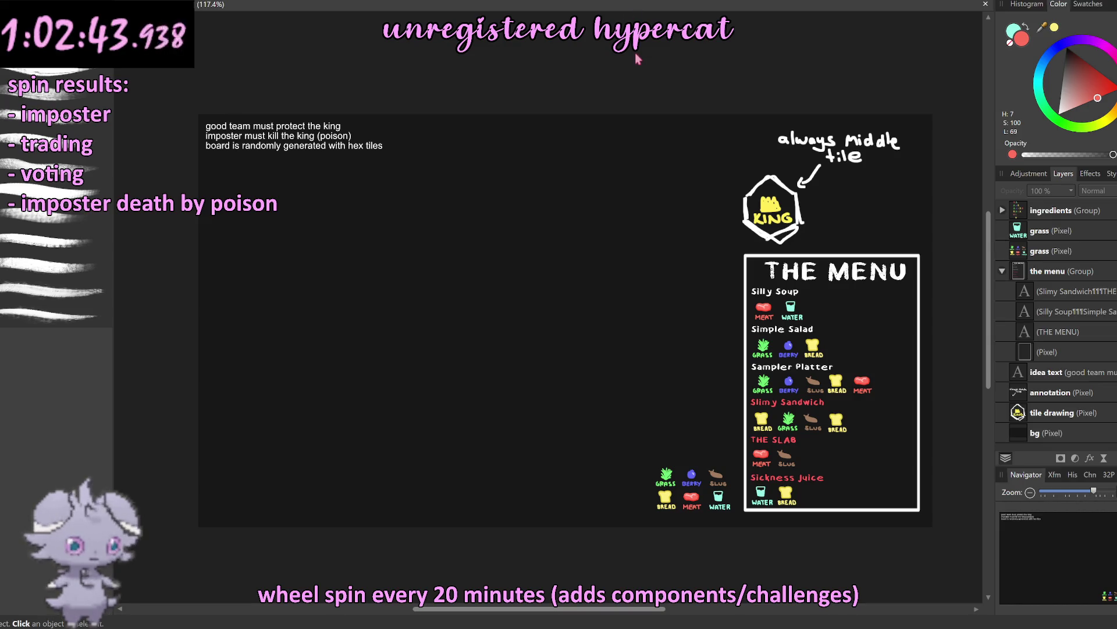
{"action": "scroll", "coordinate": [548, 150], "scroll_direction": "down", "scroll_amount": 1}
{"action": "scroll", "coordinate": [531, 145], "scroll_direction": "up", "scroll_amount": 2}
{"action": "scroll", "coordinate": [531, 145], "scroll_direction": "down", "scroll_amount": 2}
{"action": "scroll", "coordinate": [531, 146], "scroll_direction": "up", "scroll_amount": 1}
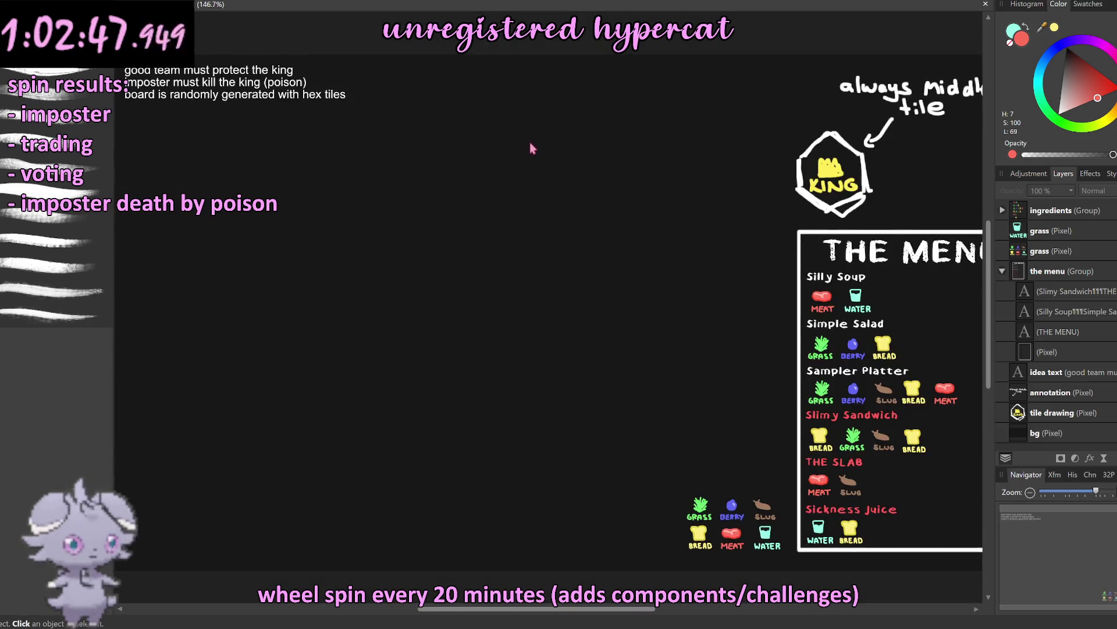
{"action": "scroll", "coordinate": [530, 144], "scroll_direction": "down", "scroll_amount": 1}
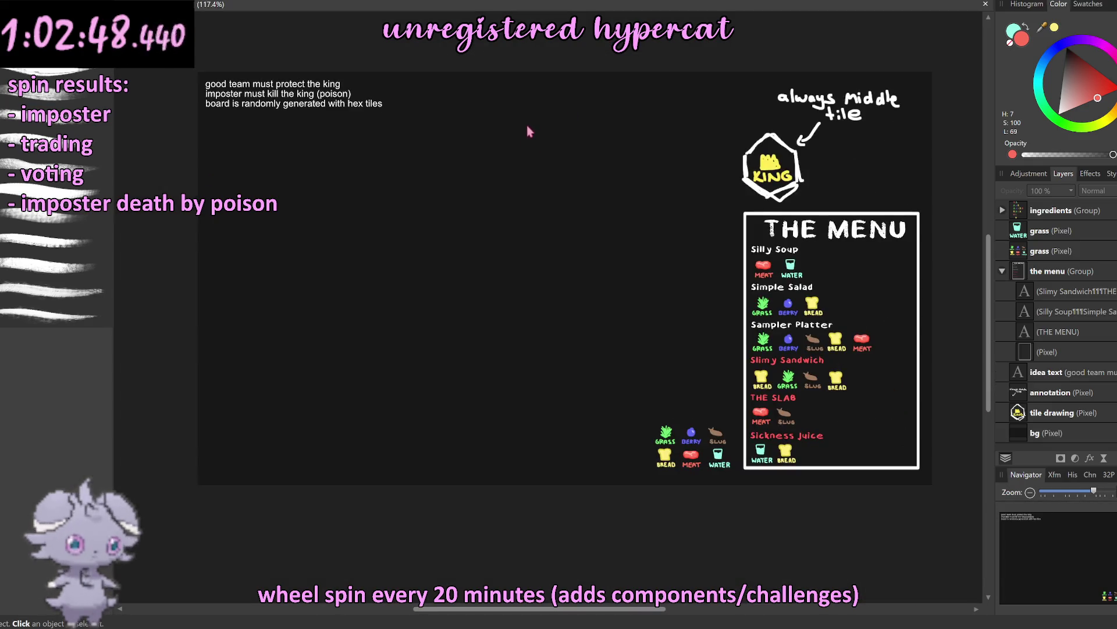
{"action": "left_click", "coordinate": [758, 149]}
{"action": "left_click", "coordinate": [745, 48]}
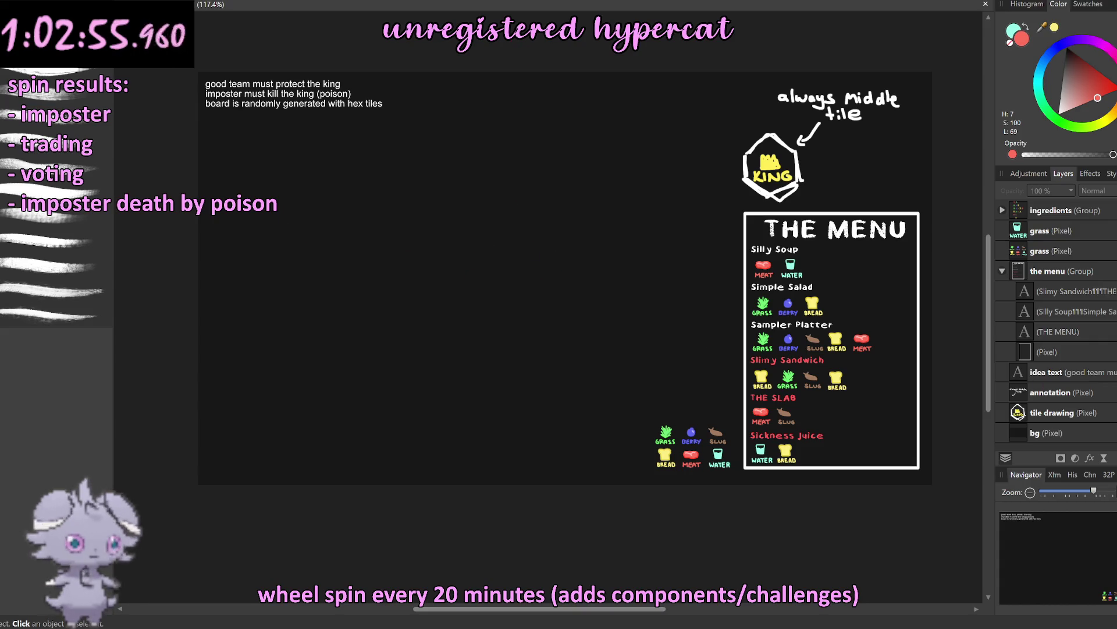
{"action": "key", "text": "ctrl+shift+n"}
Step: Brush a first attempt at the TILE TYPES heading, undoing the uneven strokes
{"action": "key", "text": "b"}
{"action": "key", "text": "x"}
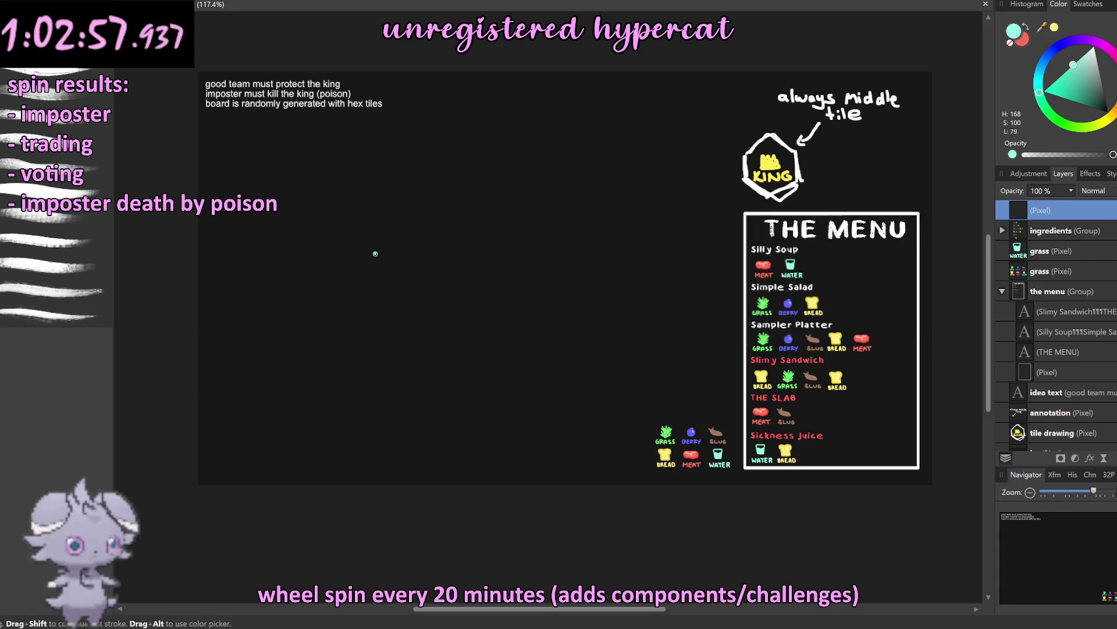
{"action": "scroll", "coordinate": [376, 253], "scroll_direction": "up", "scroll_amount": 1}
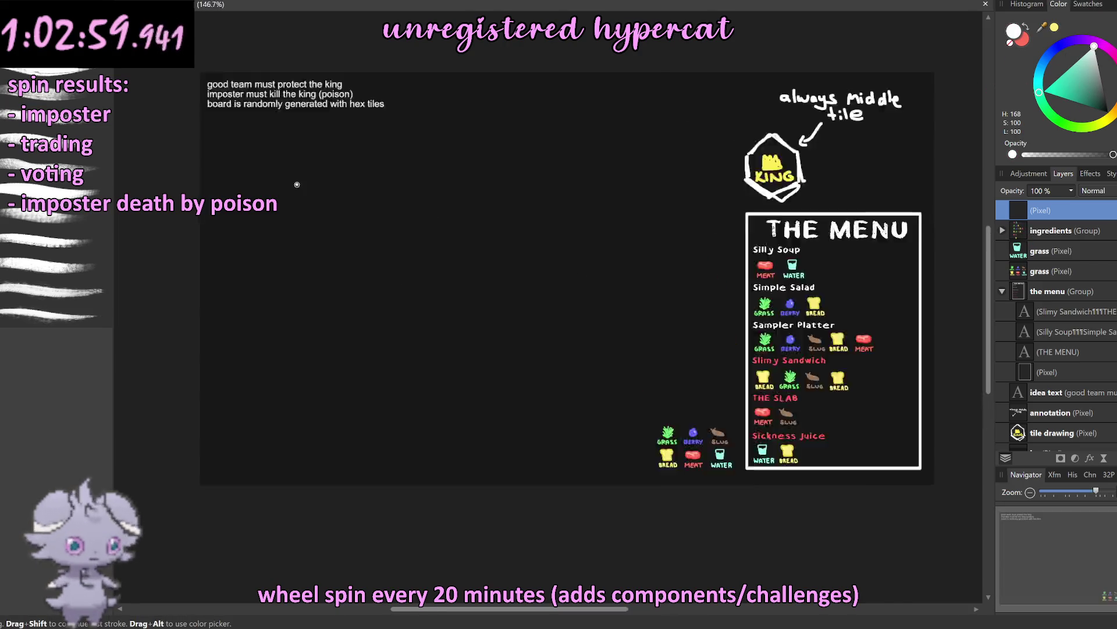
{"action": "scroll", "coordinate": [297, 185], "scroll_direction": "up", "scroll_amount": 2}
{"action": "mouse_move", "coordinate": [269, 192]}
{"action": "left_mouse_down"}
{"action": "mouse_move", "coordinate": [301, 199]}
{"action": "mouse_move", "coordinate": [309, 225]}
{"action": "mouse_move", "coordinate": [385, 221]}
{"action": "mouse_move", "coordinate": [438, 200]}
{"action": "mouse_move", "coordinate": [463, 213]}
{"action": "left_mouse_up"}
{"action": "mouse_move", "coordinate": [473, 199]}
{"action": "left_mouse_down"}
{"action": "mouse_move", "coordinate": [460, 226]}
{"action": "mouse_move", "coordinate": [482, 230]}
{"action": "mouse_move", "coordinate": [508, 229]}
{"action": "mouse_move", "coordinate": [527, 198]}
{"action": "left_mouse_up"}
{"action": "left_click_drag", "start_coordinate": [509, 215], "coordinate": [527, 234]}
{"action": "left_click_drag", "start_coordinate": [273, 242], "coordinate": [599, 250]}
{"action": "key", "text": "ctrl+z"}
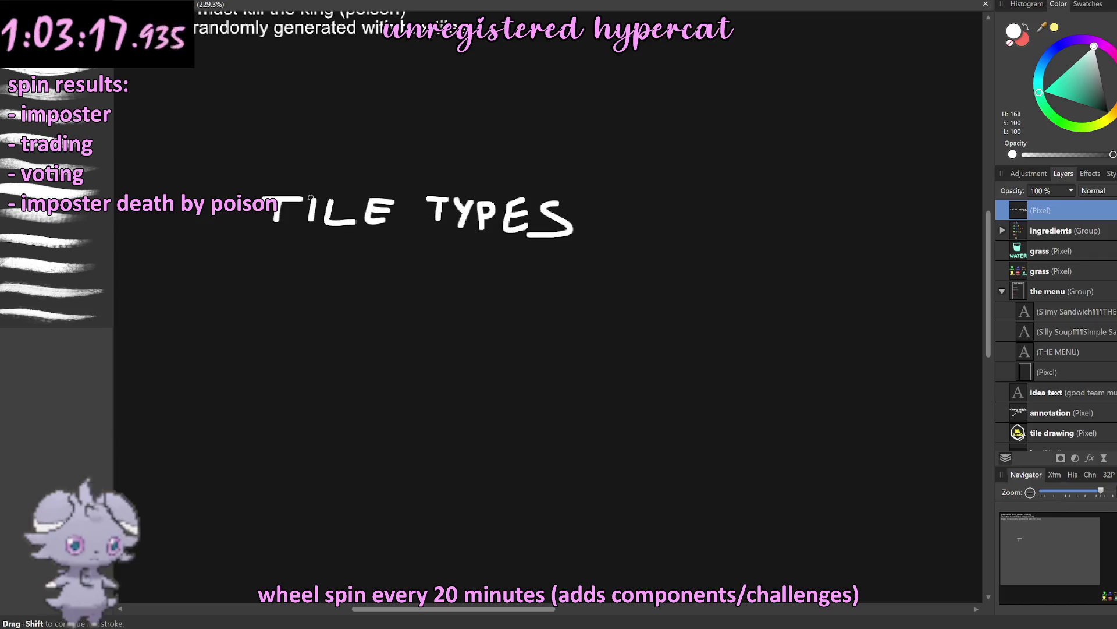
{"action": "left_click_drag", "start_coordinate": [322, 212], "coordinate": [591, 220]}
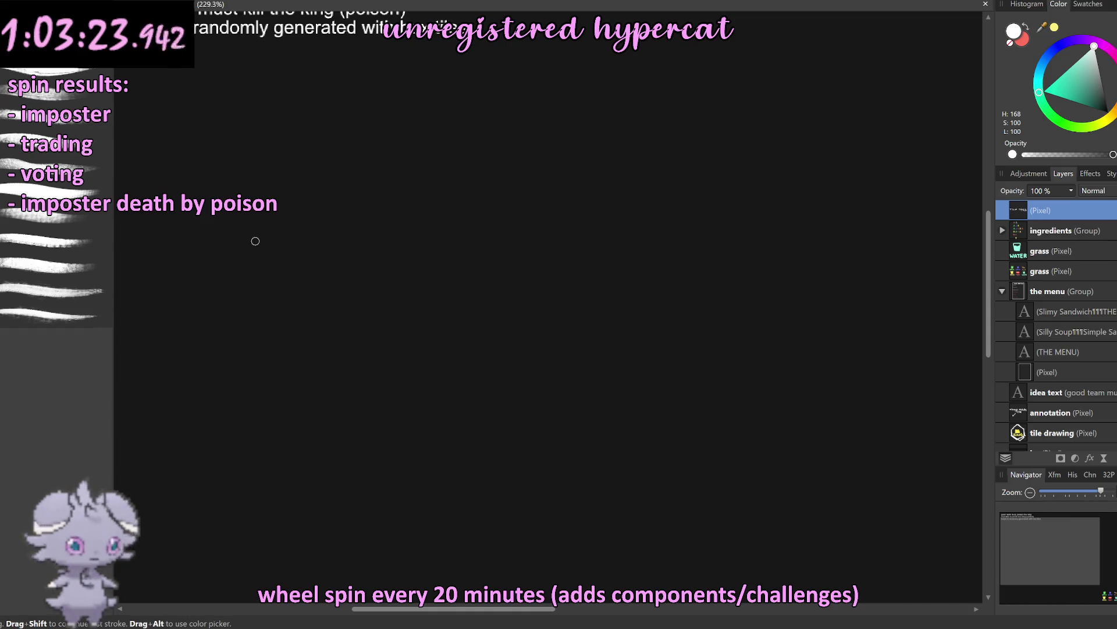
{"action": "left_click_drag", "start_coordinate": [255, 241], "coordinate": [406, 240]}
{"action": "key", "text": "ctrl+z"}
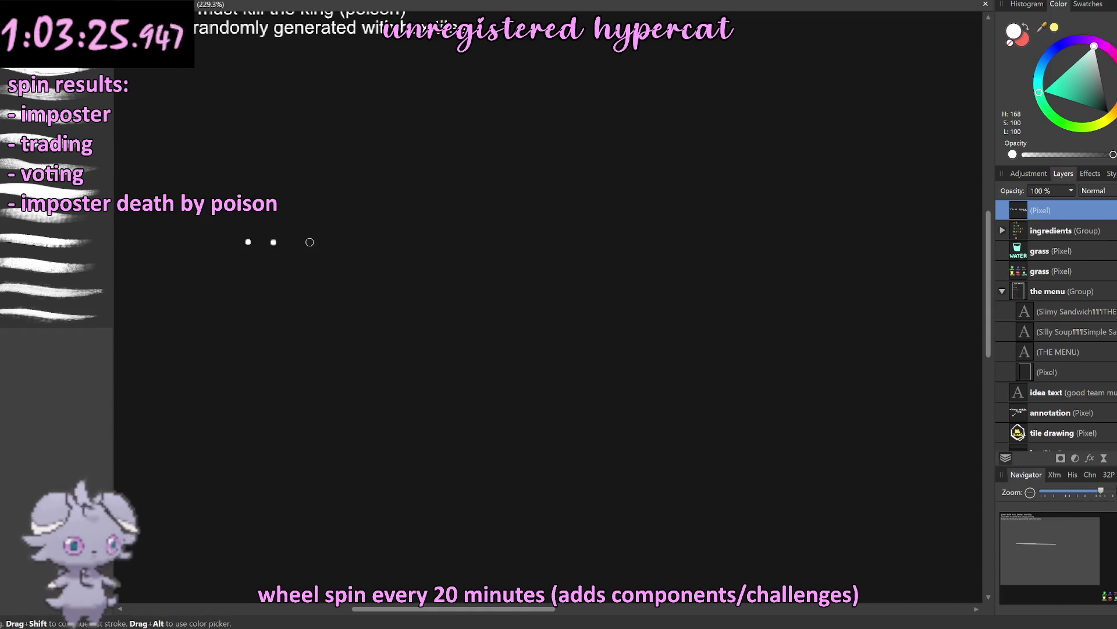
Step: Draw a straight underline and rotate it level with the Move tool
{"action": "left_click", "coordinate": [606, 245], "text": "shift"}
{"action": "scroll", "coordinate": [605, 224], "scroll_direction": "down", "scroll_amount": 5}
{"action": "scroll", "coordinate": [602, 223], "scroll_direction": "up", "scroll_amount": 2}
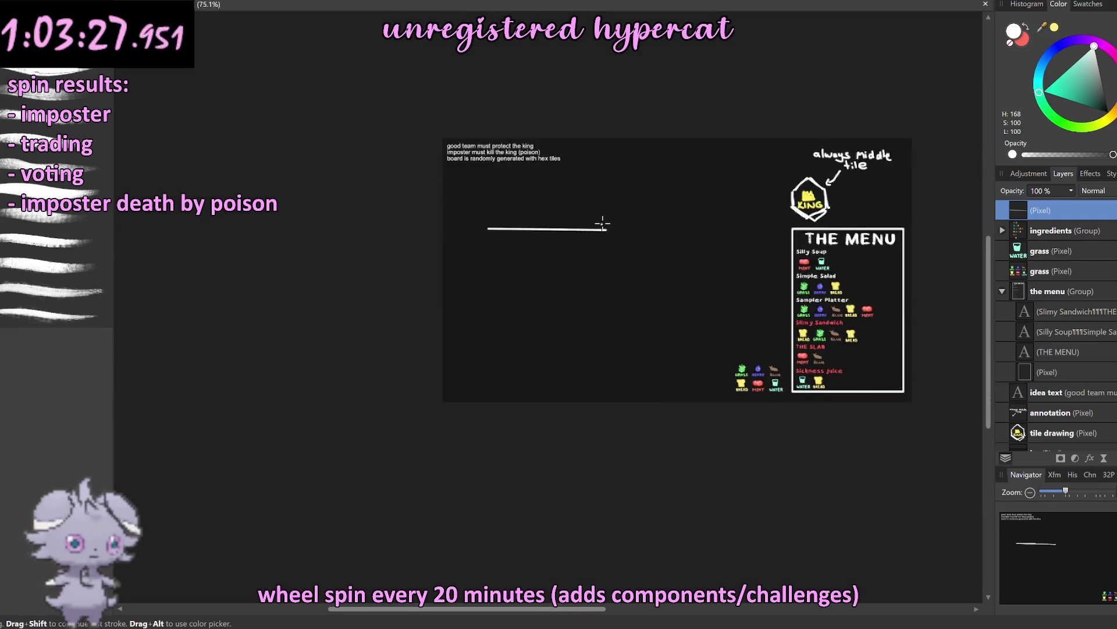
{"action": "scroll", "coordinate": [599, 220], "scroll_direction": "up", "scroll_amount": 1}
{"action": "scroll", "coordinate": [591, 219], "scroll_direction": "up", "scroll_amount": 2}
{"action": "scroll", "coordinate": [601, 227], "scroll_direction": "down", "scroll_amount": 1}
{"action": "scroll", "coordinate": [572, 227], "scroll_direction": "up", "scroll_amount": 3}
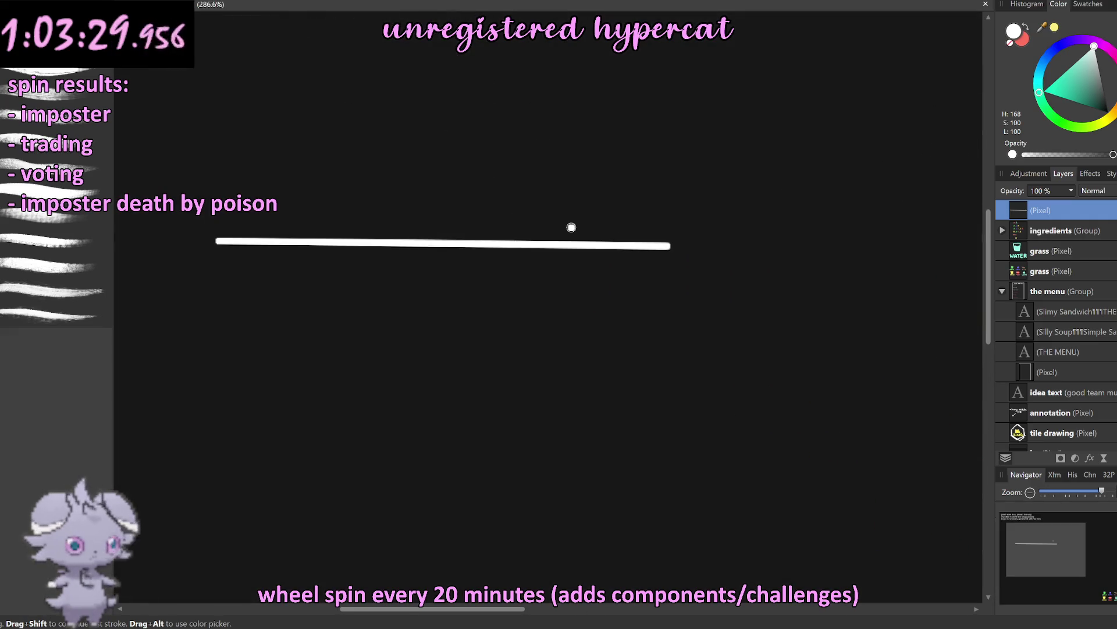
{"action": "key", "text": "v"}
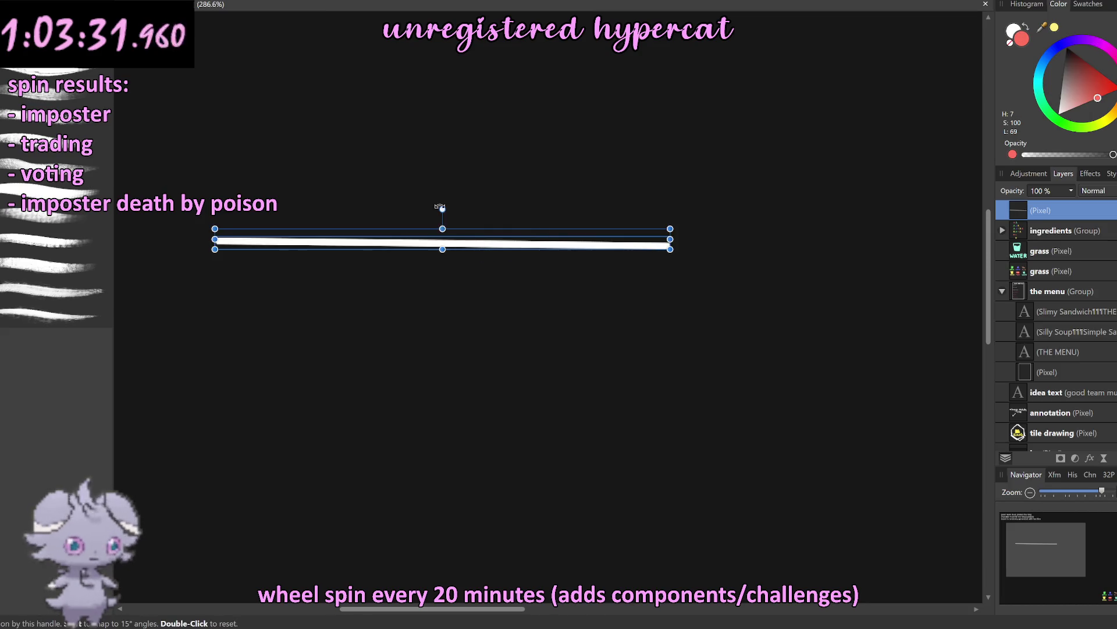
{"action": "left_click_drag", "start_coordinate": [442, 210], "coordinate": [441, 198]}
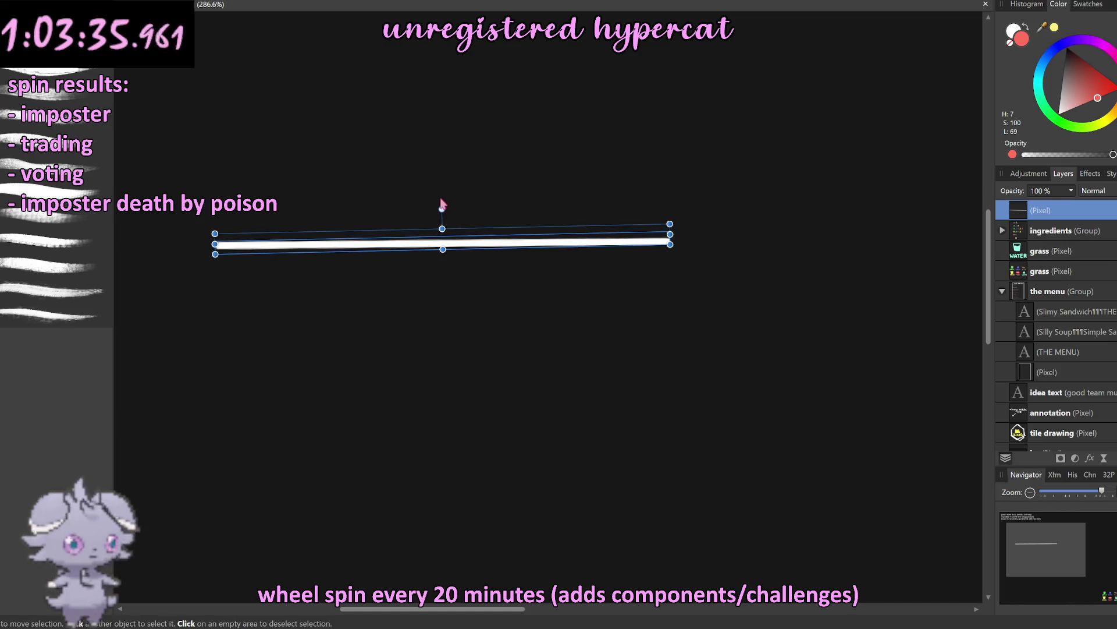
Step: Hand-letter the word TILE above the underline with the brush
{"action": "key", "text": "b"}
{"action": "scroll", "coordinate": [471, 280], "scroll_direction": "down", "scroll_amount": 5}
{"action": "scroll", "coordinate": [460, 276], "scroll_direction": "up", "scroll_amount": 6}
{"action": "scroll", "coordinate": [459, 256], "scroll_direction": "down", "scroll_amount": 1}
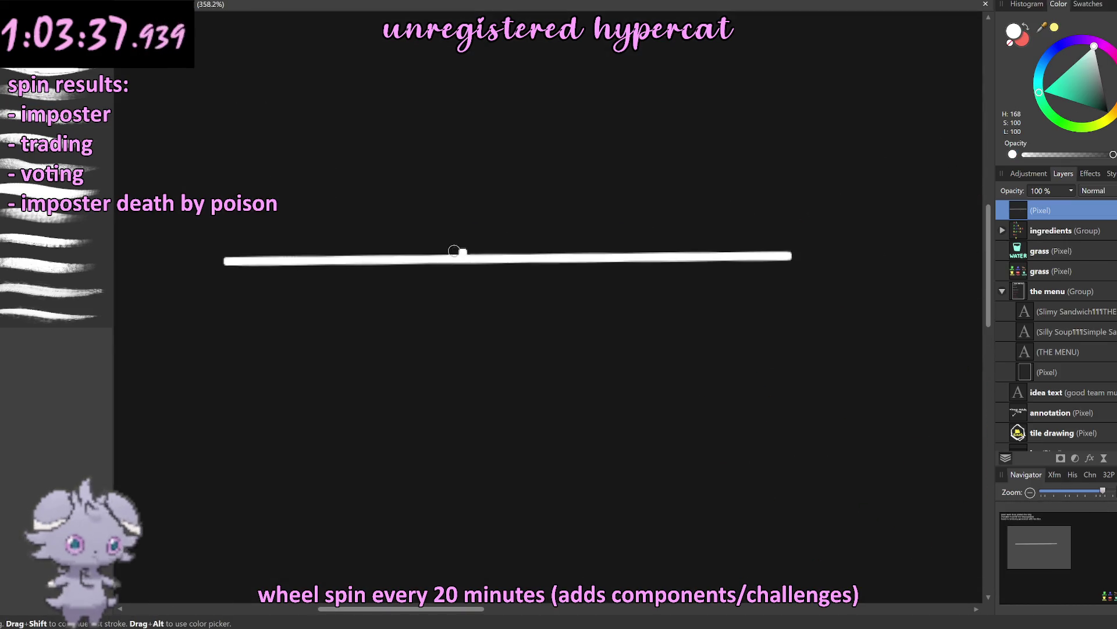
{"action": "scroll", "coordinate": [349, 209], "scroll_direction": "down", "scroll_amount": 2}
{"action": "scroll", "coordinate": [319, 264], "scroll_direction": "up", "scroll_amount": 5}
{"action": "scroll", "coordinate": [320, 259], "scroll_direction": "down", "scroll_amount": 1}
{"action": "scroll", "coordinate": [323, 262], "scroll_direction": "down", "scroll_amount": 2}
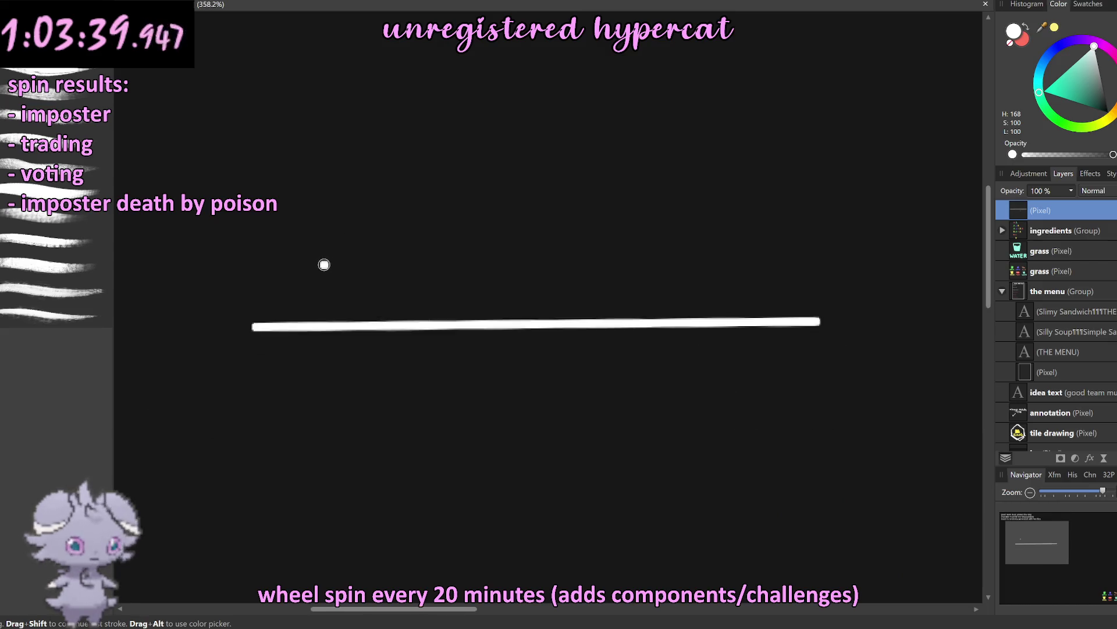
{"action": "scroll", "coordinate": [324, 265], "scroll_direction": "up", "scroll_amount": 1}
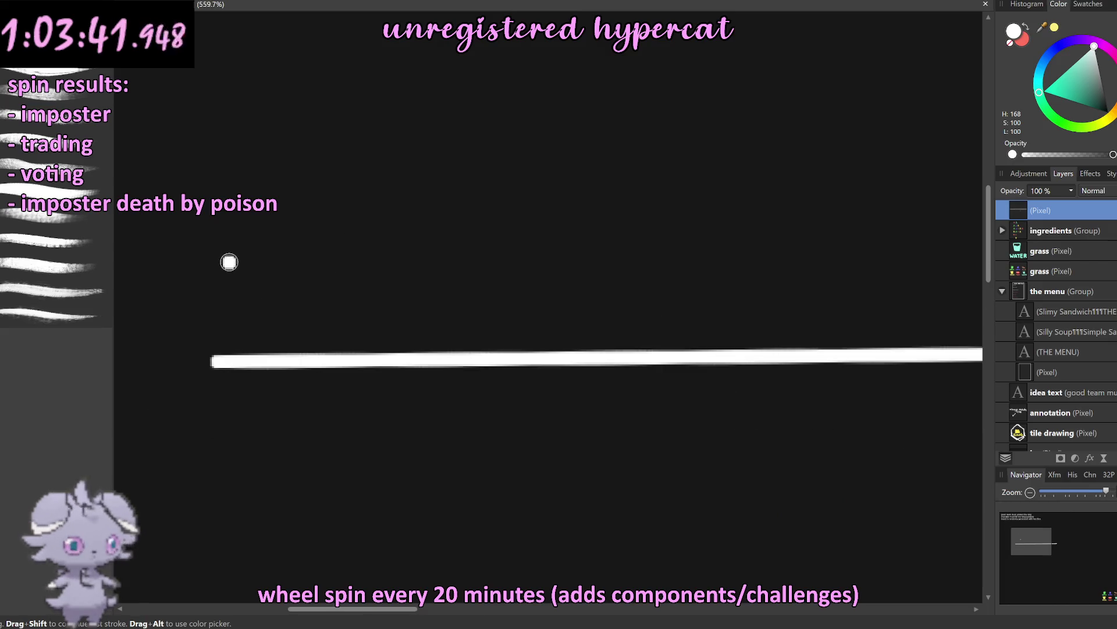
{"action": "mouse_move", "coordinate": [250, 314]}
{"action": "left_mouse_down"}
{"action": "mouse_move", "coordinate": [244, 263]}
{"action": "mouse_move", "coordinate": [282, 262]}
{"action": "mouse_move", "coordinate": [302, 306]}
{"action": "left_mouse_up"}
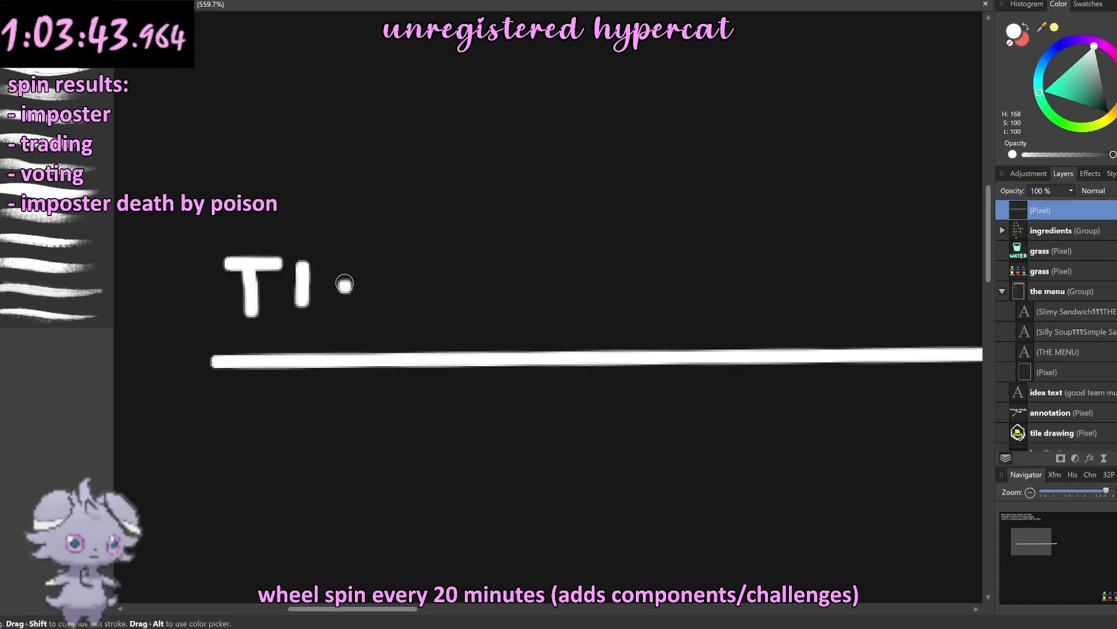
{"action": "left_click_drag", "start_coordinate": [341, 266], "coordinate": [378, 309]}
{"action": "mouse_move", "coordinate": [419, 269]}
{"action": "left_mouse_down"}
{"action": "mouse_move", "coordinate": [411, 309]}
{"action": "mouse_move", "coordinate": [448, 309]}
{"action": "left_mouse_up"}
{"action": "mouse_move", "coordinate": [419, 265]}
{"action": "left_mouse_down"}
{"action": "mouse_move", "coordinate": [451, 265]}
{"action": "mouse_move", "coordinate": [442, 285]}
{"action": "left_mouse_up"}
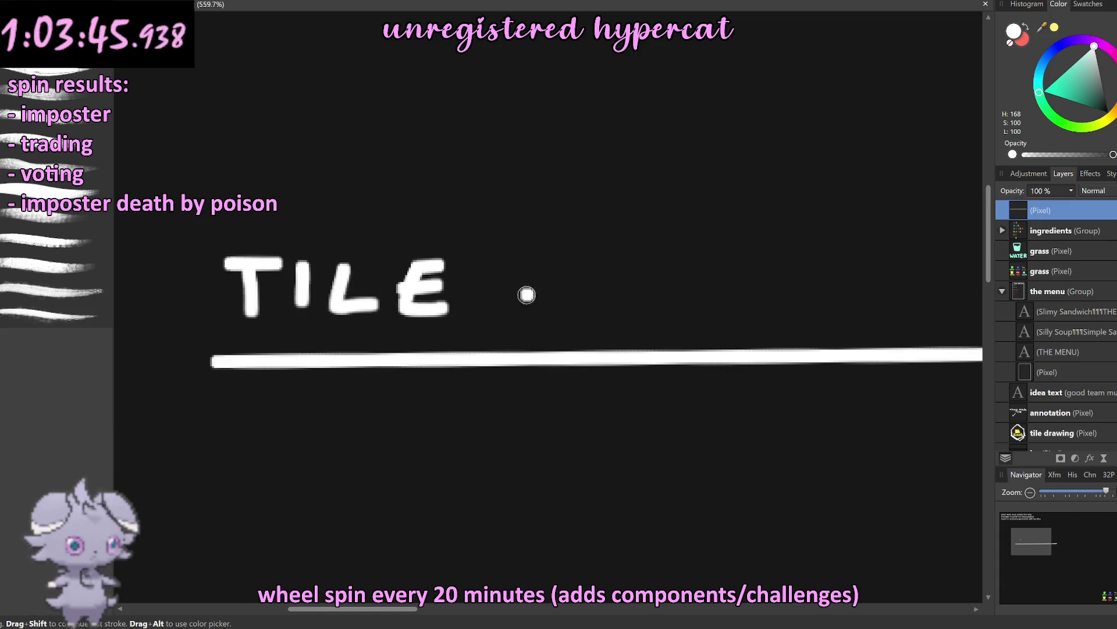
Step: Letter the word TYPES after TILE to complete the heading
{"action": "left_click_drag", "start_coordinate": [524, 292], "coordinate": [378, 292]}
{"action": "mouse_move", "coordinate": [432, 265]}
{"action": "left_mouse_down"}
{"action": "mouse_move", "coordinate": [431, 301]}
{"action": "mouse_move", "coordinate": [451, 259]}
{"action": "mouse_move", "coordinate": [492, 285]}
{"action": "mouse_move", "coordinate": [466, 323]}
{"action": "left_mouse_up"}
{"action": "mouse_move", "coordinate": [532, 262]}
{"action": "left_mouse_down"}
{"action": "mouse_move", "coordinate": [533, 315]}
{"action": "mouse_move", "coordinate": [536, 294]}
{"action": "left_mouse_up"}
{"action": "mouse_move", "coordinate": [582, 256]}
{"action": "left_mouse_down"}
{"action": "mouse_move", "coordinate": [611, 315]}
{"action": "mouse_move", "coordinate": [612, 250]}
{"action": "left_mouse_up"}
{"action": "mouse_move", "coordinate": [579, 288]}
{"action": "left_mouse_down"}
{"action": "mouse_move", "coordinate": [620, 272]}
{"action": "mouse_move", "coordinate": [620, 314]}
{"action": "left_mouse_up"}
Step: Trim the right end of the underline with the Erase Brush
{"action": "scroll", "coordinate": [634, 291], "scroll_direction": "down", "scroll_amount": 5}
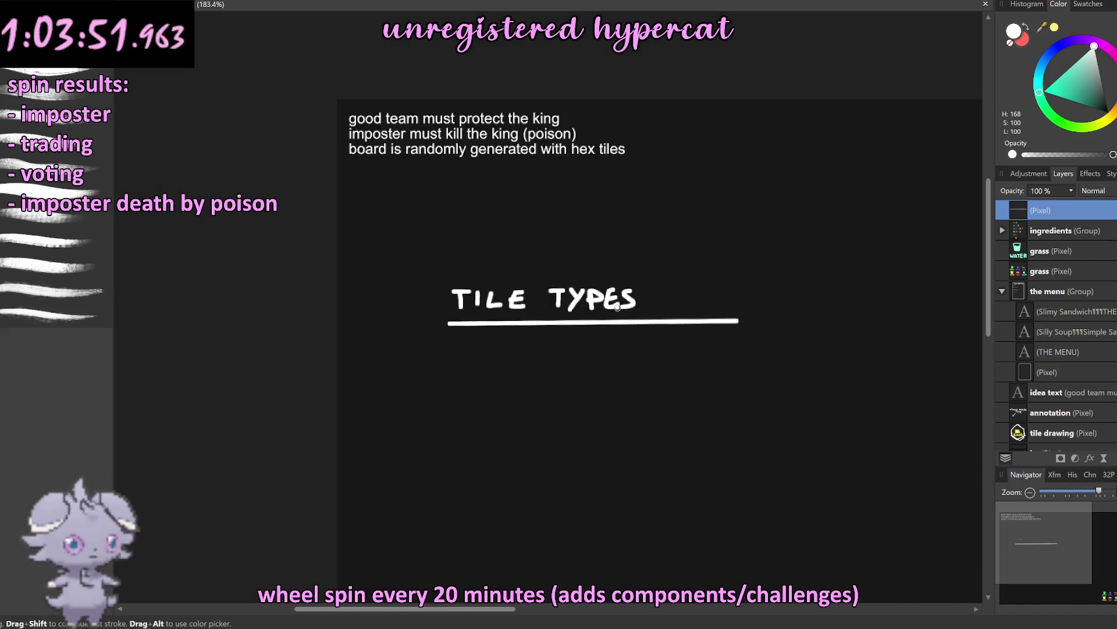
{"action": "key", "text": "e"}
{"action": "left_click_drag", "start_coordinate": [740, 322], "coordinate": [664, 331]}
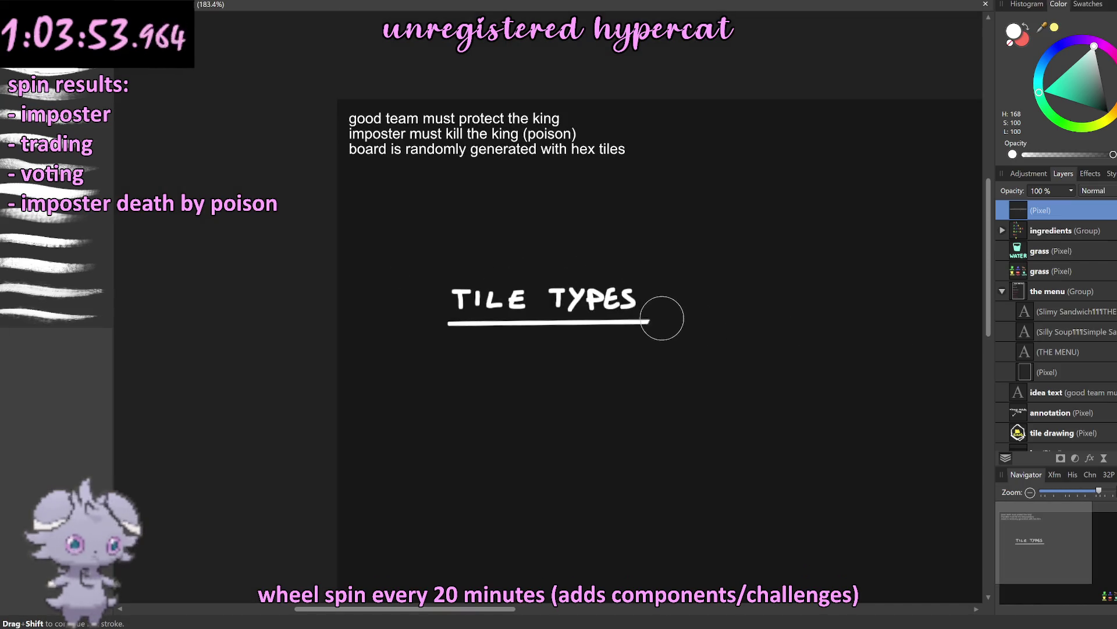
{"action": "scroll", "coordinate": [666, 349], "scroll_direction": "down", "scroll_amount": 2}
{"action": "scroll", "coordinate": [688, 361], "scroll_direction": "down", "scroll_amount": 5}
{"action": "scroll", "coordinate": [643, 354], "scroll_direction": "up", "scroll_amount": 3}
{"action": "scroll", "coordinate": [658, 299], "scroll_direction": "up", "scroll_amount": 3}
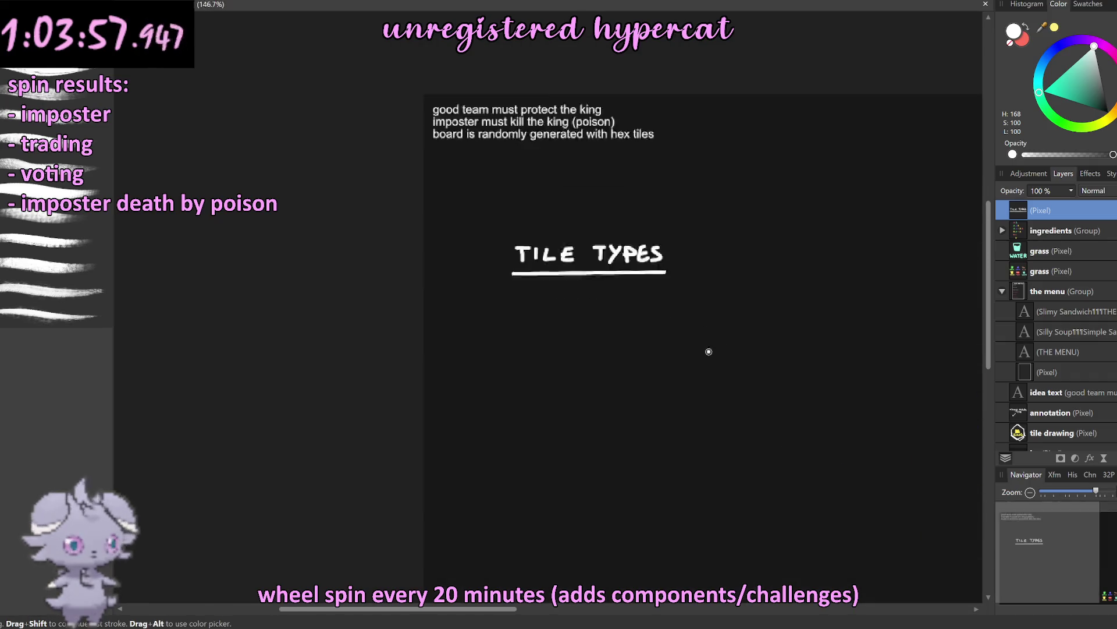
{"action": "scroll", "coordinate": [708, 352], "scroll_direction": "up", "scroll_amount": 1}
{"action": "scroll", "coordinate": [482, 287], "scroll_direction": "up", "scroll_amount": 1}
{"action": "scroll", "coordinate": [292, 277], "scroll_direction": "down", "scroll_amount": 1}
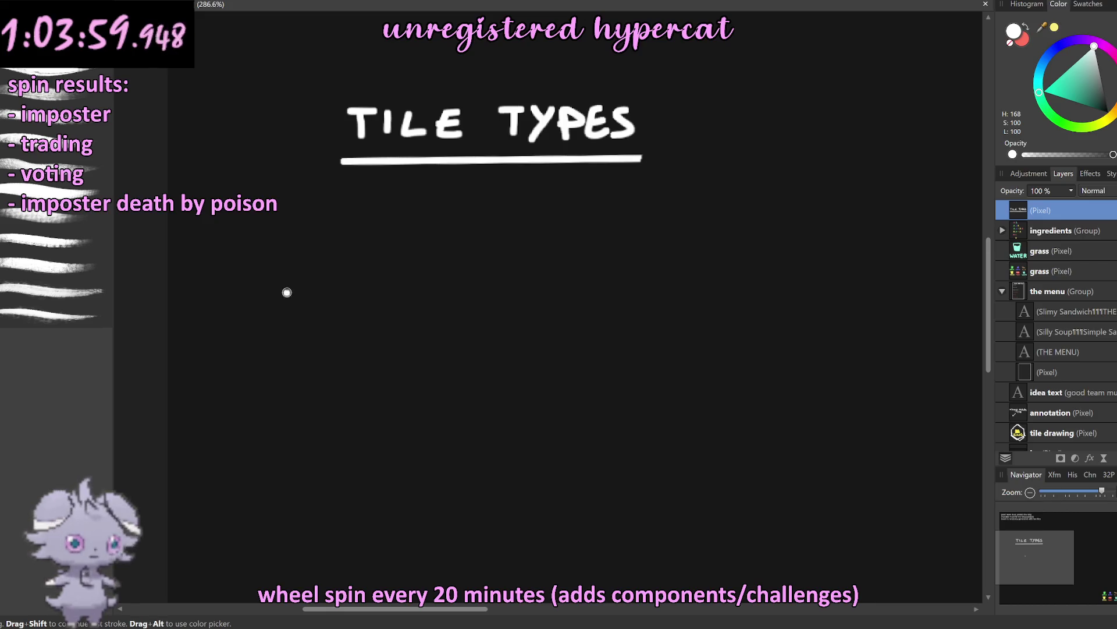
Step: Draw a hexagon tile outline under the heading, touching up its edges with a smaller brush
{"action": "left_click_drag", "start_coordinate": [287, 292], "coordinate": [291, 342]}
{"action": "mouse_move", "coordinate": [286, 291]}
{"action": "left_mouse_down"}
{"action": "mouse_move", "coordinate": [376, 307]}
{"action": "mouse_move", "coordinate": [289, 347]}
{"action": "left_mouse_up"}
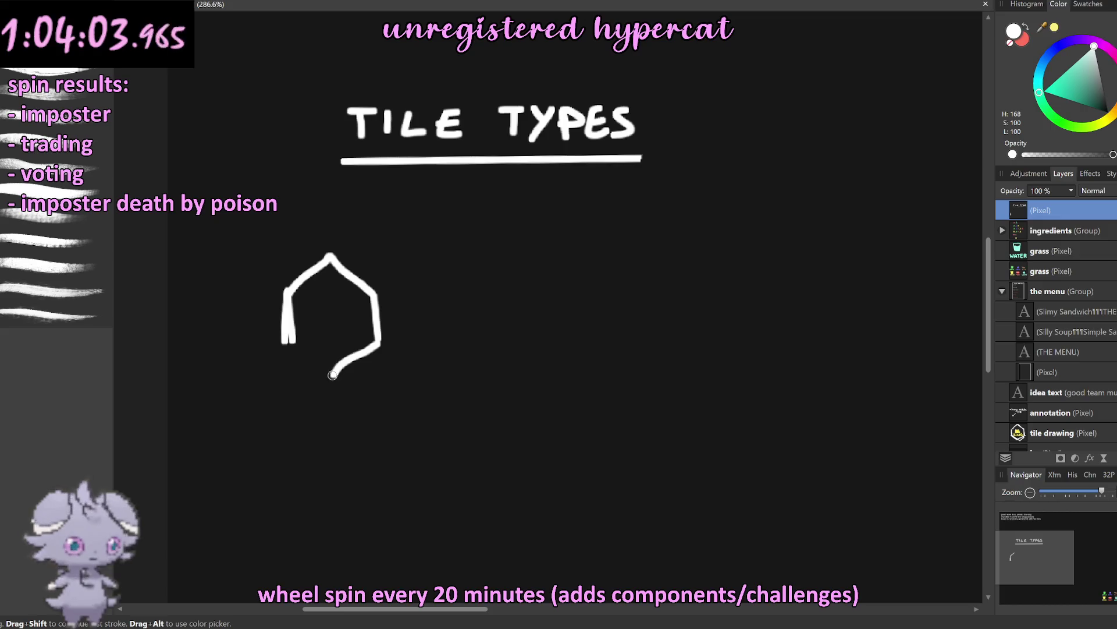
{"action": "key", "text": "ctrl+z"}
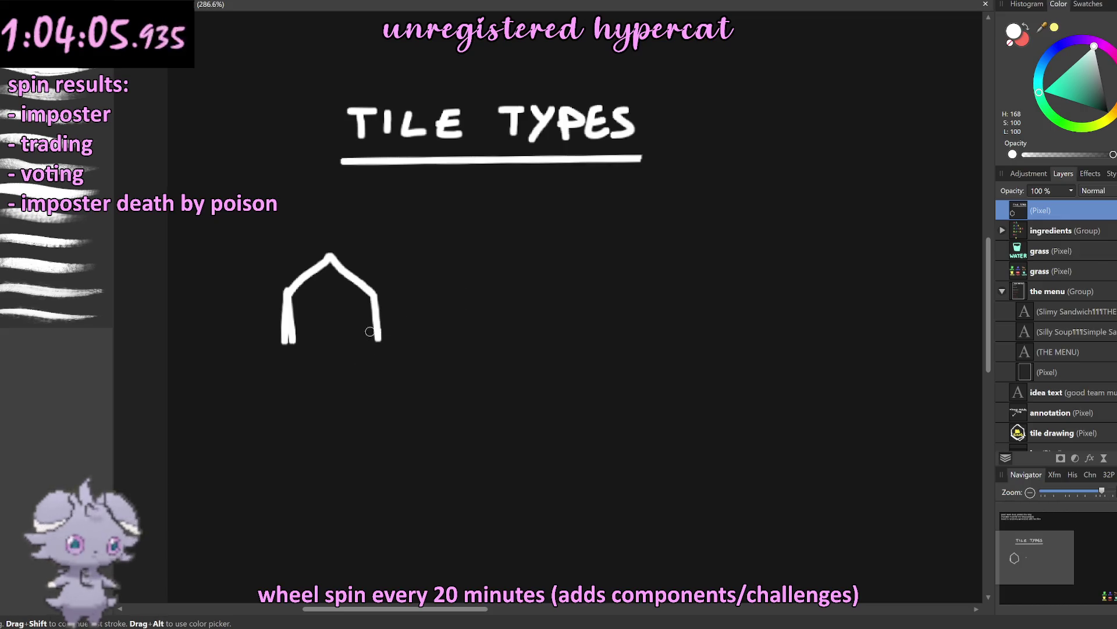
{"action": "mouse_move", "coordinate": [329, 373]}
{"action": "left_mouse_down"}
{"action": "mouse_move", "coordinate": [380, 352]}
{"action": "mouse_move", "coordinate": [287, 342]}
{"action": "mouse_move", "coordinate": [327, 366]}
{"action": "mouse_move", "coordinate": [376, 344]}
{"action": "left_mouse_up"}
{"action": "key", "text": "ctrl+z"}
{"action": "key", "text": "ctrl+z"}
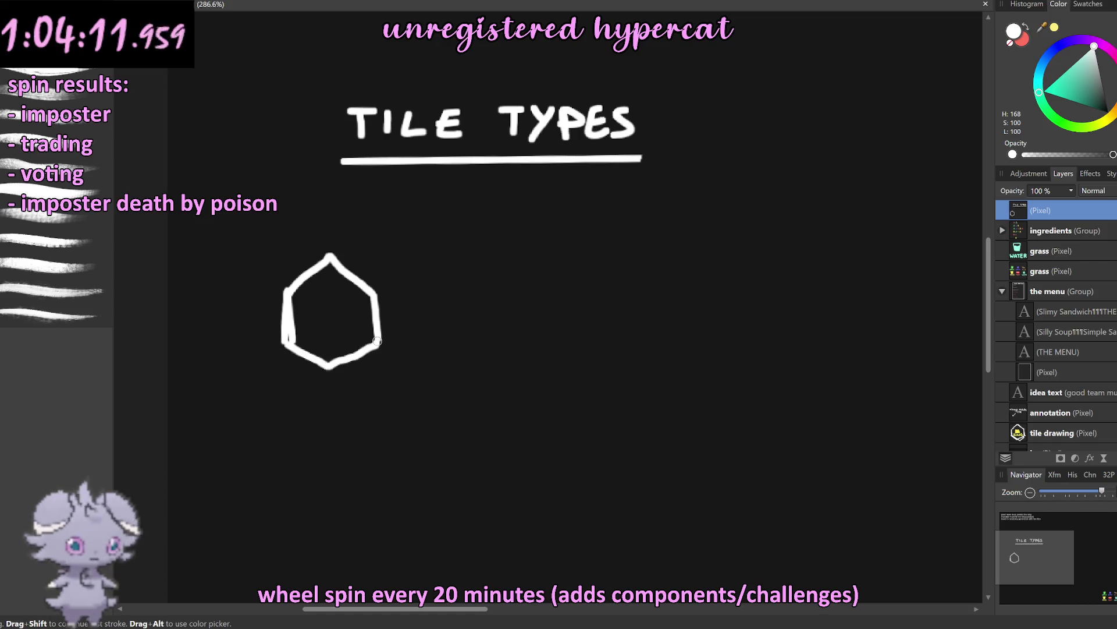
{"action": "scroll", "coordinate": [314, 340], "scroll_direction": "up", "scroll_amount": 2}
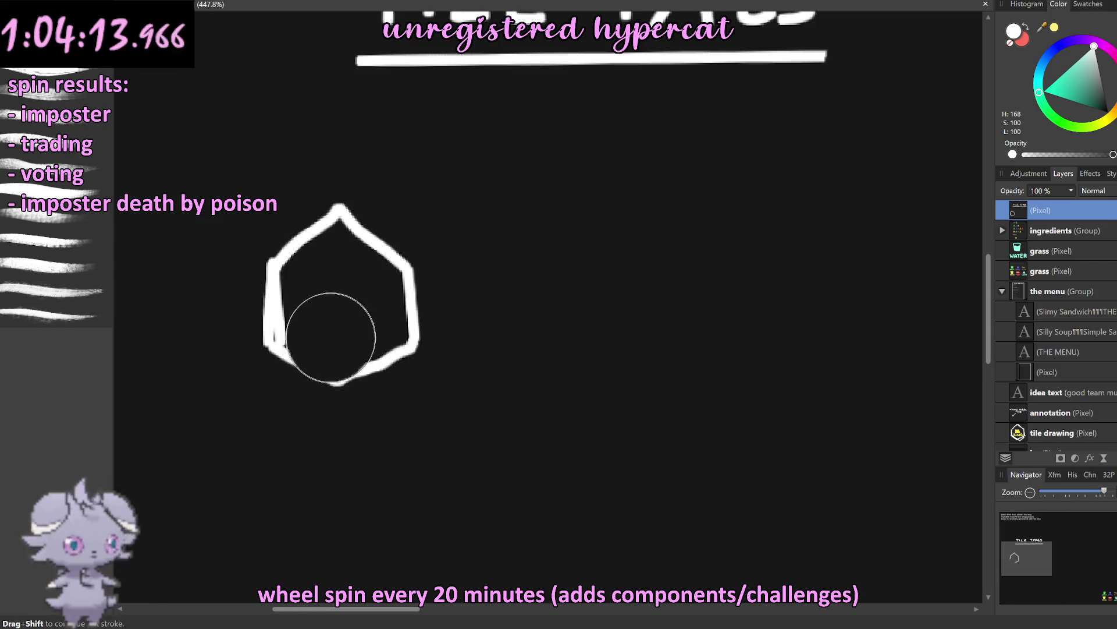
{"action": "key", "text": "bracketleft"}
{"action": "key", "text": "bracketleft"}
{"action": "key", "text": "bracketleft"}
{"action": "left_click_drag", "start_coordinate": [291, 336], "coordinate": [286, 328]}
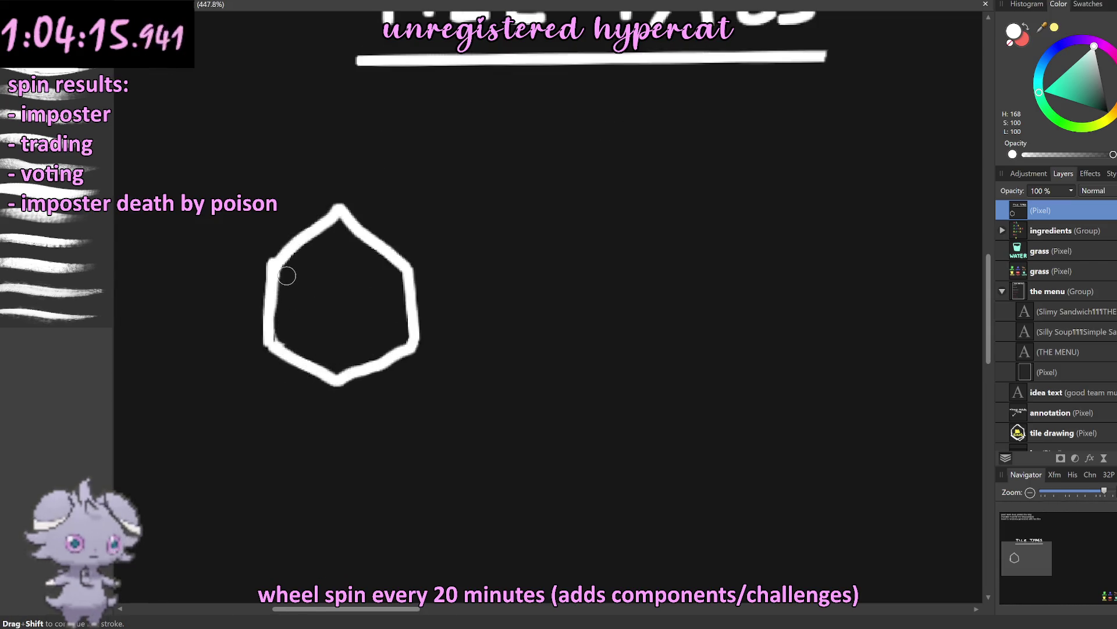
{"action": "scroll", "coordinate": [413, 326], "scroll_direction": "down", "scroll_amount": 6}
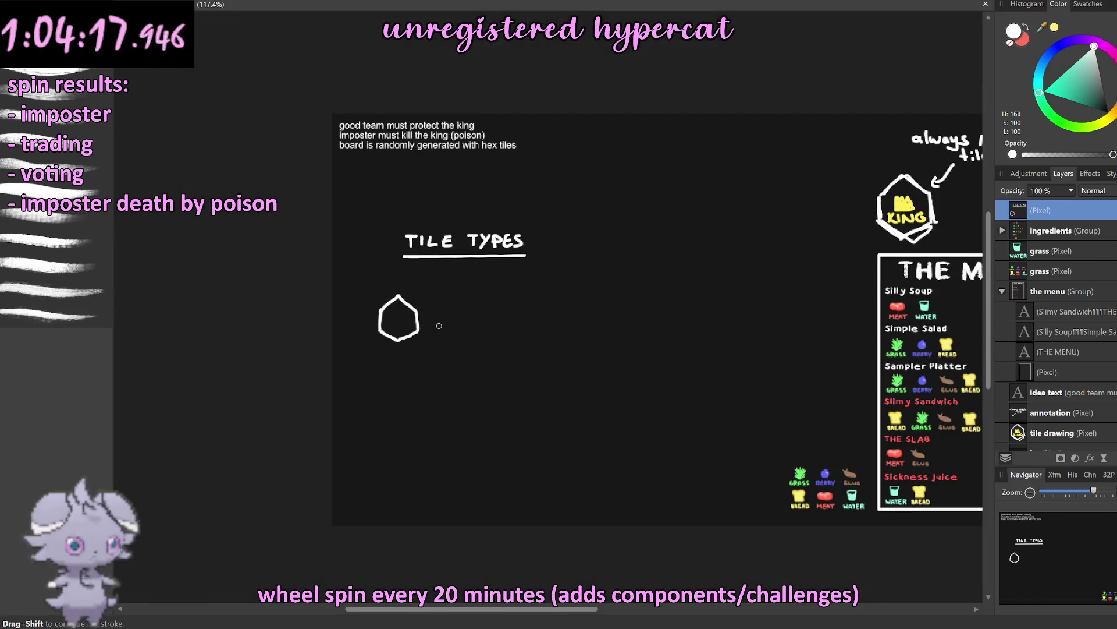
{"action": "scroll", "coordinate": [429, 316], "scroll_direction": "up", "scroll_amount": 6}
{"action": "scroll", "coordinate": [429, 316], "scroll_direction": "up", "scroll_amount": 1}
{"action": "mouse_move", "coordinate": [400, 327]}
{"action": "left_mouse_down"}
{"action": "mouse_move", "coordinate": [462, 265]}
{"action": "mouse_move", "coordinate": [559, 338]}
{"action": "mouse_move", "coordinate": [481, 287]}
{"action": "mouse_move", "coordinate": [386, 330]}
{"action": "mouse_move", "coordinate": [483, 281]}
{"action": "mouse_move", "coordinate": [558, 348]}
{"action": "left_mouse_up"}
{"action": "scroll", "coordinate": [570, 307], "scroll_direction": "down", "scroll_amount": 7}
{"action": "scroll", "coordinate": [574, 307], "scroll_direction": "down", "scroll_amount": 4}
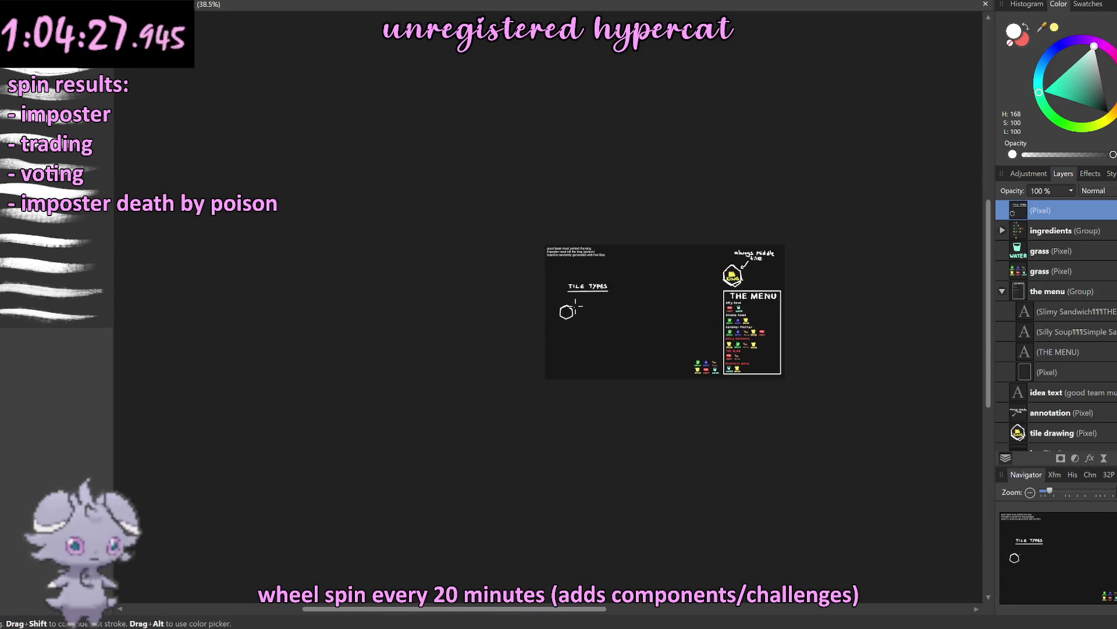
{"action": "scroll", "coordinate": [603, 310], "scroll_direction": "up", "scroll_amount": 4}
{"action": "scroll", "coordinate": [604, 310], "scroll_direction": "up", "scroll_amount": 2}
{"action": "scroll", "coordinate": [640, 280], "scroll_direction": "up", "scroll_amount": 2}
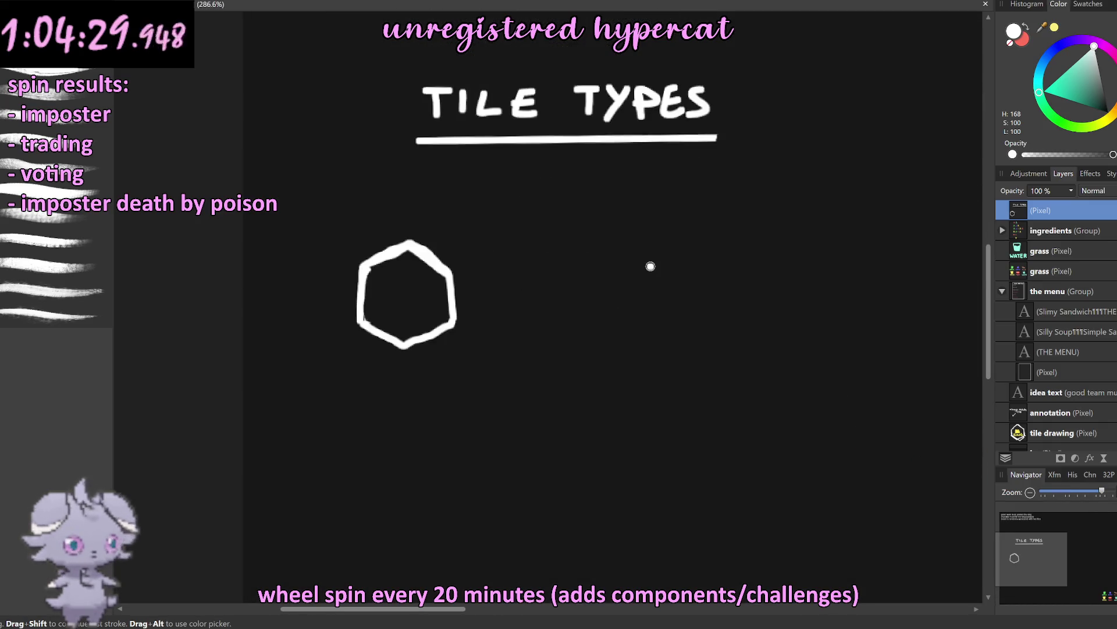
{"action": "scroll", "coordinate": [648, 264], "scroll_direction": "up", "scroll_amount": 1}
Step: Marquee-select the area around the hexagon and duplicate it
{"action": "key", "text": "x"}
{"action": "key", "text": "m"}
{"action": "left_click_drag", "start_coordinate": [224, 195], "coordinate": [489, 394]}
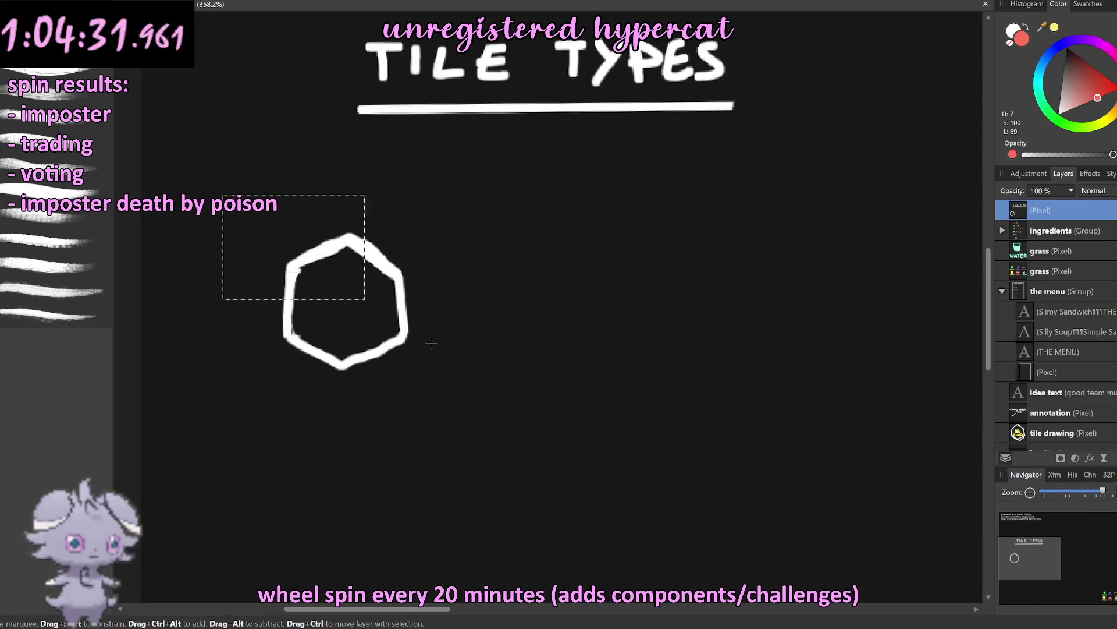
{"action": "key", "text": "ctrl+j"}
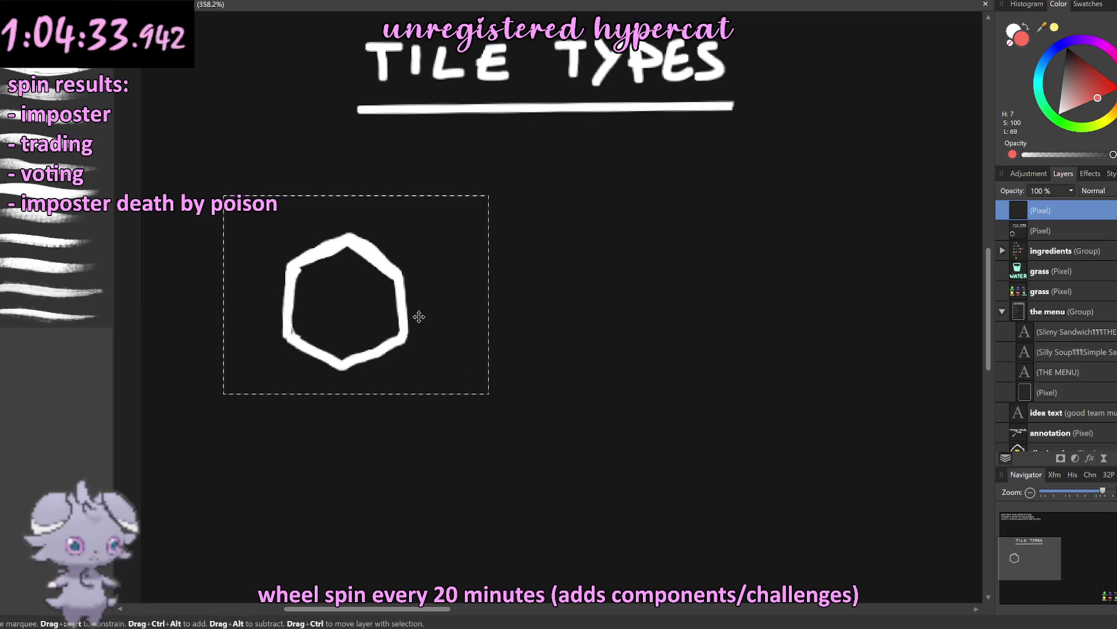
Step: Make two more hexagon copies, moving one to the right
{"action": "key", "text": "ctrl+d"}
{"action": "key", "text": "v"}
{"action": "mouse_move", "coordinate": [405, 323]}
{"action": "left_mouse_down"}
{"action": "mouse_move", "coordinate": [722, 304]}
{"action": "mouse_move", "coordinate": [702, 308]}
{"action": "left_mouse_up"}
{"action": "key", "text": "ctrl+j"}
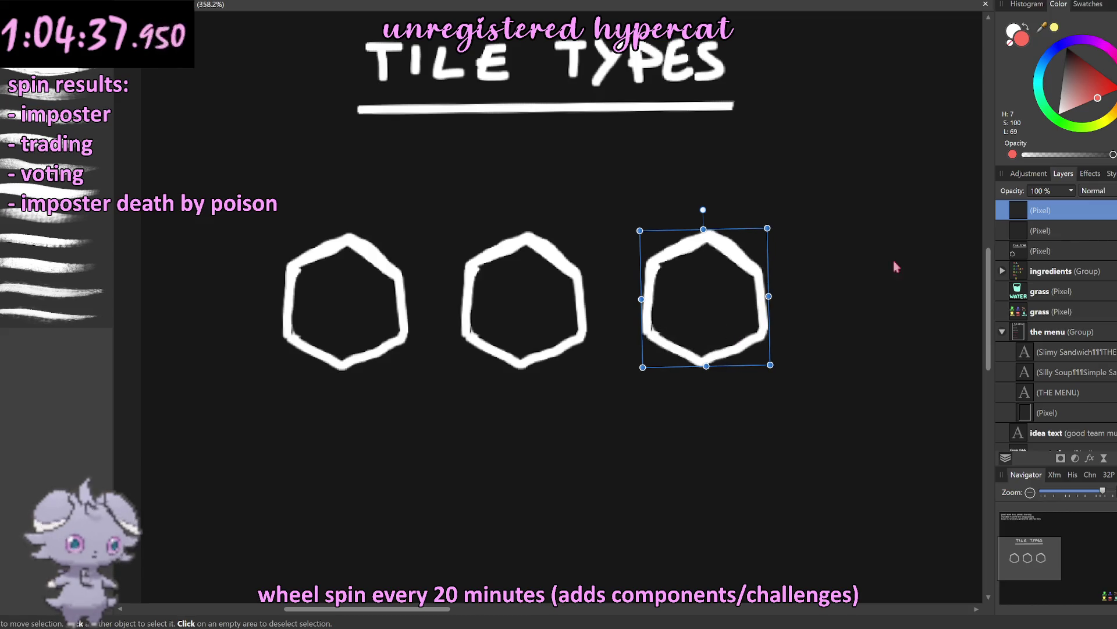
Step: Merge the hexagon layers down into a single layer
{"action": "right_click", "coordinate": [996, 215]}
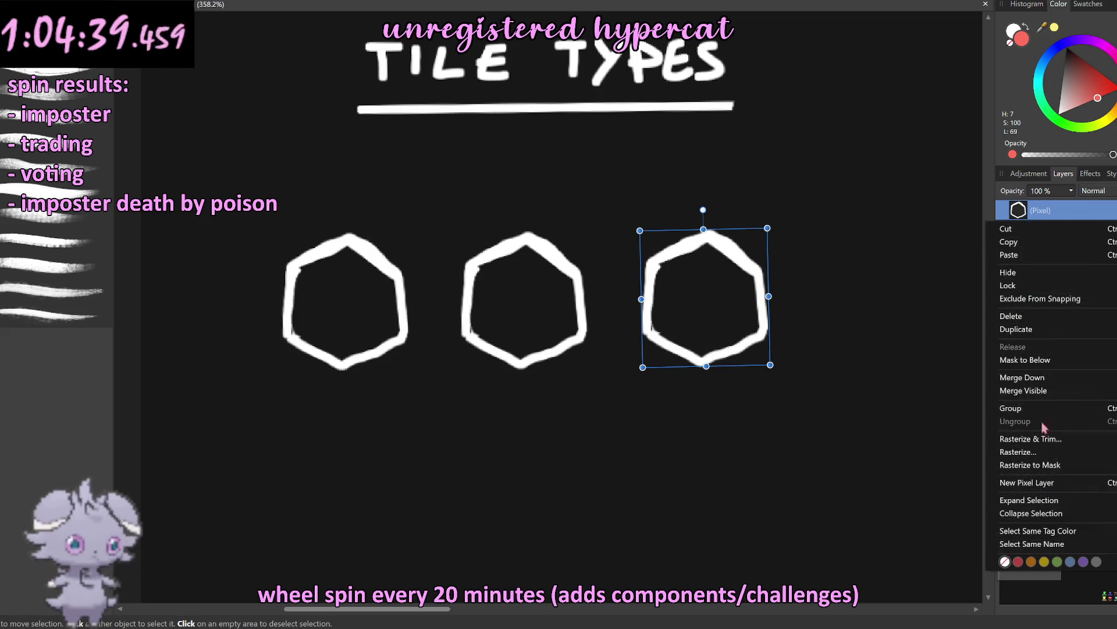
{"action": "left_click", "coordinate": [1027, 370]}
{"action": "right_click", "coordinate": [1020, 213]}
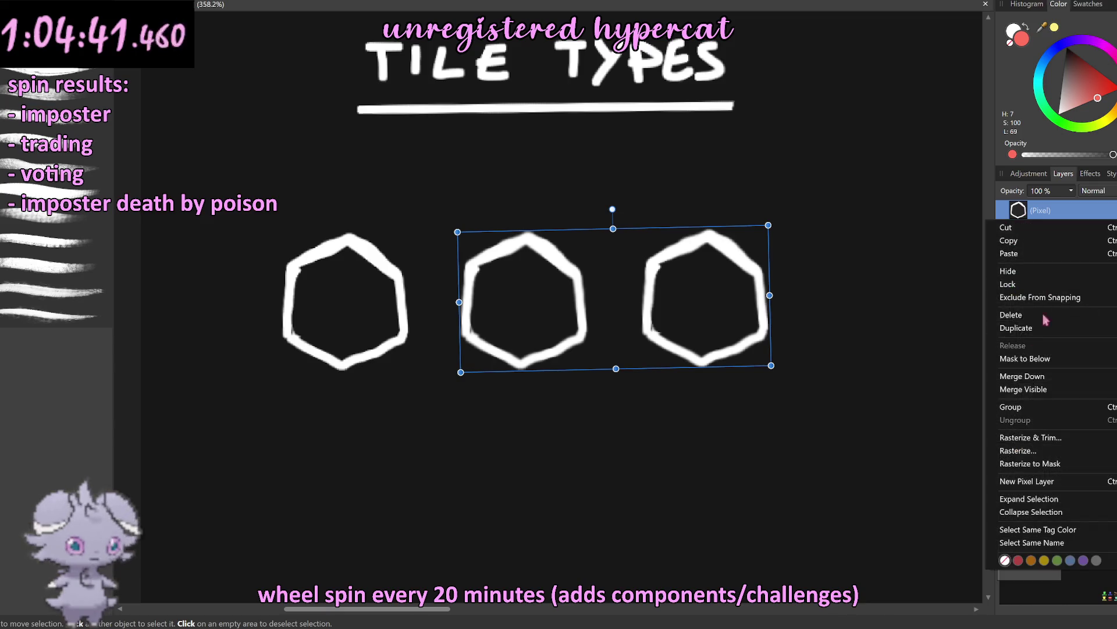
{"action": "left_click", "coordinate": [1039, 378]}
Step: Move the row of three hexagons up closer to the TILE TYPES heading
{"action": "scroll", "coordinate": [569, 316], "scroll_direction": "down", "scroll_amount": 5}
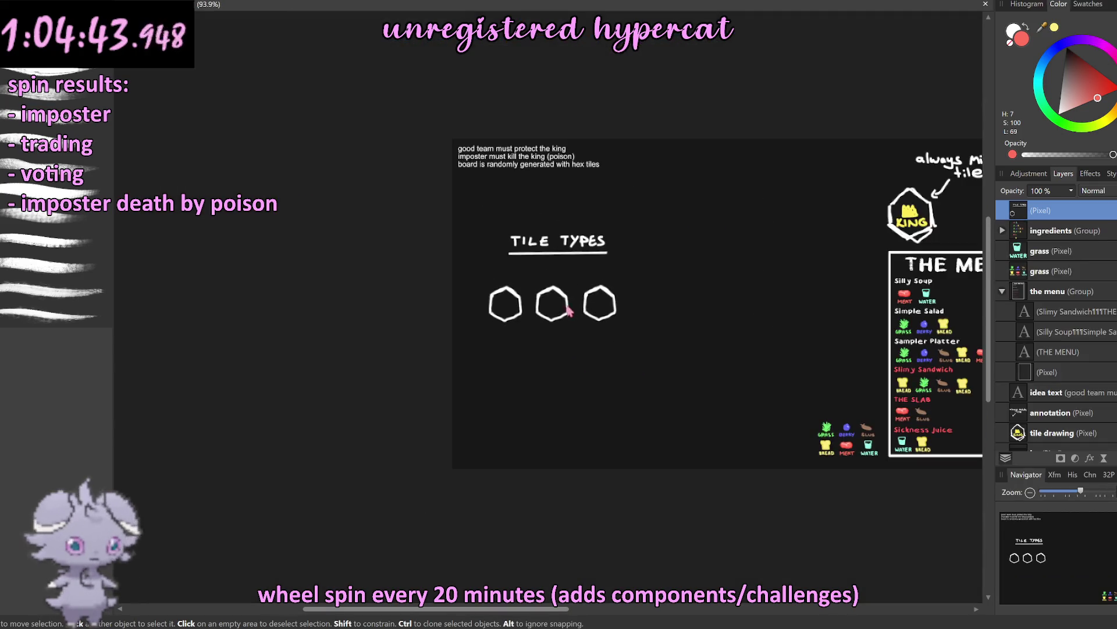
{"action": "scroll", "coordinate": [630, 317], "scroll_direction": "up", "scroll_amount": 2}
{"action": "key", "text": "m"}
{"action": "scroll", "coordinate": [635, 268], "scroll_direction": "up", "scroll_amount": 4}
{"action": "scroll", "coordinate": [543, 280], "scroll_direction": "down", "scroll_amount": 2}
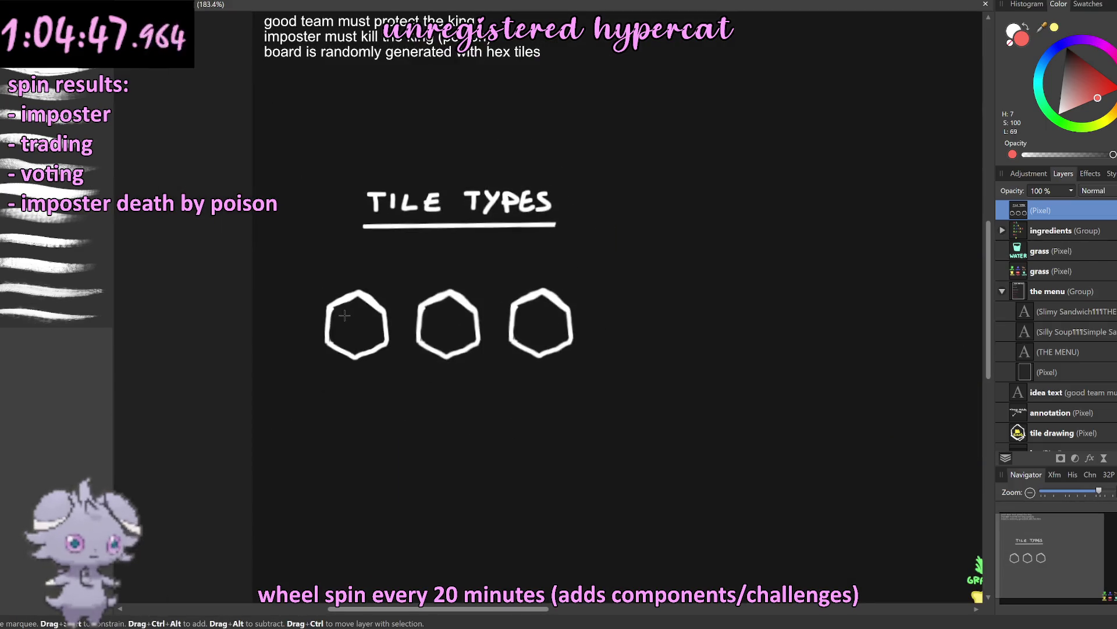
{"action": "left_click_drag", "start_coordinate": [308, 276], "coordinate": [639, 377]}
{"action": "key", "text": "v"}
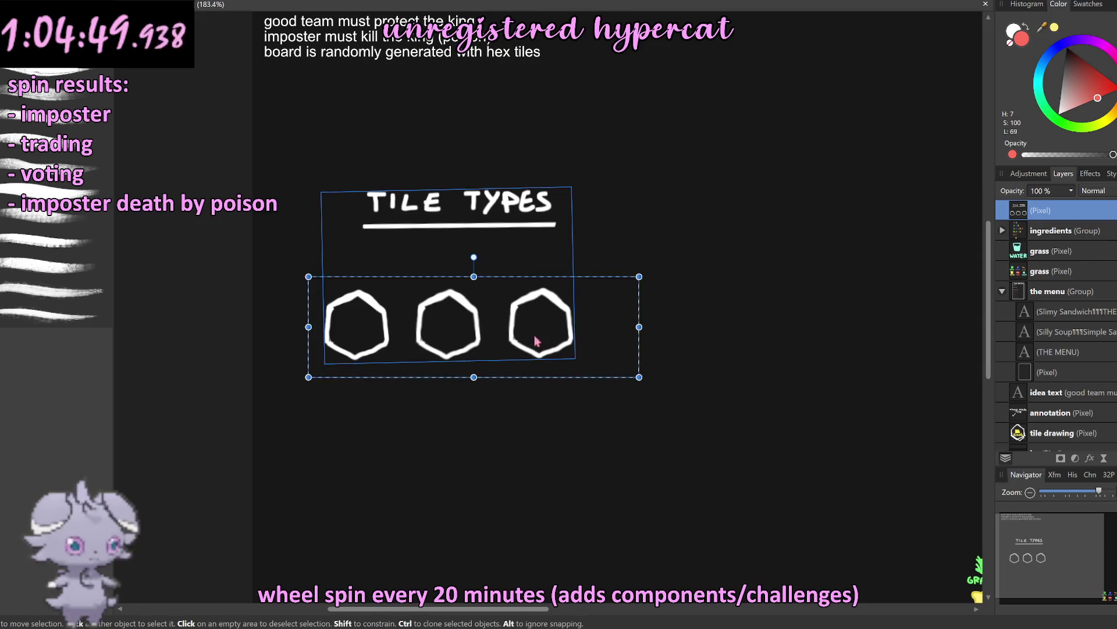
{"action": "left_click_drag", "start_coordinate": [521, 337], "coordinate": [535, 300]}
{"action": "key", "text": "ctrl+d"}
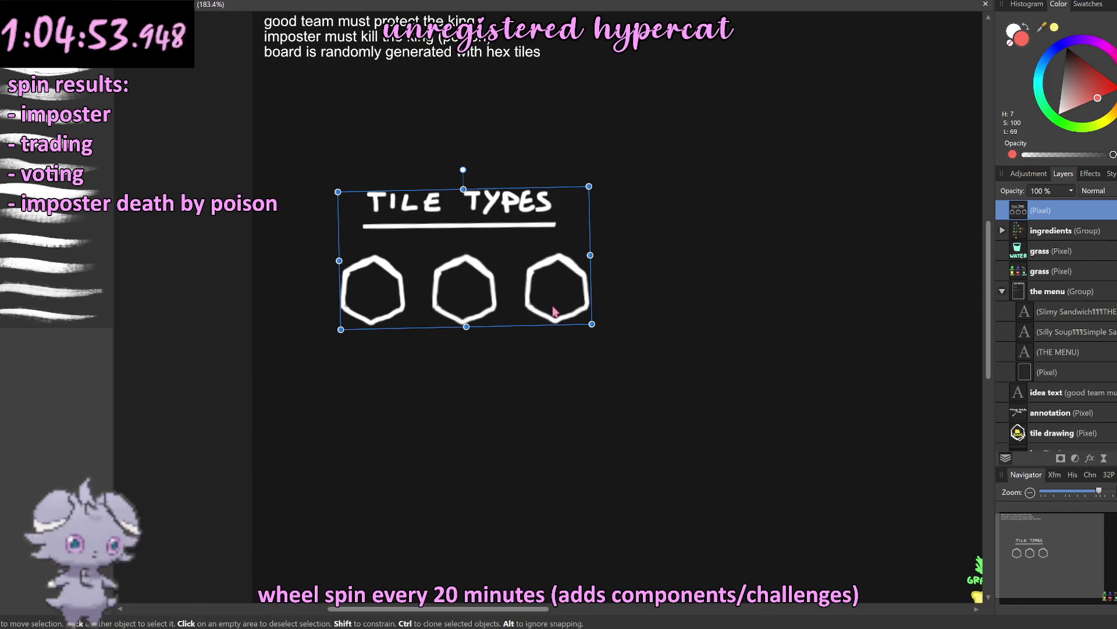
Step: Deselect the tile types drawing and select the ingredient icons layer
{"action": "scroll", "coordinate": [390, 239], "scroll_direction": "up", "scroll_amount": 2}
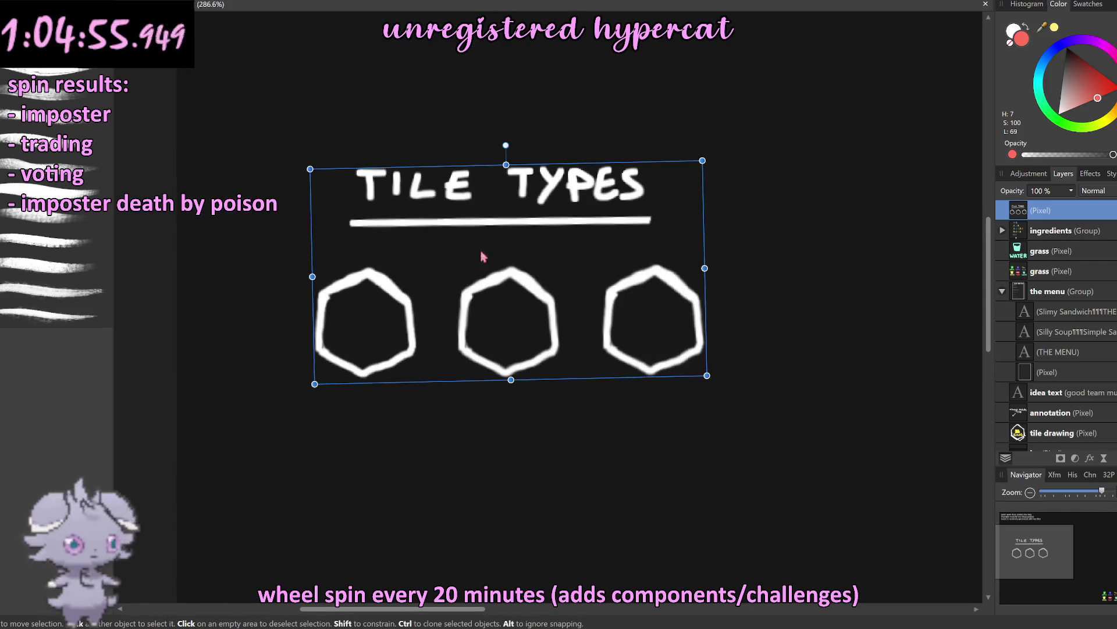
{"action": "scroll", "coordinate": [555, 248], "scroll_direction": "up", "scroll_amount": 1}
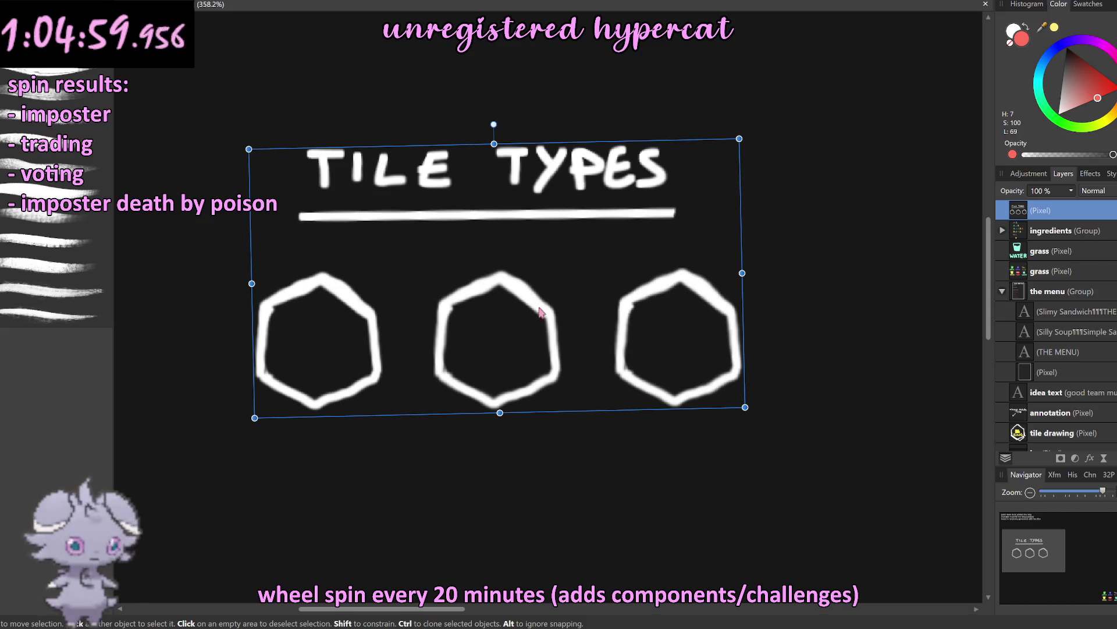
{"action": "scroll", "coordinate": [542, 311], "scroll_direction": "down", "scroll_amount": 5}
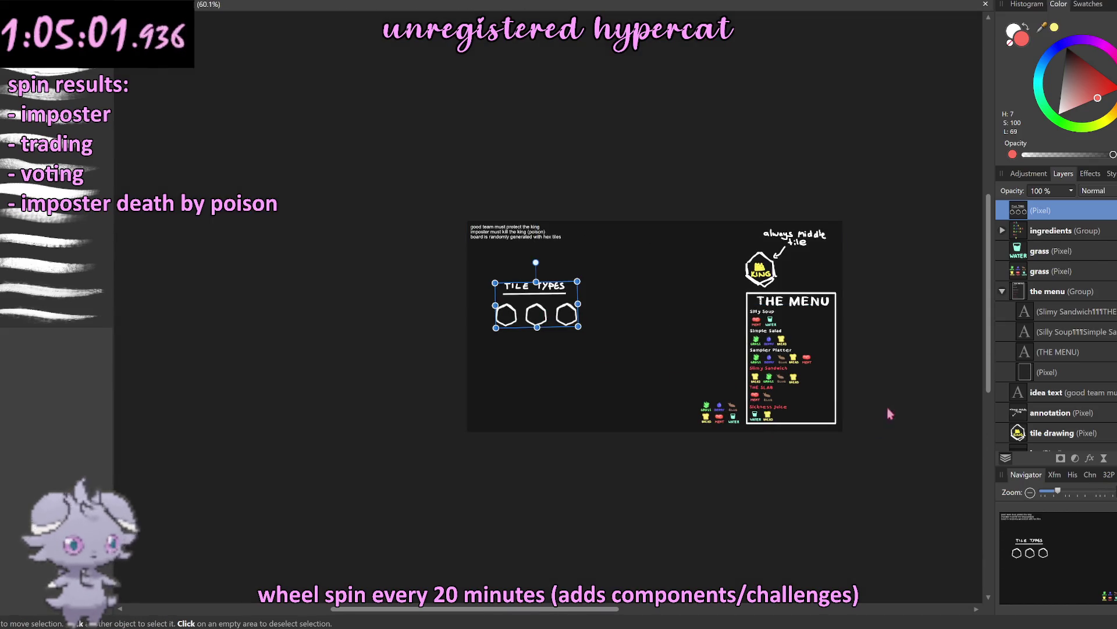
{"action": "left_click", "coordinate": [899, 396]}
{"action": "left_click", "coordinate": [1013, 276]}
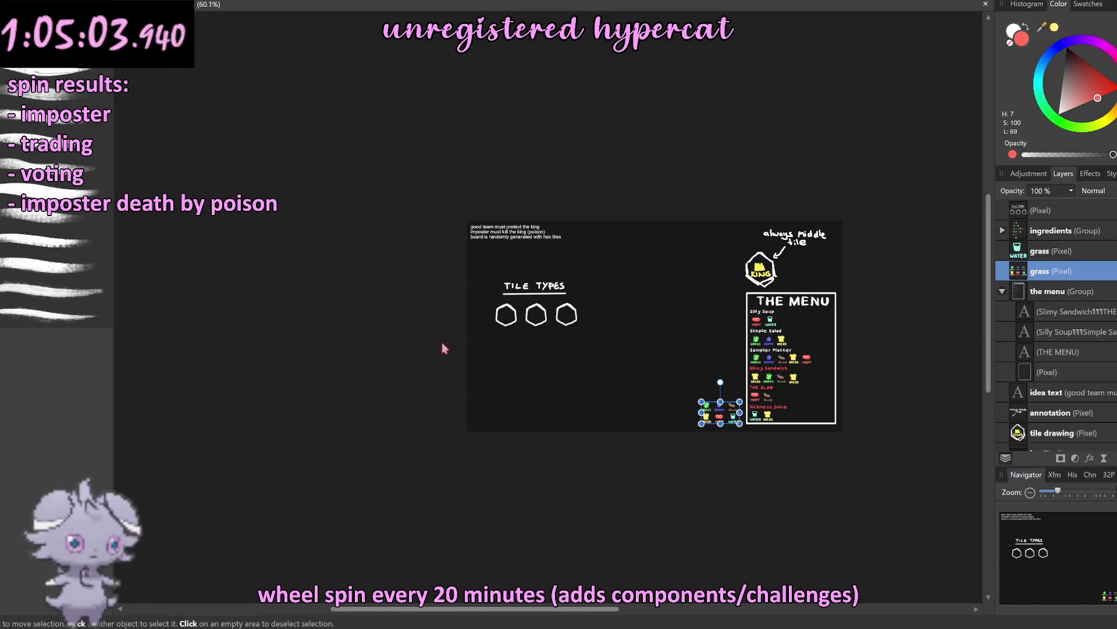
Step: Marquee-select the BERRY icon in the ingredient cluster and duplicate it
{"action": "key", "text": "m"}
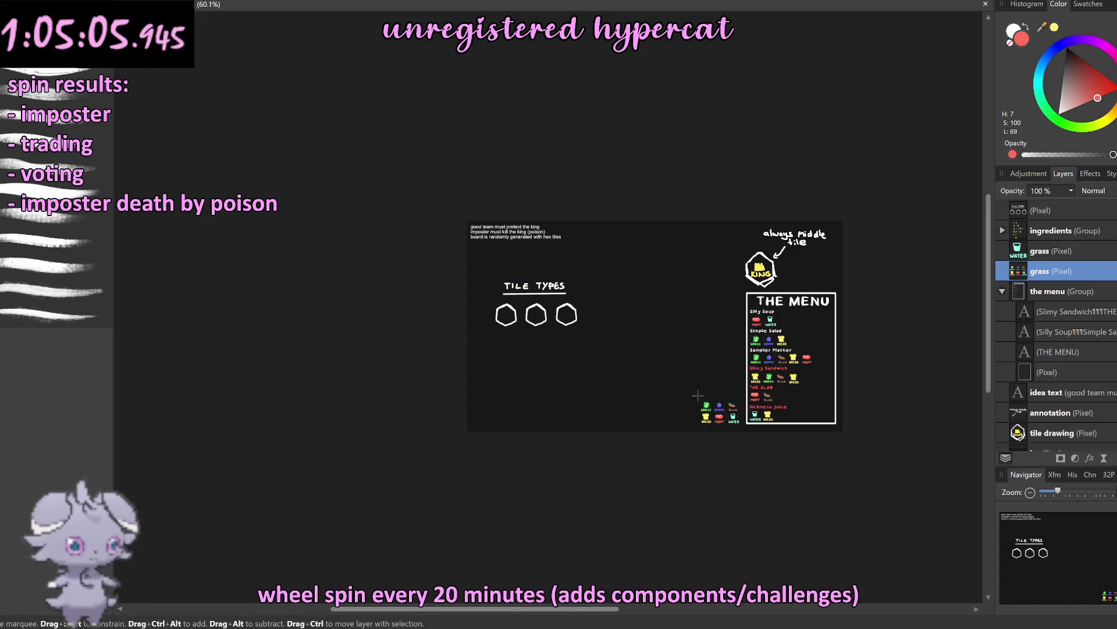
{"action": "scroll", "coordinate": [698, 396], "scroll_direction": "up", "scroll_amount": 8}
{"action": "scroll", "coordinate": [588, 382], "scroll_direction": "up", "scroll_amount": 3}
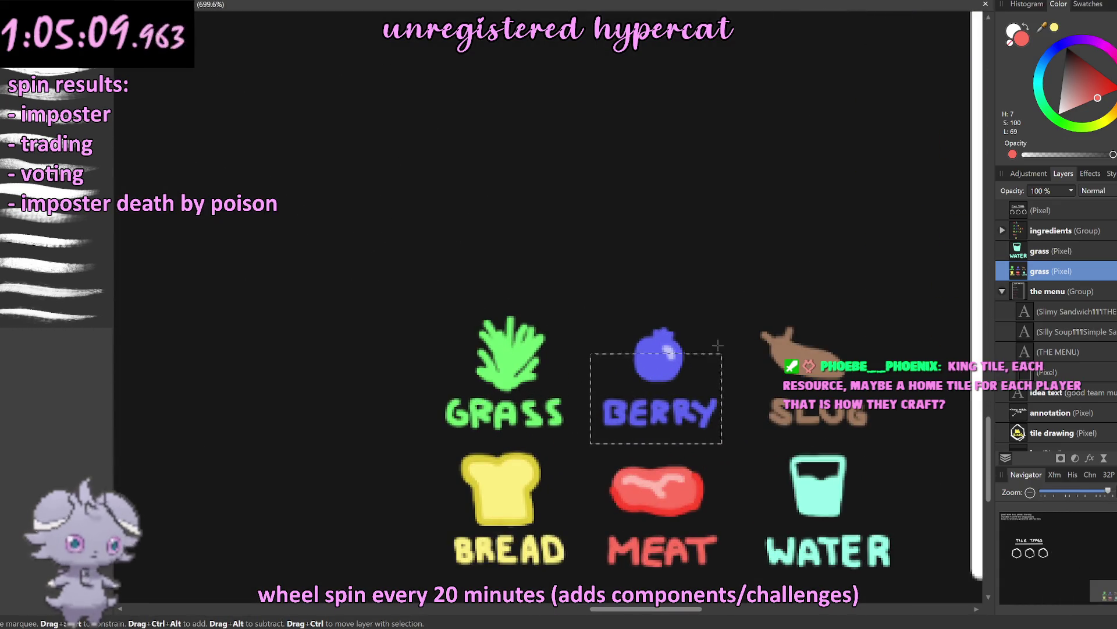
{"action": "left_click_drag", "start_coordinate": [717, 345], "coordinate": [731, 320]}
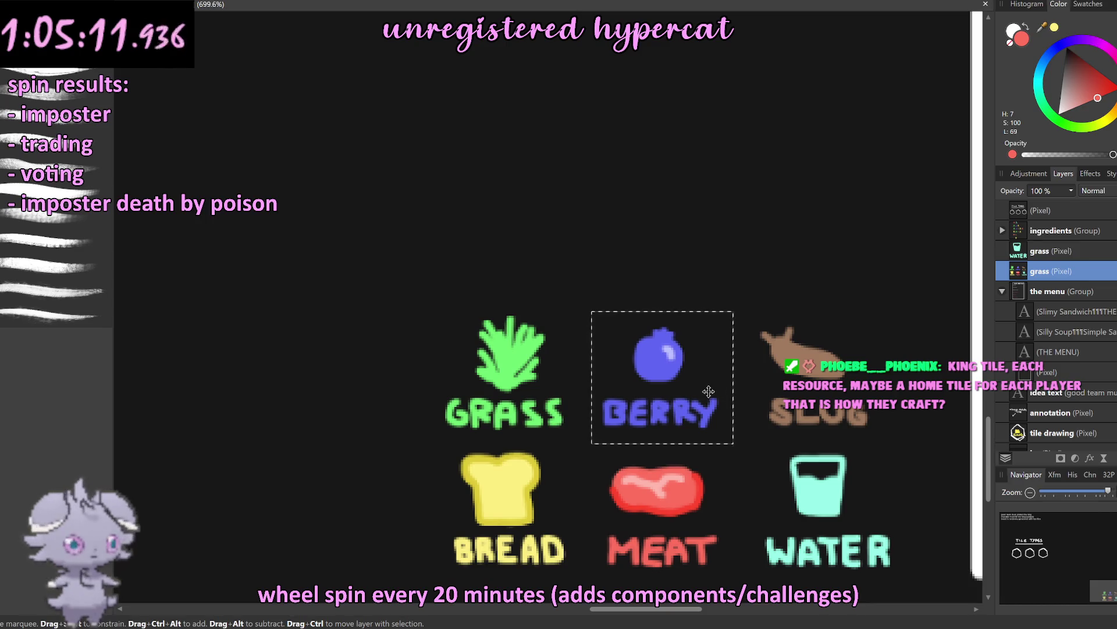
{"action": "key", "text": "ctrl+j"}
{"action": "key", "text": "ctrl+d"}
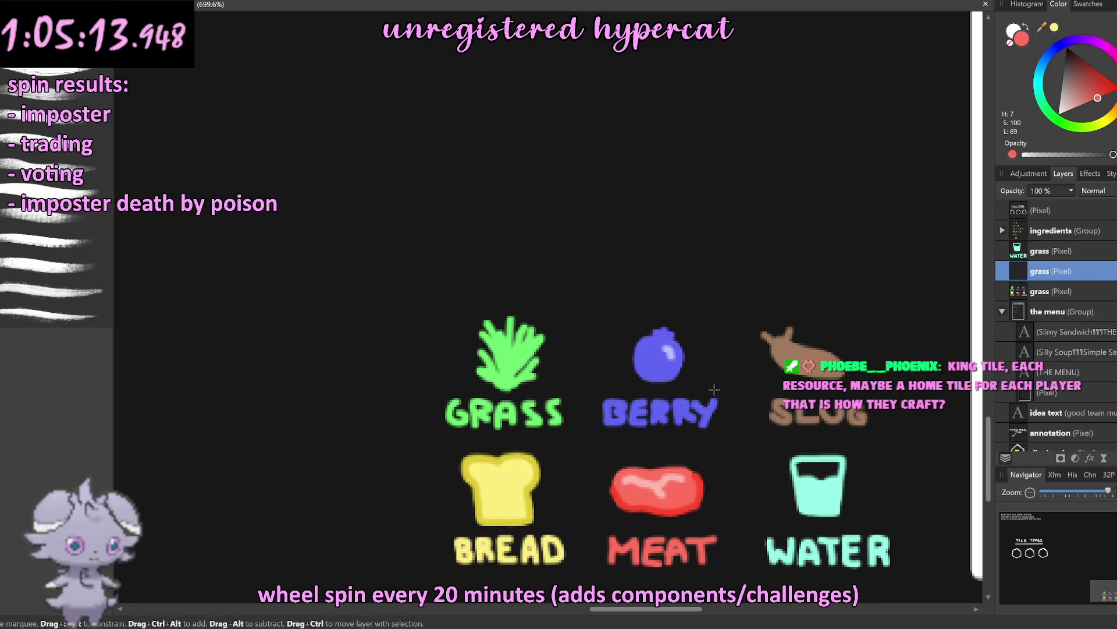
Step: Drag the berry copy into the third hexagon and centre it
{"action": "scroll", "coordinate": [707, 389], "scroll_direction": "down", "scroll_amount": 4}
{"action": "scroll", "coordinate": [710, 389], "scroll_direction": "down", "scroll_amount": 3}
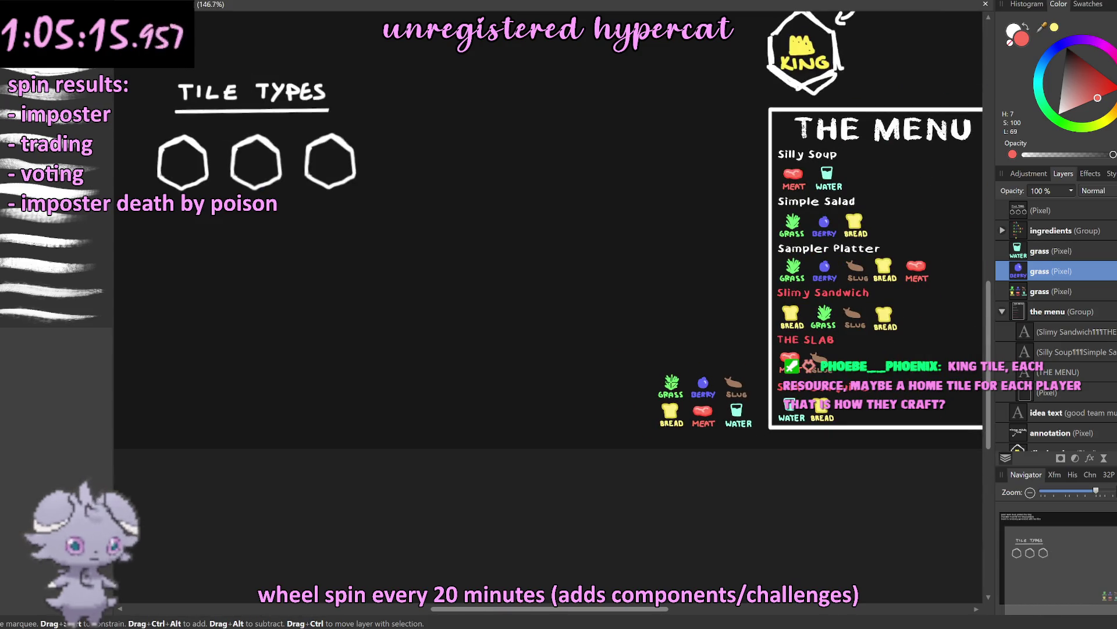
{"action": "key", "text": "v"}
{"action": "mouse_move", "coordinate": [704, 387]}
{"action": "left_mouse_down"}
{"action": "mouse_move", "coordinate": [531, 322]}
{"action": "mouse_move", "coordinate": [401, 256]}
{"action": "left_mouse_up"}
{"action": "scroll", "coordinate": [530, 323], "scroll_direction": "down", "scroll_amount": 2}
{"action": "scroll", "coordinate": [372, 221], "scroll_direction": "up", "scroll_amount": 5}
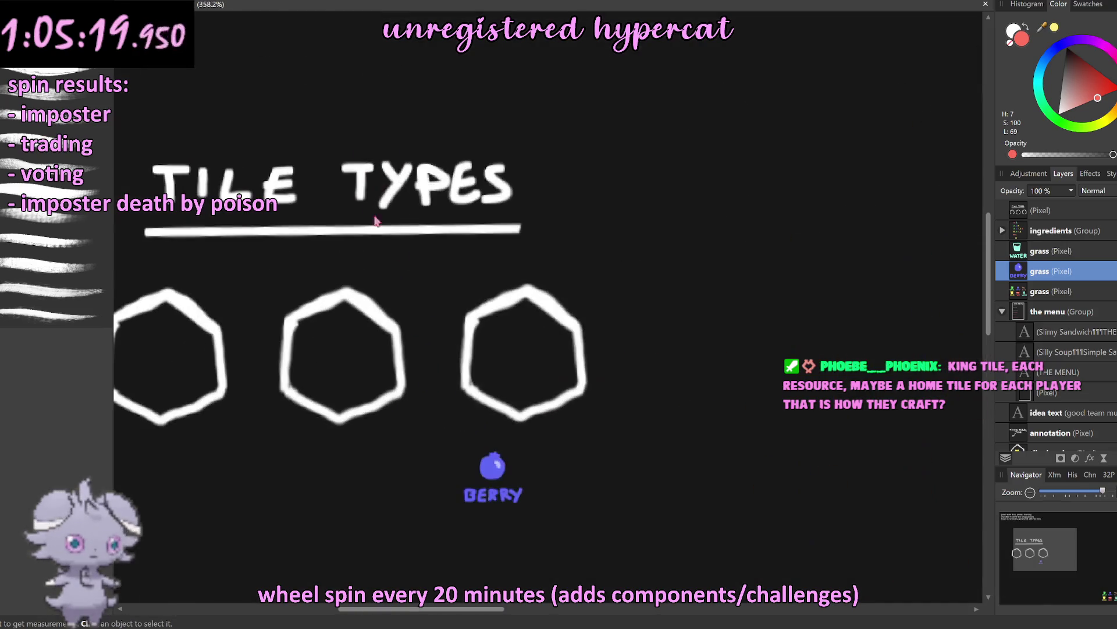
{"action": "mouse_move", "coordinate": [498, 476]}
{"action": "left_mouse_down"}
{"action": "mouse_move", "coordinate": [521, 370]}
{"action": "mouse_move", "coordinate": [553, 389]}
{"action": "mouse_move", "coordinate": [536, 365]}
{"action": "left_mouse_up"}
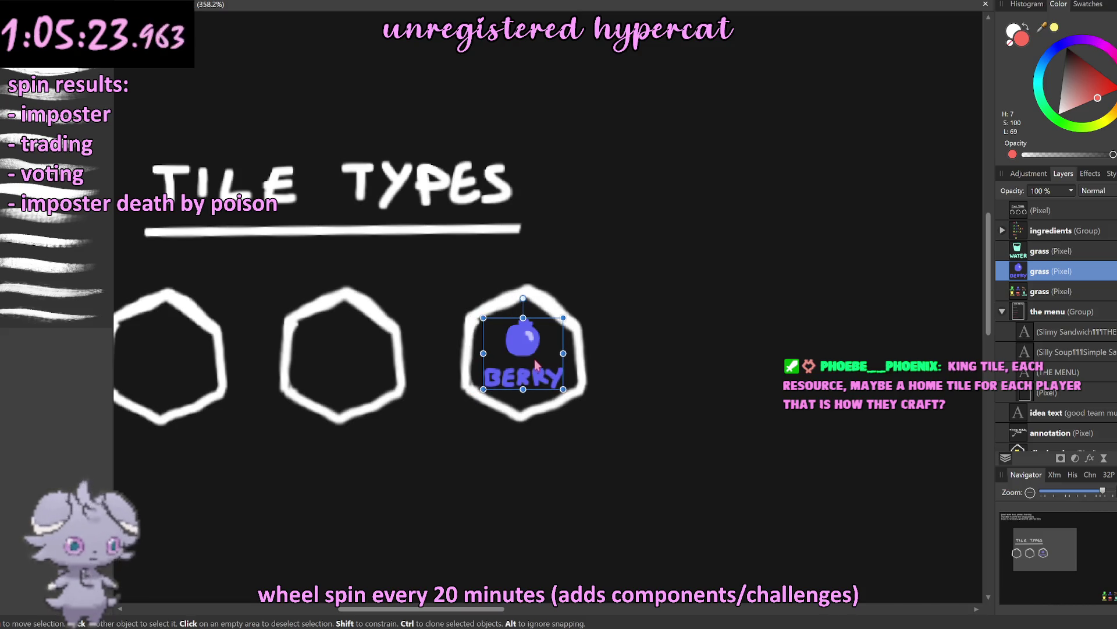
{"action": "left_click", "coordinate": [714, 368]}
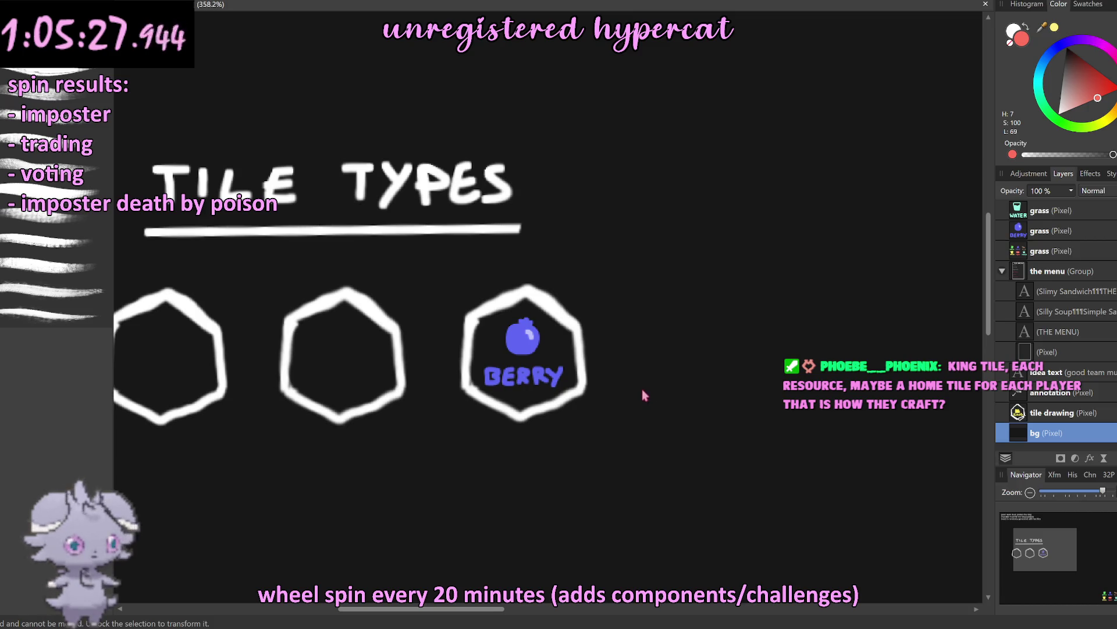
Step: Switch back to the Paint Brush with white as the painting colour
{"action": "scroll", "coordinate": [600, 367], "scroll_direction": "down", "scroll_amount": 2}
{"action": "scroll", "coordinate": [594, 374], "scroll_direction": "down", "scroll_amount": 4}
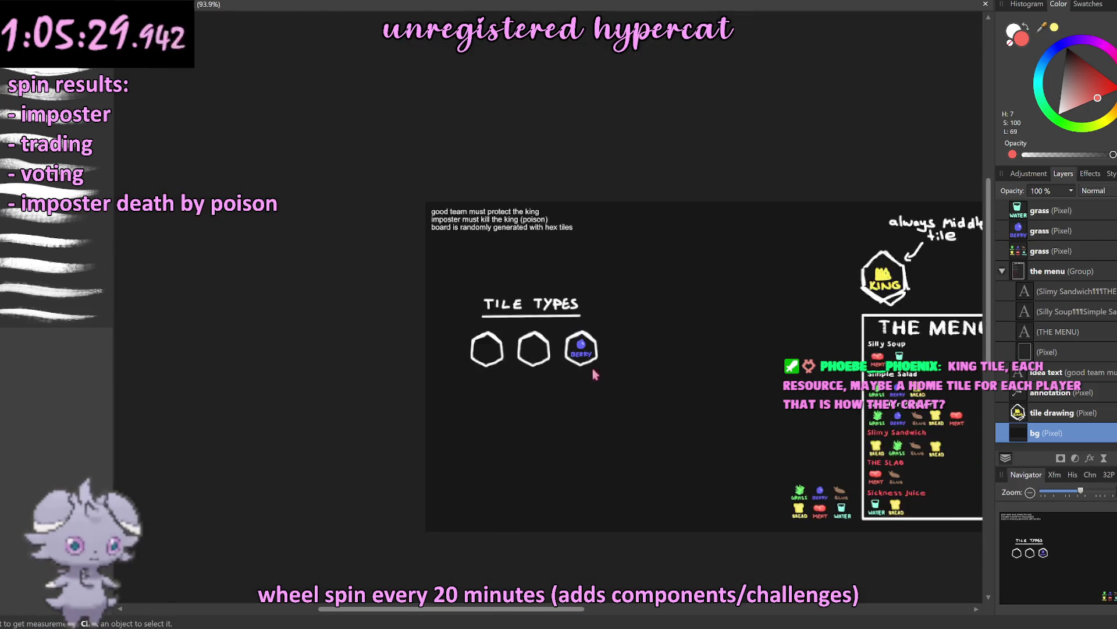
{"action": "scroll", "coordinate": [564, 369], "scroll_direction": "up", "scroll_amount": 6}
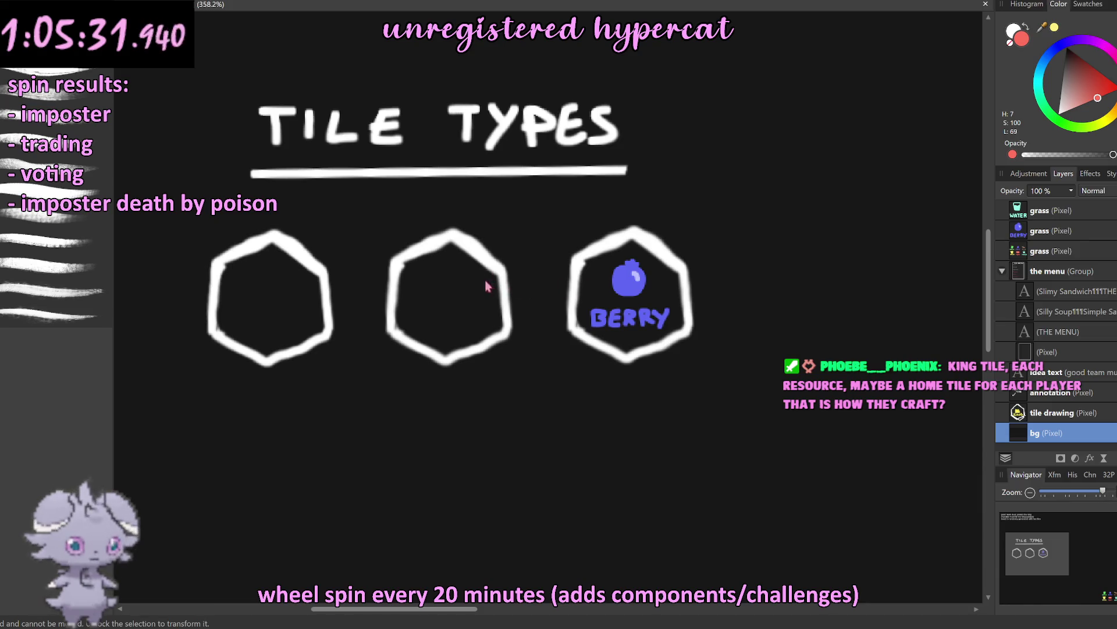
{"action": "key", "text": "x"}
{"action": "key", "text": "b"}
{"action": "left_click", "coordinate": [451, 282]}
{"action": "scroll", "coordinate": [1014, 274], "scroll_direction": "up", "scroll_amount": 2}
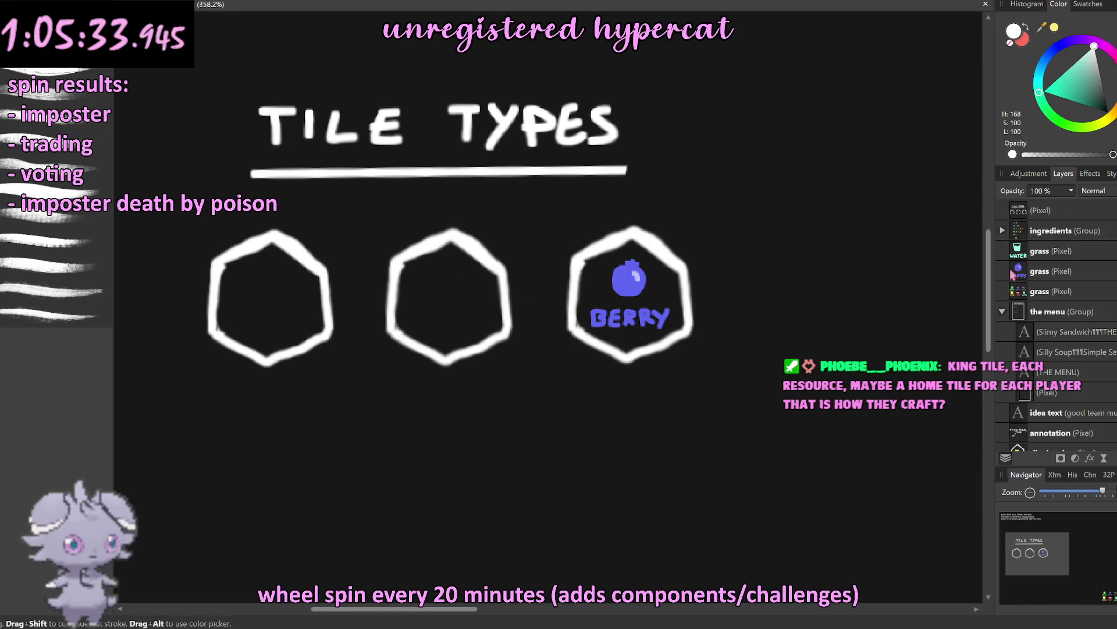
Step: On the tile-types layer, paint five white diagonal hatch strokes across the middle hexagon
{"action": "left_click", "coordinate": [1020, 210]}
{"action": "scroll", "coordinate": [441, 279], "scroll_direction": "up", "scroll_amount": 4}
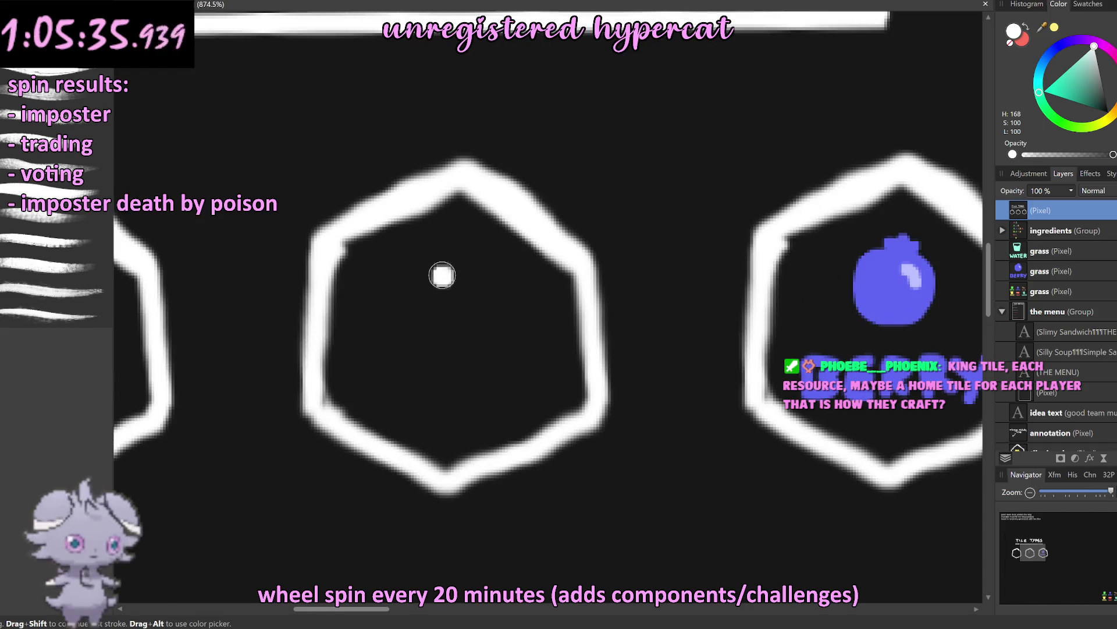
{"action": "left_click_drag", "start_coordinate": [379, 242], "coordinate": [370, 289]}
{"action": "mouse_move", "coordinate": [478, 201]}
{"action": "left_mouse_down"}
{"action": "mouse_move", "coordinate": [377, 292]}
{"action": "mouse_move", "coordinate": [349, 358]}
{"action": "left_mouse_up"}
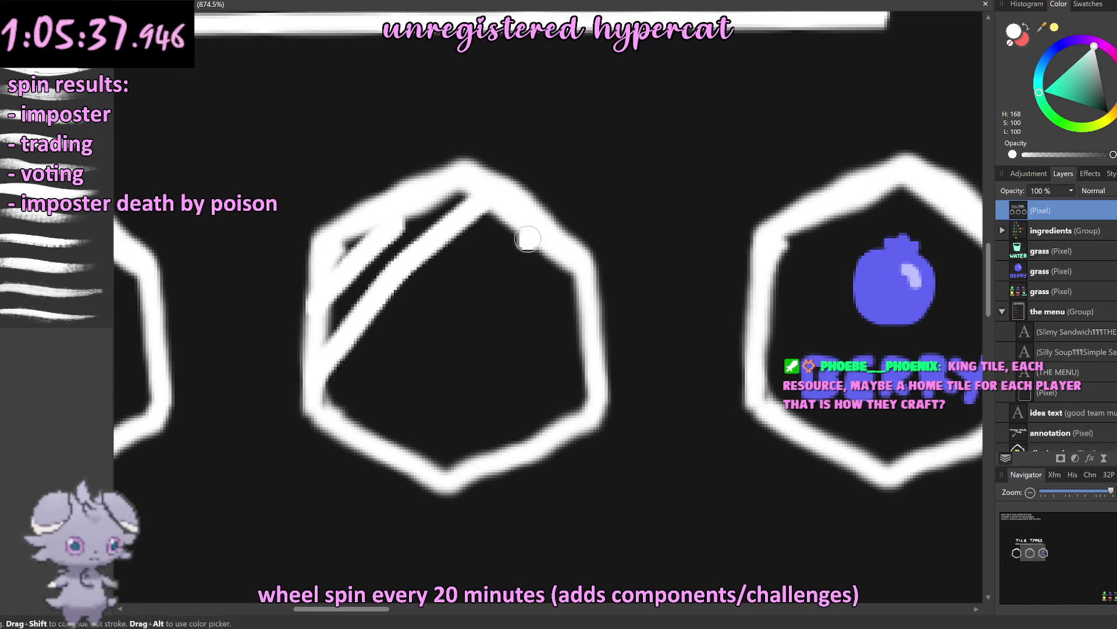
{"action": "left_click_drag", "start_coordinate": [526, 236], "coordinate": [337, 433]}
{"action": "left_click_drag", "start_coordinate": [566, 276], "coordinate": [442, 416]}
{"action": "left_click_drag", "start_coordinate": [605, 320], "coordinate": [457, 468]}
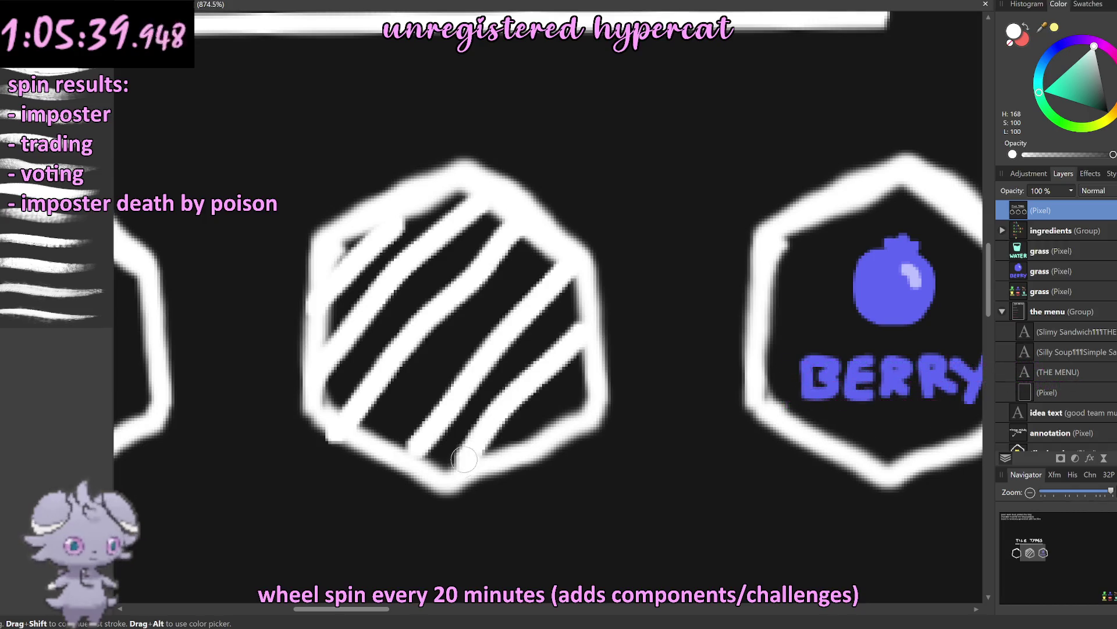
{"action": "scroll", "coordinate": [594, 368], "scroll_direction": "down", "scroll_amount": 5}
{"action": "scroll", "coordinate": [594, 367], "scroll_direction": "down", "scroll_amount": 3}
{"action": "scroll", "coordinate": [629, 378], "scroll_direction": "up", "scroll_amount": 2}
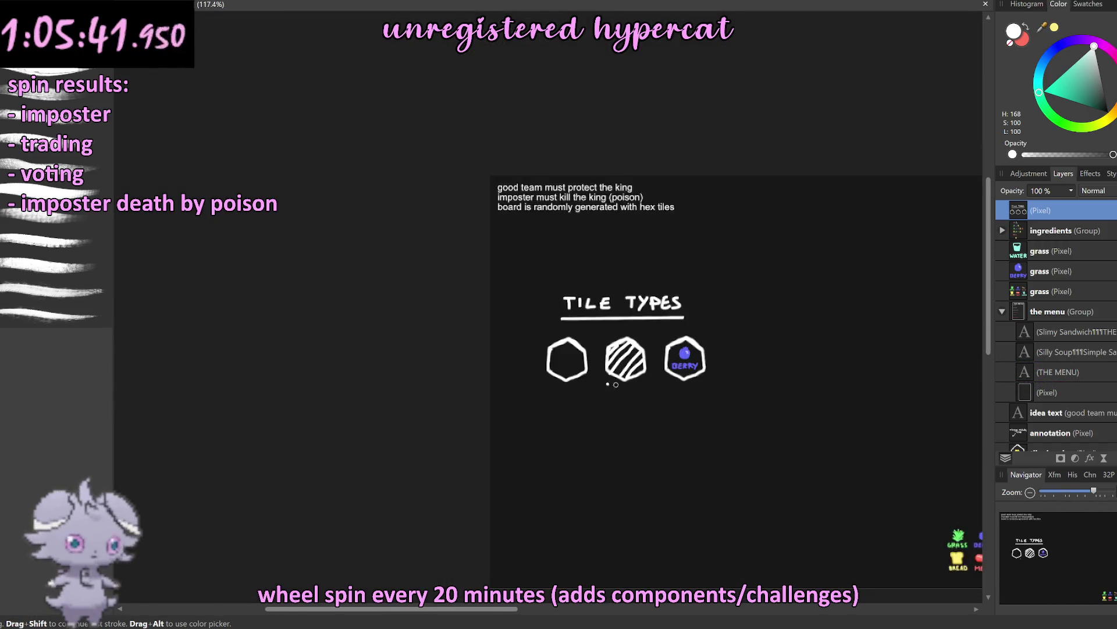
{"action": "scroll", "coordinate": [648, 382], "scroll_direction": "up", "scroll_amount": 2}
{"action": "scroll", "coordinate": [660, 386], "scroll_direction": "up", "scroll_amount": 2}
{"action": "scroll", "coordinate": [660, 386], "scroll_direction": "down", "scroll_amount": 2}
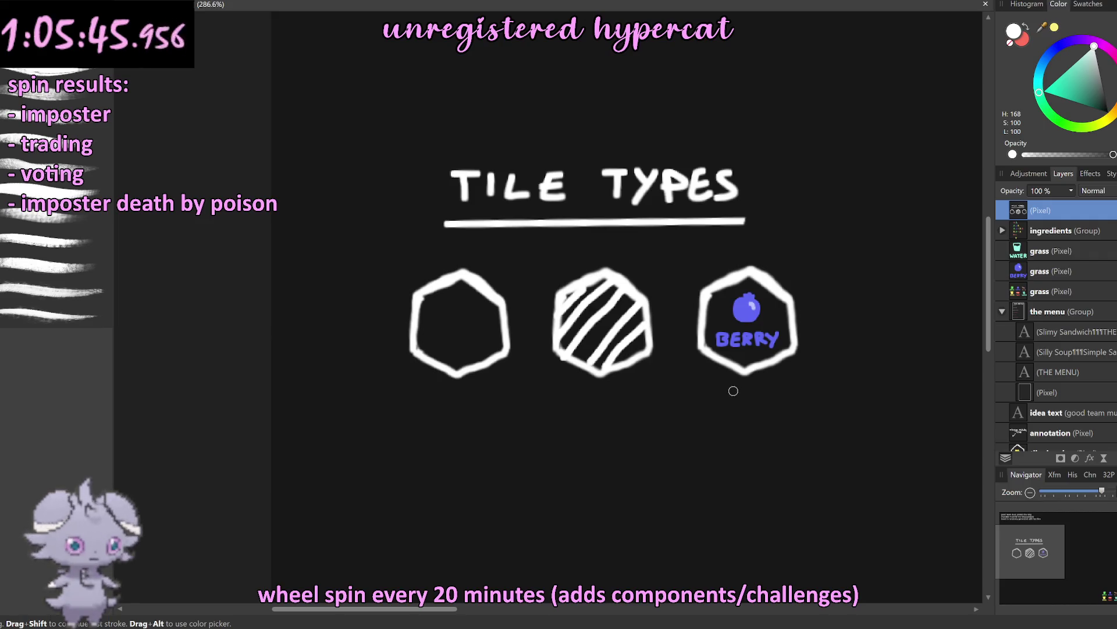
Step: Duplicate the first hexagon twice and move the copies below to form a second row
{"action": "key", "text": "x"}
{"action": "key", "text": "m"}
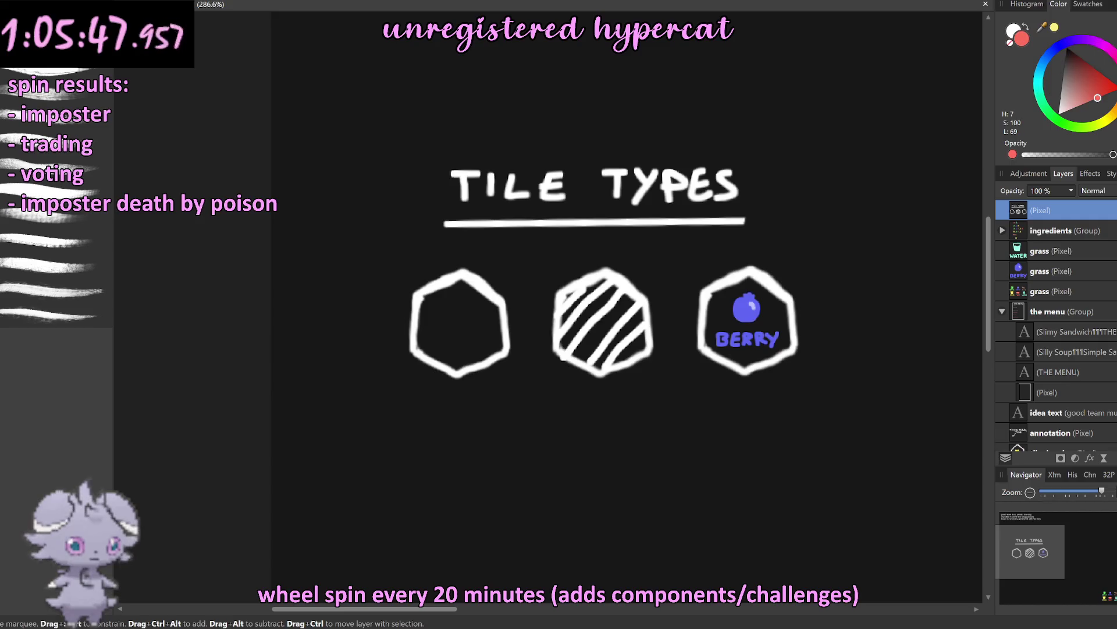
{"action": "left_click_drag", "start_coordinate": [519, 368], "coordinate": [529, 399]}
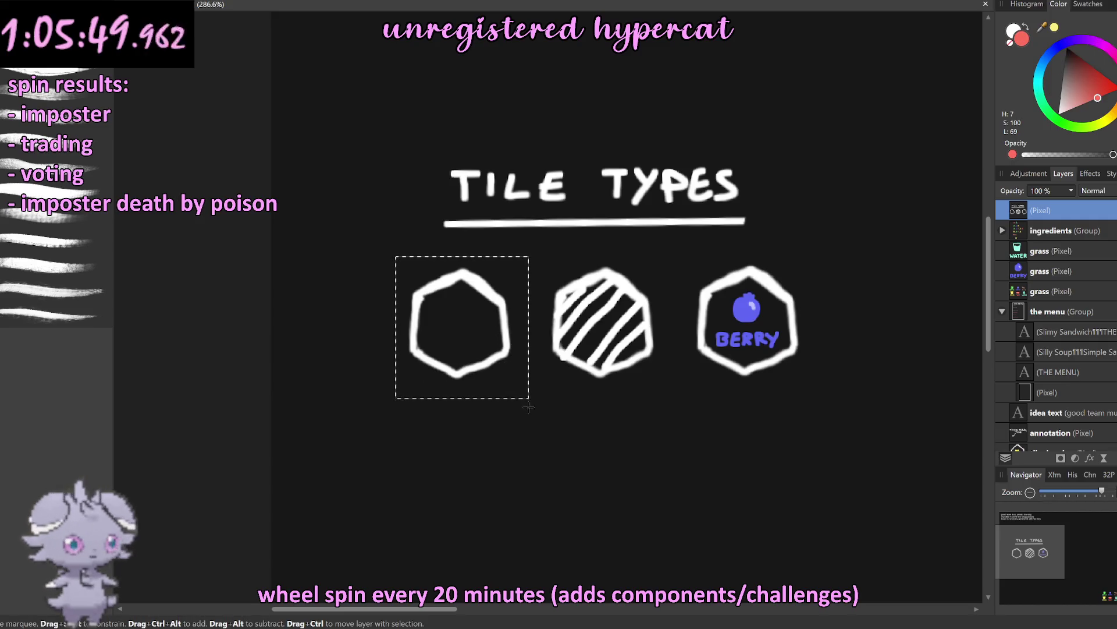
{"action": "key", "text": "ctrl+j"}
{"action": "key", "text": "v"}
{"action": "mouse_move", "coordinate": [483, 345]}
{"action": "left_mouse_down"}
{"action": "mouse_move", "coordinate": [481, 467]}
{"action": "mouse_move", "coordinate": [696, 460]}
{"action": "left_mouse_up"}
{"action": "key", "text": "ctrl+j"}
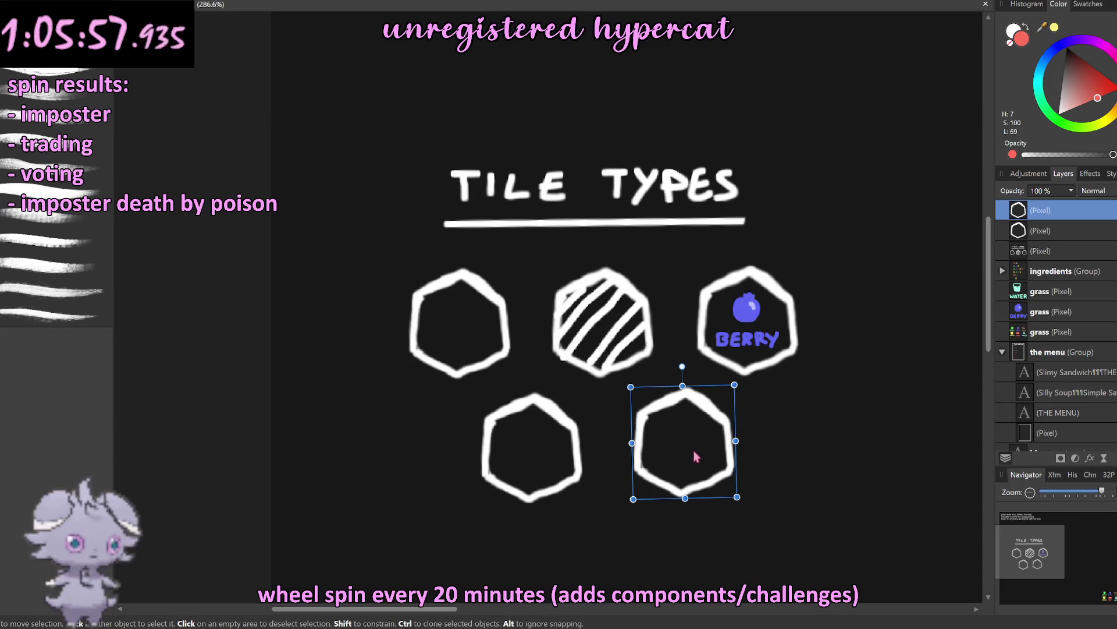
Step: Merge the two new hexagon layers down into the tile-types drawing layer
{"action": "right_click", "coordinate": [1010, 214]}
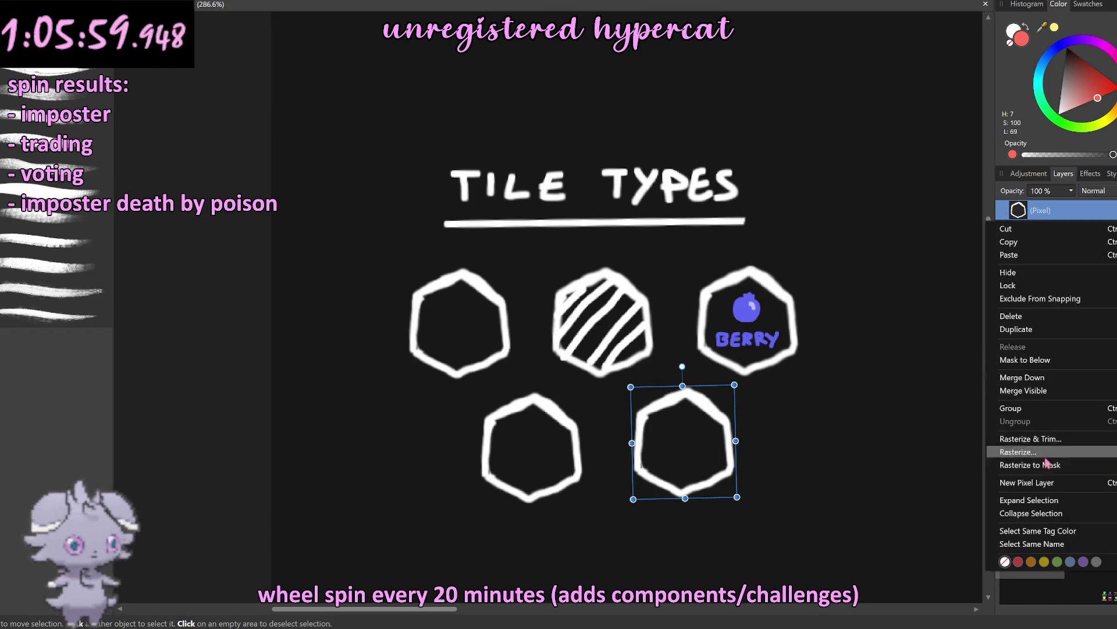
{"action": "left_click", "coordinate": [1061, 378]}
{"action": "right_click", "coordinate": [1026, 223]}
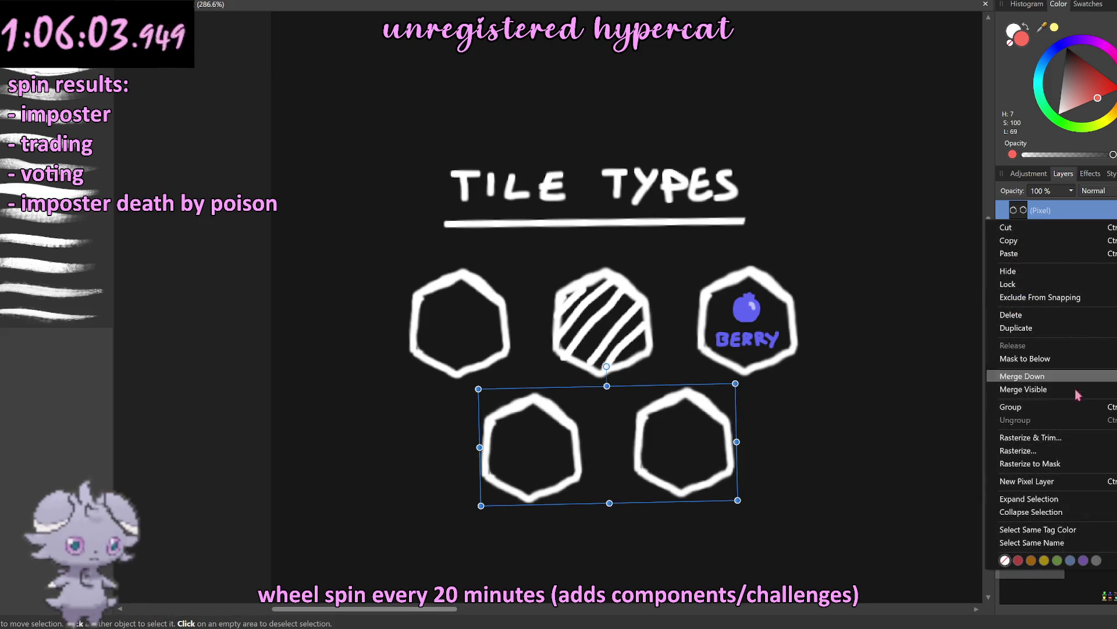
{"action": "left_click", "coordinate": [1045, 376]}
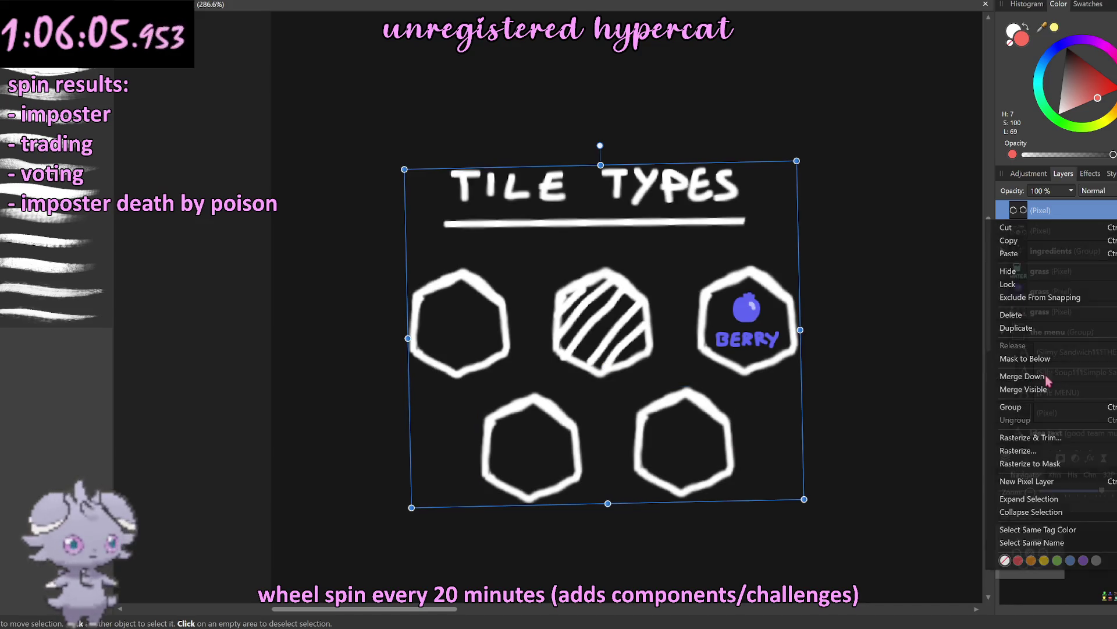
{"action": "scroll", "coordinate": [724, 388], "scroll_direction": "down", "scroll_amount": 3}
{"action": "scroll", "coordinate": [725, 388], "scroll_direction": "down", "scroll_amount": 2}
{"action": "scroll", "coordinate": [725, 388], "scroll_direction": "up", "scroll_amount": 2}
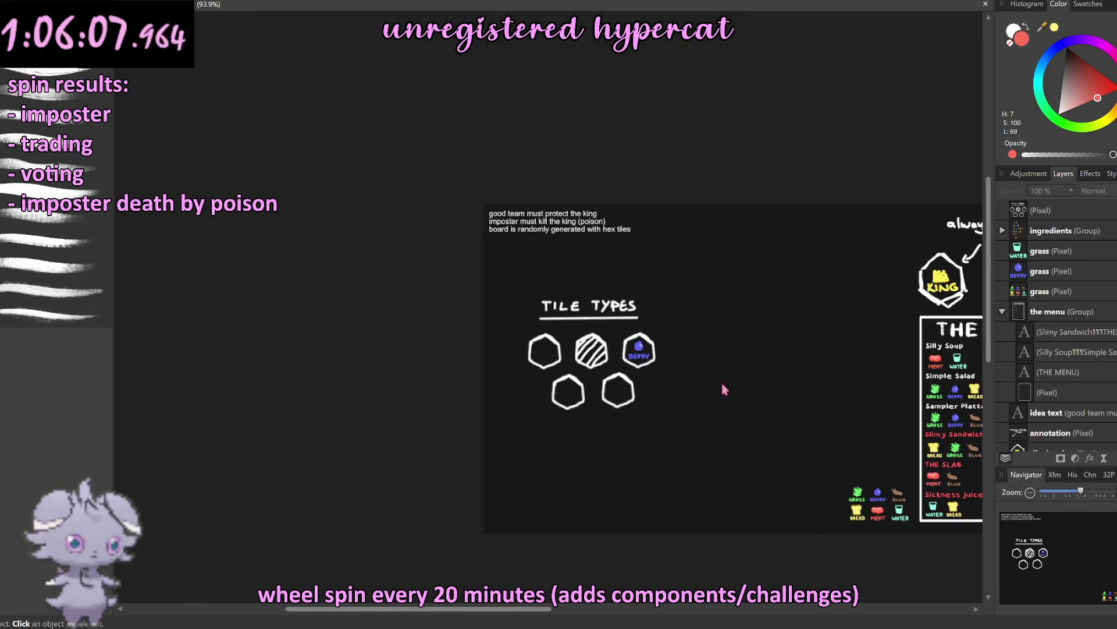
Step: Erase the BERRY label beneath the berry icon
{"action": "scroll", "coordinate": [693, 367], "scroll_direction": "up", "scroll_amount": 6}
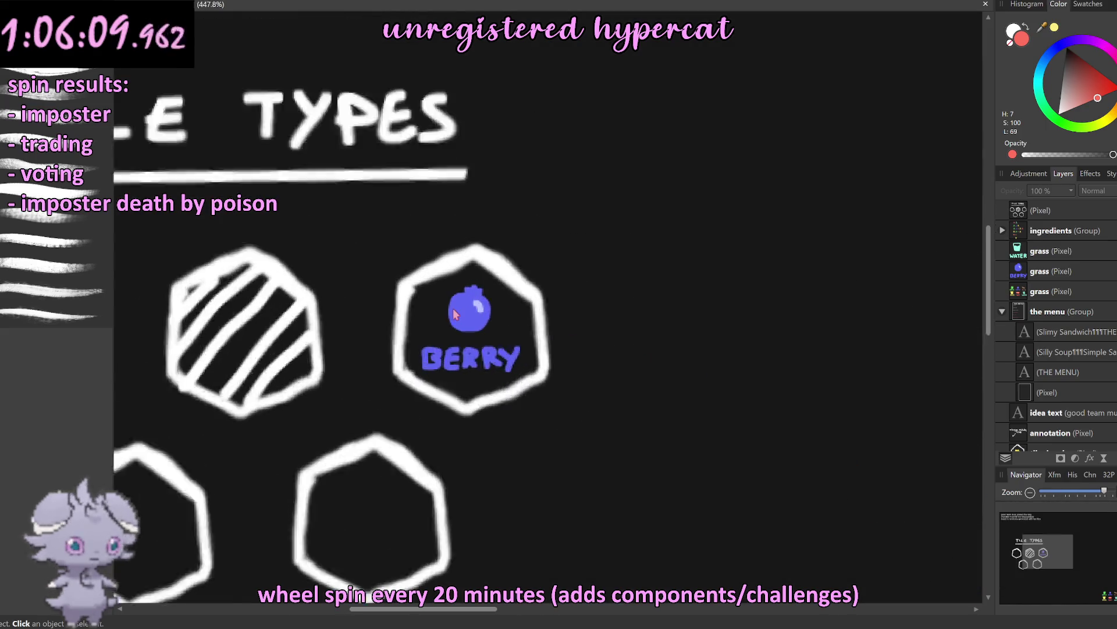
{"action": "left_click", "coordinate": [473, 317]}
{"action": "key", "text": "e"}
{"action": "left_click_drag", "start_coordinate": [454, 391], "coordinate": [392, 391]}
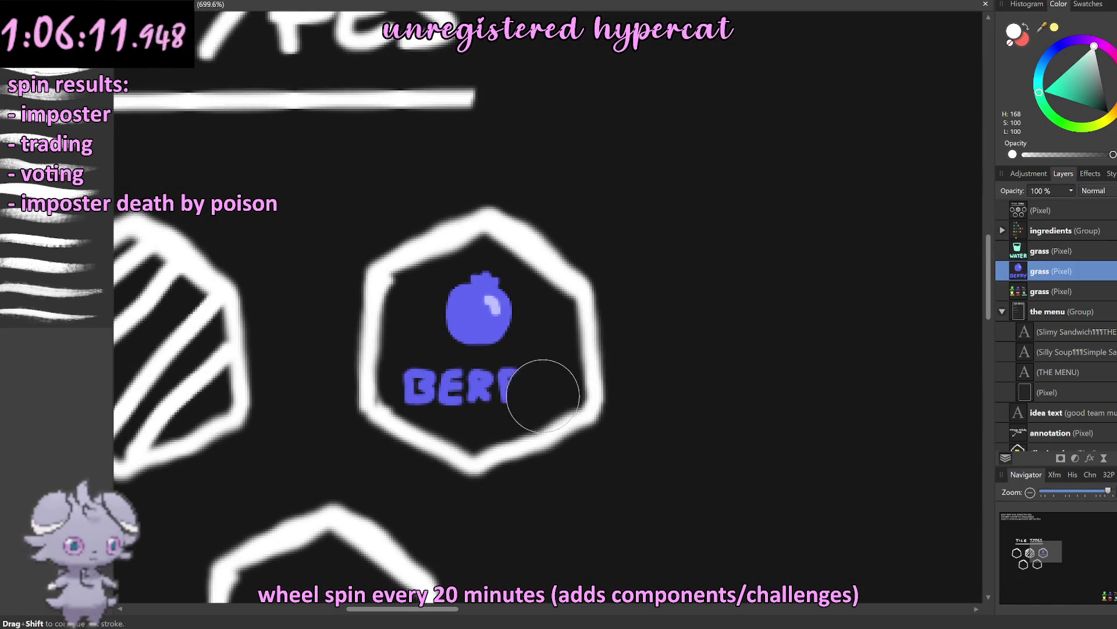
Step: Enlarge the berry to fill the third hexagon and centre it there
{"action": "key", "text": "v"}
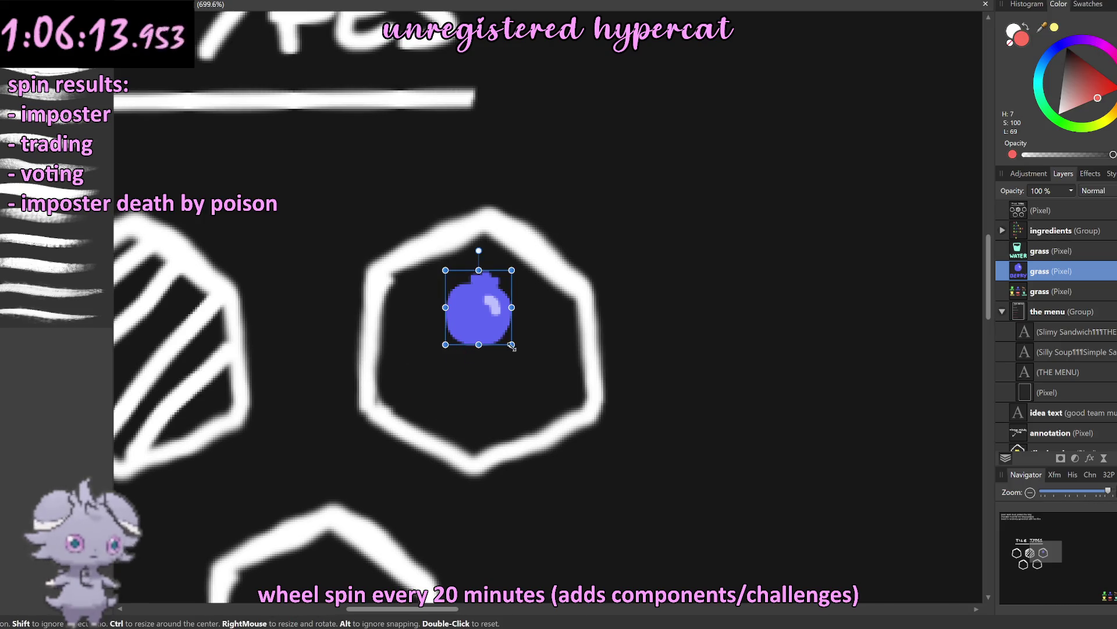
{"action": "left_click_drag", "start_coordinate": [512, 345], "coordinate": [541, 410]}
{"action": "left_click_drag", "start_coordinate": [501, 340], "coordinate": [506, 338]}
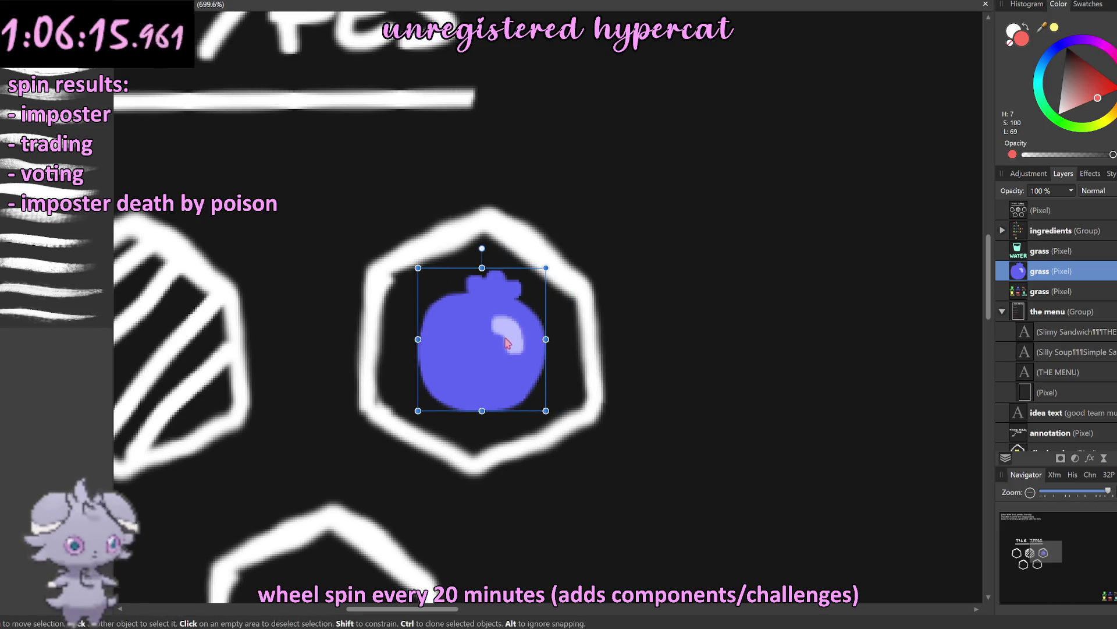
{"action": "scroll", "coordinate": [505, 344], "scroll_direction": "down", "scroll_amount": 3}
{"action": "scroll", "coordinate": [505, 343], "scroll_direction": "down", "scroll_amount": 3}
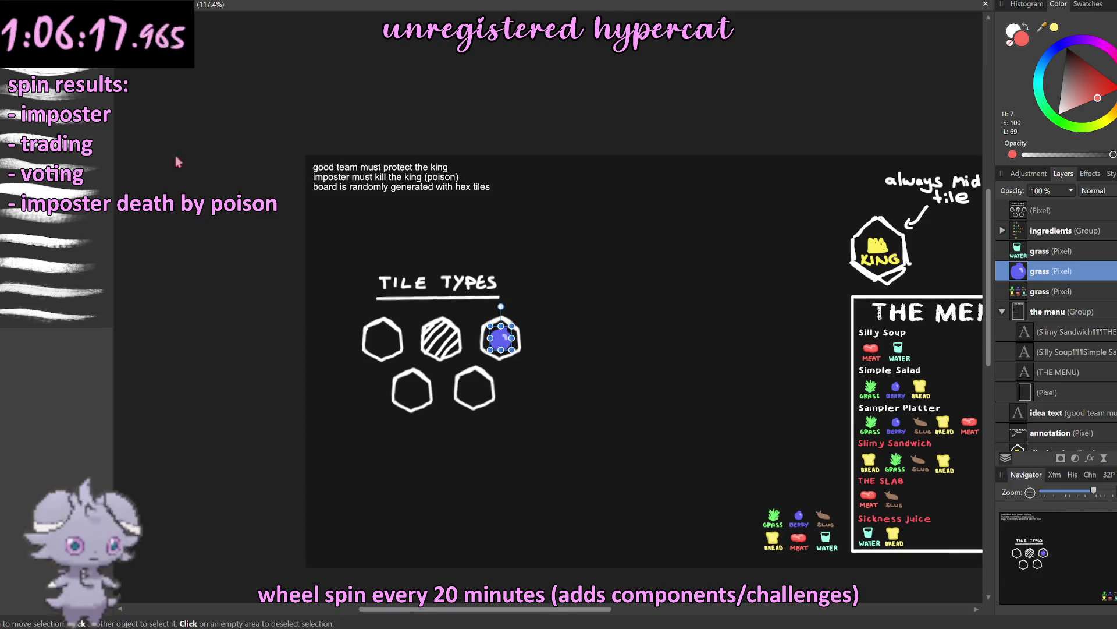
{"action": "left_click", "coordinate": [204, 133]}
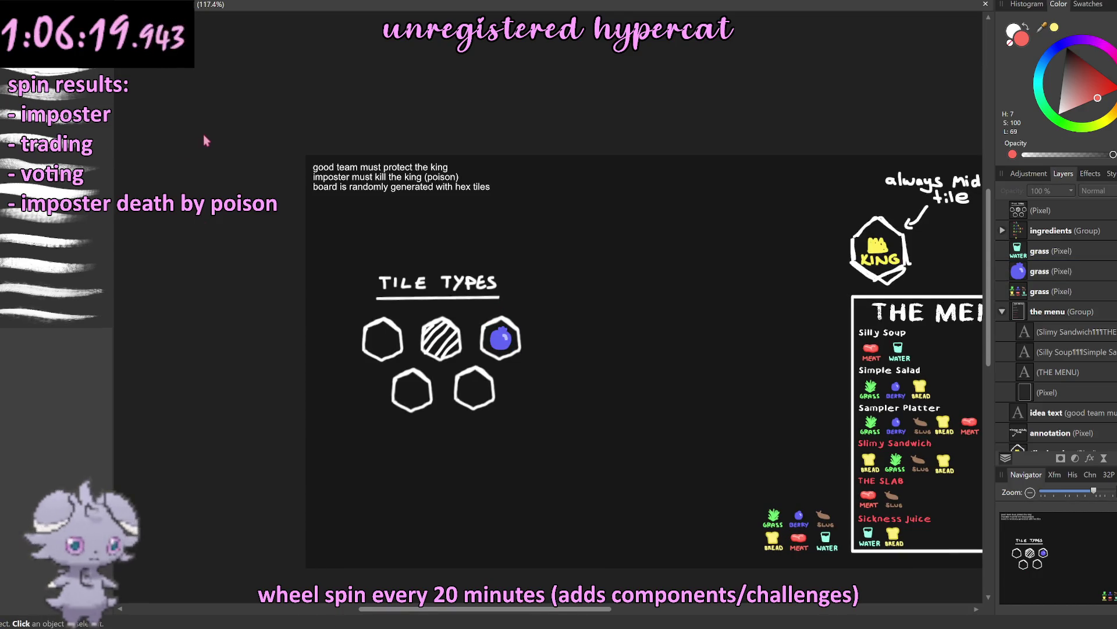
{"action": "scroll", "coordinate": [489, 325], "scroll_direction": "up", "scroll_amount": 3}
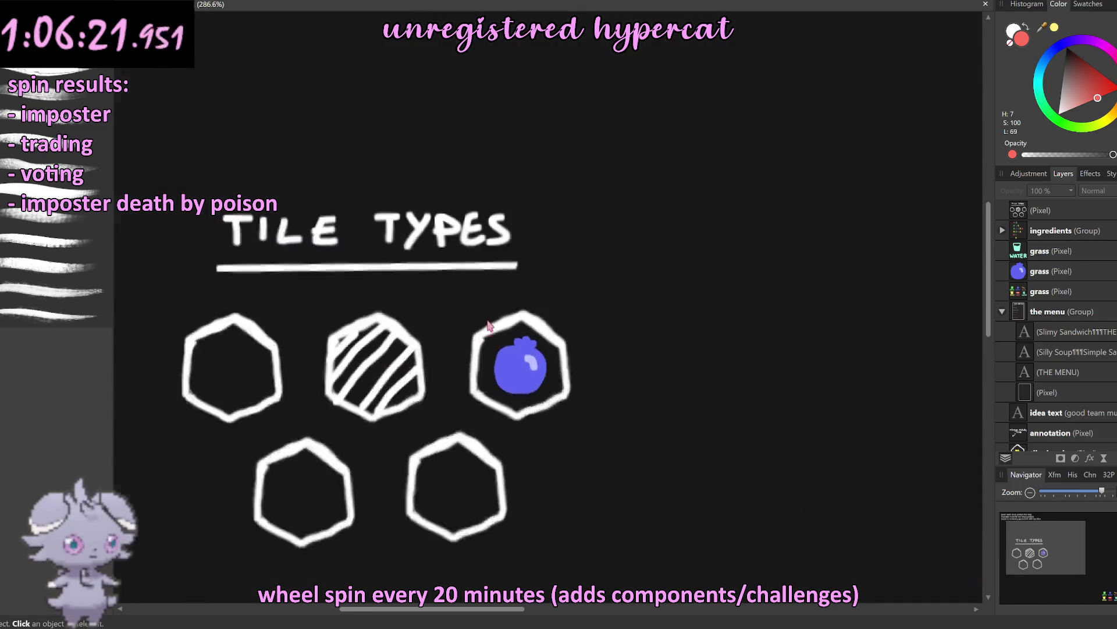
{"action": "scroll", "coordinate": [511, 291], "scroll_direction": "up", "scroll_amount": 1}
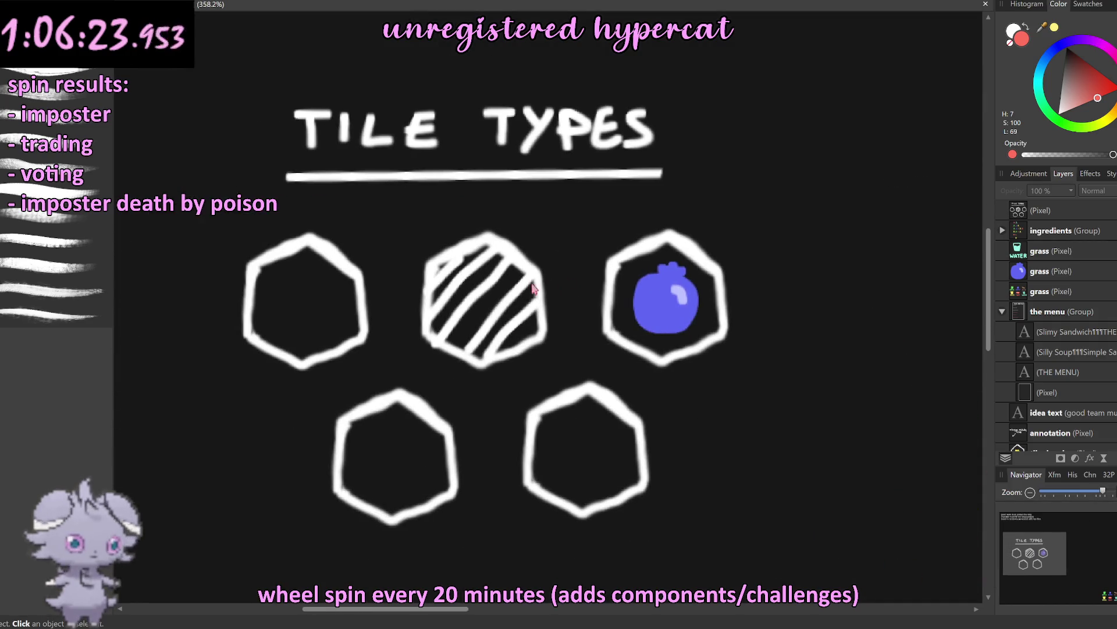
Step: Hand-letter 'Resource' in white above the berry hexagon on the tile-types layer
{"action": "left_click", "coordinate": [1030, 211]}
{"action": "key", "text": "b"}
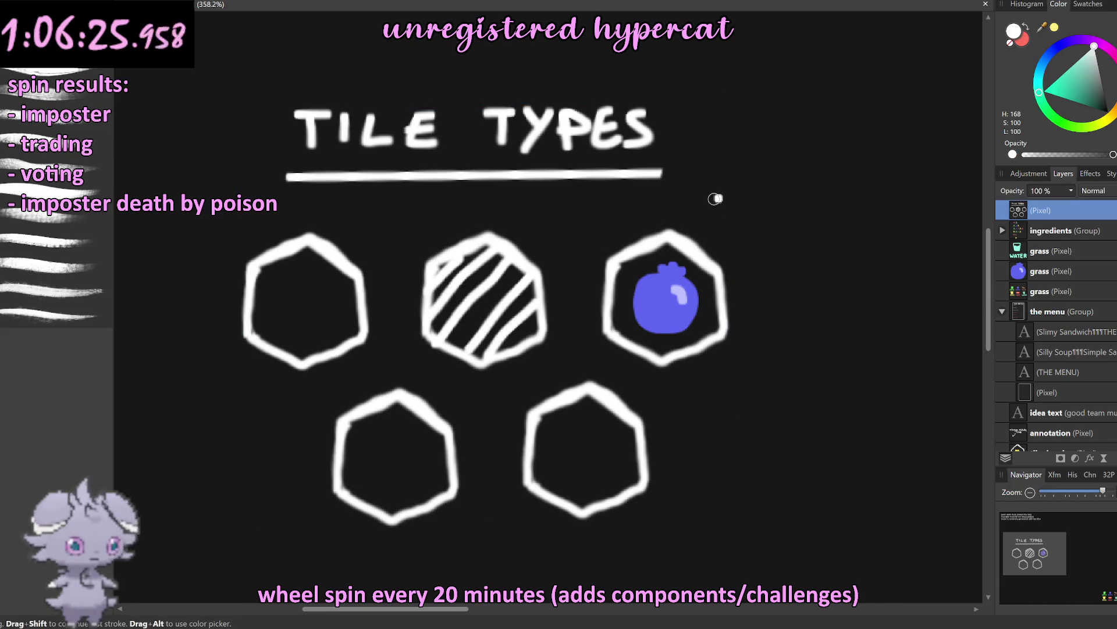
{"action": "scroll", "coordinate": [713, 194], "scroll_direction": "up", "scroll_amount": 2}
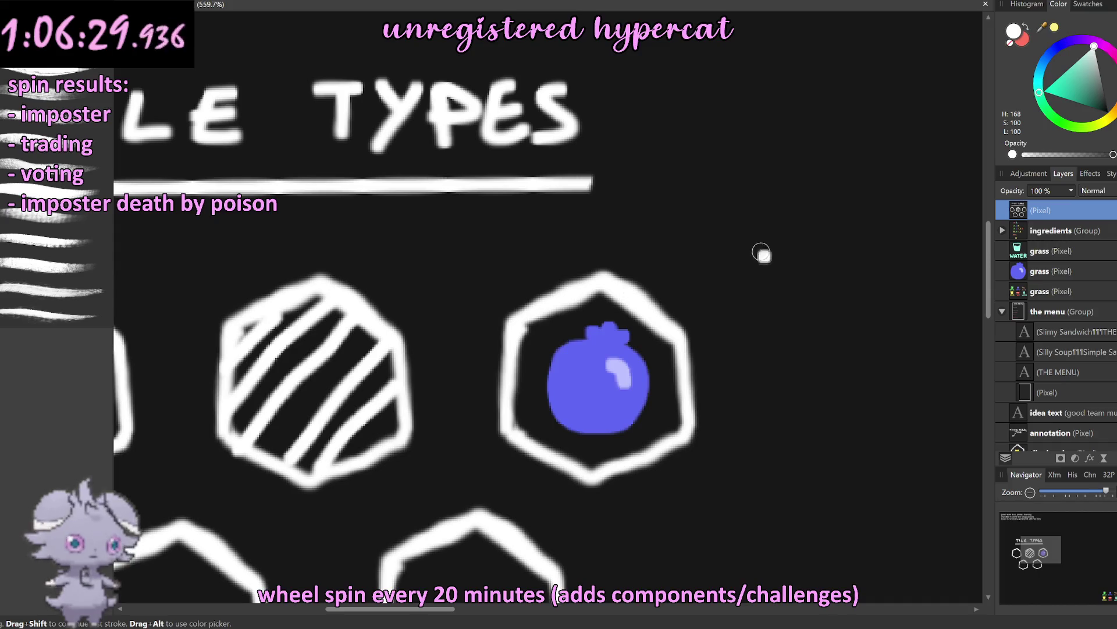
{"action": "scroll", "coordinate": [694, 266], "scroll_direction": "up", "scroll_amount": 3}
{"action": "mouse_move", "coordinate": [529, 233]}
{"action": "left_mouse_down"}
{"action": "mouse_move", "coordinate": [535, 215]}
{"action": "mouse_move", "coordinate": [522, 285]}
{"action": "left_mouse_up"}
{"action": "key", "text": "ctrl+z"}
{"action": "left_click", "coordinate": [540, 244]}
{"action": "mouse_move", "coordinate": [533, 198]}
{"action": "left_mouse_down"}
{"action": "mouse_move", "coordinate": [573, 267]}
{"action": "mouse_move", "coordinate": [612, 278]}
{"action": "left_mouse_up"}
{"action": "left_click_drag", "start_coordinate": [652, 230], "coordinate": [622, 273]}
{"action": "mouse_move", "coordinate": [696, 232]}
{"action": "left_mouse_down"}
{"action": "mouse_move", "coordinate": [757, 271]}
{"action": "mouse_move", "coordinate": [803, 224]}
{"action": "mouse_move", "coordinate": [890, 265]}
{"action": "left_mouse_up"}
Step: Hand-letter 'Barrier' above the middle hatched hexagon
{"action": "scroll", "coordinate": [768, 232], "scroll_direction": "down", "scroll_amount": 5}
{"action": "scroll", "coordinate": [768, 233], "scroll_direction": "down", "scroll_amount": 5}
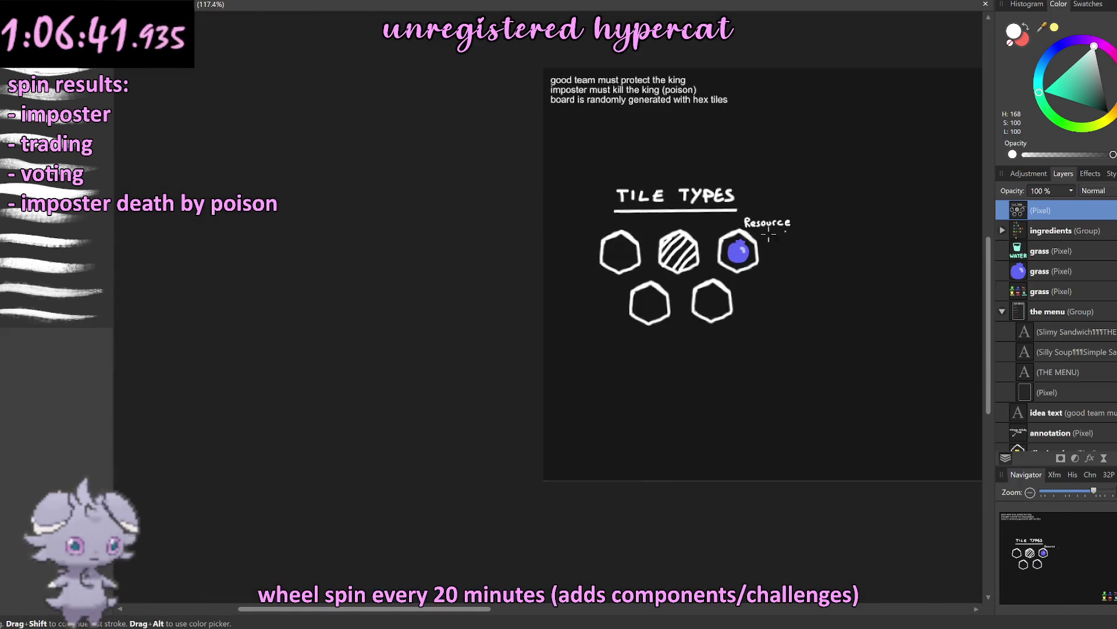
{"action": "scroll", "coordinate": [699, 218], "scroll_direction": "up", "scroll_amount": 6}
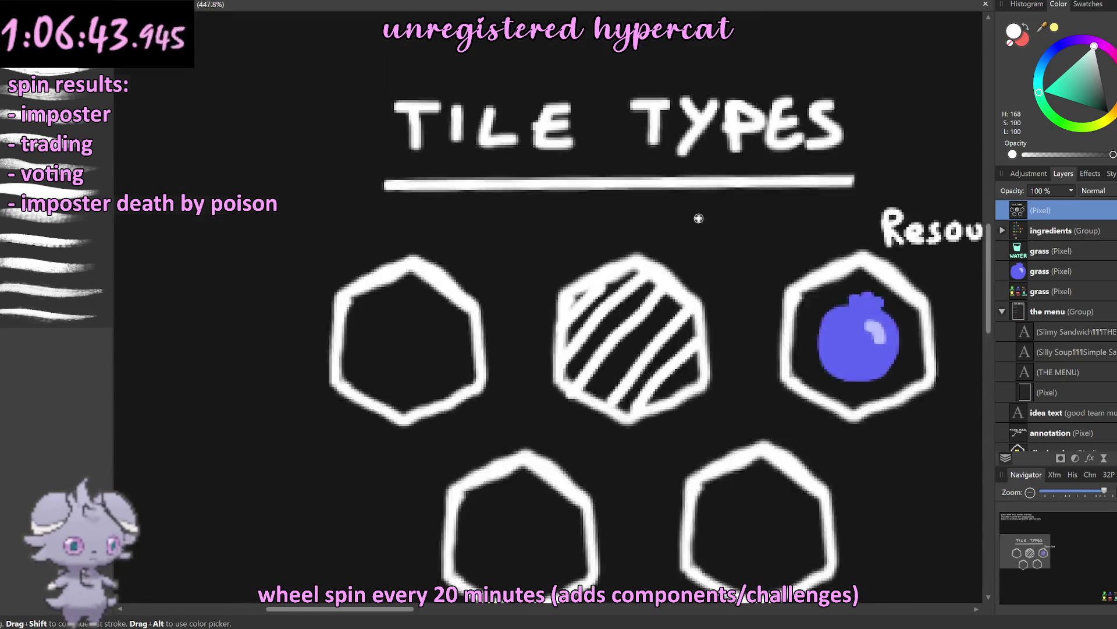
{"action": "scroll", "coordinate": [698, 219], "scroll_direction": "up", "scroll_amount": 4}
{"action": "scroll", "coordinate": [669, 227], "scroll_direction": "up", "scroll_amount": 2}
{"action": "mouse_move", "coordinate": [256, 292]}
{"action": "left_mouse_down"}
{"action": "mouse_move", "coordinate": [325, 270]}
{"action": "mouse_move", "coordinate": [495, 254]}
{"action": "mouse_move", "coordinate": [506, 233]}
{"action": "mouse_move", "coordinate": [617, 288]}
{"action": "mouse_move", "coordinate": [684, 233]}
{"action": "left_mouse_up"}
{"action": "left_click", "coordinate": [504, 215]}
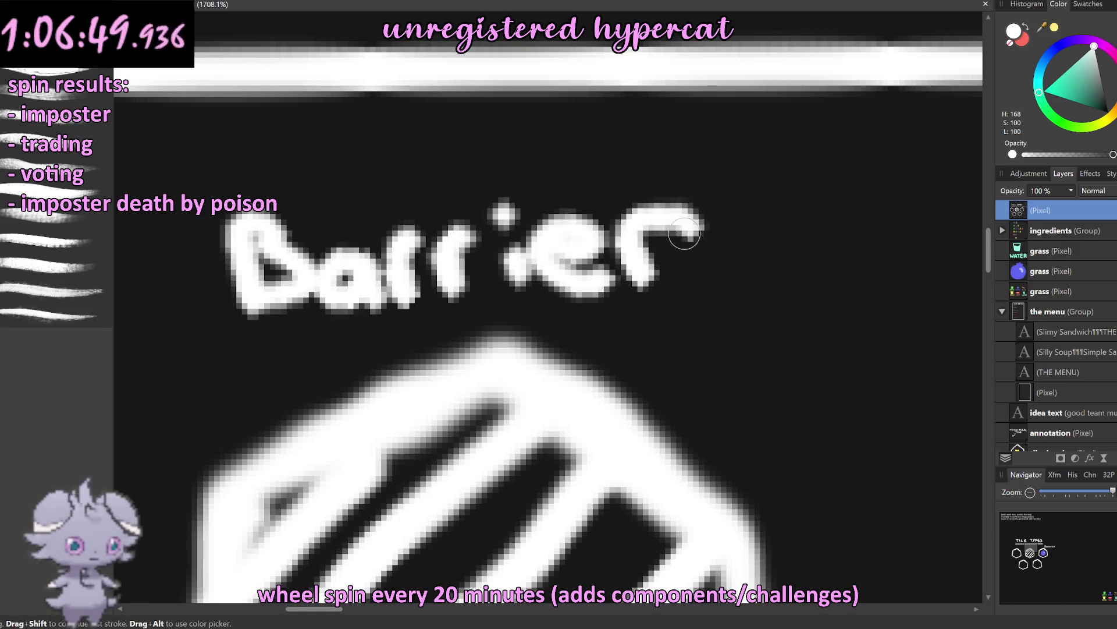
Step: Hand-letter 'Normal' above the first hexagon
{"action": "scroll", "coordinate": [684, 233], "scroll_direction": "down", "scroll_amount": 8}
{"action": "scroll", "coordinate": [454, 249], "scroll_direction": "up", "scroll_amount": 4}
{"action": "scroll", "coordinate": [568, 245], "scroll_direction": "up", "scroll_amount": 2}
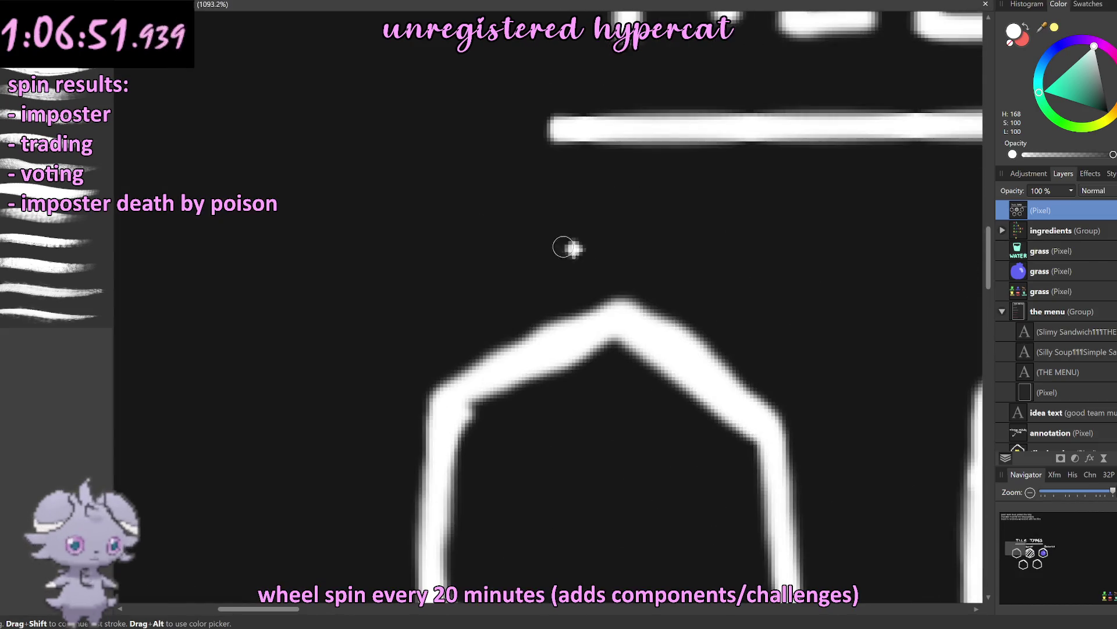
{"action": "mouse_move", "coordinate": [412, 288]}
{"action": "left_mouse_down"}
{"action": "mouse_move", "coordinate": [407, 244]}
{"action": "mouse_move", "coordinate": [451, 221]}
{"action": "mouse_move", "coordinate": [502, 262]}
{"action": "mouse_move", "coordinate": [547, 239]}
{"action": "left_mouse_up"}
{"action": "mouse_move", "coordinate": [562, 288]}
{"action": "left_mouse_down"}
{"action": "mouse_move", "coordinate": [563, 239]}
{"action": "mouse_move", "coordinate": [616, 271]}
{"action": "mouse_move", "coordinate": [664, 281]}
{"action": "left_mouse_up"}
{"action": "left_click", "coordinate": [643, 265]}
{"action": "left_click_drag", "start_coordinate": [693, 195], "coordinate": [696, 284]}
{"action": "scroll", "coordinate": [699, 269], "scroll_direction": "down", "scroll_amount": 5}
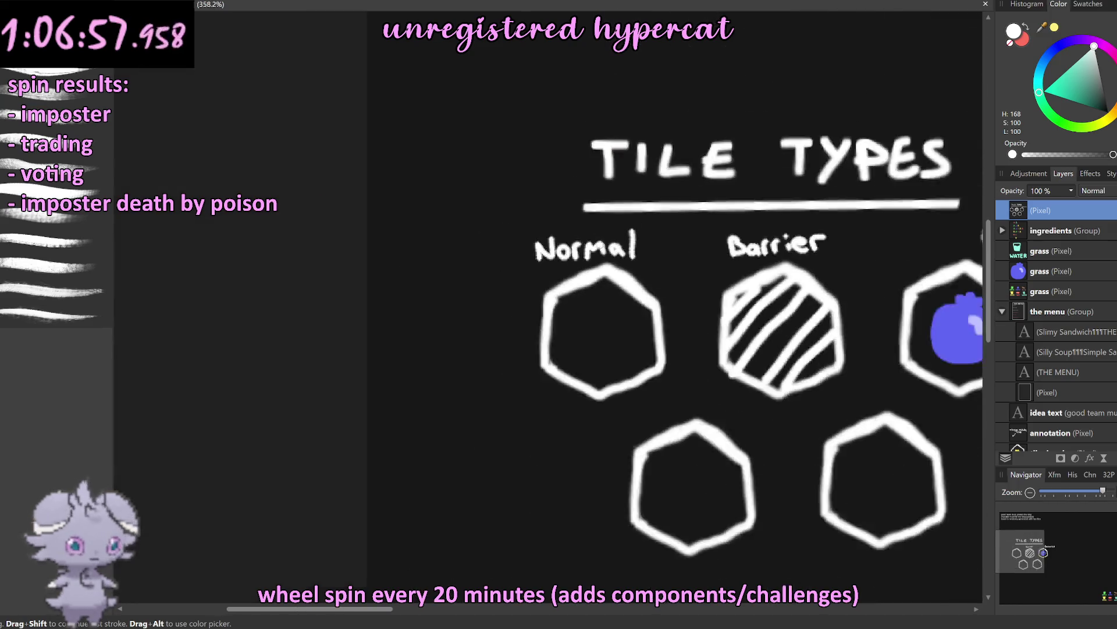
{"action": "scroll", "coordinate": [764, 279], "scroll_direction": "down", "scroll_amount": 5}
{"action": "scroll", "coordinate": [764, 280], "scroll_direction": "down", "scroll_amount": 2}
{"action": "scroll", "coordinate": [670, 265], "scroll_direction": "down", "scroll_amount": 1}
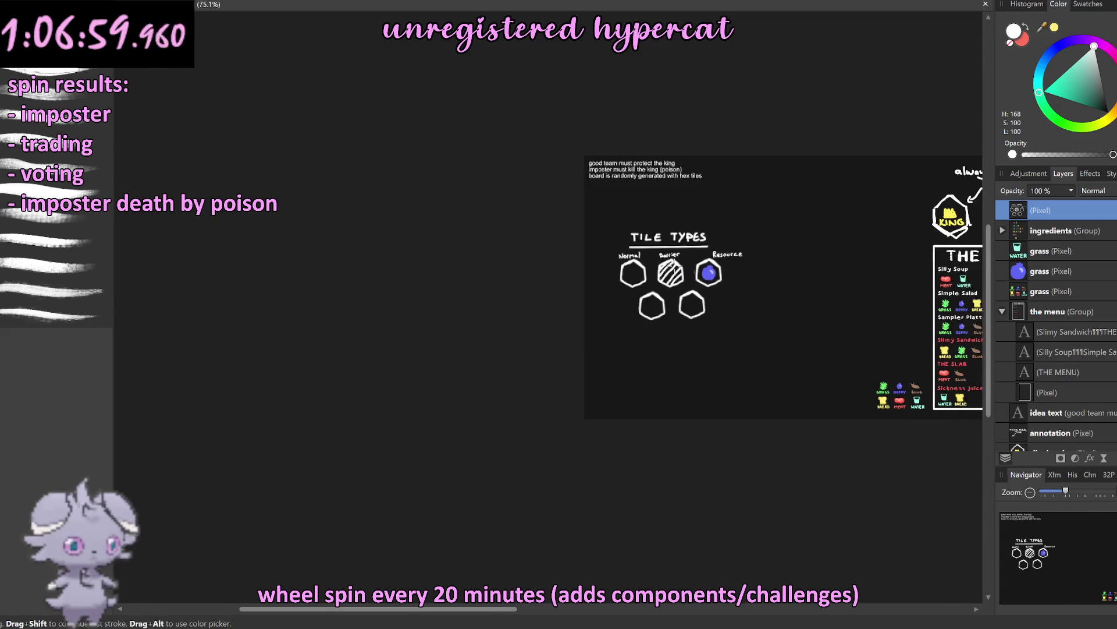
{"action": "scroll", "coordinate": [556, 281], "scroll_direction": "up", "scroll_amount": 4}
{"action": "scroll", "coordinate": [556, 282], "scroll_direction": "up", "scroll_amount": 4}
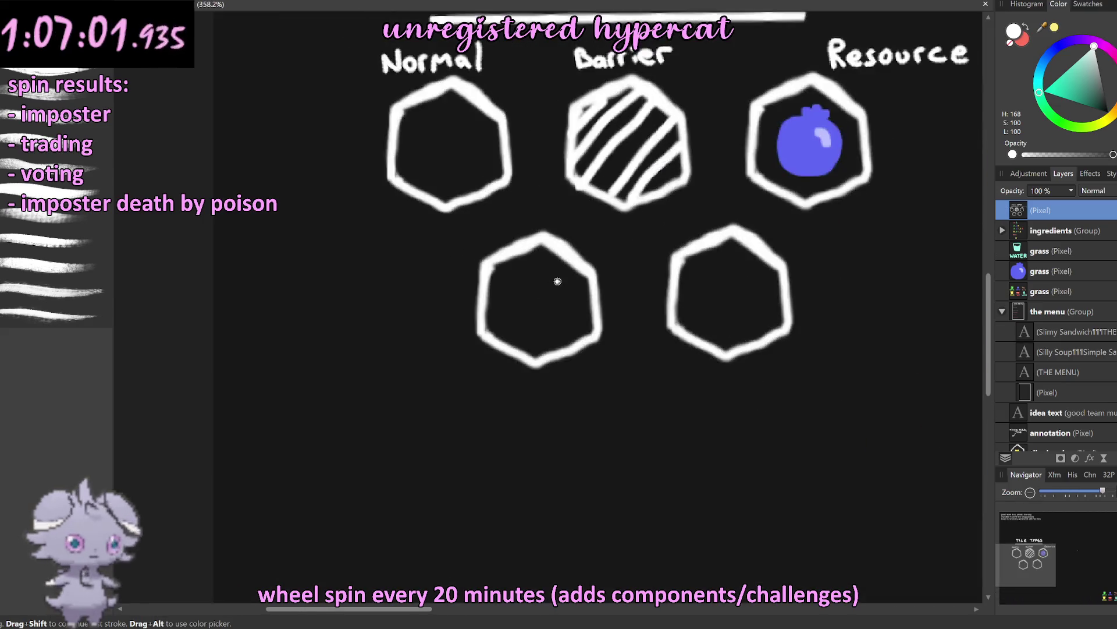
Step: Lasso the yellow KING crown drawing and duplicate it onto a new layer
{"action": "scroll", "coordinate": [559, 274], "scroll_direction": "up", "scroll_amount": 5}
{"action": "scroll", "coordinate": [762, 223], "scroll_direction": "down", "scroll_amount": 2}
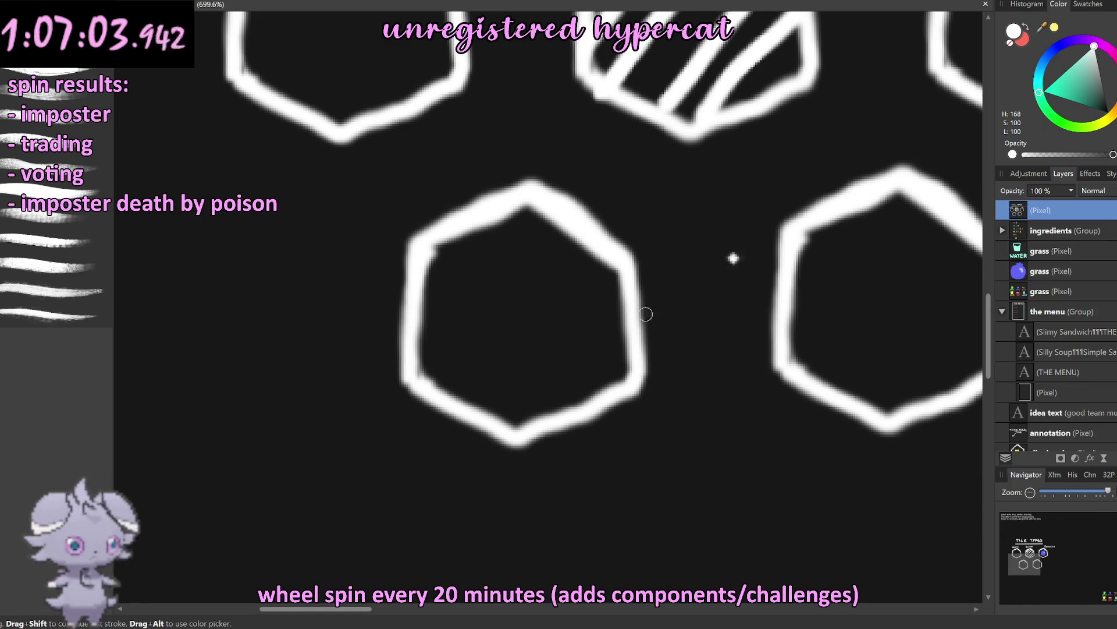
{"action": "scroll", "coordinate": [646, 314], "scroll_direction": "down", "scroll_amount": 5}
{"action": "scroll", "coordinate": [727, 273], "scroll_direction": "down", "scroll_amount": 2}
{"action": "scroll", "coordinate": [794, 262], "scroll_direction": "up", "scroll_amount": 5}
{"action": "scroll", "coordinate": [715, 282], "scroll_direction": "up", "scroll_amount": 2}
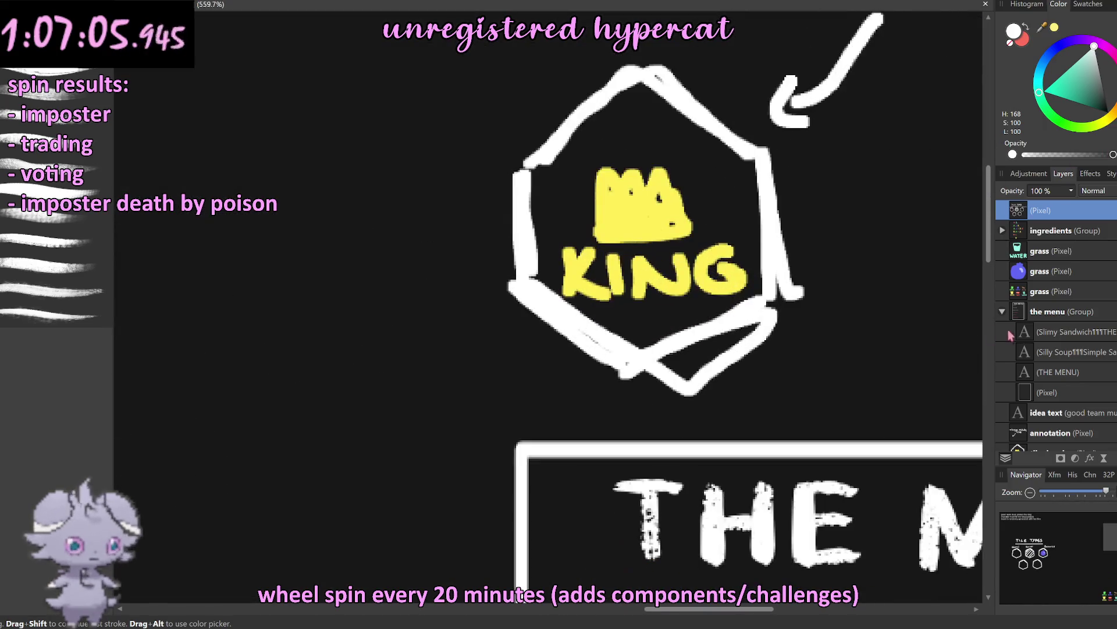
{"action": "scroll", "coordinate": [1067, 343], "scroll_direction": "down", "scroll_amount": 2}
{"action": "left_click", "coordinate": [1020, 417]}
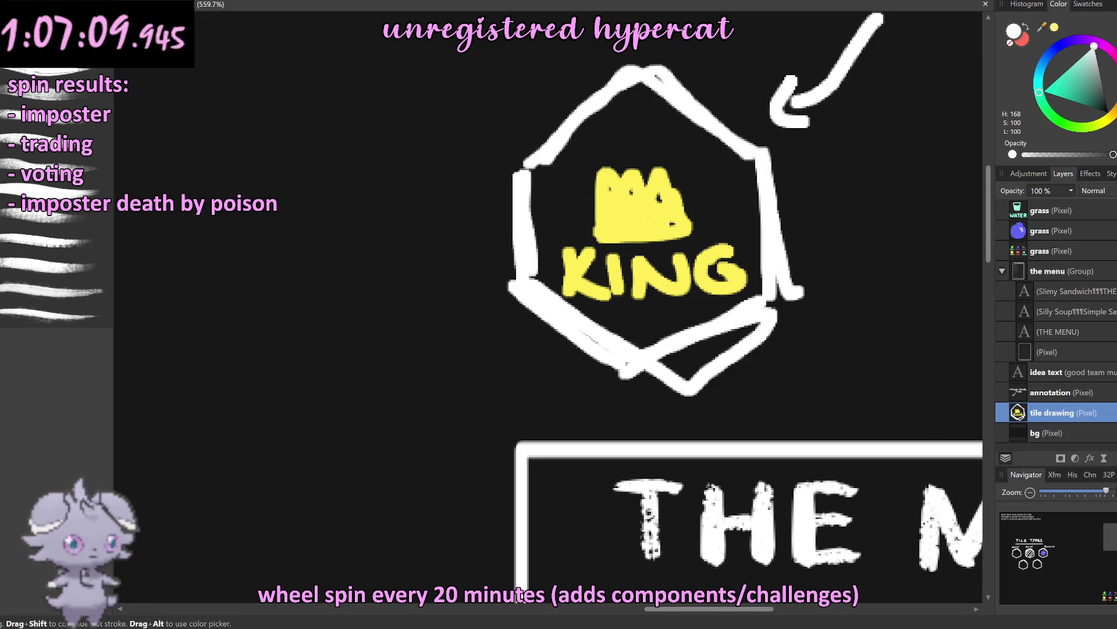
{"action": "key", "text": "x"}
{"action": "key", "text": "l"}
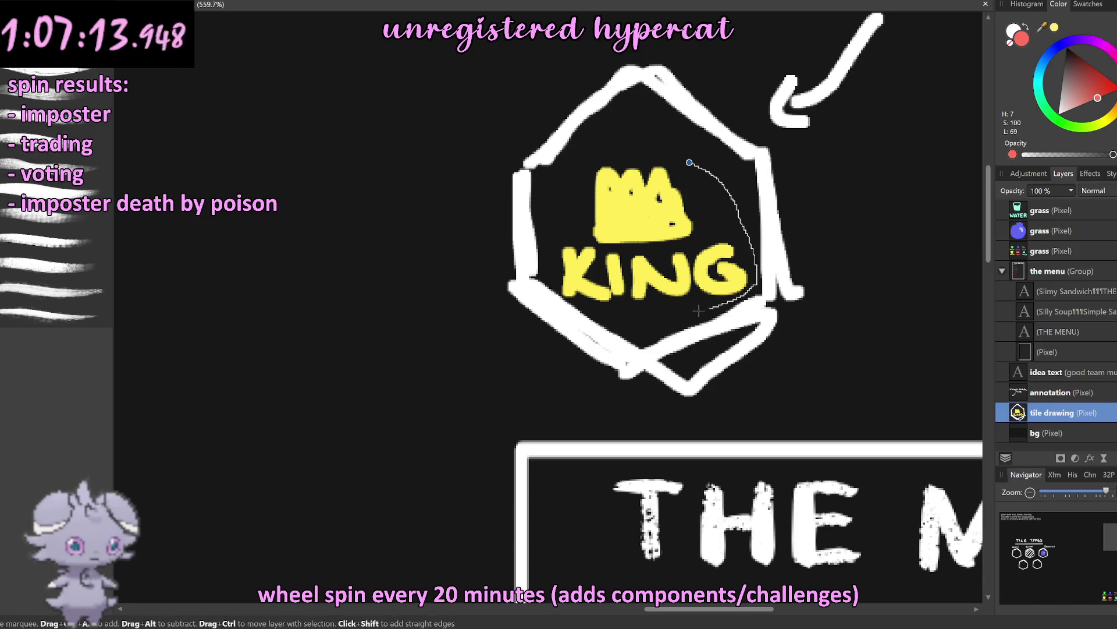
{"action": "left_click_drag", "start_coordinate": [574, 169], "coordinate": [658, 155]}
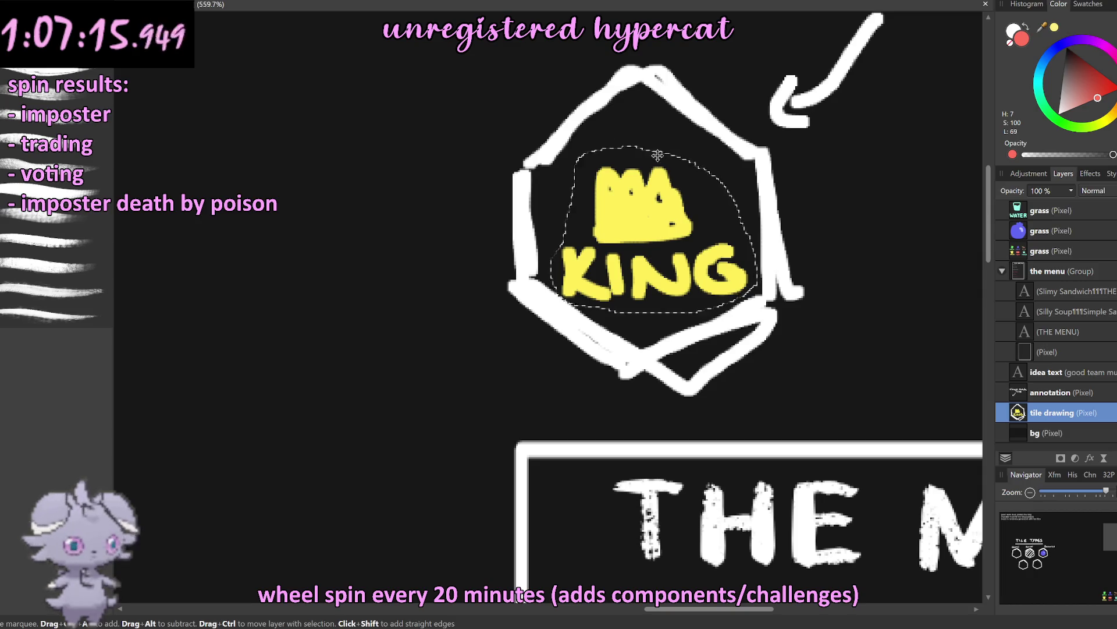
{"action": "key", "text": "ctrl+j"}
Step: Move the KING copy into the lower-left hexagon
{"action": "key", "text": "v"}
{"action": "left_click_drag", "start_coordinate": [704, 217], "coordinate": [383, 236]}
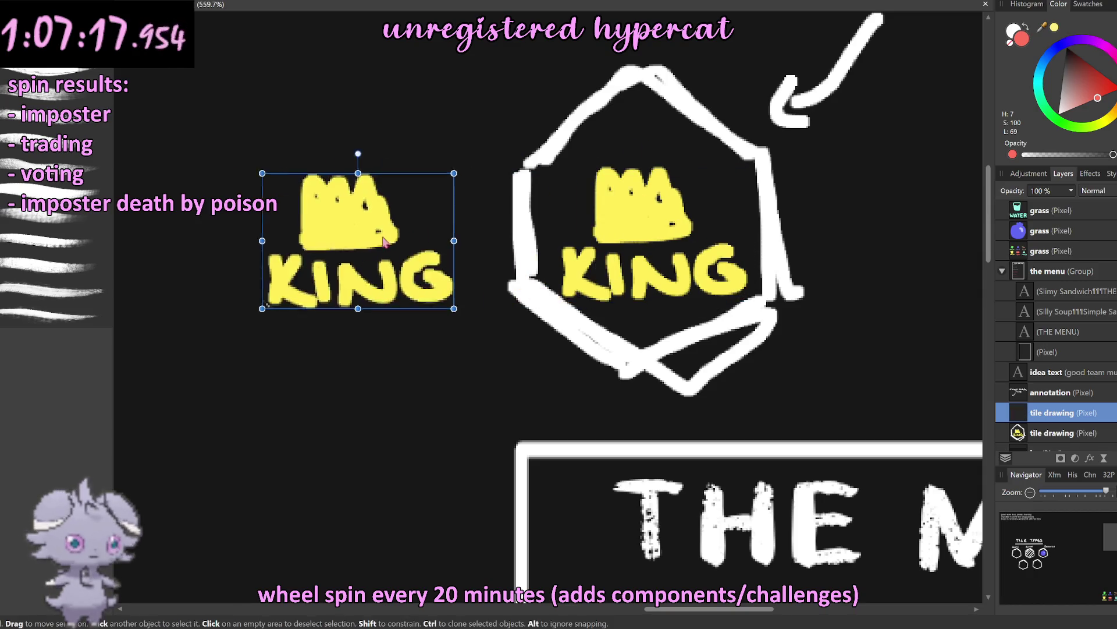
{"action": "key", "text": "ctrl+d"}
{"action": "key", "text": "ctrl+0"}
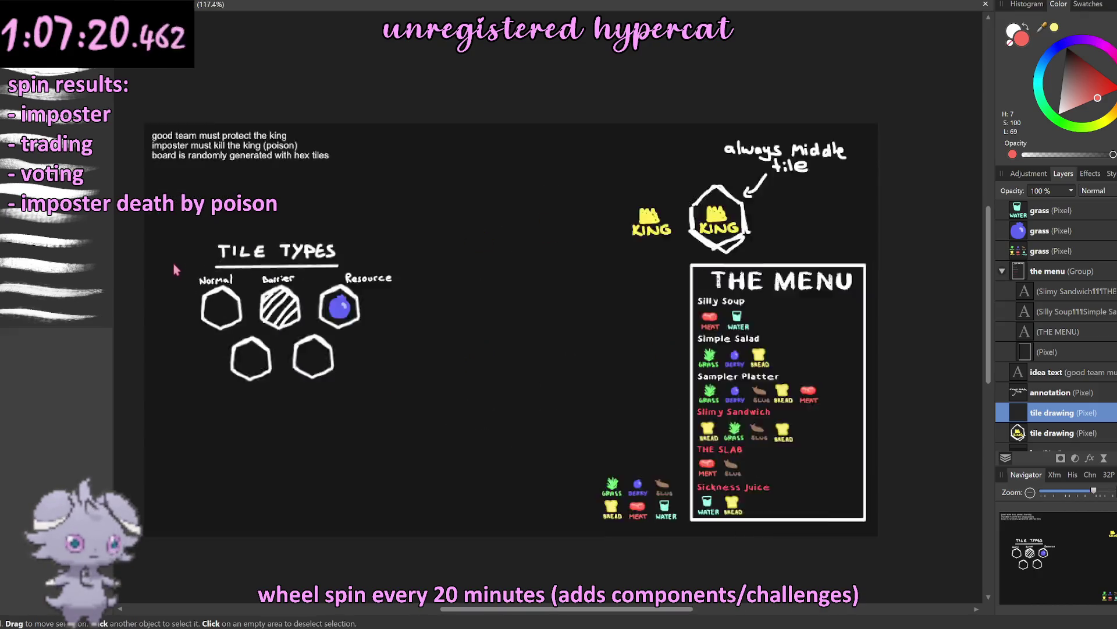
{"action": "scroll", "coordinate": [174, 269], "scroll_direction": "up", "scroll_amount": 3}
{"action": "left_click_drag", "start_coordinate": [904, 203], "coordinate": [269, 416]}
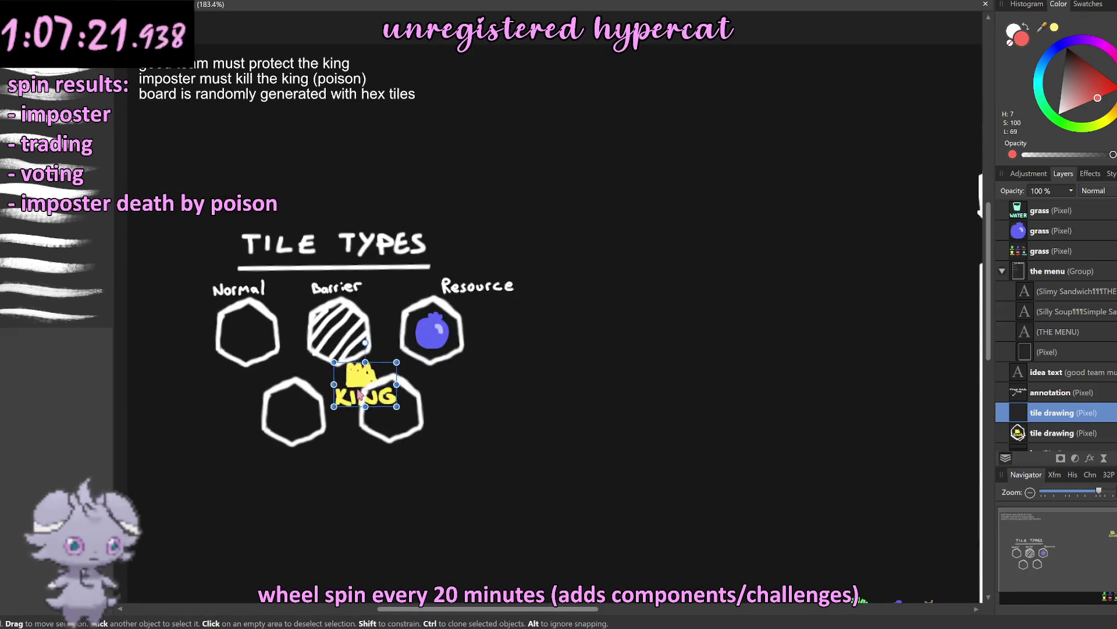
{"action": "scroll", "coordinate": [269, 416], "scroll_direction": "down", "scroll_amount": 3}
{"action": "scroll", "coordinate": [274, 413], "scroll_direction": "up", "scroll_amount": 3}
{"action": "scroll", "coordinate": [282, 408], "scroll_direction": "up", "scroll_amount": 2}
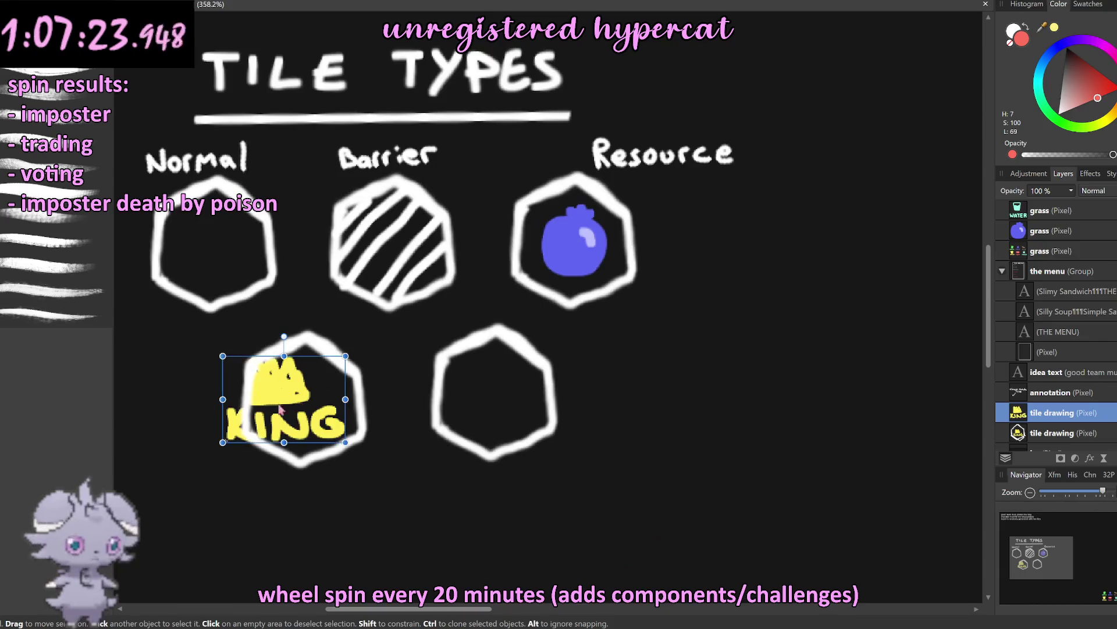
{"action": "scroll", "coordinate": [290, 405], "scroll_direction": "up", "scroll_amount": 4}
Step: Shrink and nudge the KING copy to fit the hexagon, undoing a stray erase
{"action": "left_click", "coordinate": [290, 404]}
{"action": "left_click_drag", "start_coordinate": [217, 250], "coordinate": [314, 294]}
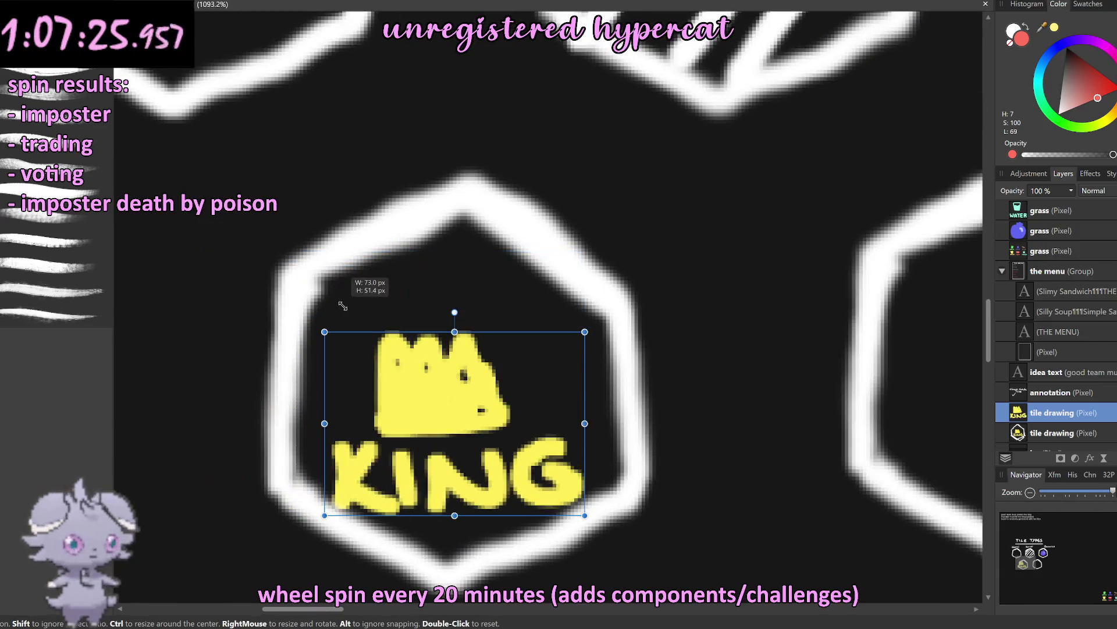
{"action": "left_click_drag", "start_coordinate": [446, 378], "coordinate": [456, 374]}
{"action": "key", "text": "e"}
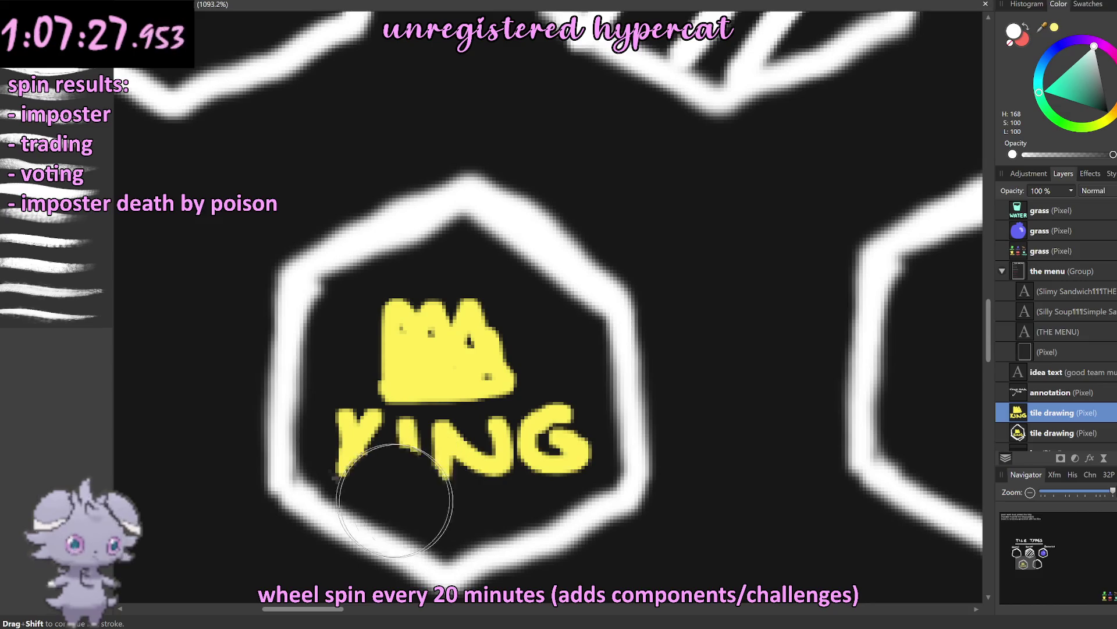
{"action": "left_click", "coordinate": [564, 488]}
{"action": "key", "text": "ctrl+z"}
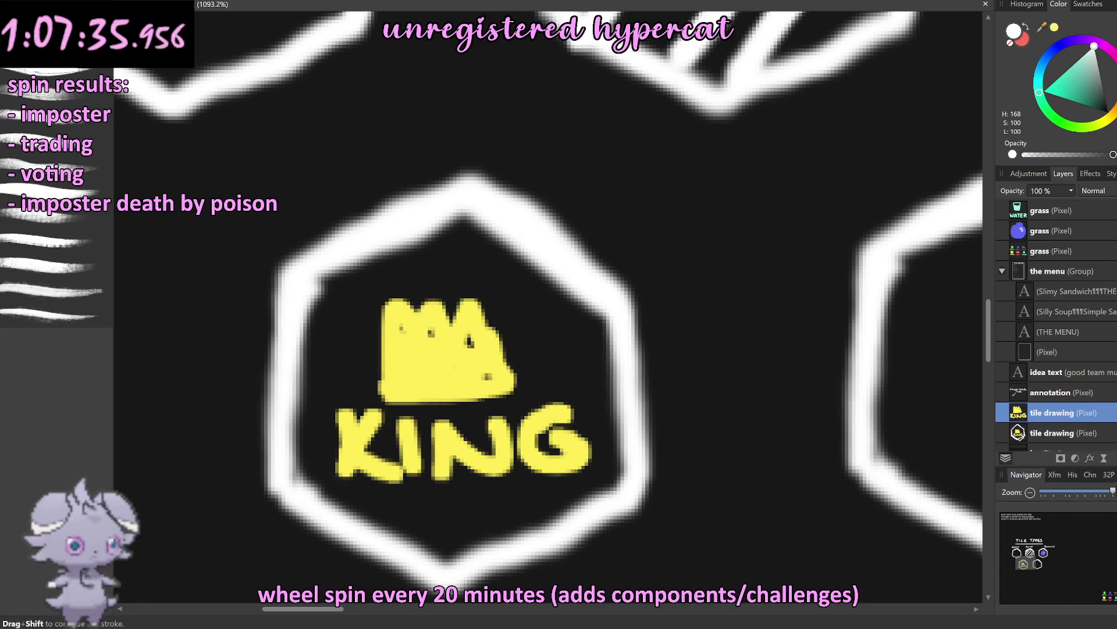
{"action": "scroll", "coordinate": [506, 350], "scroll_direction": "down", "scroll_amount": 10}
{"action": "key", "text": "ctrl+d"}
Step: Erase the KING letters from the copy, keeping only the crown
{"action": "key", "text": "v"}
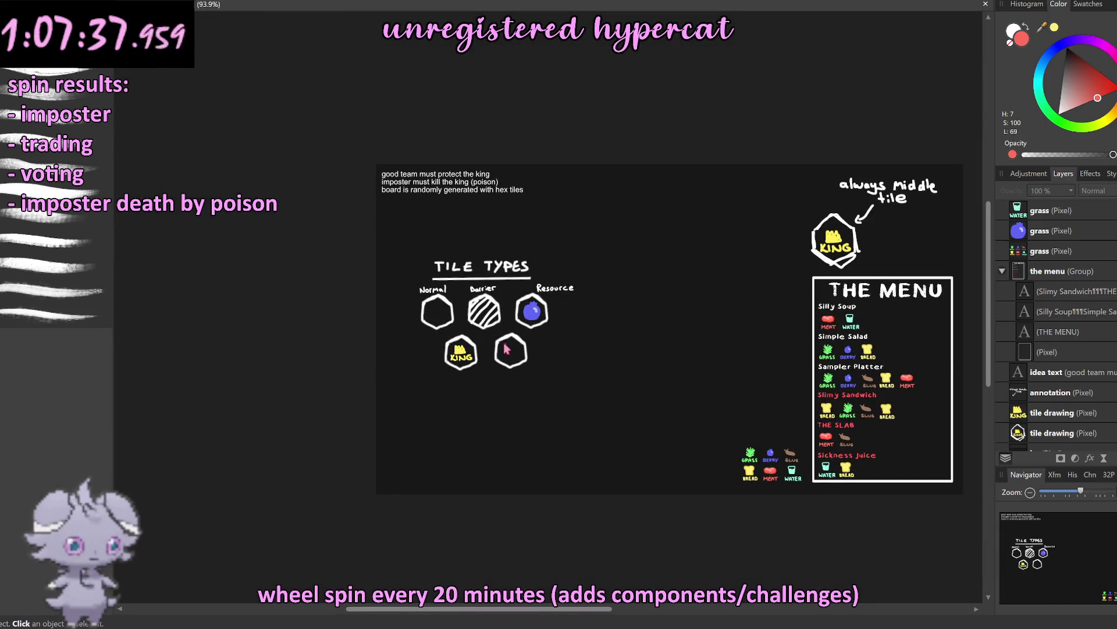
{"action": "scroll", "coordinate": [506, 349], "scroll_direction": "up", "scroll_amount": 4}
{"action": "scroll", "coordinate": [364, 368], "scroll_direction": "up", "scroll_amount": 5}
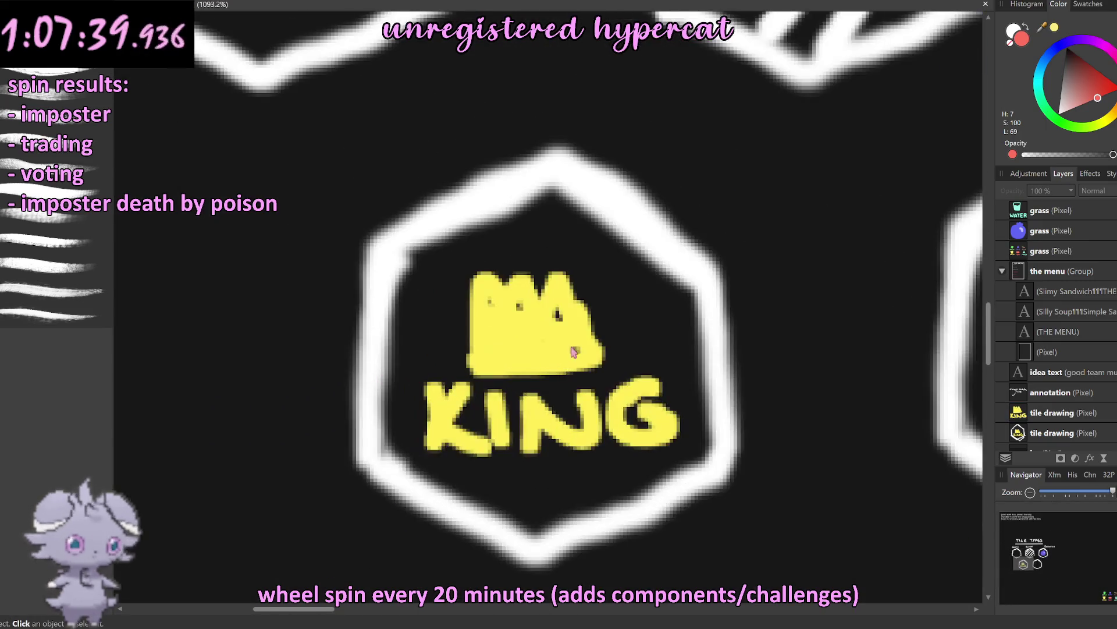
{"action": "left_click", "coordinate": [577, 428]}
{"action": "key", "text": "b"}
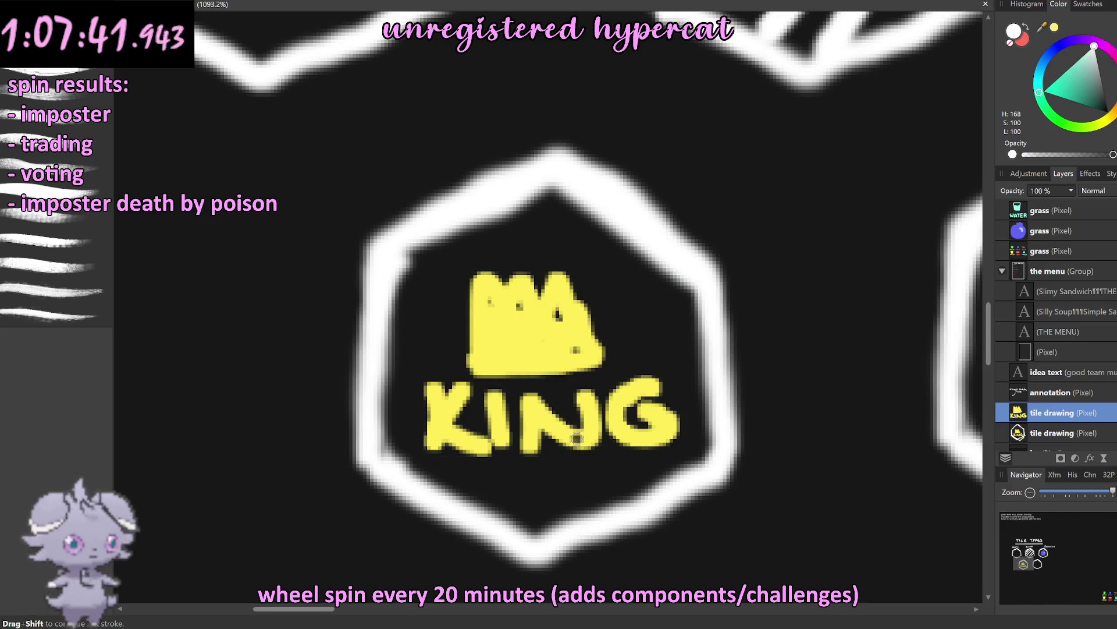
{"action": "key", "text": "e"}
{"action": "mouse_move", "coordinate": [574, 444]}
{"action": "left_mouse_down"}
{"action": "mouse_move", "coordinate": [432, 395]}
{"action": "mouse_move", "coordinate": [580, 458]}
{"action": "left_mouse_up"}
Step: Enlarge the crown and centre it in the lower-left hexagon
{"action": "key", "text": "v"}
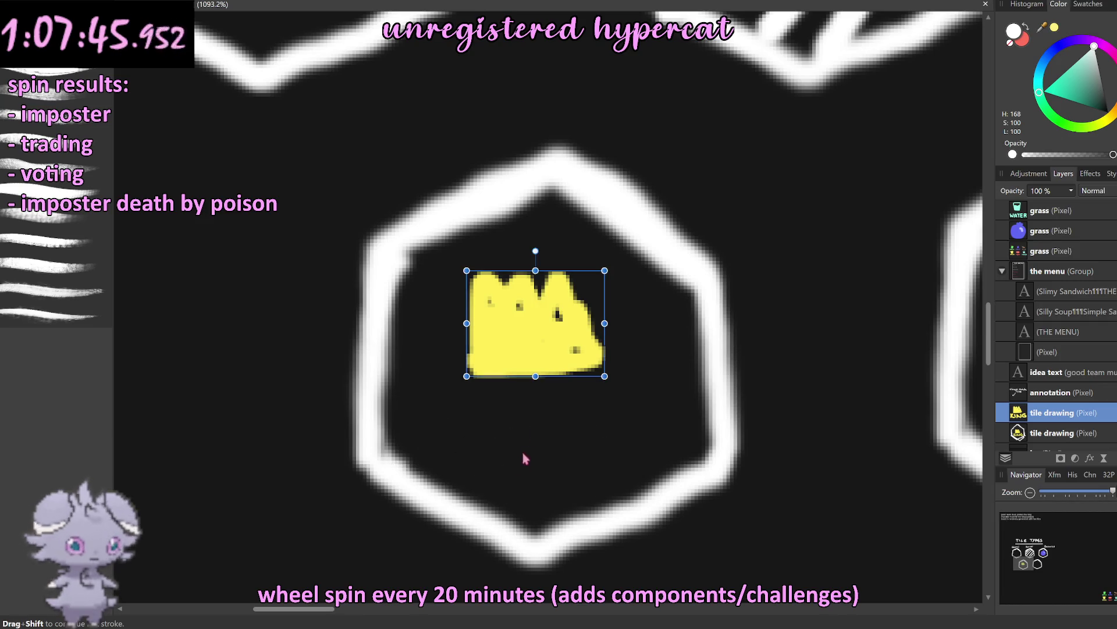
{"action": "key", "text": "x"}
{"action": "left_click_drag", "start_coordinate": [467, 374], "coordinate": [347, 427]}
{"action": "left_click_drag", "start_coordinate": [525, 383], "coordinate": [590, 386]}
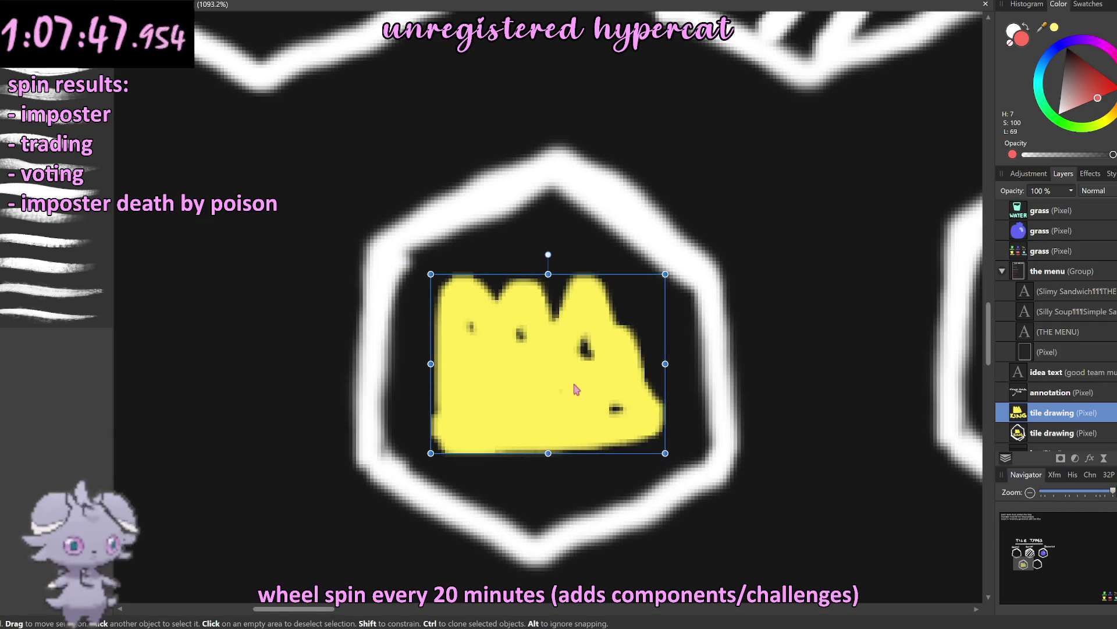
Step: Drag the crown's layer up to just below the top sketch layer
{"action": "scroll", "coordinate": [783, 407], "scroll_direction": "down", "scroll_amount": 10}
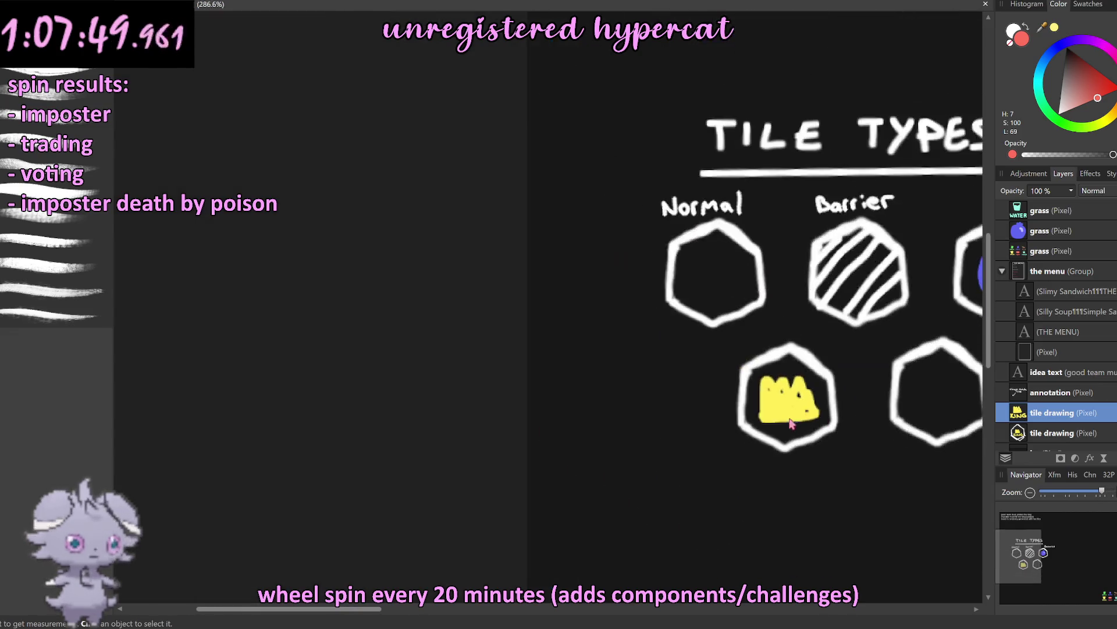
{"action": "scroll", "coordinate": [653, 416], "scroll_direction": "right", "scroll_amount": 2}
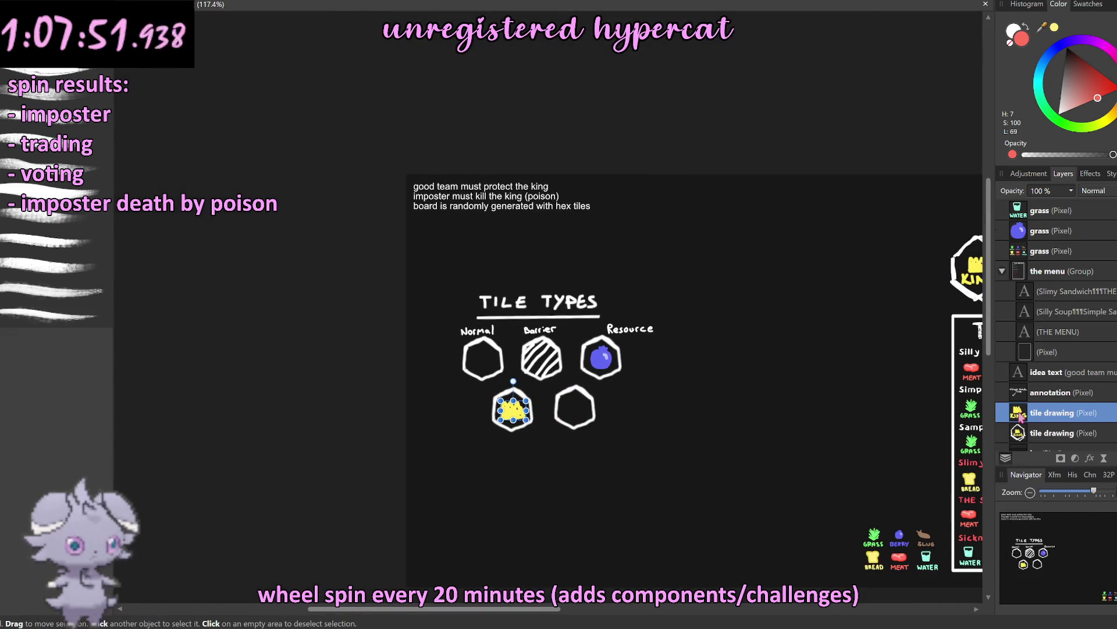
{"action": "left_click_drag", "start_coordinate": [1018, 417], "coordinate": [1052, 263]}
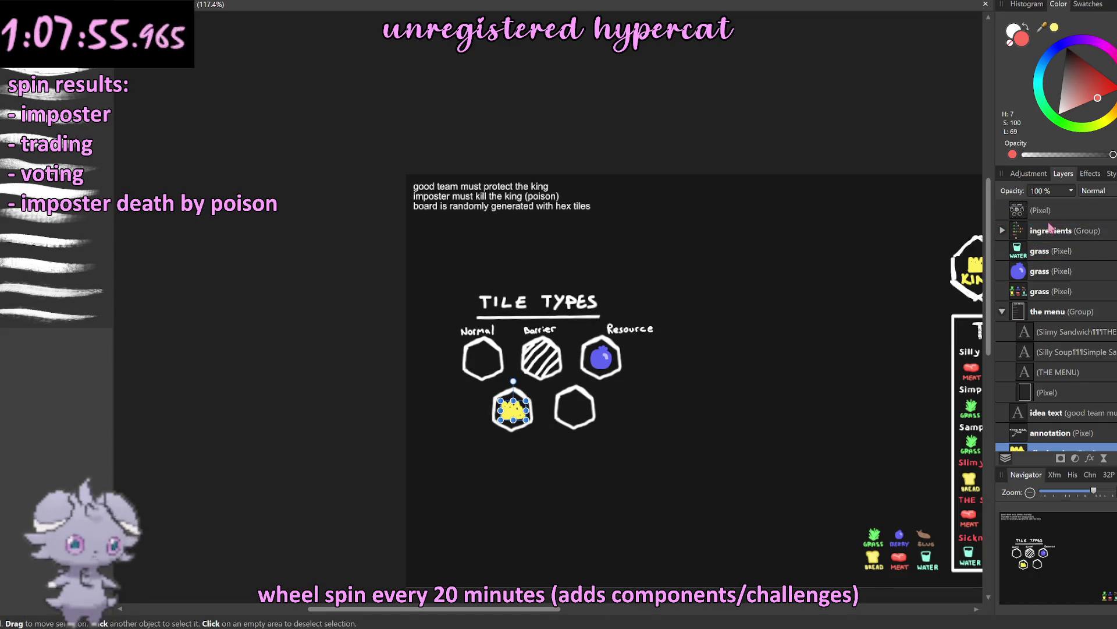
{"action": "left_click_drag", "start_coordinate": [1051, 261], "coordinate": [1049, 230]}
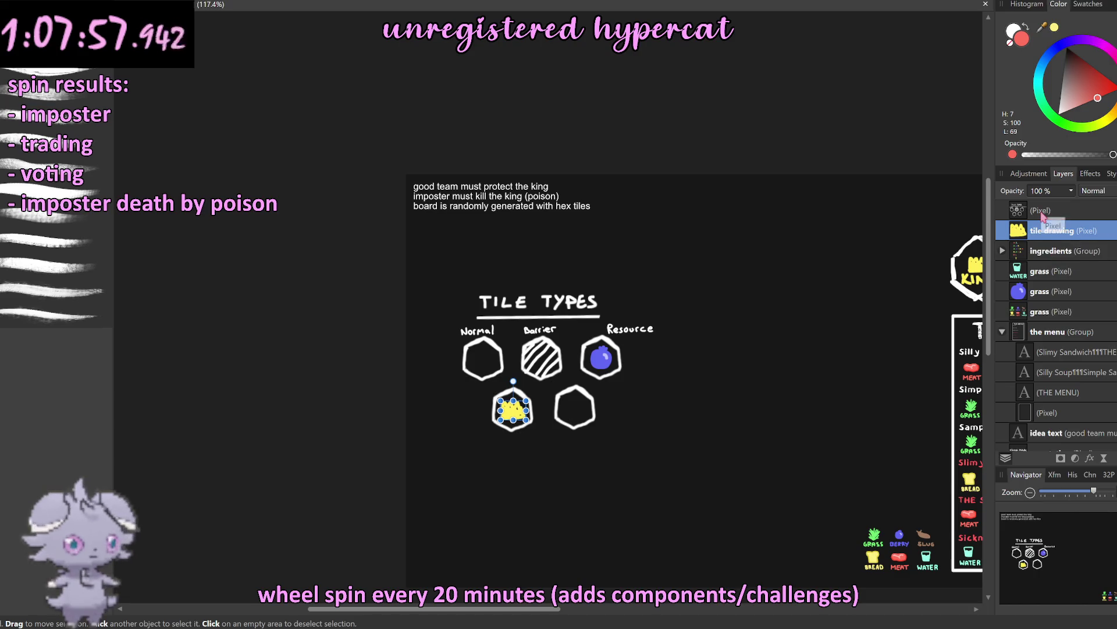
{"action": "left_click", "coordinate": [1042, 212]}
Step: Hand-letter 'King' in white under the crown hexagon
{"action": "key", "text": "b"}
{"action": "key", "text": "x"}
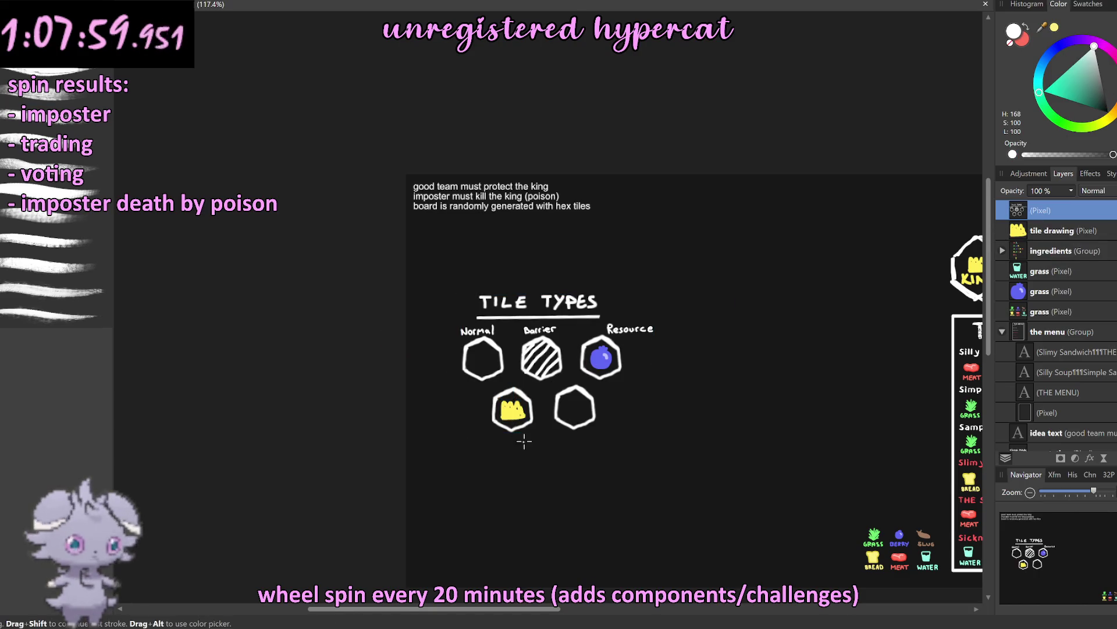
{"action": "scroll", "coordinate": [503, 419], "scroll_direction": "up", "scroll_amount": 5}
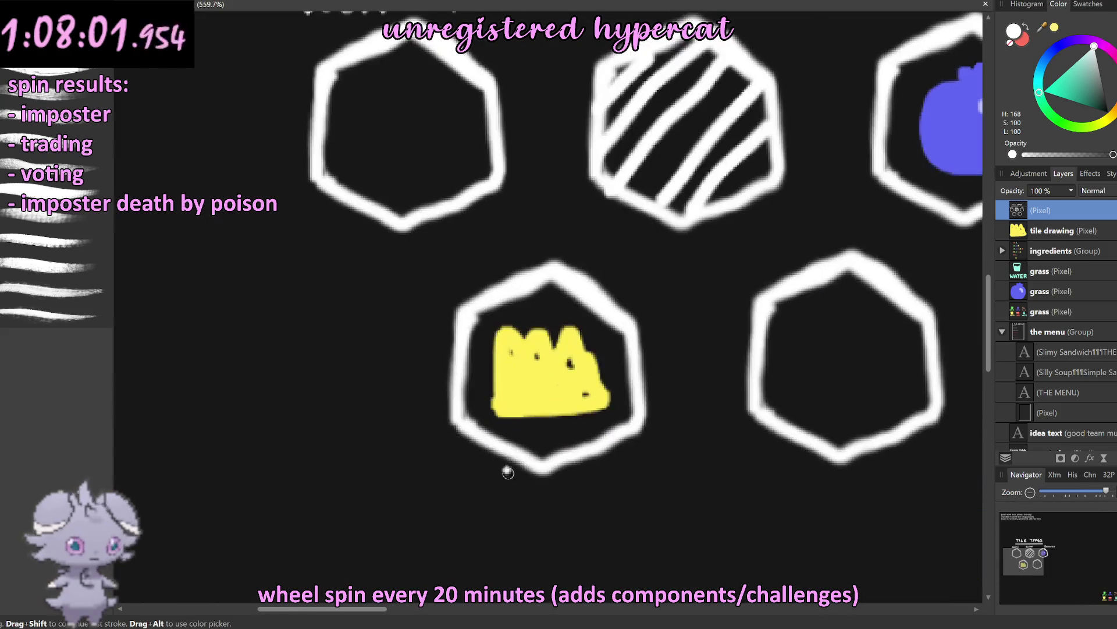
{"action": "scroll", "coordinate": [501, 509], "scroll_direction": "up", "scroll_amount": 3}
{"action": "left_click_drag", "start_coordinate": [351, 427], "coordinate": [343, 541]}
{"action": "mouse_move", "coordinate": [413, 407]}
{"action": "left_mouse_down"}
{"action": "mouse_move", "coordinate": [374, 501]}
{"action": "mouse_move", "coordinate": [430, 541]}
{"action": "left_mouse_up"}
{"action": "left_click_drag", "start_coordinate": [443, 501], "coordinate": [445, 547]}
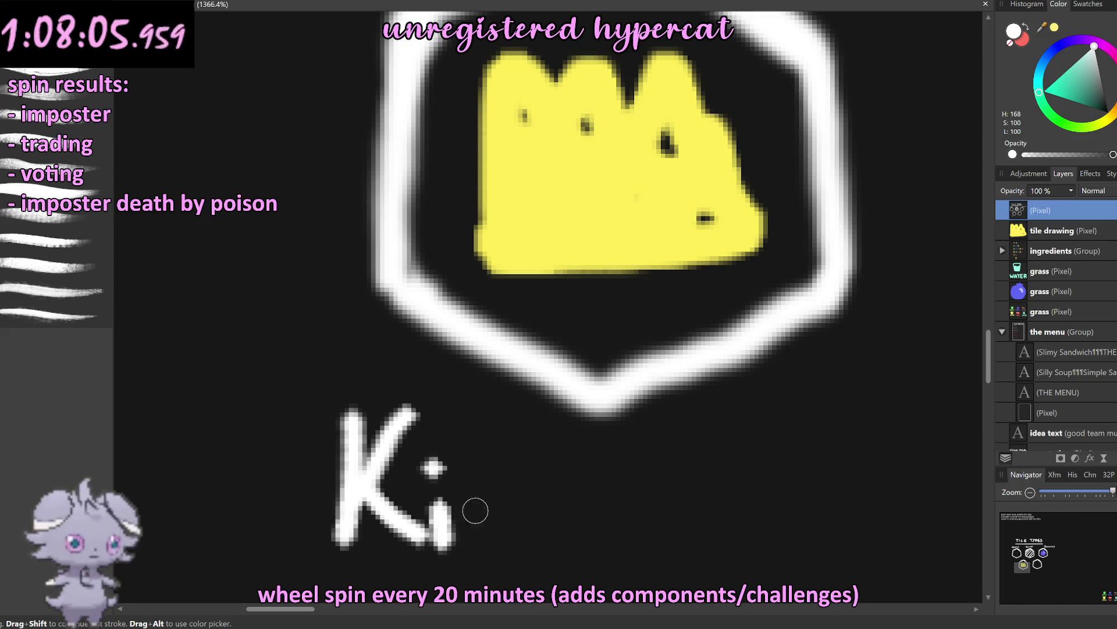
{"action": "left_click_drag", "start_coordinate": [466, 486], "coordinate": [530, 544]}
{"action": "left_click_drag", "start_coordinate": [585, 488], "coordinate": [518, 582]}
Step: Circle the ingredient icons with a freehand loop, then undo it
{"action": "scroll", "coordinate": [643, 474], "scroll_direction": "down", "scroll_amount": 3}
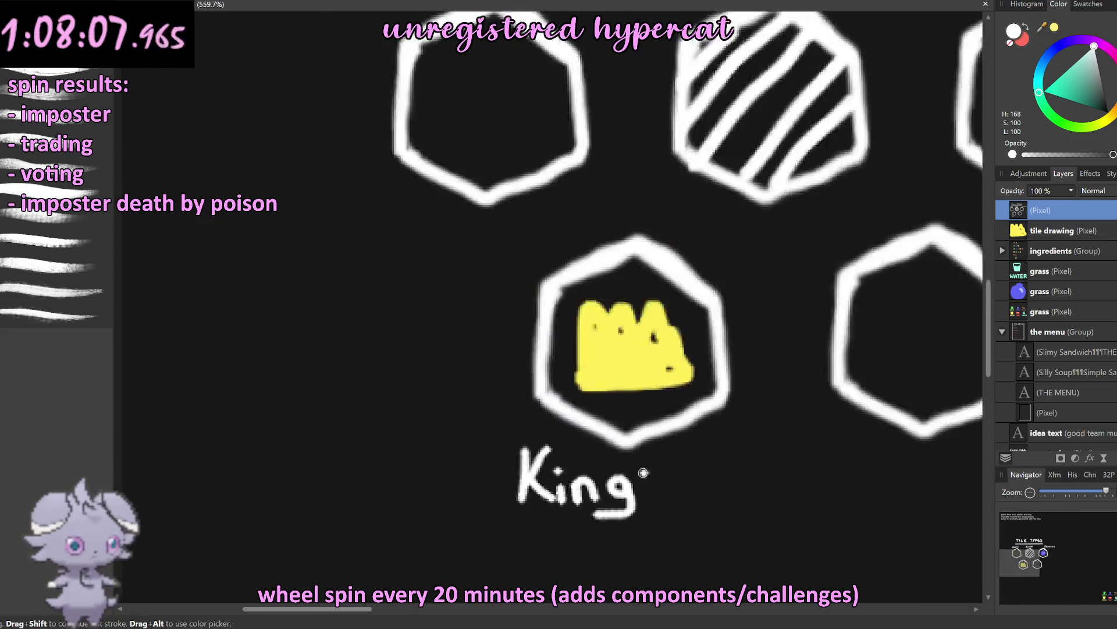
{"action": "scroll", "coordinate": [644, 473], "scroll_direction": "down", "scroll_amount": 5}
{"action": "scroll", "coordinate": [670, 367], "scroll_direction": "down", "scroll_amount": 1}
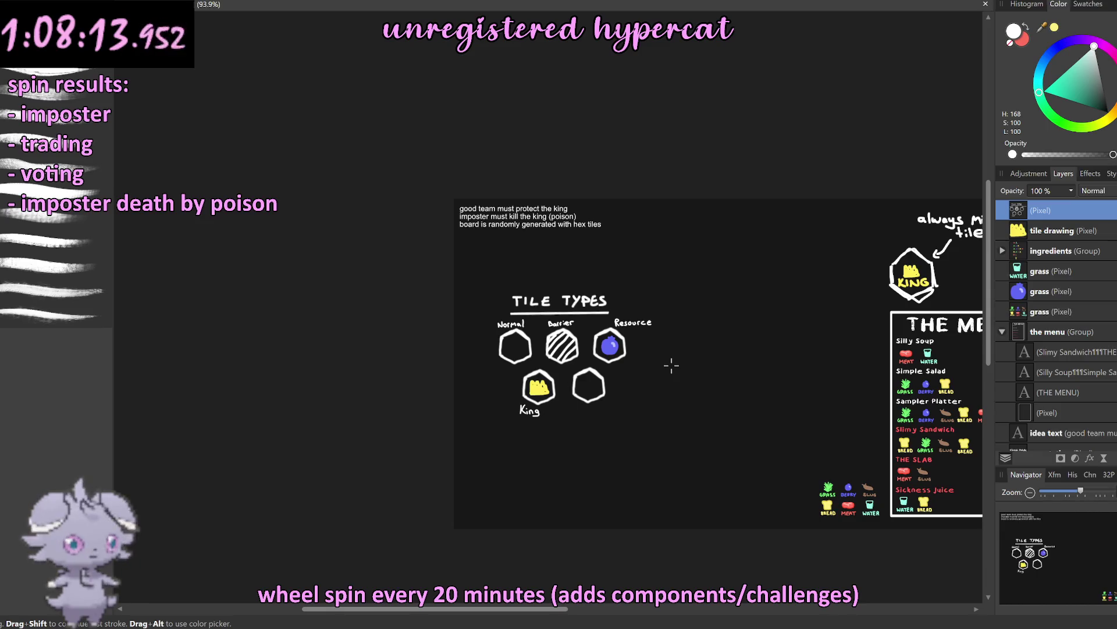
{"action": "scroll", "coordinate": [690, 323], "scroll_direction": "up", "scroll_amount": 3}
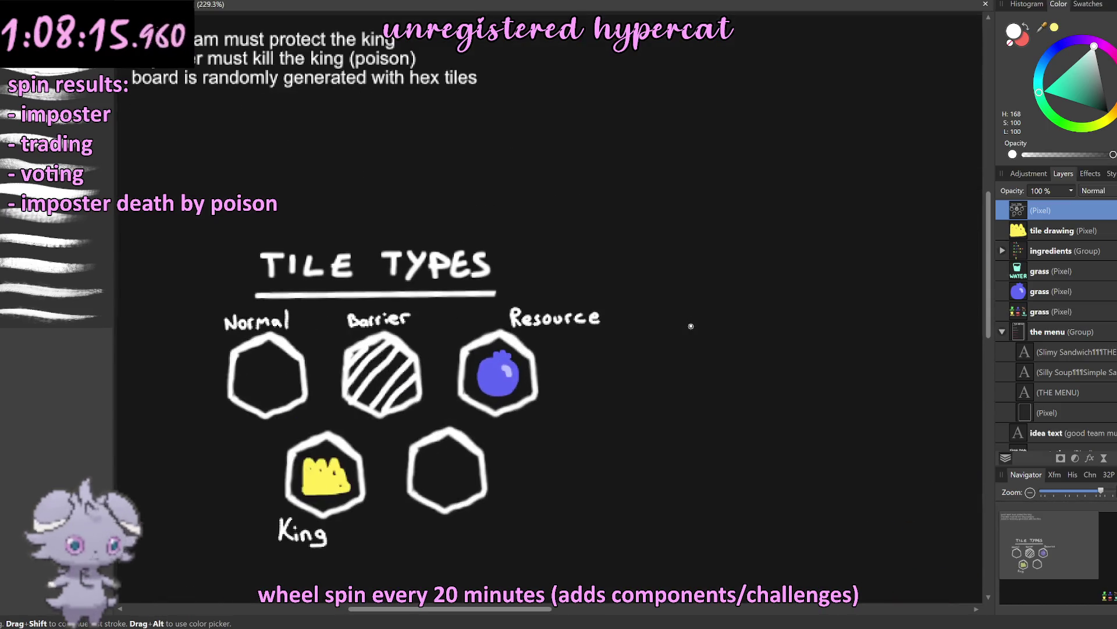
{"action": "scroll", "coordinate": [690, 323], "scroll_direction": "up", "scroll_amount": 2}
{"action": "scroll", "coordinate": [521, 315], "scroll_direction": "down", "scroll_amount": 5}
{"action": "scroll", "coordinate": [521, 315], "scroll_direction": "right", "scroll_amount": 3}
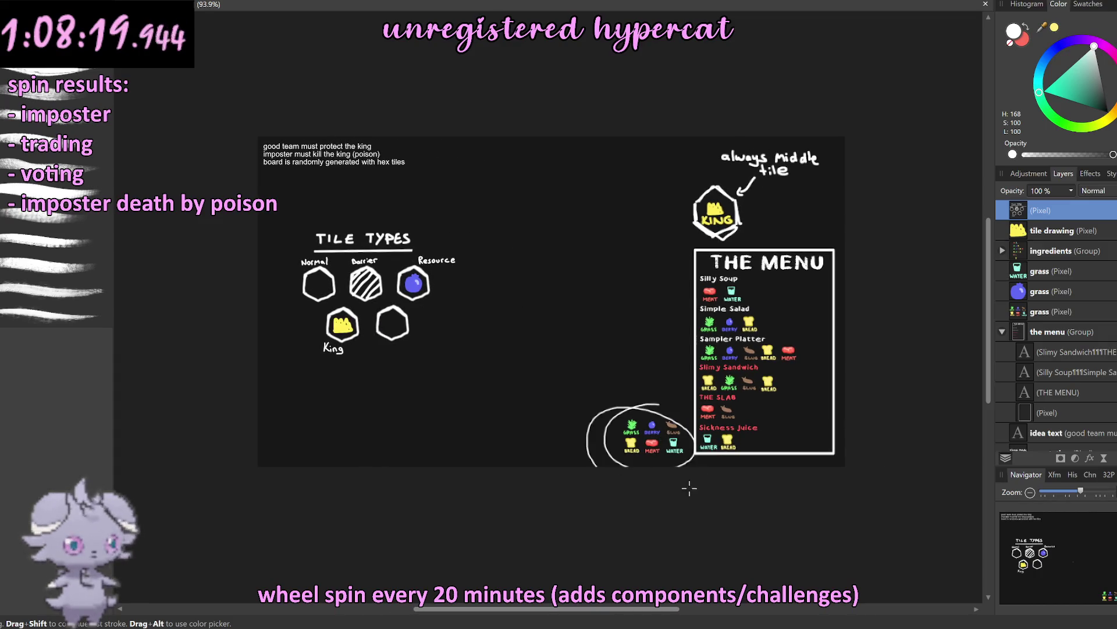
{"action": "left_click_drag", "start_coordinate": [689, 489], "coordinate": [634, 489]}
{"action": "key", "text": "ctrl+z"}
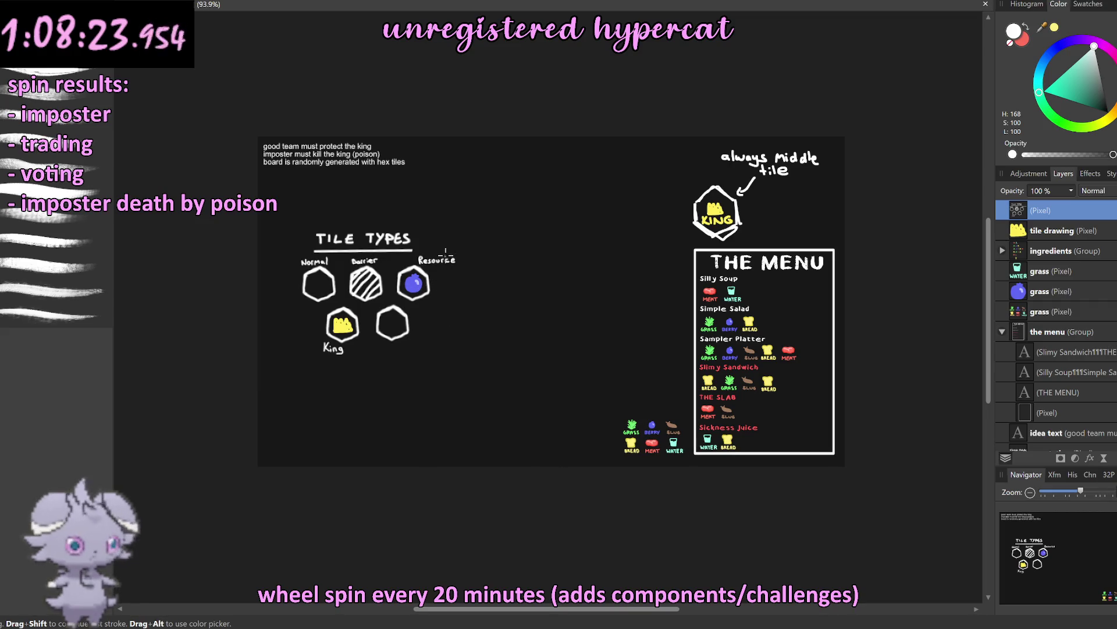
Step: Paint 'x7' under Resource, discarding the rough 6 attempts
{"action": "scroll", "coordinate": [445, 254], "scroll_direction": "up", "scroll_amount": 10}
{"action": "left_click_drag", "start_coordinate": [288, 415], "coordinate": [324, 457]}
{"action": "left_click_drag", "start_coordinate": [332, 411], "coordinate": [264, 453]}
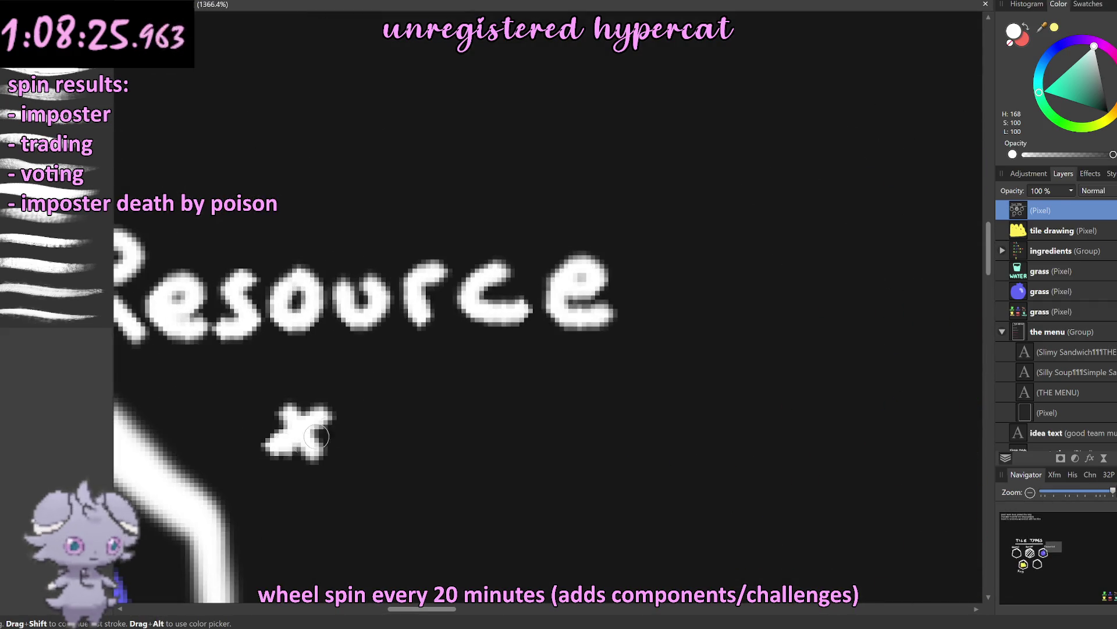
{"action": "left_click_drag", "start_coordinate": [384, 368], "coordinate": [431, 451]}
{"action": "key", "text": "ctrl+z"}
{"action": "left_click_drag", "start_coordinate": [400, 367], "coordinate": [389, 425]}
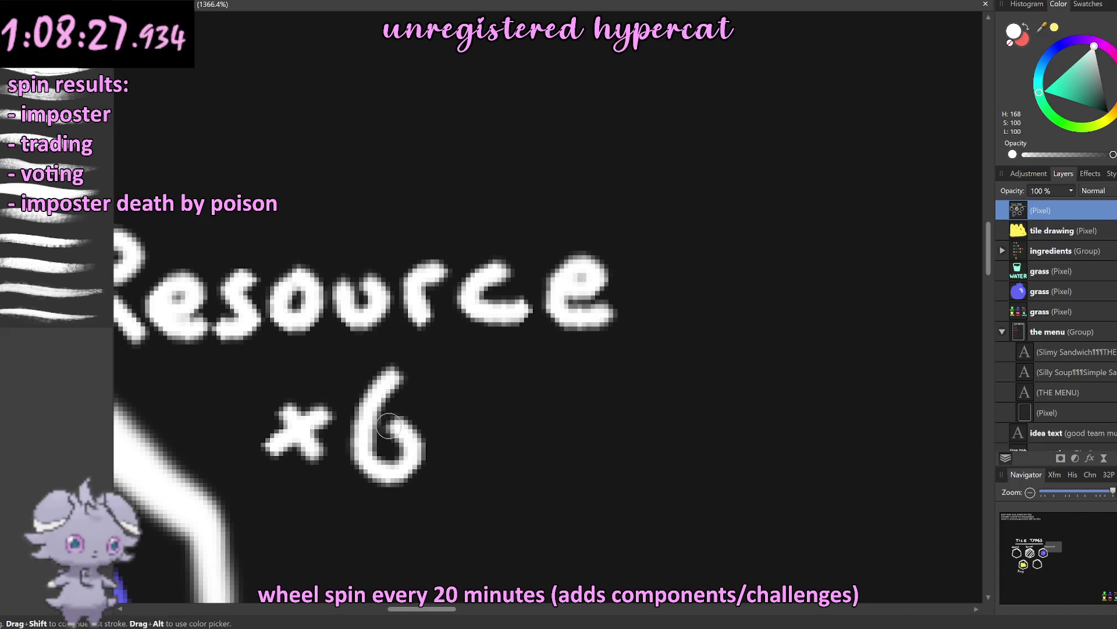
{"action": "scroll", "coordinate": [389, 425], "scroll_direction": "down", "scroll_amount": 3}
{"action": "scroll", "coordinate": [407, 407], "scroll_direction": "down", "scroll_amount": 3}
{"action": "scroll", "coordinate": [465, 373], "scroll_direction": "down", "scroll_amount": 2}
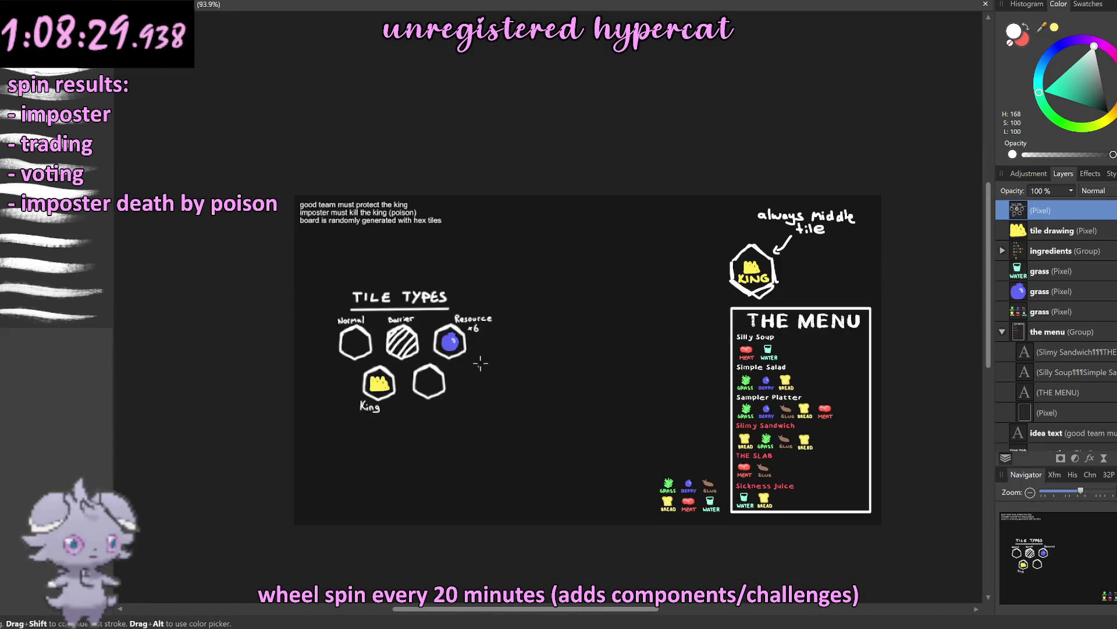
{"action": "scroll", "coordinate": [480, 363], "scroll_direction": "up", "scroll_amount": 3}
{"action": "key", "text": "ctrl+z"}
{"action": "scroll", "coordinate": [475, 326], "scroll_direction": "down", "scroll_amount": 1}
{"action": "scroll", "coordinate": [470, 274], "scroll_direction": "up", "scroll_amount": 5}
{"action": "scroll", "coordinate": [470, 260], "scroll_direction": "up", "scroll_amount": 5}
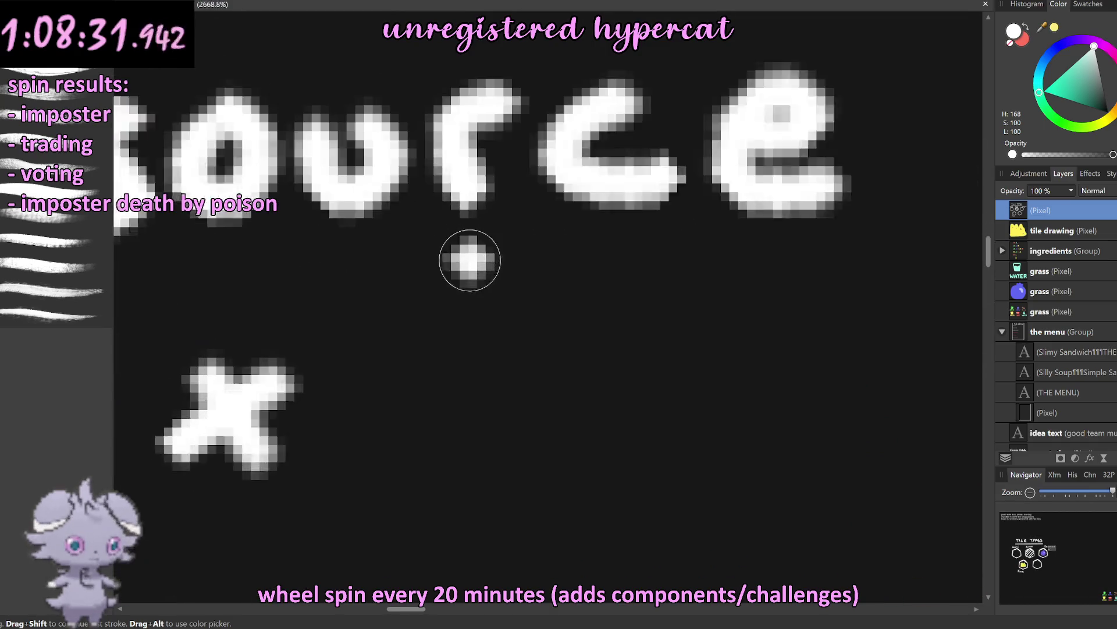
{"action": "scroll", "coordinate": [470, 260], "scroll_direction": "up", "scroll_amount": 1}
{"action": "left_click_drag", "start_coordinate": [366, 285], "coordinate": [395, 524]}
{"action": "left_click_drag", "start_coordinate": [344, 419], "coordinate": [459, 414]}
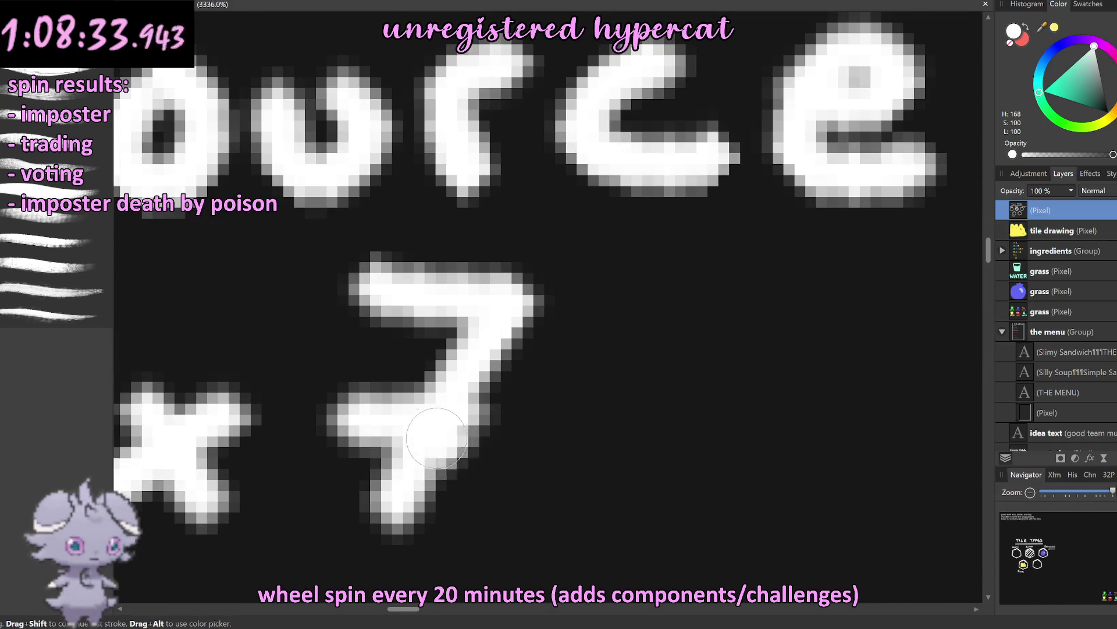
{"action": "scroll", "coordinate": [356, 391], "scroll_direction": "down", "scroll_amount": 1}
{"action": "scroll", "coordinate": [536, 428], "scroll_direction": "down", "scroll_amount": 2}
{"action": "scroll", "coordinate": [496, 417], "scroll_direction": "down", "scroll_amount": 2}
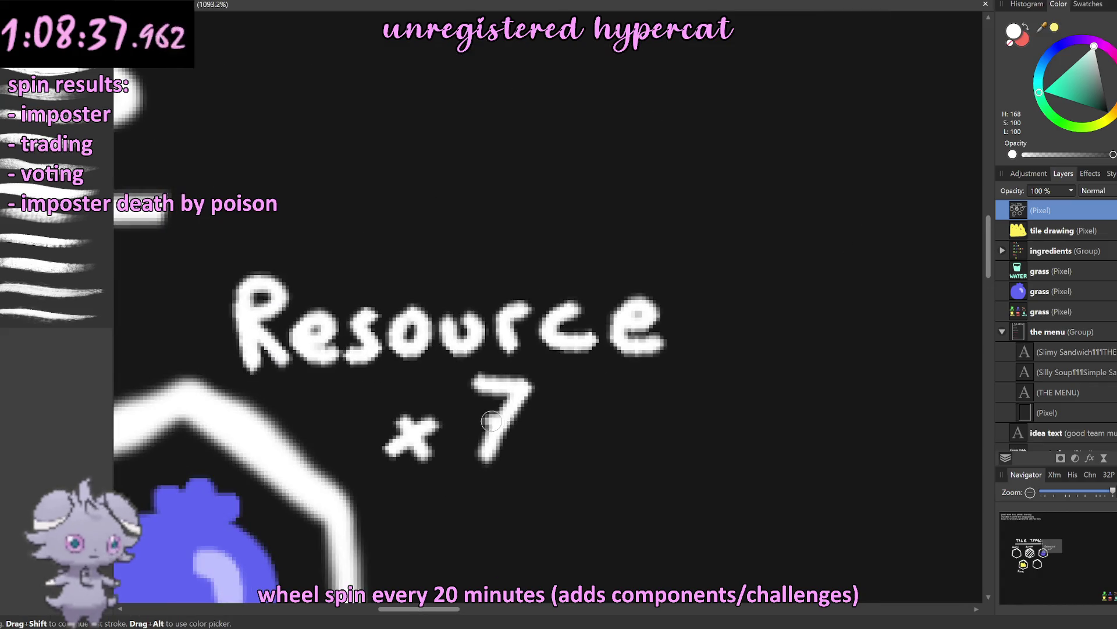
{"action": "scroll", "coordinate": [495, 419], "scroll_direction": "down", "scroll_amount": 3}
{"action": "scroll", "coordinate": [512, 373], "scroll_direction": "down", "scroll_amount": 2}
{"action": "scroll", "coordinate": [572, 325], "scroll_direction": "down", "scroll_amount": 2}
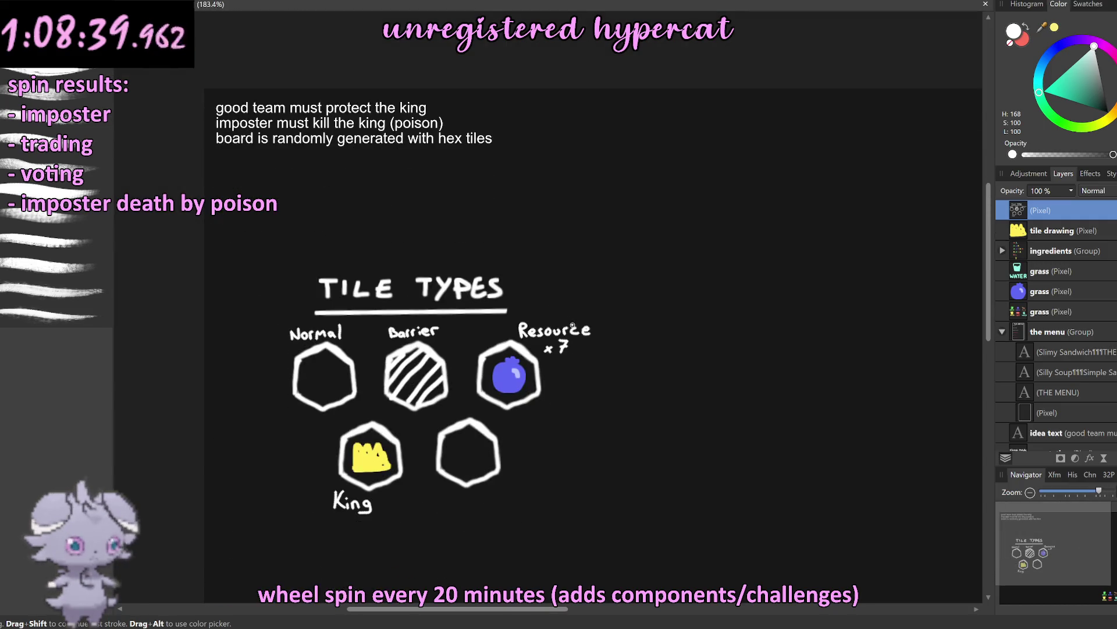
{"action": "scroll", "coordinate": [598, 335], "scroll_direction": "down", "scroll_amount": 1}
{"action": "scroll", "coordinate": [611, 333], "scroll_direction": "down", "scroll_amount": 1}
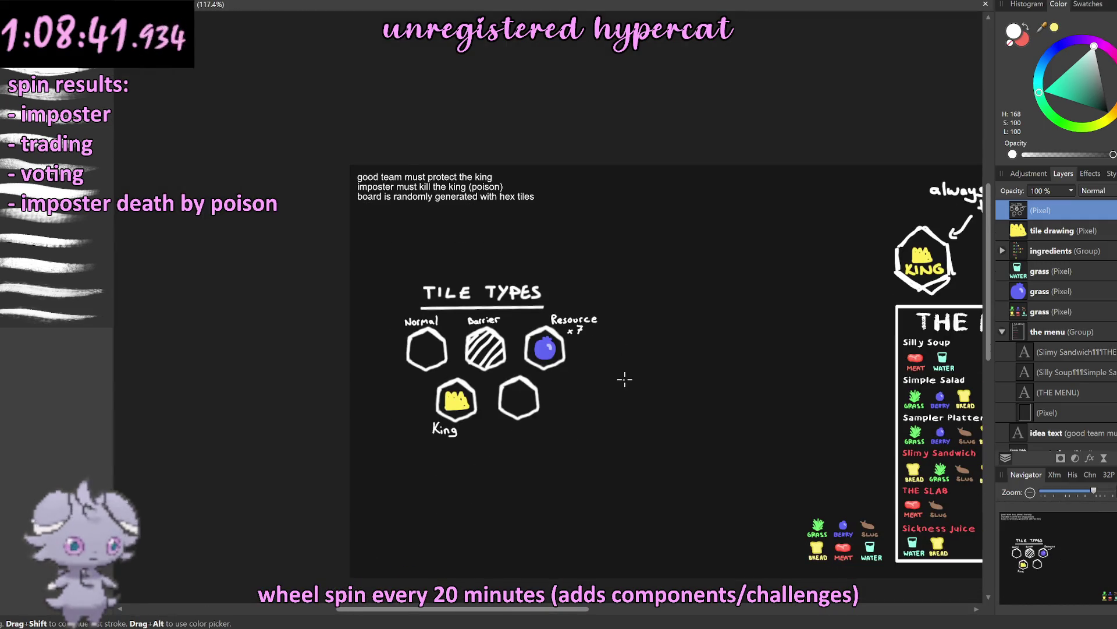
{"action": "scroll", "coordinate": [604, 397], "scroll_direction": "down", "scroll_amount": 1}
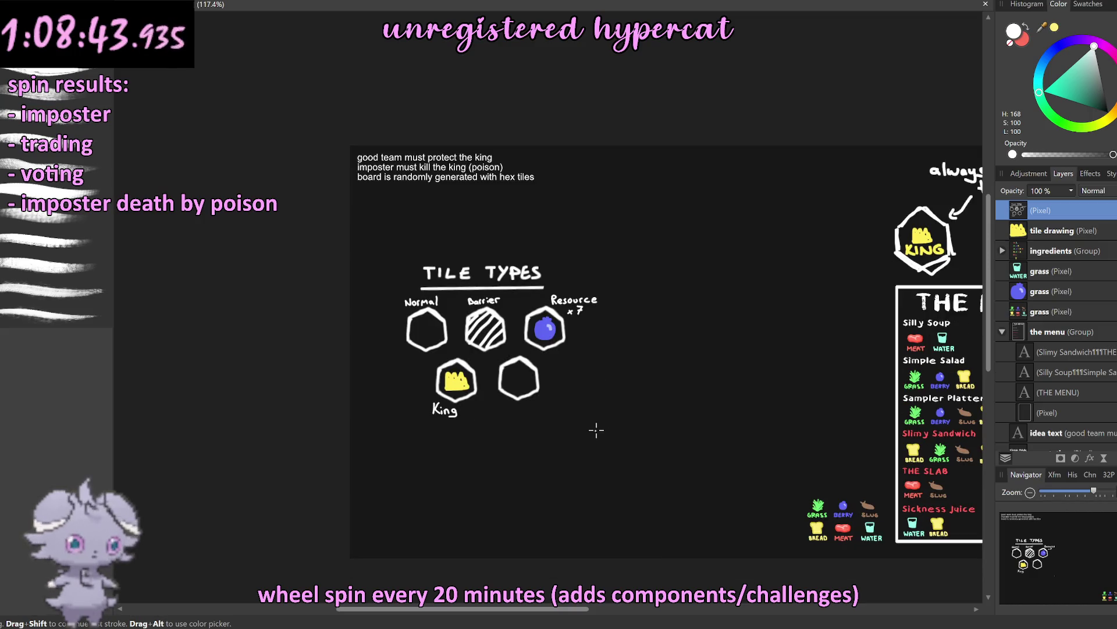
{"action": "scroll", "coordinate": [781, 469], "scroll_direction": "down", "scroll_amount": 1}
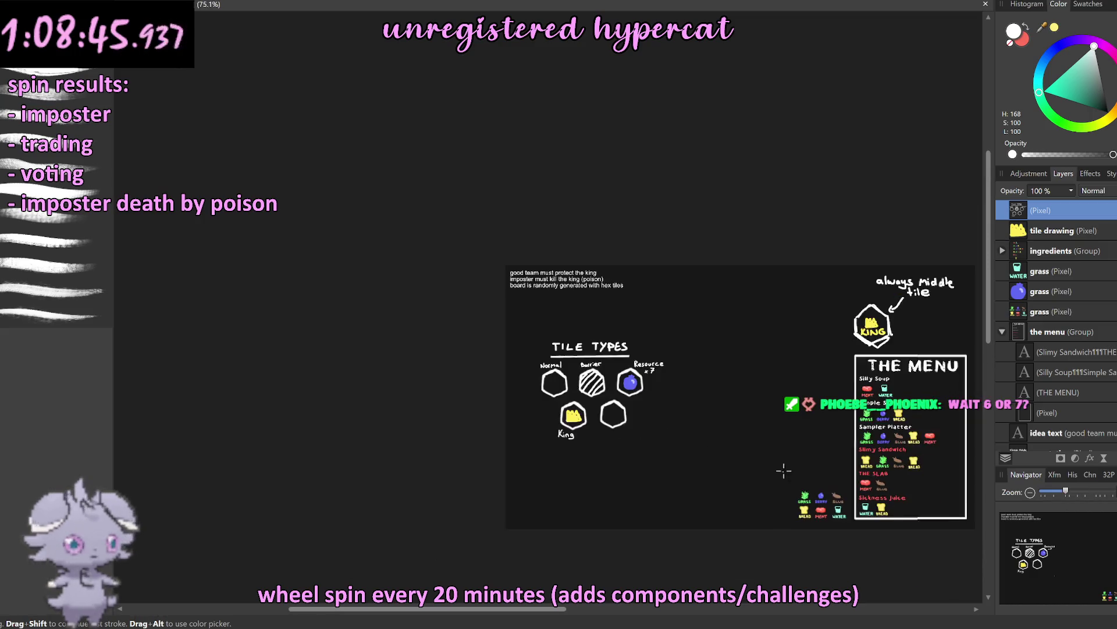
{"action": "scroll", "coordinate": [781, 444], "scroll_direction": "up", "scroll_amount": 3}
{"action": "scroll", "coordinate": [728, 411], "scroll_direction": "down", "scroll_amount": 2}
{"action": "scroll", "coordinate": [729, 411], "scroll_direction": "right", "scroll_amount": 3}
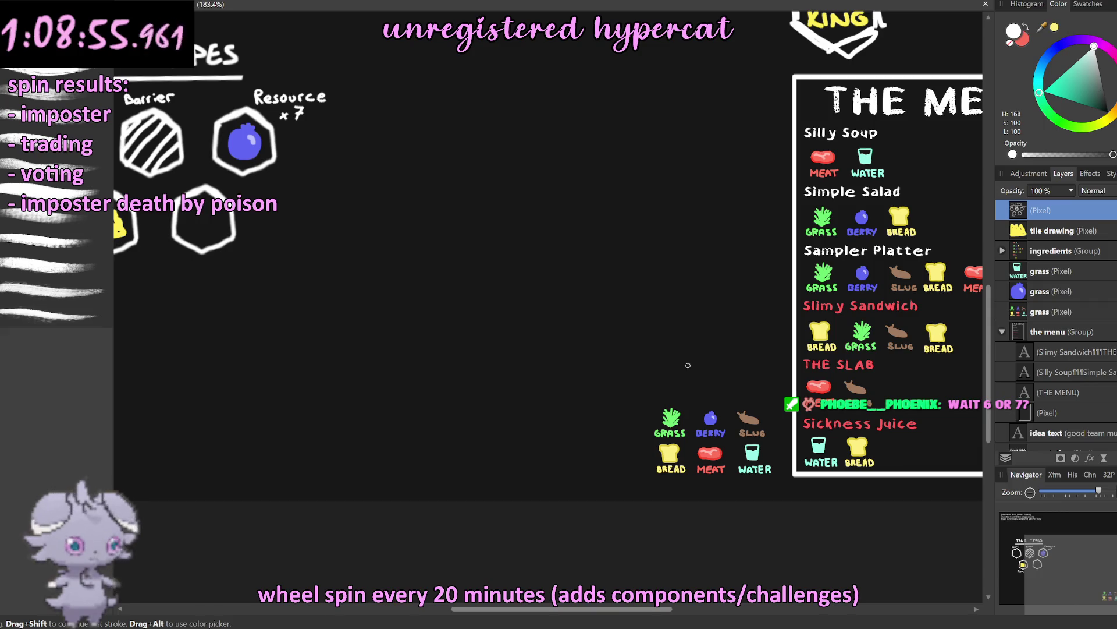
{"action": "scroll", "coordinate": [752, 418], "scroll_direction": "up", "scroll_amount": 5}
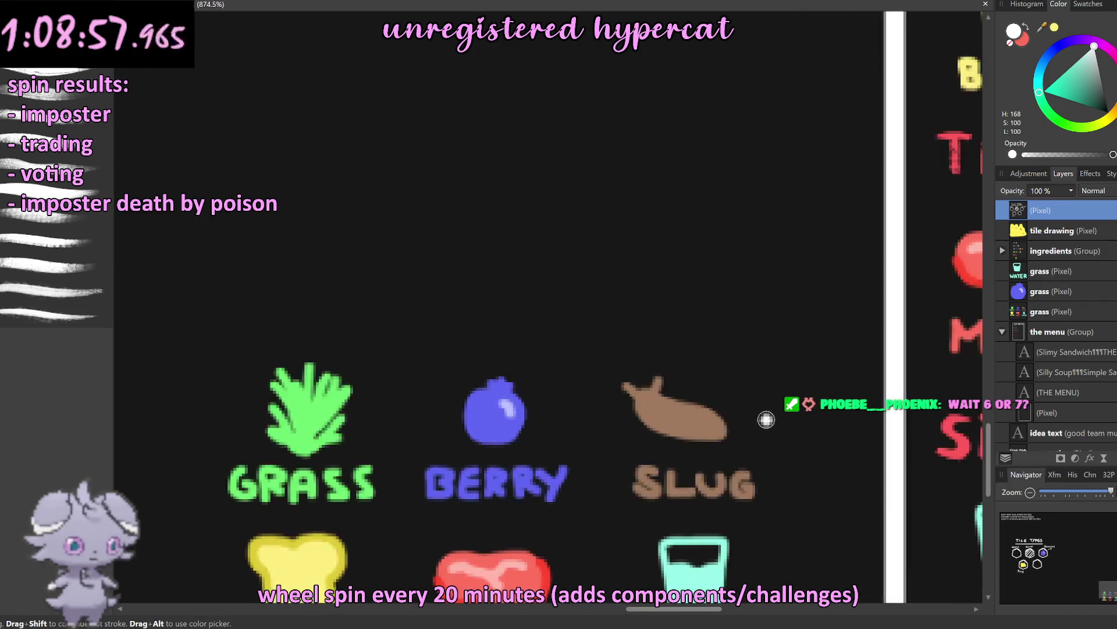
{"action": "scroll", "coordinate": [656, 356], "scroll_direction": "down", "scroll_amount": 1}
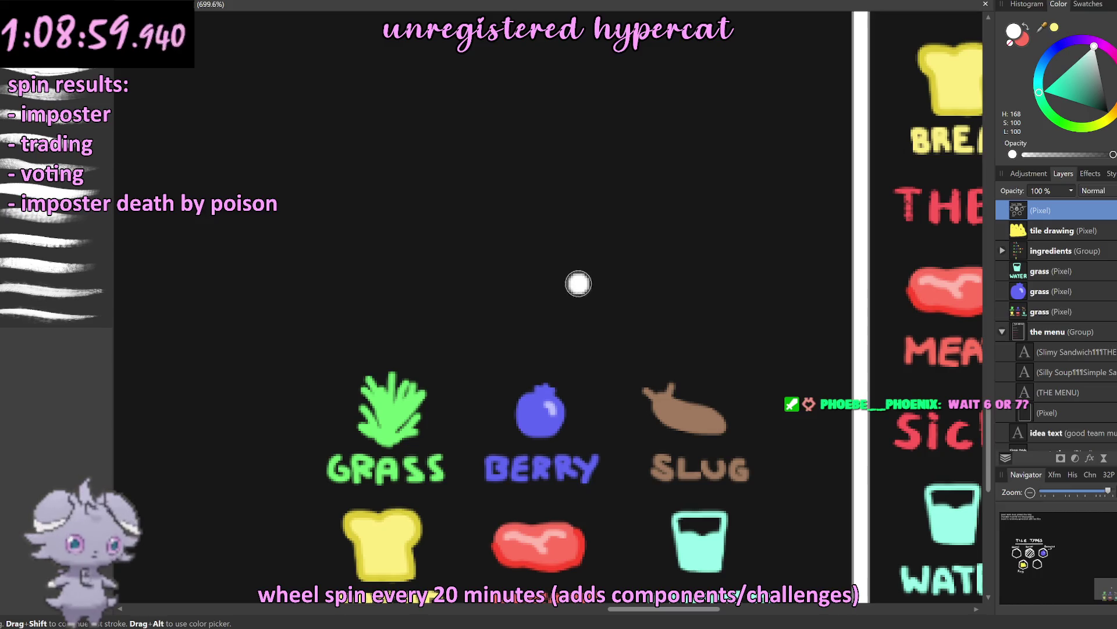
Step: Choose blue-violet, target the ingredient icons layer, and paint a purple blob with a dot
{"action": "left_click", "coordinate": [1078, 42]}
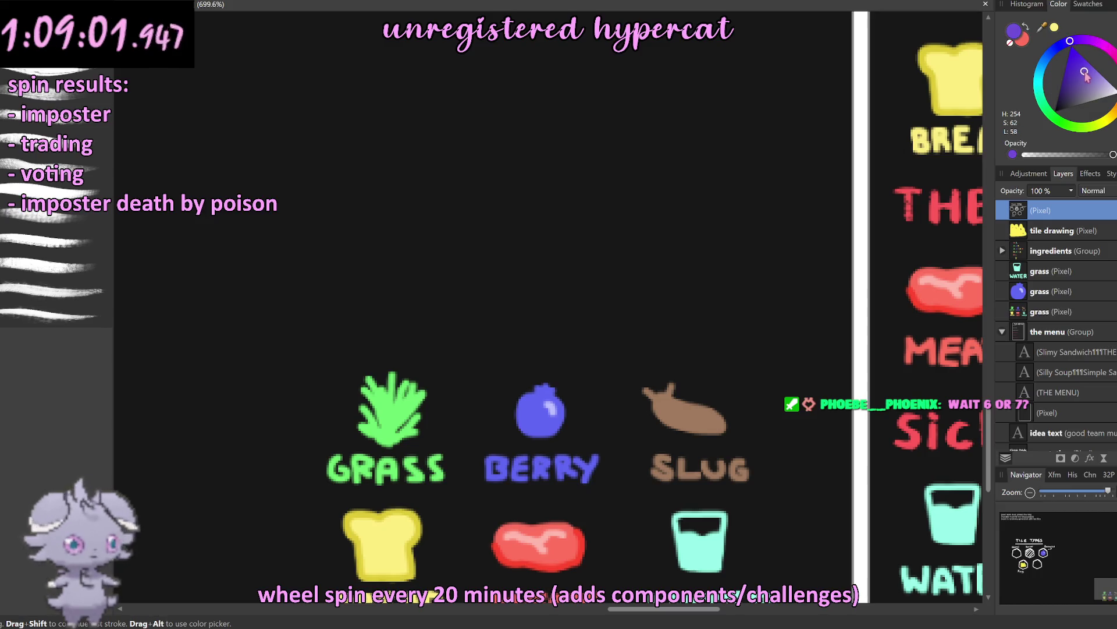
{"action": "left_click", "coordinate": [506, 162]}
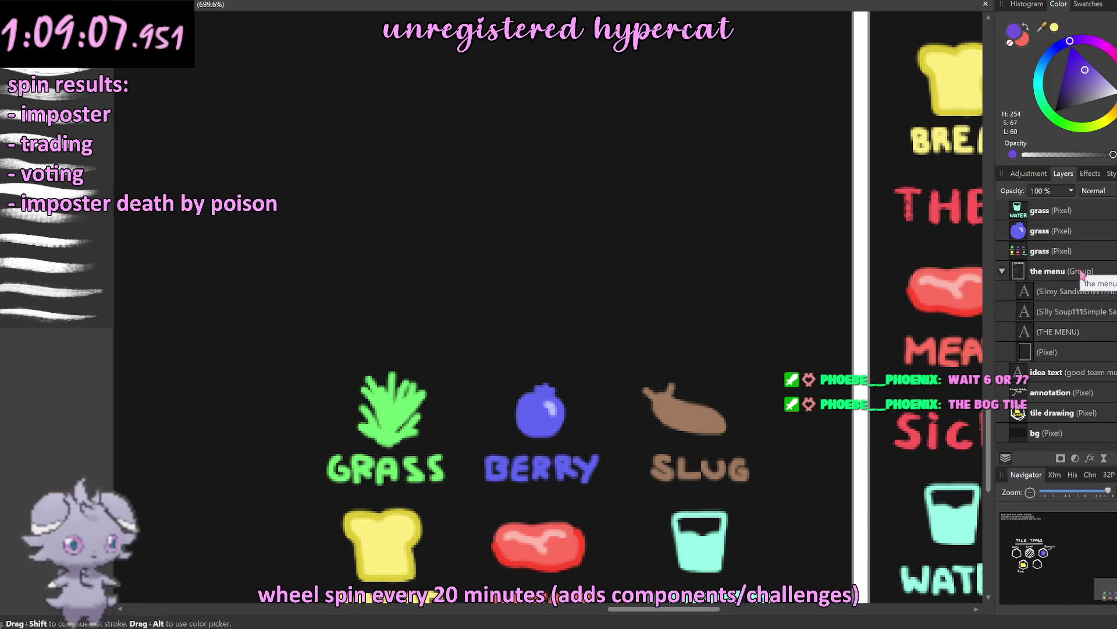
{"action": "left_click", "coordinate": [1053, 311]}
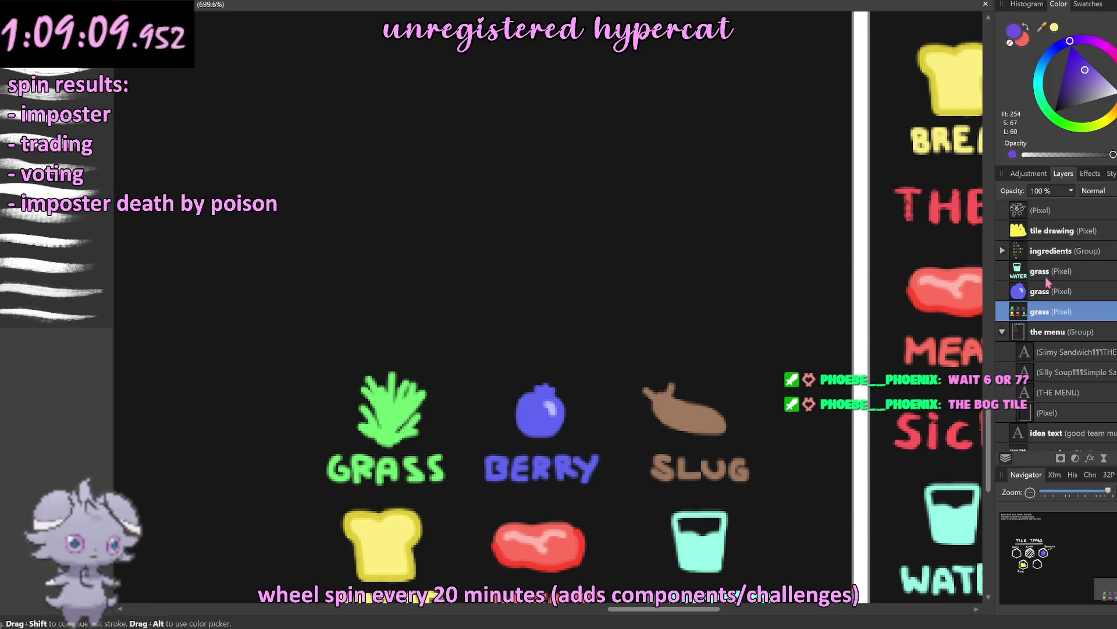
{"action": "left_click_drag", "start_coordinate": [502, 160], "coordinate": [535, 190]}
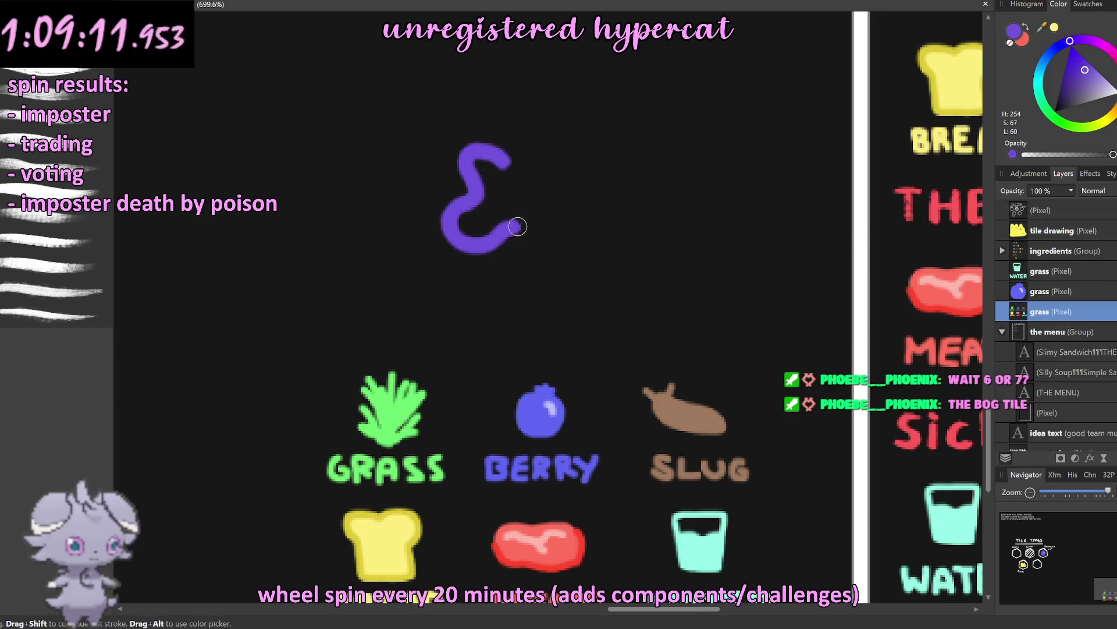
{"action": "mouse_move", "coordinate": [479, 172]}
{"action": "left_mouse_down"}
{"action": "mouse_move", "coordinate": [463, 220]}
{"action": "mouse_move", "coordinate": [470, 158]}
{"action": "left_mouse_up"}
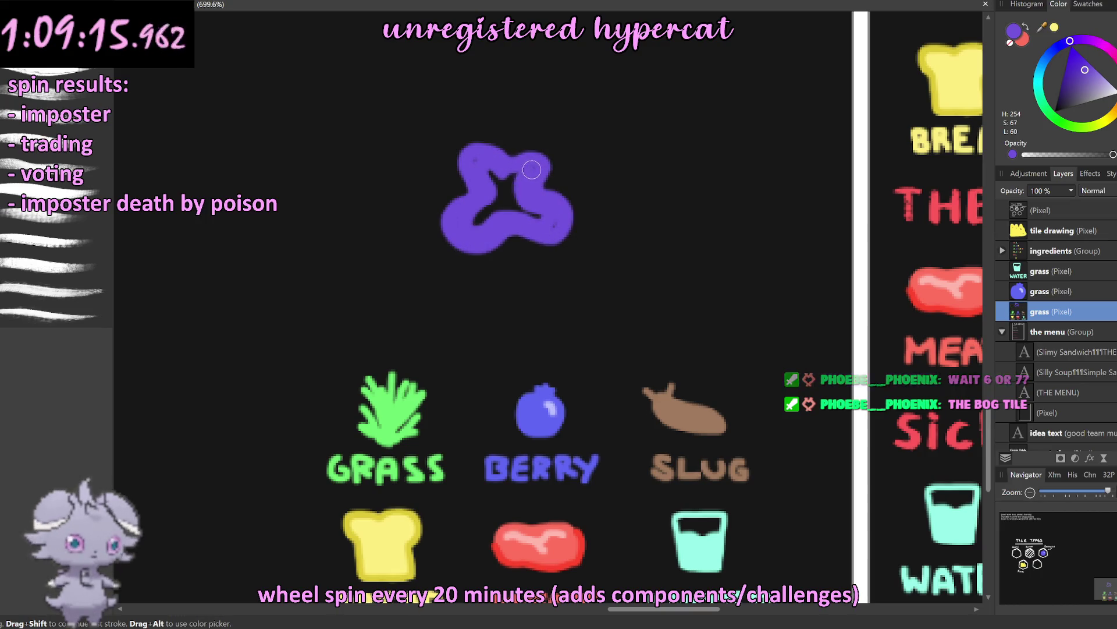
{"action": "left_click_drag", "start_coordinate": [478, 220], "coordinate": [511, 190]}
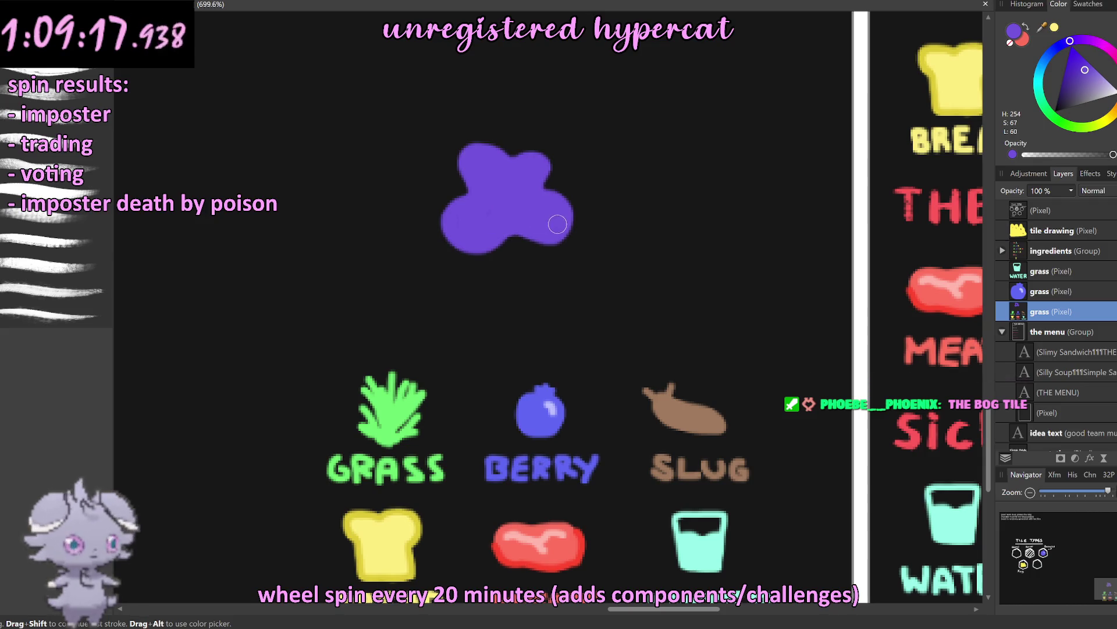
{"action": "scroll", "coordinate": [507, 254], "scroll_direction": "up", "scroll_amount": 3}
{"action": "left_click", "coordinate": [239, 353]}
{"action": "scroll", "coordinate": [291, 337], "scroll_direction": "down", "scroll_amount": 4}
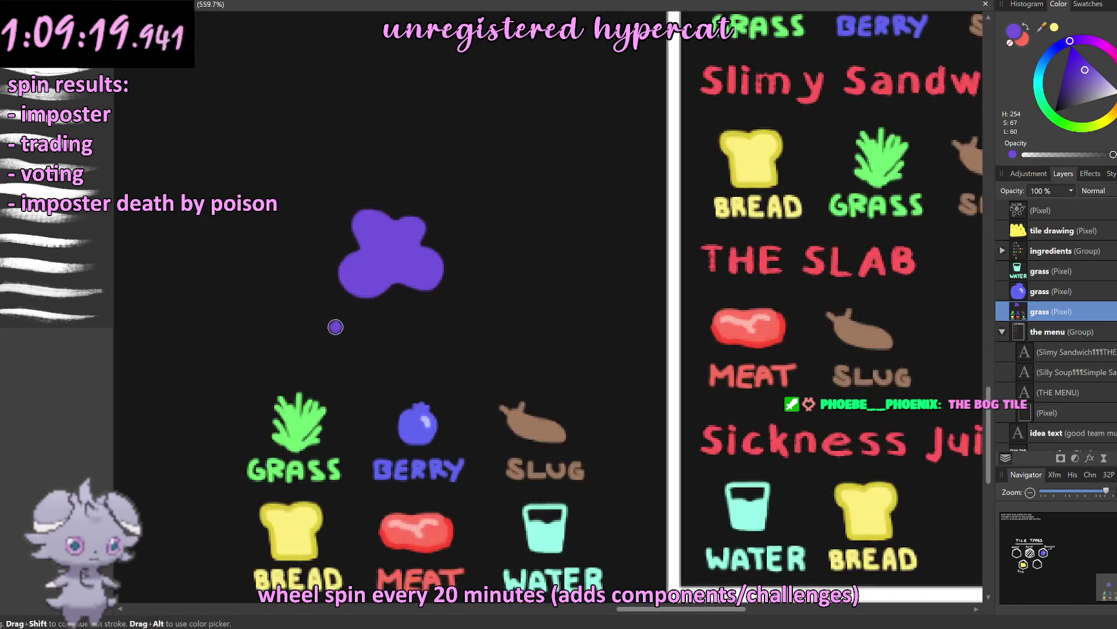
{"action": "scroll", "coordinate": [338, 326], "scroll_direction": "up", "scroll_amount": 1}
{"action": "scroll", "coordinate": [335, 325], "scroll_direction": "up", "scroll_amount": 2}
{"action": "scroll", "coordinate": [337, 318], "scroll_direction": "down", "scroll_amount": 2}
{"action": "scroll", "coordinate": [291, 326], "scroll_direction": "up", "scroll_amount": 2}
Step: Paint purple dots and question marks below the blob, then undo them
{"action": "key", "text": "ctrl+z"}
{"action": "left_click", "coordinate": [357, 303]}
{"action": "left_click_drag", "start_coordinate": [361, 306], "coordinate": [365, 365]}
{"action": "key", "text": "ctrl+z"}
{"action": "key", "text": "ctrl+z"}
{"action": "left_click", "coordinate": [366, 402]}
{"action": "left_click_drag", "start_coordinate": [425, 311], "coordinate": [453, 375]}
{"action": "key", "text": "ctrl+z"}
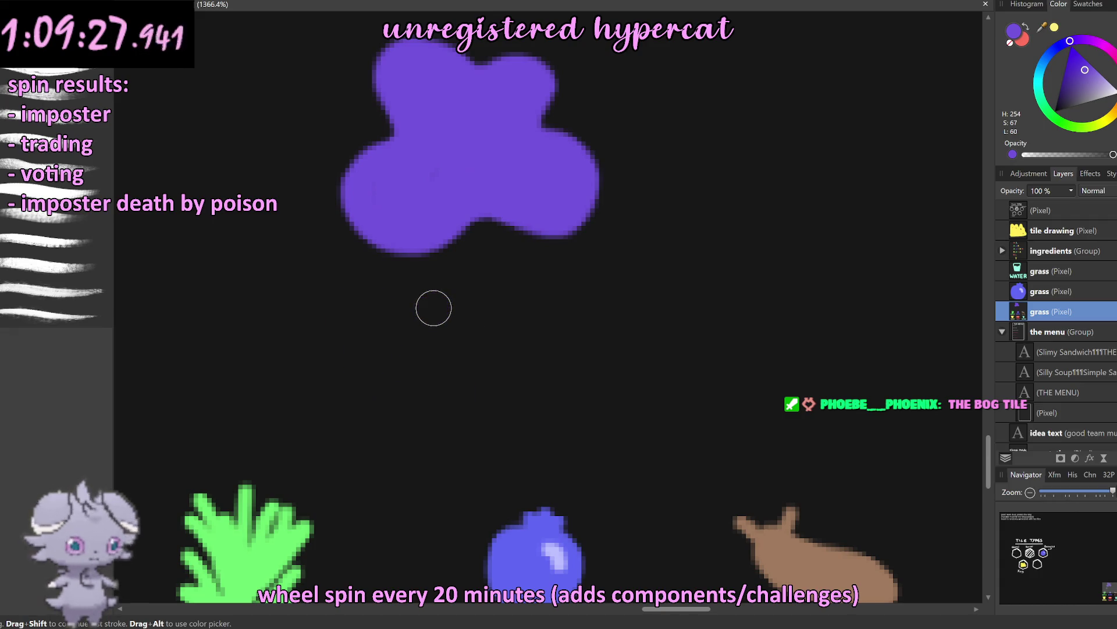
{"action": "key", "text": "ctrl+z"}
{"action": "key", "text": "ctrl+z"}
{"action": "scroll", "coordinate": [437, 308], "scroll_direction": "down", "scroll_amount": 8}
{"action": "scroll", "coordinate": [437, 308], "scroll_direction": "up", "scroll_amount": 5}
{"action": "scroll", "coordinate": [399, 312], "scroll_direction": "up", "scroll_amount": 3}
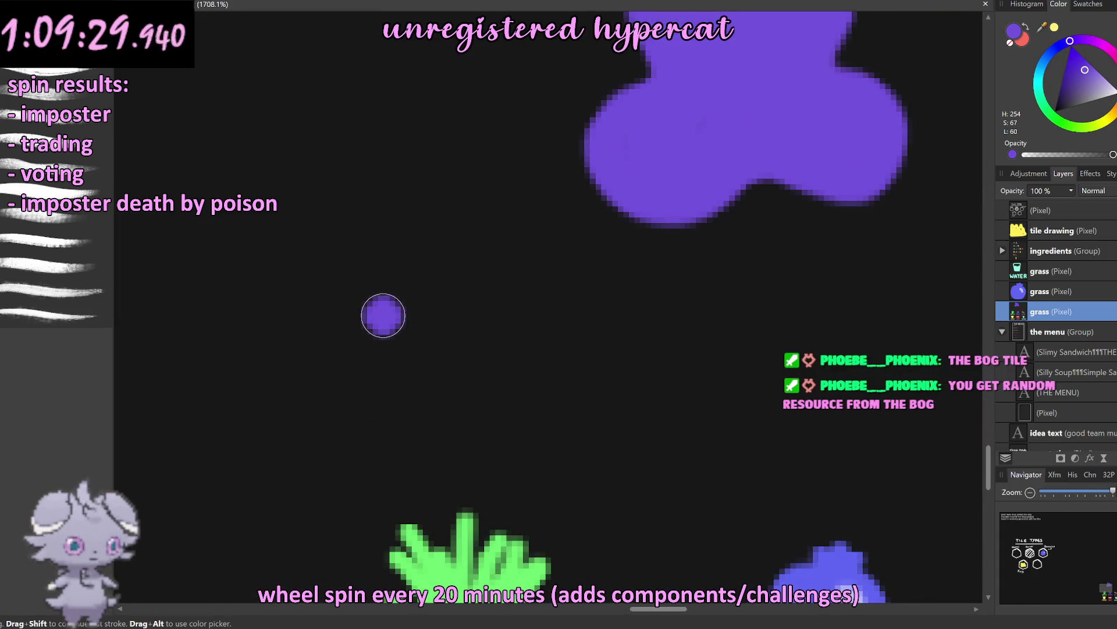
Step: Letter 'UNKNOWN' in purple, then undo the misspelled lettering
{"action": "left_click_drag", "start_coordinate": [331, 304], "coordinate": [382, 291]}
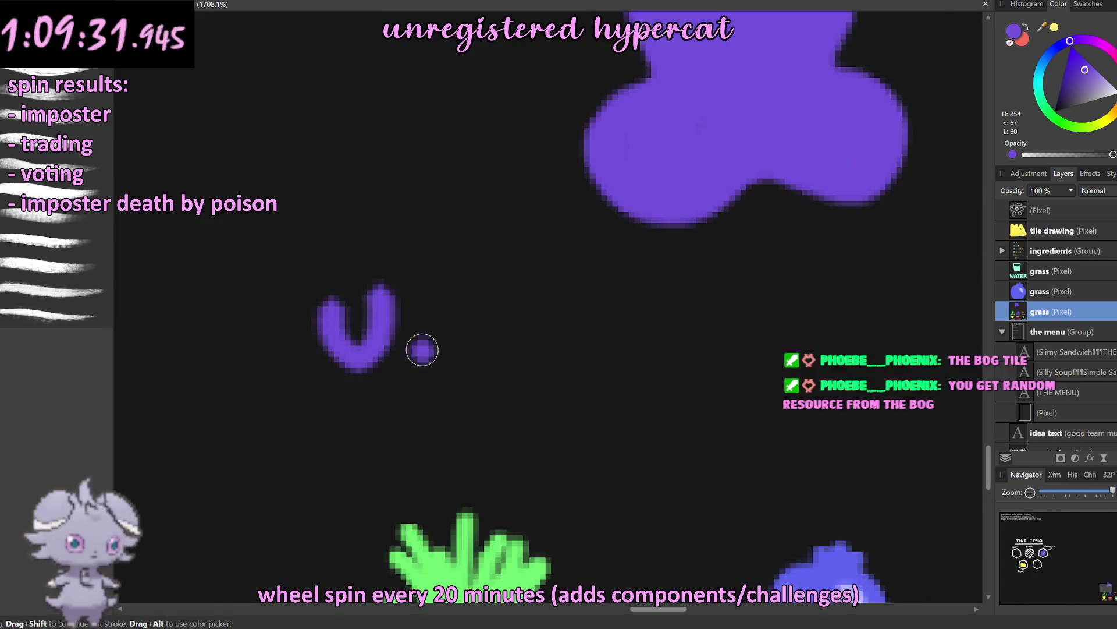
{"action": "left_click_drag", "start_coordinate": [422, 350], "coordinate": [459, 365]}
{"action": "left_click_drag", "start_coordinate": [494, 298], "coordinate": [501, 372]}
{"action": "mouse_move", "coordinate": [544, 315]}
{"action": "left_mouse_down"}
{"action": "mouse_move", "coordinate": [505, 345]}
{"action": "mouse_move", "coordinate": [544, 372]}
{"action": "left_mouse_up"}
{"action": "left_click", "coordinate": [568, 368]}
{"action": "scroll", "coordinate": [597, 352], "scroll_direction": "down", "scroll_amount": 5}
{"action": "scroll", "coordinate": [597, 352], "scroll_direction": "up", "scroll_amount": 4}
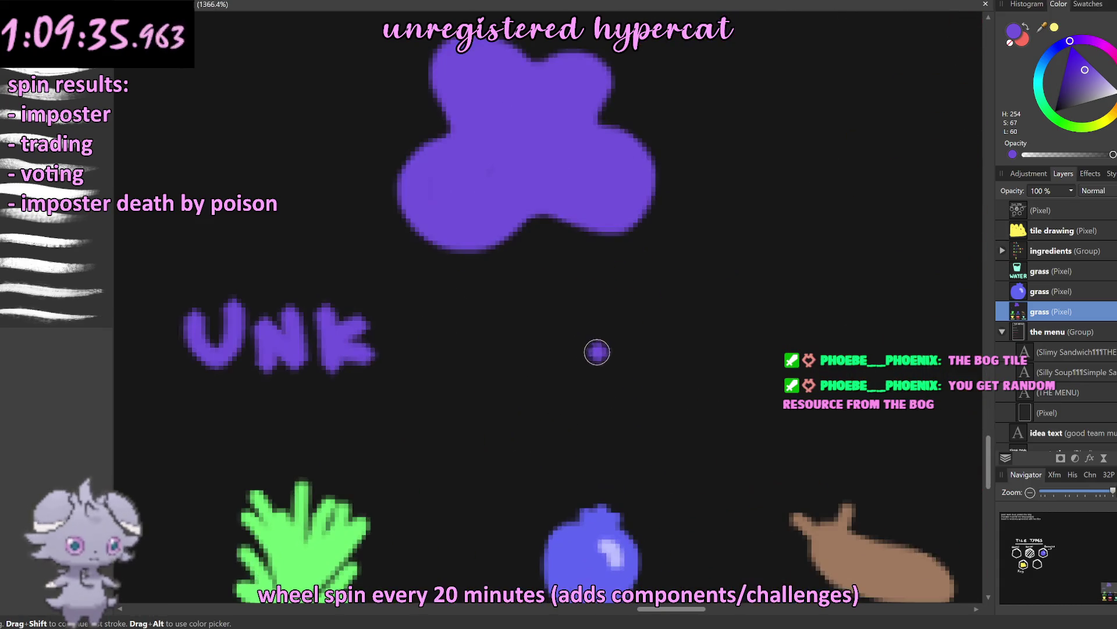
{"action": "mouse_move", "coordinate": [394, 364]}
{"action": "left_mouse_down"}
{"action": "mouse_move", "coordinate": [436, 306]}
{"action": "mouse_move", "coordinate": [469, 333]}
{"action": "mouse_move", "coordinate": [550, 324]}
{"action": "left_mouse_up"}
{"action": "left_click_drag", "start_coordinate": [574, 379], "coordinate": [624, 324]}
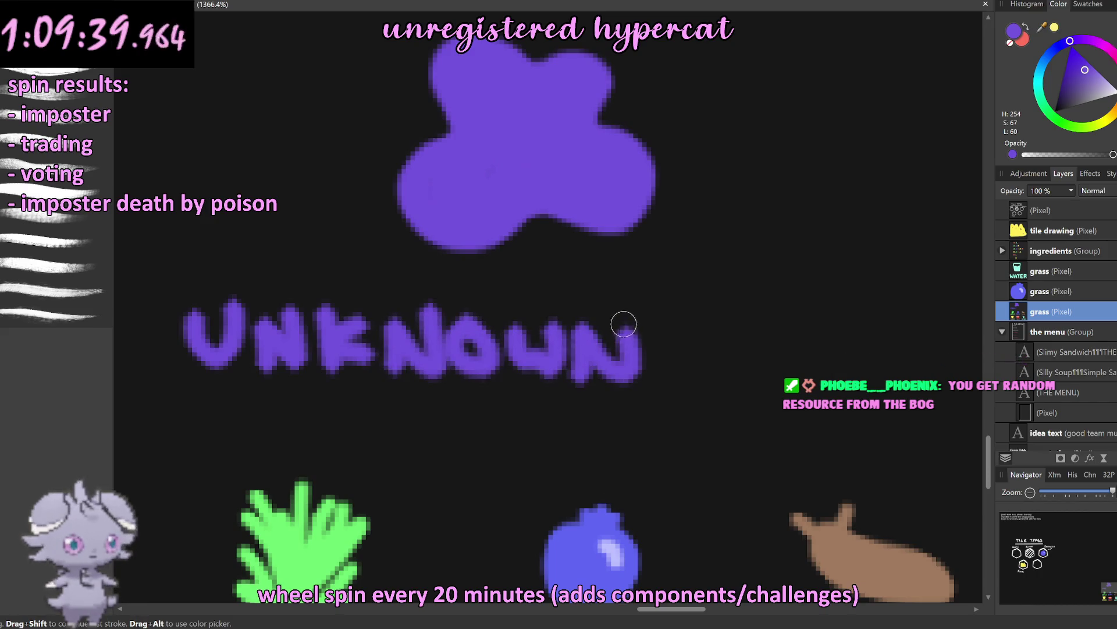
{"action": "scroll", "coordinate": [624, 325], "scroll_direction": "down", "scroll_amount": 5}
{"action": "scroll", "coordinate": [624, 325], "scroll_direction": "up", "scroll_amount": 2}
{"action": "scroll", "coordinate": [624, 325], "scroll_direction": "up", "scroll_amount": 2}
{"action": "key", "text": "ctrl+z"}
{"action": "key", "text": "ctrl+z"}
{"action": "key", "text": "ctrl+z"}
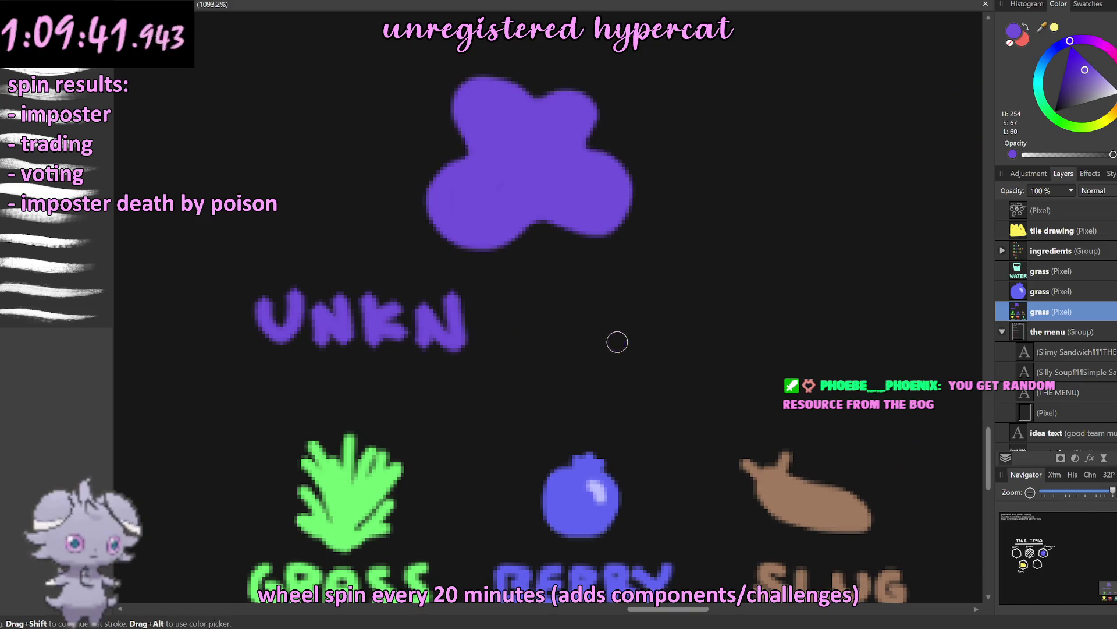
{"action": "key", "text": "ctrl+z"}
{"action": "key", "text": "ctrl+z"}
{"action": "key", "text": "ctrl+z"}
{"action": "key", "text": "ctrl+z"}
{"action": "key", "text": "ctrl+z"}
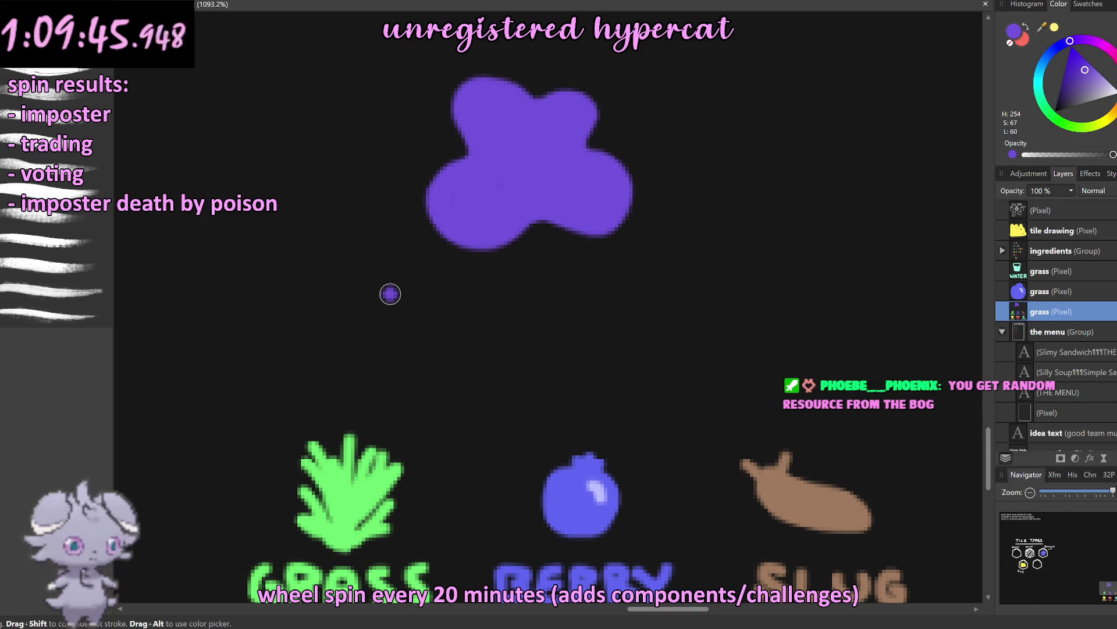
Step: Undo the redrawn U, N and purple blob, swap colours, and select the top Pixel layer
{"action": "left_click_drag", "start_coordinate": [394, 310], "coordinate": [420, 280]}
{"action": "left_click_drag", "start_coordinate": [444, 321], "coordinate": [490, 324]}
{"action": "key", "text": "ctrl+z"}
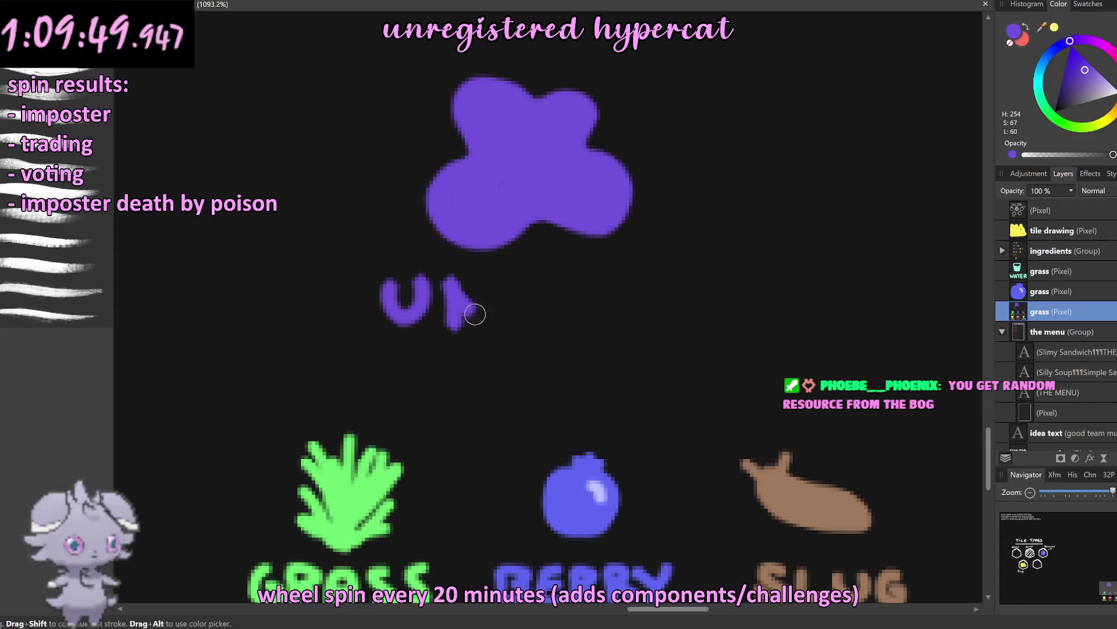
{"action": "scroll", "coordinate": [511, 307], "scroll_direction": "down", "scroll_amount": 2}
{"action": "scroll", "coordinate": [534, 315], "scroll_direction": "down", "scroll_amount": 6}
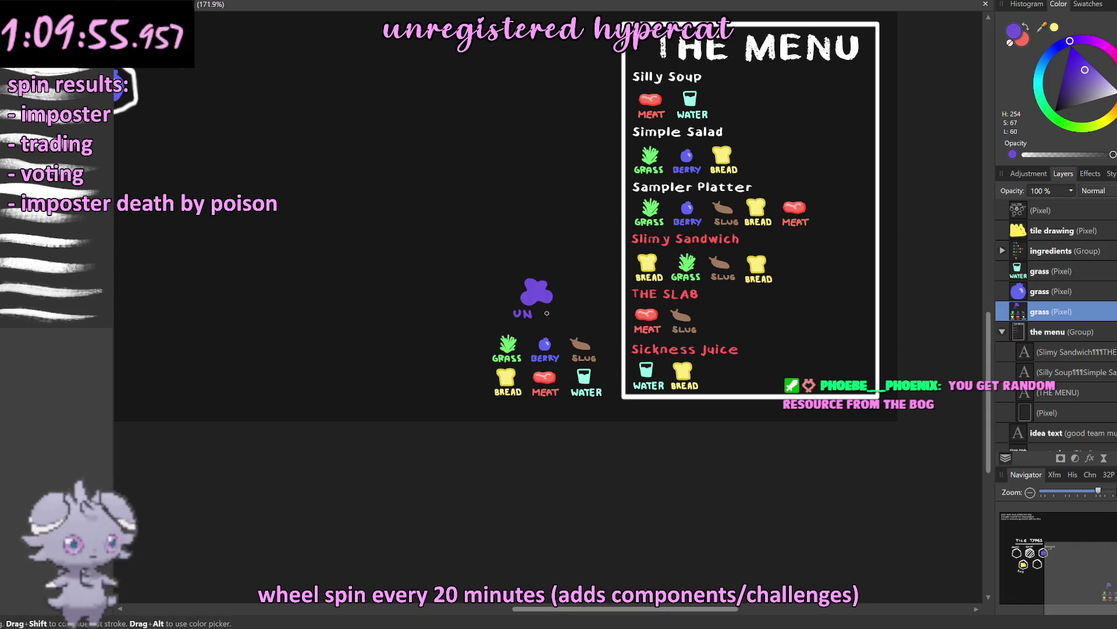
{"action": "scroll", "coordinate": [524, 293], "scroll_direction": "up", "scroll_amount": 2}
{"action": "key", "text": "ctrl+z"}
{"action": "key", "text": "ctrl+z"}
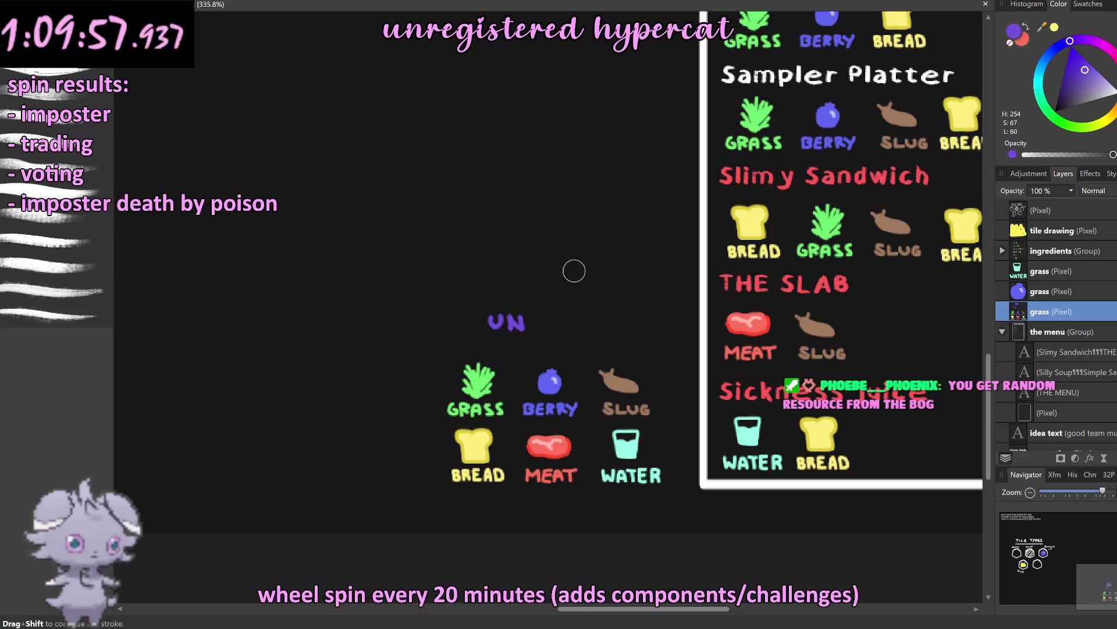
{"action": "key", "text": "x"}
{"action": "key", "text": "v"}
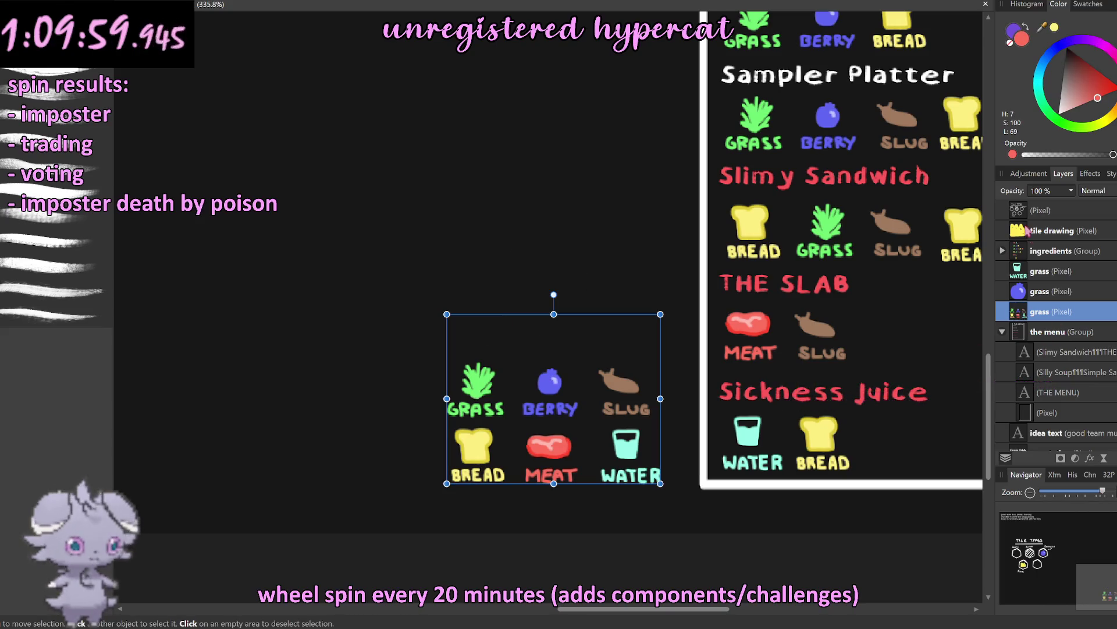
{"action": "left_click", "coordinate": [1022, 214]}
Step: Return to the Paint Brush with white as the paint colour, zoomed under the empty hexagon
{"action": "key", "text": "x"}
{"action": "key", "text": "b"}
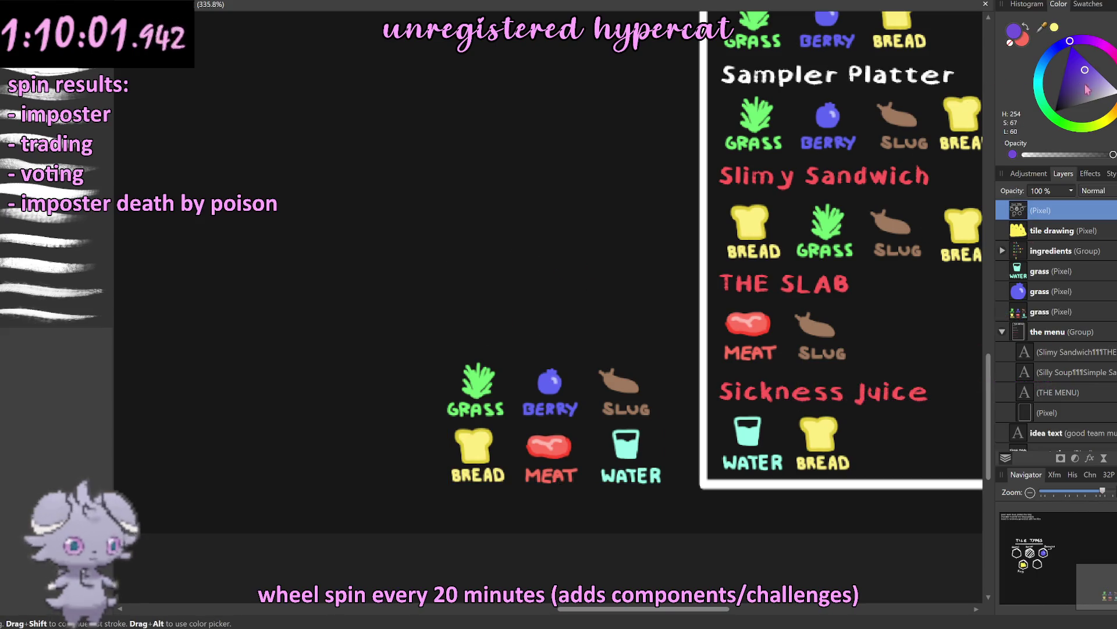
{"action": "scroll", "coordinate": [558, 237], "scroll_direction": "down", "scroll_amount": 5}
{"action": "left_click", "coordinate": [252, 148], "text": "alt"}
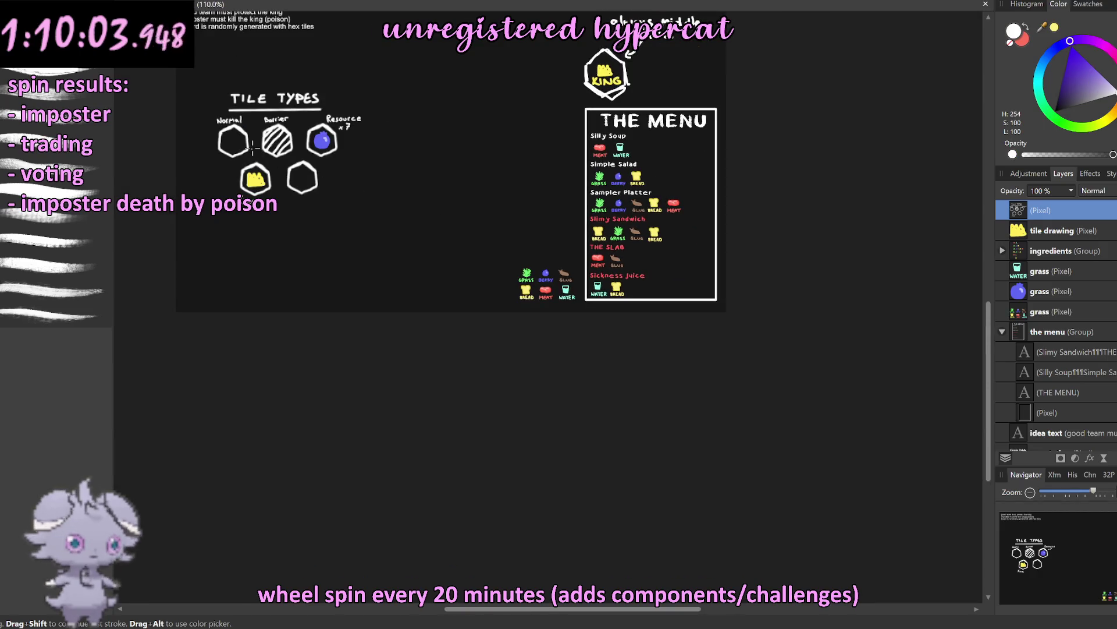
{"action": "scroll", "coordinate": [252, 149], "scroll_direction": "up", "scroll_amount": 5}
{"action": "scroll", "coordinate": [558, 299], "scroll_direction": "up", "scroll_amount": 3}
{"action": "scroll", "coordinate": [559, 299], "scroll_direction": "down", "scroll_amount": 5}
{"action": "scroll", "coordinate": [603, 363], "scroll_direction": "up", "scroll_amount": 6}
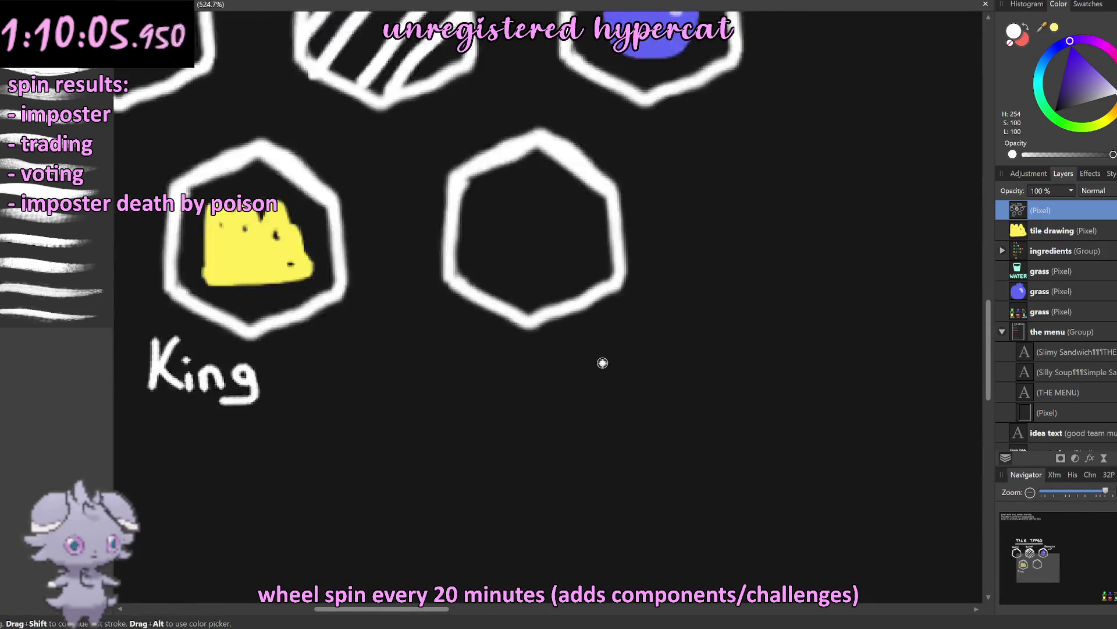
{"action": "scroll", "coordinate": [603, 363], "scroll_direction": "up", "scroll_amount": 4}
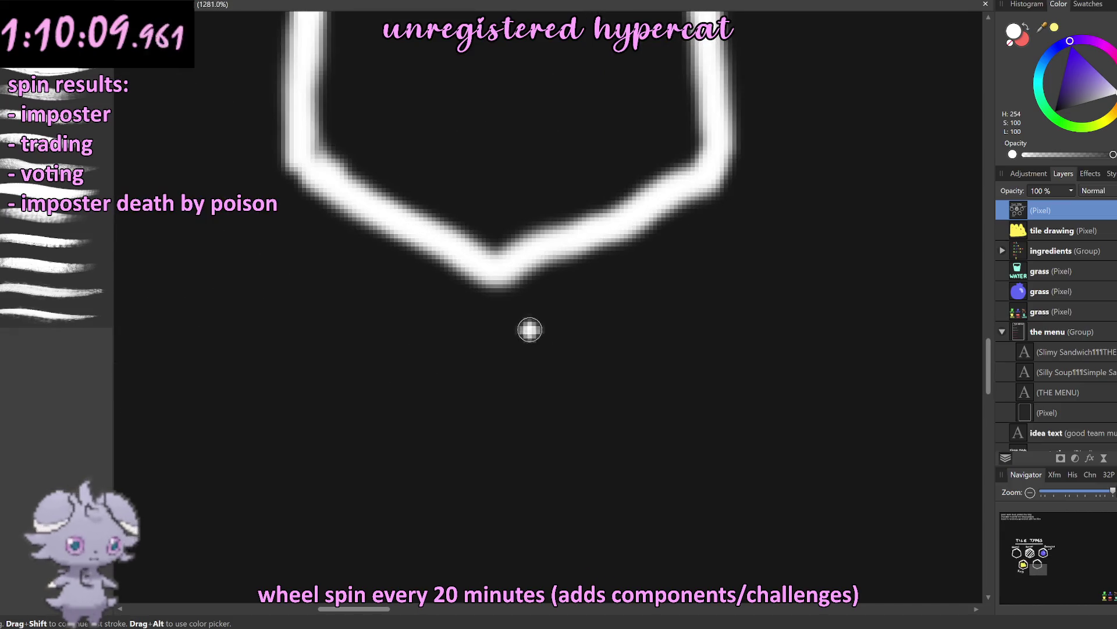
Step: Hand-letter 'The Bog' under the hexagon, redrawing the e and o
{"action": "mouse_move", "coordinate": [367, 343]}
{"action": "left_mouse_down"}
{"action": "mouse_move", "coordinate": [367, 371]}
{"action": "mouse_move", "coordinate": [429, 335]}
{"action": "mouse_move", "coordinate": [444, 361]}
{"action": "mouse_move", "coordinate": [495, 396]}
{"action": "mouse_move", "coordinate": [553, 403]}
{"action": "left_mouse_up"}
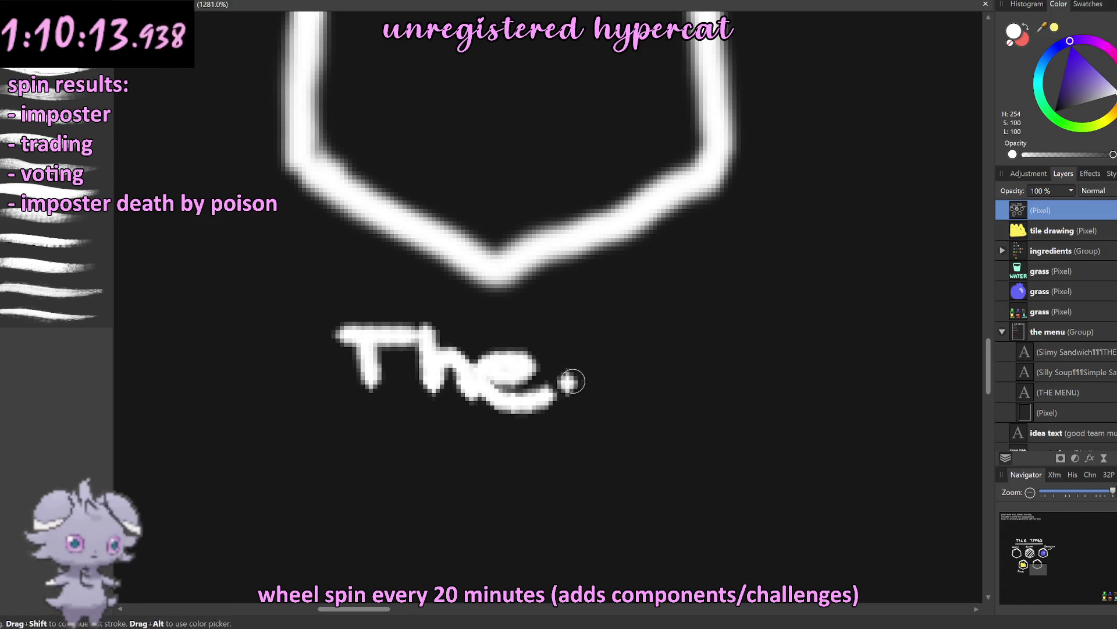
{"action": "key", "text": "ctrl+z"}
{"action": "left_click_drag", "start_coordinate": [486, 366], "coordinate": [547, 393]}
{"action": "left_click_drag", "start_coordinate": [593, 329], "coordinate": [596, 390]}
{"action": "left_click_drag", "start_coordinate": [693, 347], "coordinate": [716, 439]}
{"action": "key", "text": "ctrl+z"}
{"action": "key", "text": "ctrl+z"}
{"action": "left_click", "coordinate": [762, 354]}
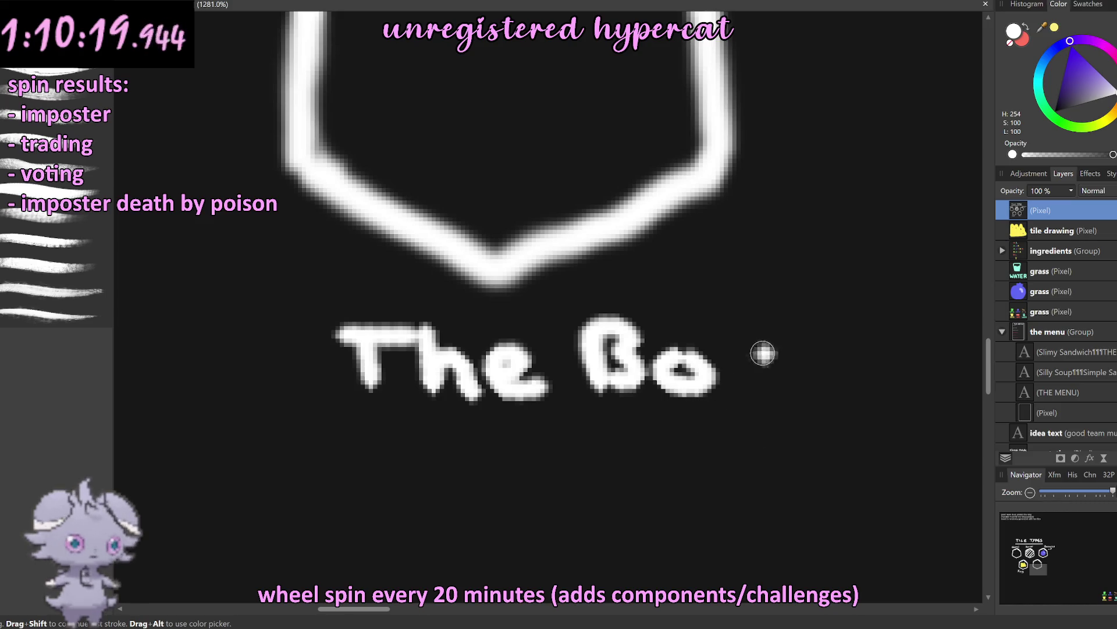
{"action": "left_click_drag", "start_coordinate": [763, 353], "coordinate": [719, 428]}
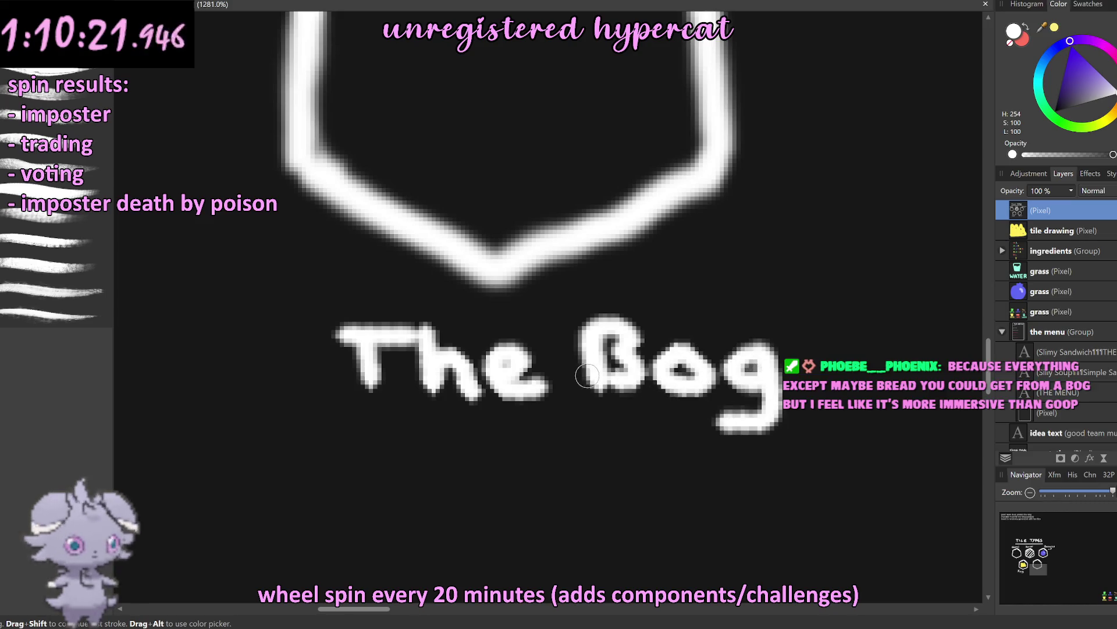
{"action": "scroll", "coordinate": [588, 376], "scroll_direction": "down", "scroll_amount": 5}
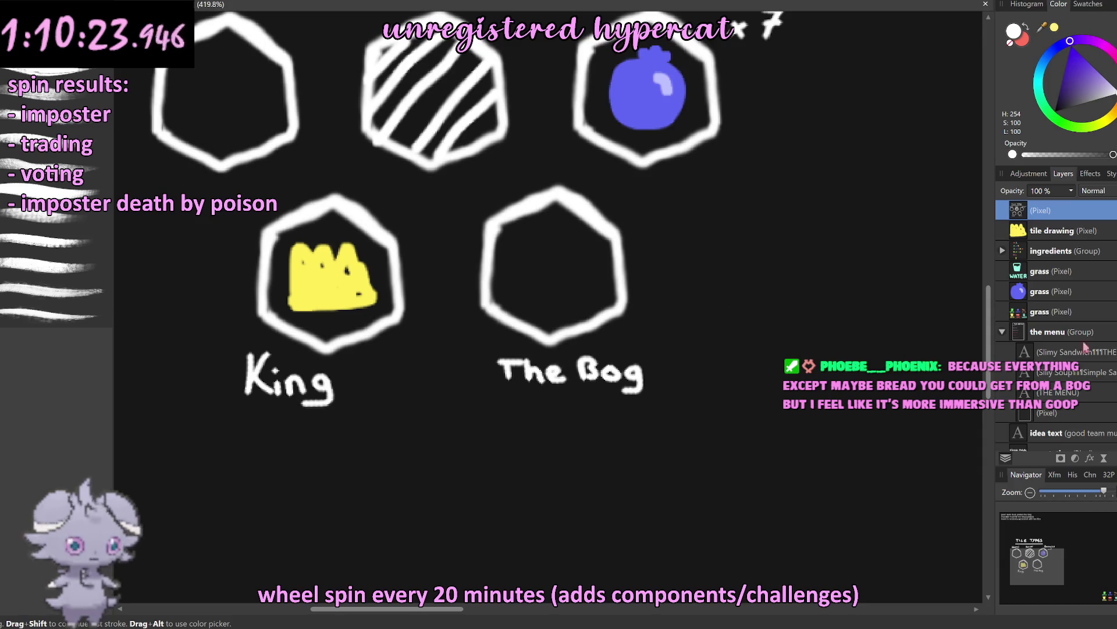
{"action": "scroll", "coordinate": [610, 290], "scroll_direction": "right", "scroll_amount": 3}
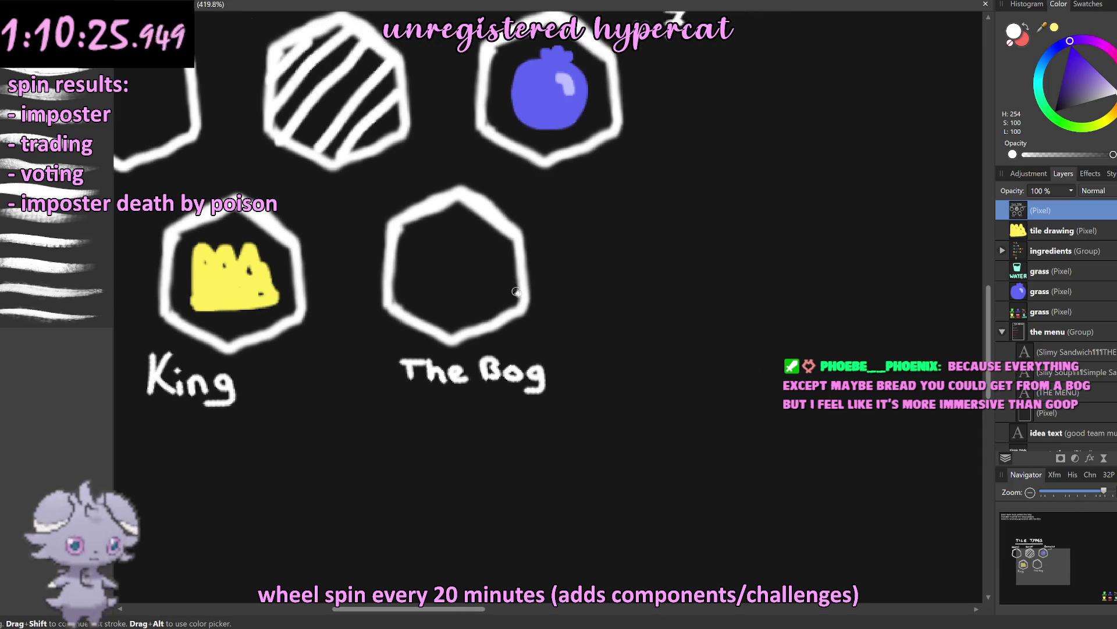
{"action": "scroll", "coordinate": [489, 252], "scroll_direction": "up", "scroll_amount": 3}
{"action": "scroll", "coordinate": [442, 256], "scroll_direction": "down", "scroll_amount": 3}
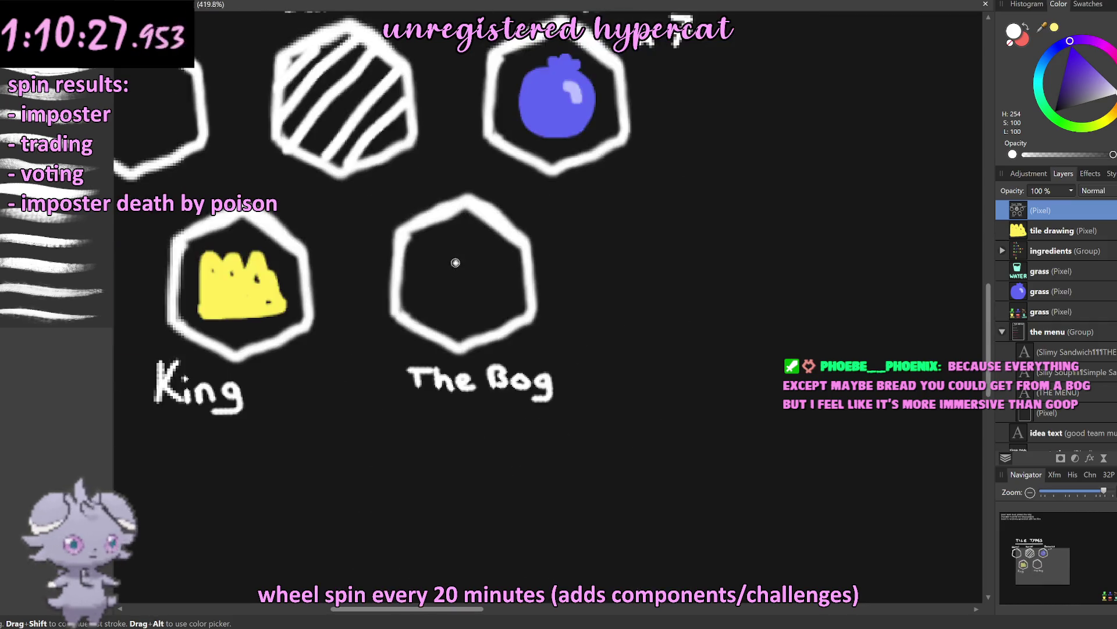
{"action": "scroll", "coordinate": [456, 263], "scroll_direction": "down", "scroll_amount": 3}
{"action": "scroll", "coordinate": [501, 297], "scroll_direction": "up", "scroll_amount": 1}
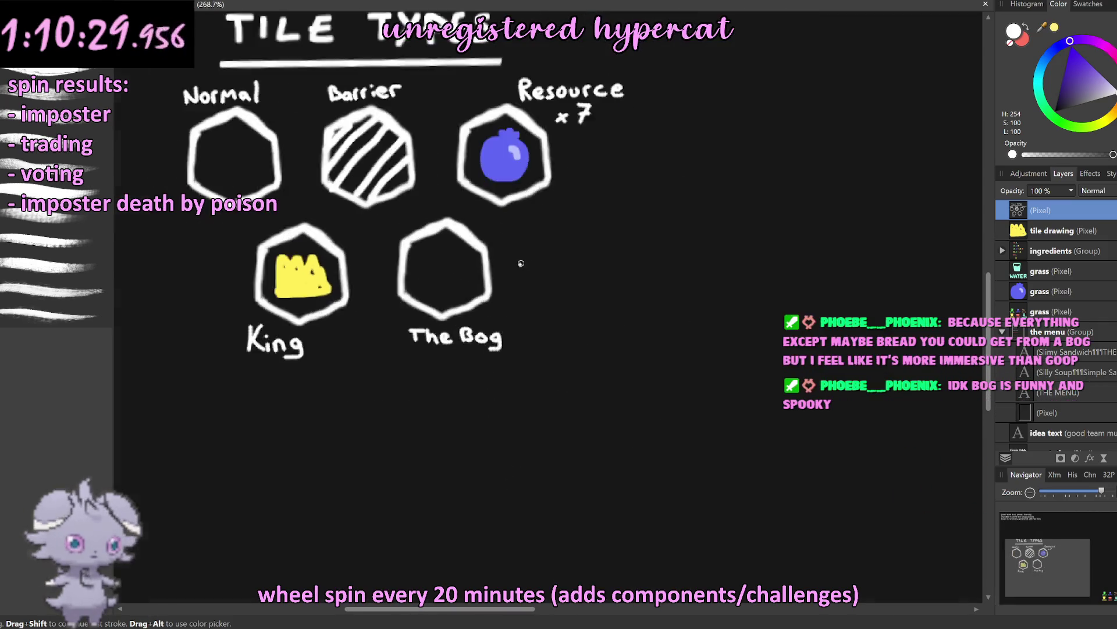
{"action": "scroll", "coordinate": [517, 260], "scroll_direction": "up", "scroll_amount": 2}
{"action": "scroll", "coordinate": [503, 294], "scroll_direction": "up", "scroll_amount": 3}
Step: Draw a white arrow pointing left at The Bog hexagon, redrawing its arrowhead
{"action": "mouse_move", "coordinate": [608, 279]}
{"action": "left_mouse_down"}
{"action": "mouse_move", "coordinate": [436, 323]}
{"action": "mouse_move", "coordinate": [468, 346]}
{"action": "left_mouse_up"}
{"action": "key", "text": "ctrl+z"}
{"action": "left_click_drag", "start_coordinate": [461, 292], "coordinate": [483, 338]}
Step: Handwrite 'gives random' beside the arrow
{"action": "mouse_move", "coordinate": [652, 187]}
{"action": "left_mouse_down"}
{"action": "mouse_move", "coordinate": [623, 257]}
{"action": "mouse_move", "coordinate": [736, 175]}
{"action": "mouse_move", "coordinate": [819, 187]}
{"action": "left_mouse_up"}
{"action": "left_click", "coordinate": [678, 160]}
{"action": "left_click_drag", "start_coordinate": [870, 156], "coordinate": [820, 217]}
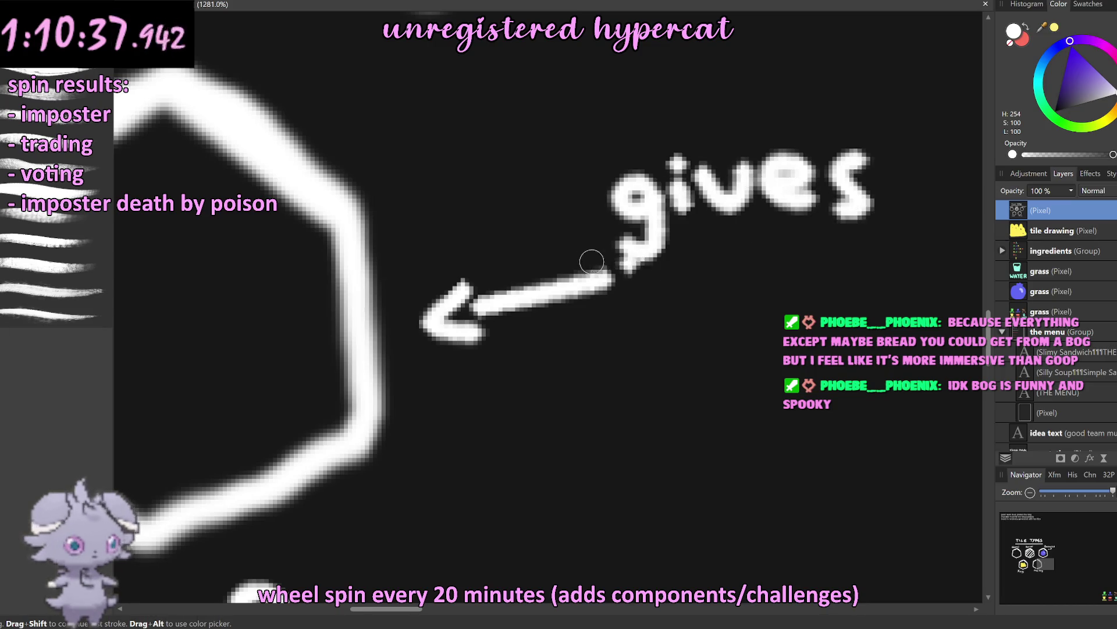
{"action": "scroll", "coordinate": [576, 262], "scroll_direction": "right", "scroll_amount": 5}
{"action": "scroll", "coordinate": [514, 273], "scroll_direction": "right", "scroll_amount": 8}
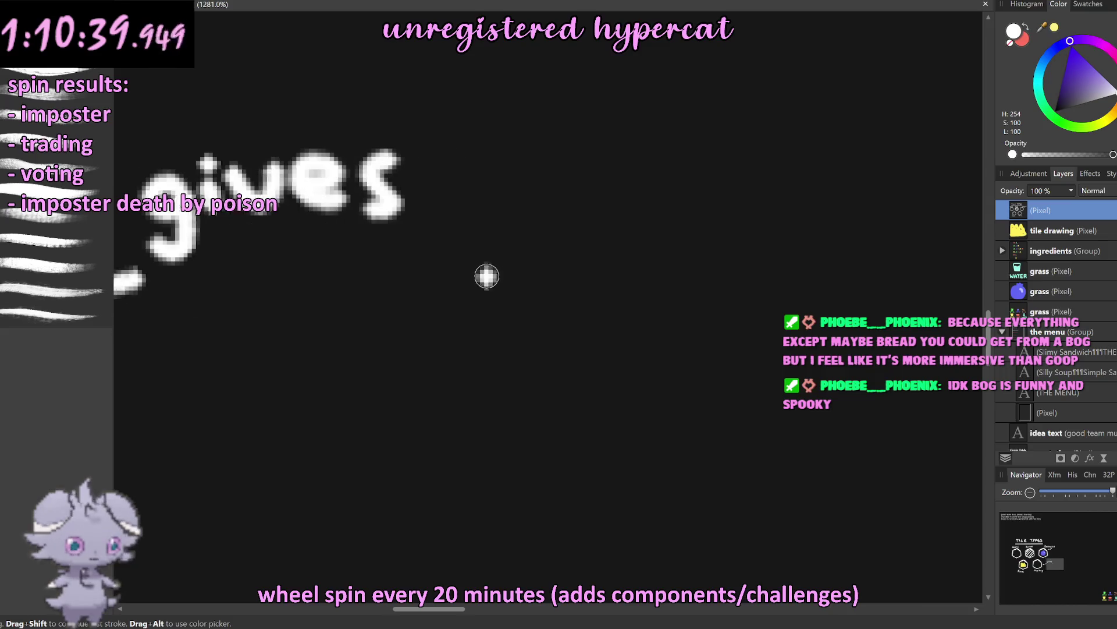
{"action": "mouse_move", "coordinate": [445, 174]}
{"action": "left_mouse_down"}
{"action": "mouse_move", "coordinate": [450, 207]}
{"action": "mouse_move", "coordinate": [491, 148]}
{"action": "mouse_move", "coordinate": [527, 216]}
{"action": "left_mouse_up"}
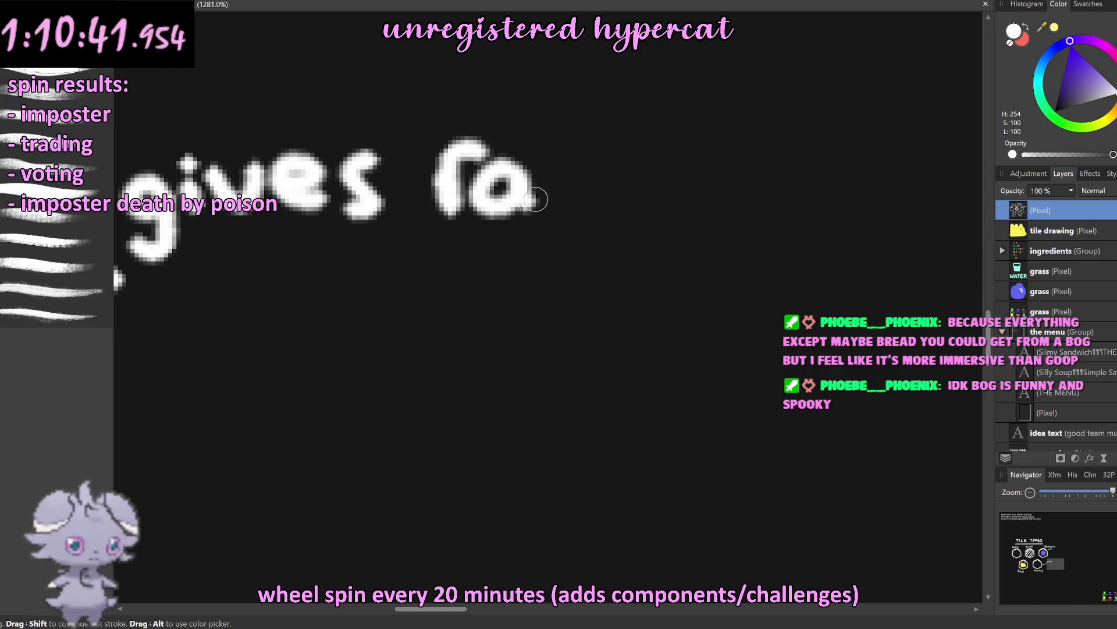
{"action": "left_click_drag", "start_coordinate": [538, 166], "coordinate": [600, 216]}
{"action": "mouse_move", "coordinate": [646, 178]}
{"action": "left_mouse_down"}
{"action": "mouse_move", "coordinate": [647, 161]}
{"action": "mouse_move", "coordinate": [650, 212]}
{"action": "left_mouse_up"}
{"action": "left_click_drag", "start_coordinate": [706, 174], "coordinate": [809, 237]}
Step: Write 'resource' on the line below, then zoom out
{"action": "mouse_move", "coordinate": [251, 312]}
{"action": "left_mouse_down"}
{"action": "mouse_move", "coordinate": [261, 344]}
{"action": "mouse_move", "coordinate": [287, 275]}
{"action": "left_mouse_up"}
{"action": "left_click_drag", "start_coordinate": [298, 303], "coordinate": [329, 333]}
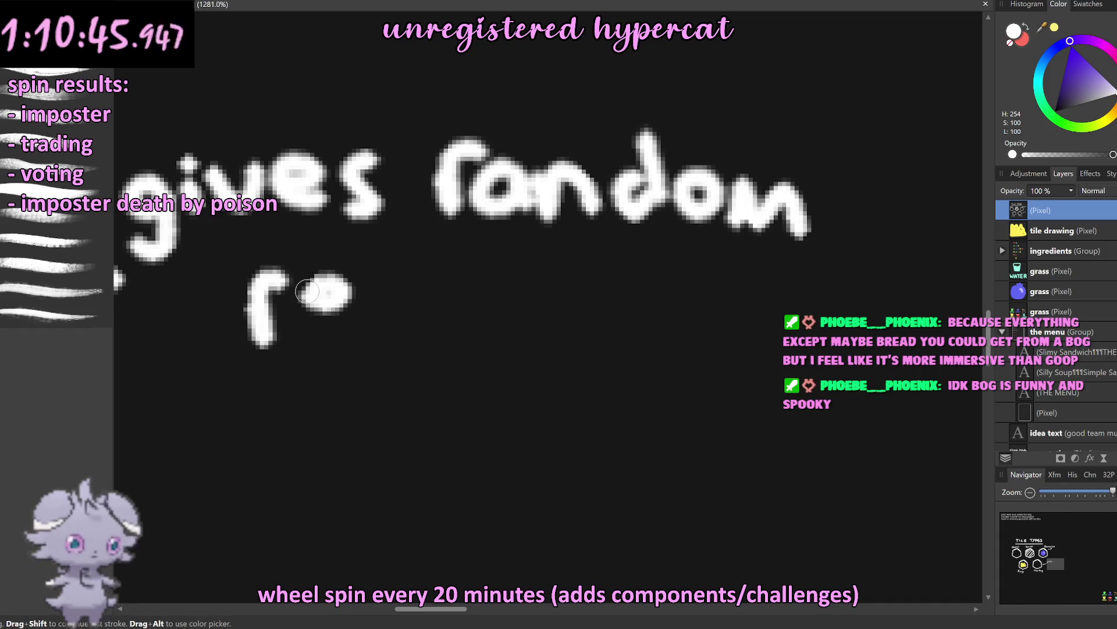
{"action": "left_click_drag", "start_coordinate": [402, 279], "coordinate": [367, 331]}
{"action": "left_click", "coordinate": [433, 297]}
{"action": "mouse_move", "coordinate": [442, 291]}
{"action": "left_mouse_down"}
{"action": "mouse_move", "coordinate": [433, 294]}
{"action": "mouse_move", "coordinate": [509, 329]}
{"action": "mouse_move", "coordinate": [553, 282]}
{"action": "mouse_move", "coordinate": [605, 317]}
{"action": "left_mouse_up"}
{"action": "left_click", "coordinate": [621, 302]}
{"action": "scroll", "coordinate": [648, 341], "scroll_direction": "down", "scroll_amount": 8}
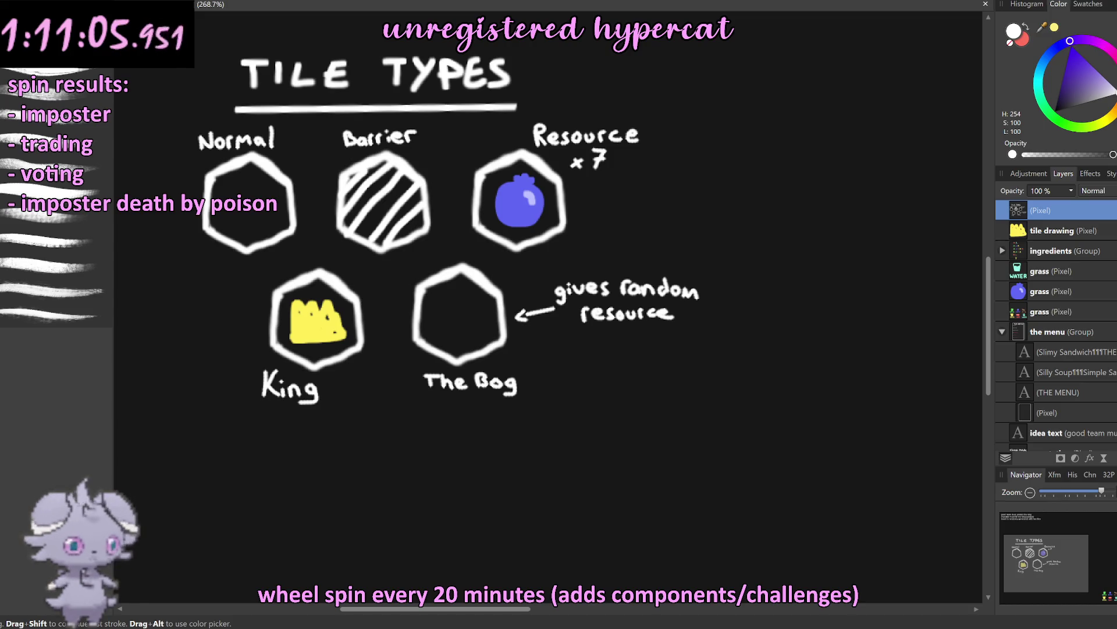
{"action": "scroll", "coordinate": [605, 323], "scroll_direction": "down", "scroll_amount": 5}
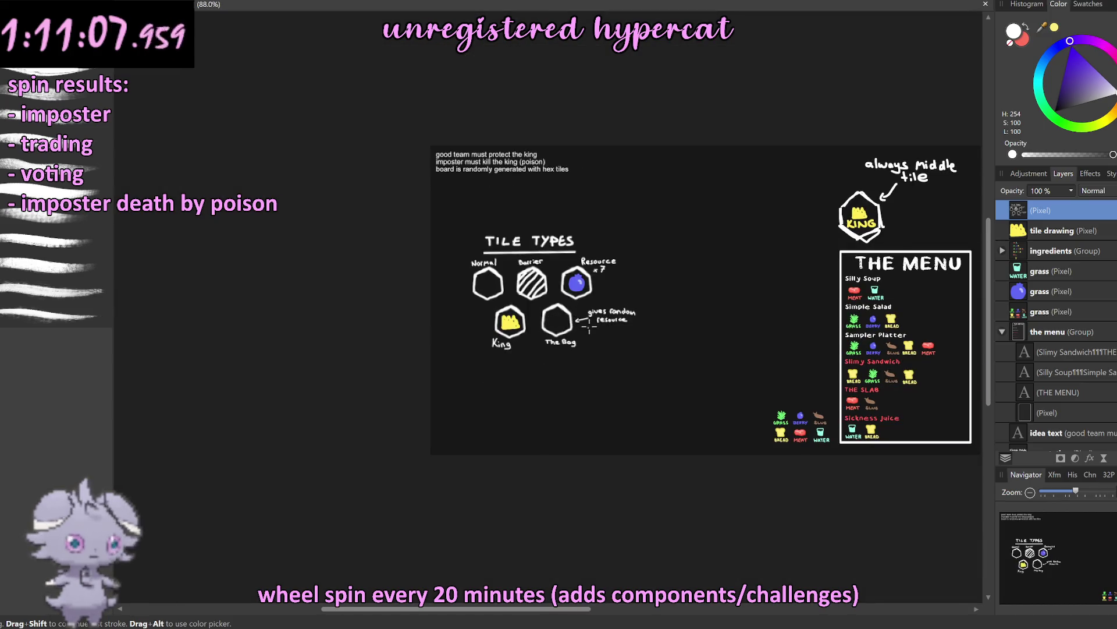
Step: Pick a purple shade and brush in the gaps and right arm of The Bog's blob
{"action": "scroll", "coordinate": [589, 327], "scroll_direction": "up", "scroll_amount": 5}
{"action": "scroll", "coordinate": [495, 304], "scroll_direction": "up", "scroll_amount": 3}
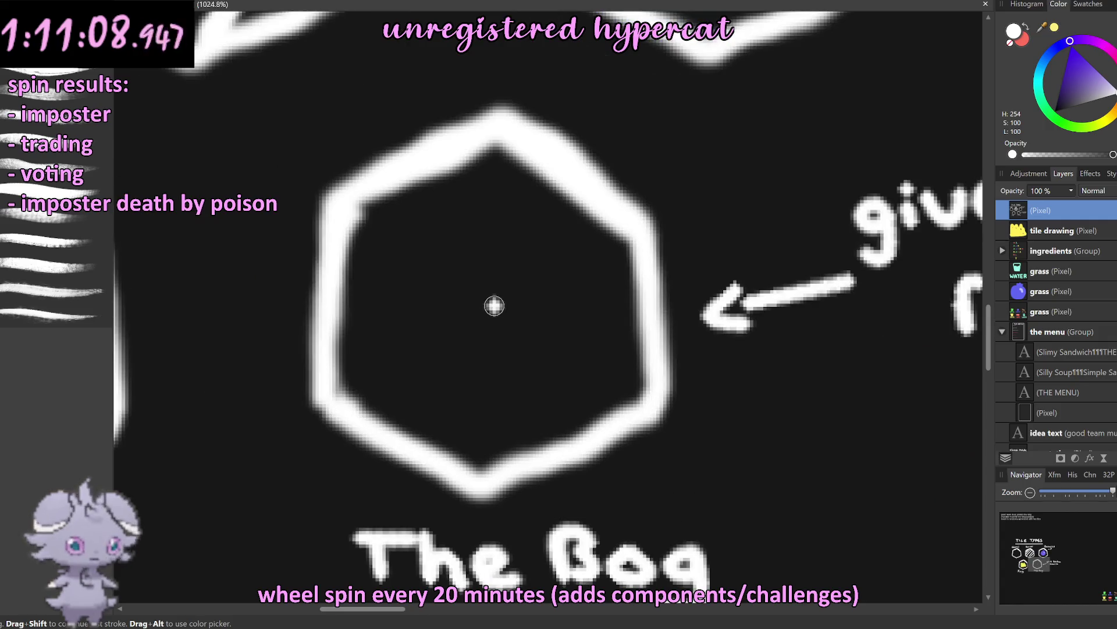
{"action": "left_click", "coordinate": [1077, 58]}
{"action": "left_click", "coordinate": [1085, 44]}
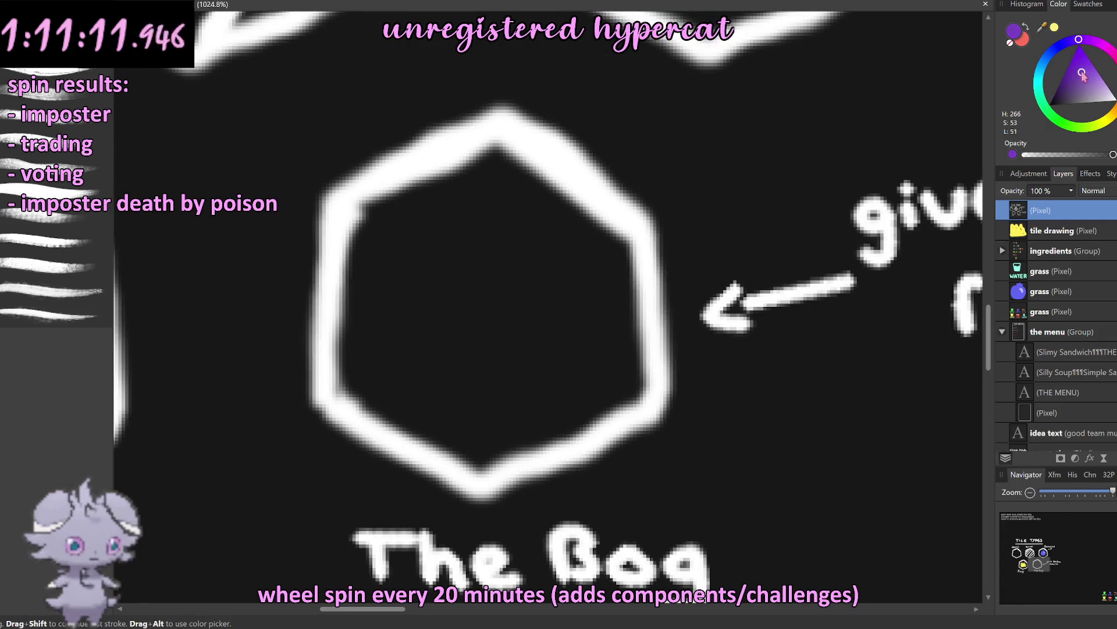
{"action": "left_click", "coordinate": [1087, 68]}
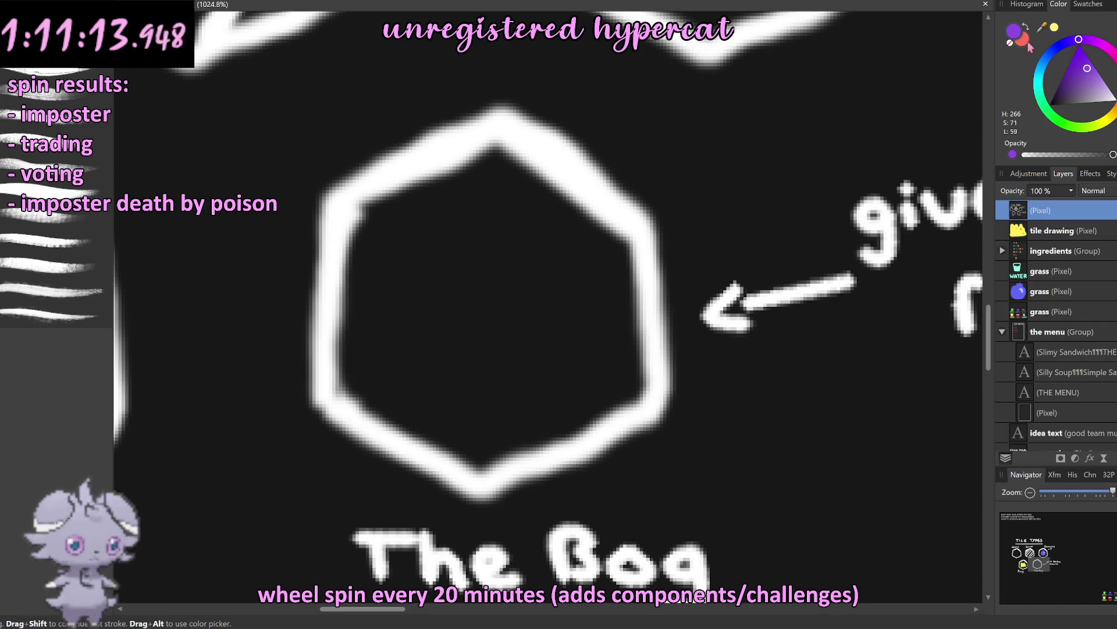
{"action": "left_click", "coordinate": [739, 143]}
{"action": "mouse_move", "coordinate": [456, 289]}
{"action": "left_mouse_down"}
{"action": "mouse_move", "coordinate": [481, 350]}
{"action": "mouse_move", "coordinate": [442, 314]}
{"action": "left_mouse_up"}
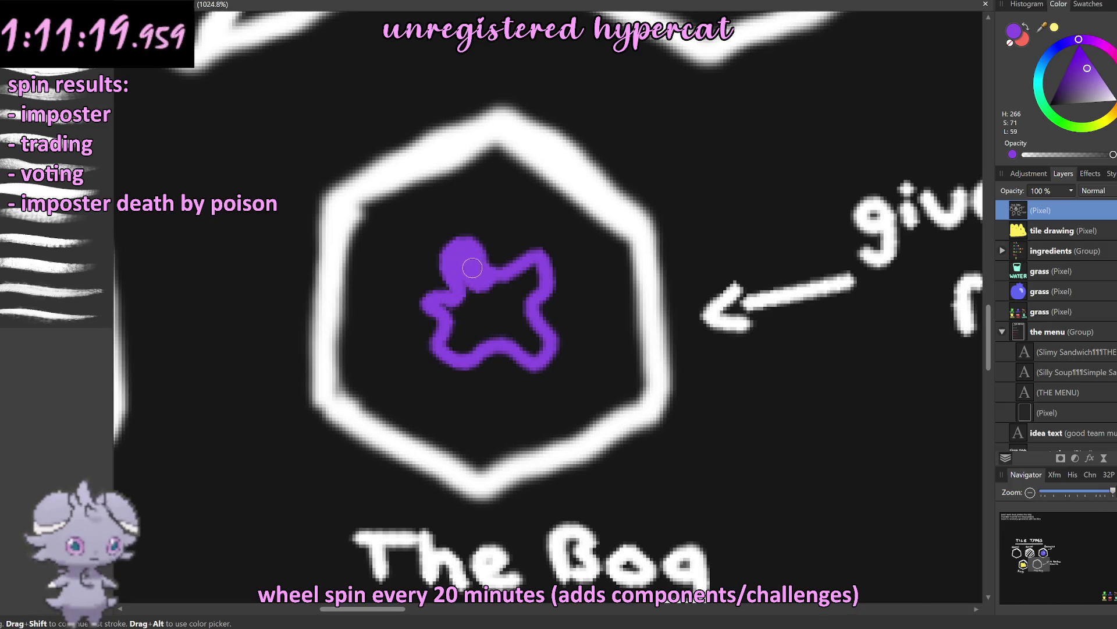
{"action": "left_click_drag", "start_coordinate": [473, 268], "coordinate": [536, 270]}
{"action": "mouse_move", "coordinate": [524, 308]}
{"action": "left_mouse_down"}
{"action": "mouse_move", "coordinate": [534, 351]}
{"action": "mouse_move", "coordinate": [447, 336]}
{"action": "mouse_move", "coordinate": [519, 291]}
{"action": "left_mouse_up"}
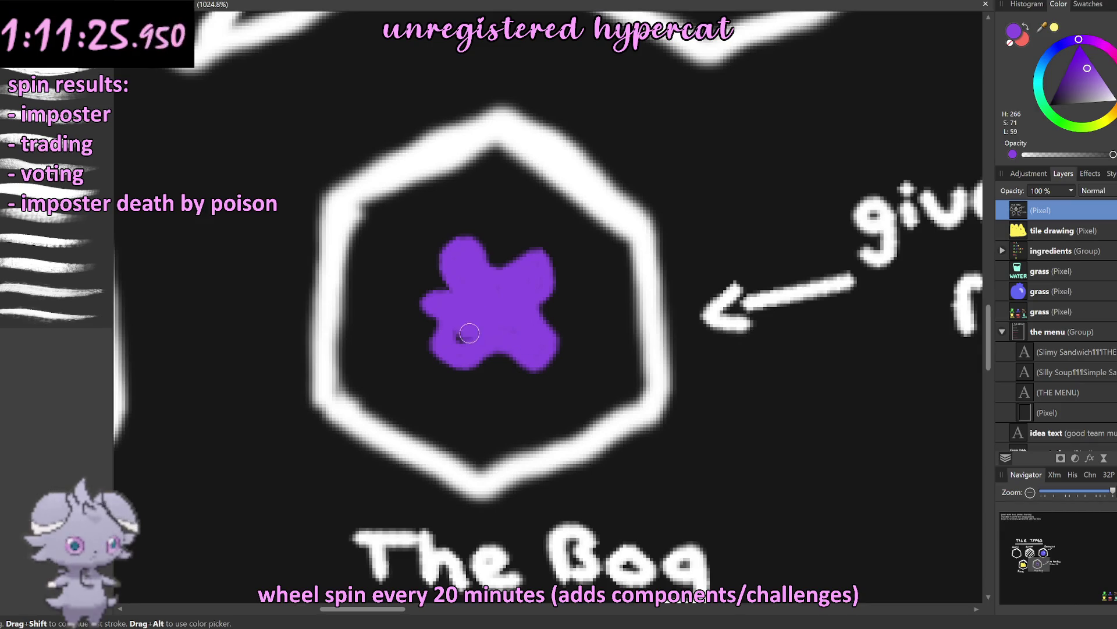
{"action": "scroll", "coordinate": [466, 336], "scroll_direction": "down", "scroll_amount": 5}
{"action": "scroll", "coordinate": [505, 314], "scroll_direction": "up", "scroll_amount": 4}
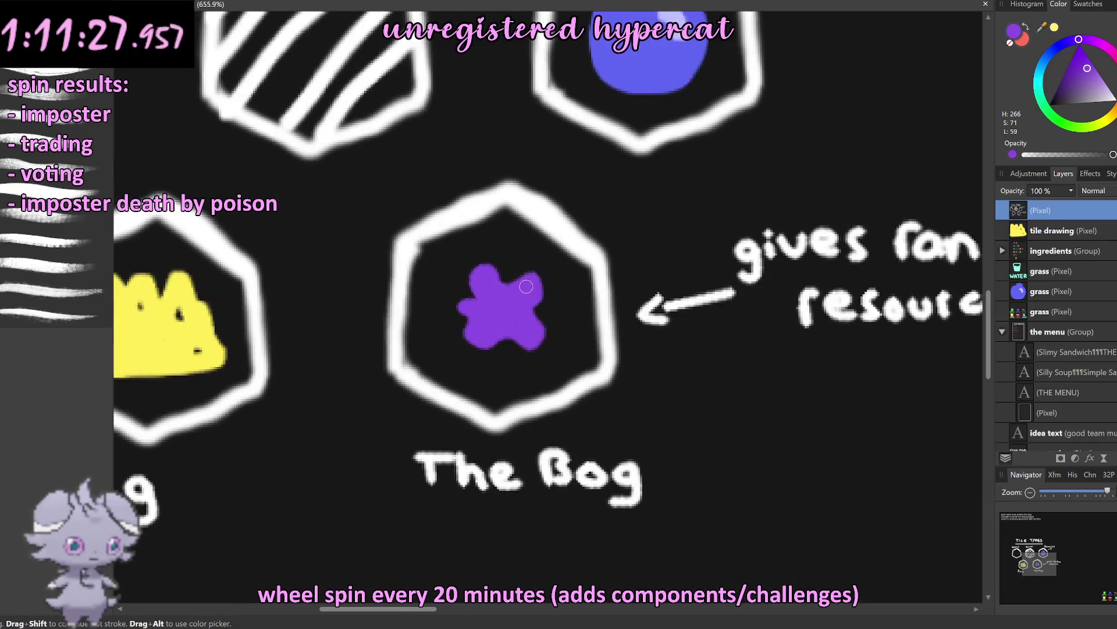
Step: Lasso the purple blob, then enlarge it and centre it in The Bog hexagon
{"action": "key", "text": "v"}
{"action": "key", "text": "x"}
{"action": "key", "text": "l"}
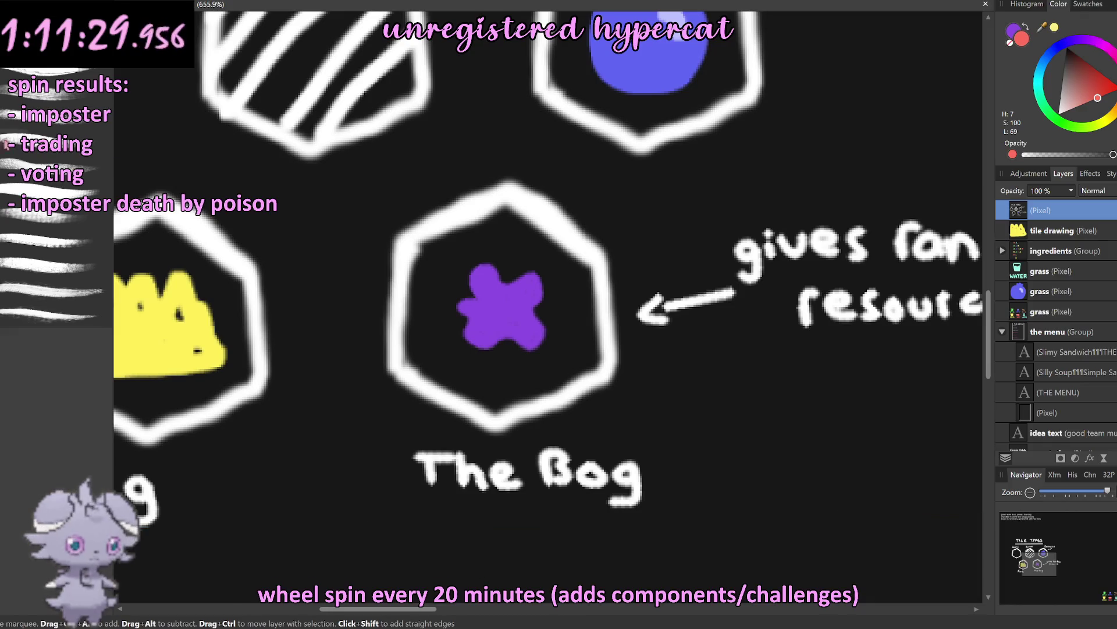
{"action": "left_click_drag", "start_coordinate": [580, 323], "coordinate": [555, 256]}
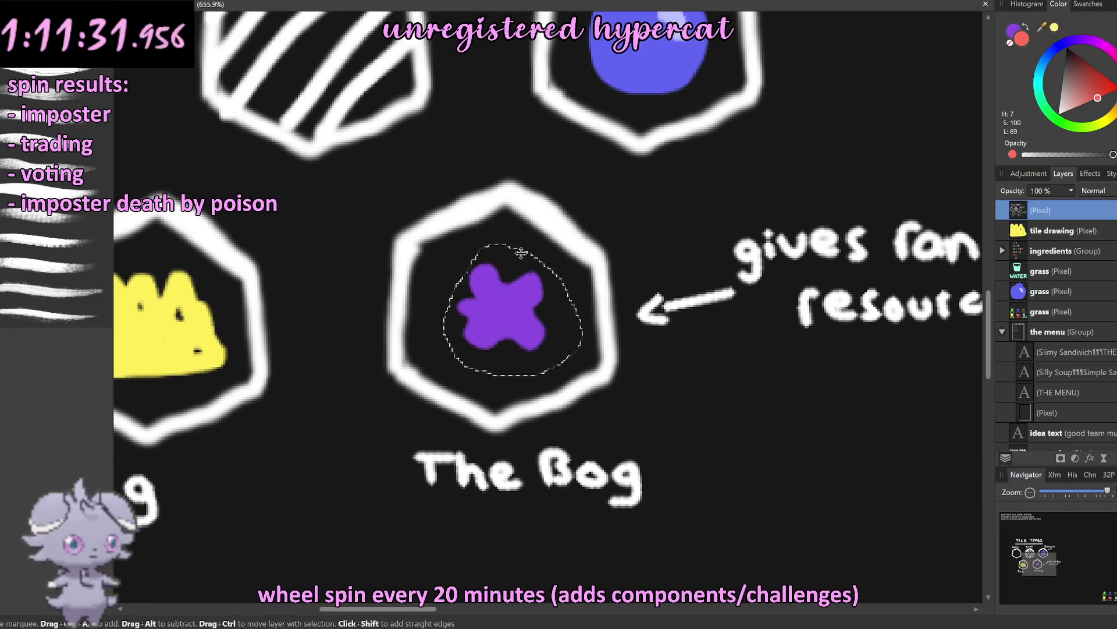
{"action": "key", "text": "v"}
{"action": "left_click_drag", "start_coordinate": [584, 374], "coordinate": [673, 457]}
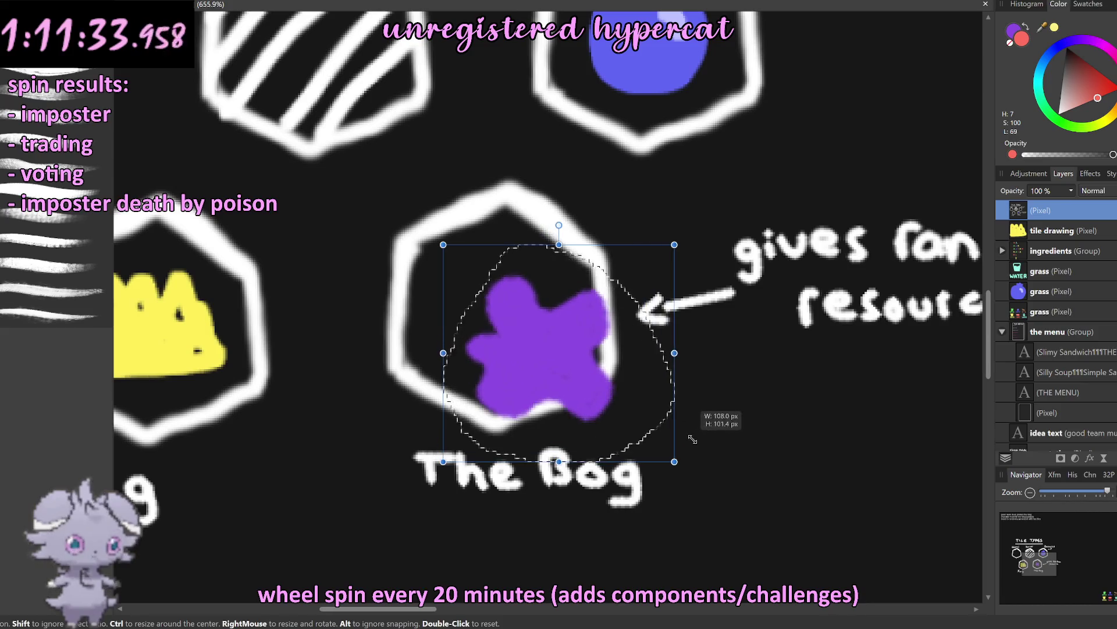
{"action": "left_click_drag", "start_coordinate": [625, 396], "coordinate": [586, 358]}
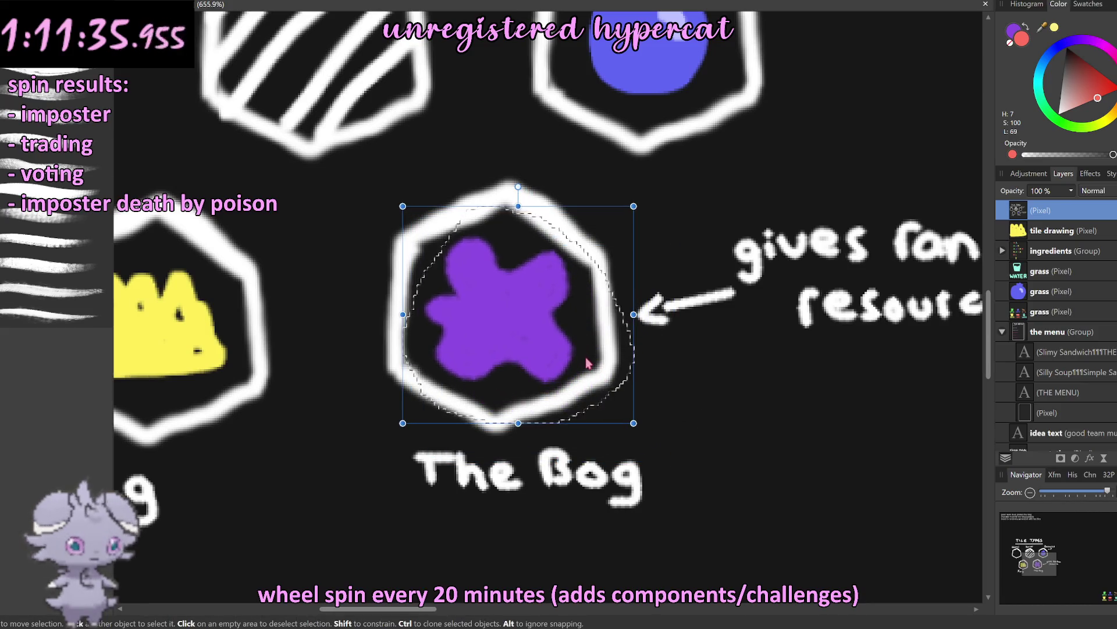
{"action": "key", "text": "l"}
{"action": "scroll", "coordinate": [550, 352], "scroll_direction": "up", "scroll_amount": 4}
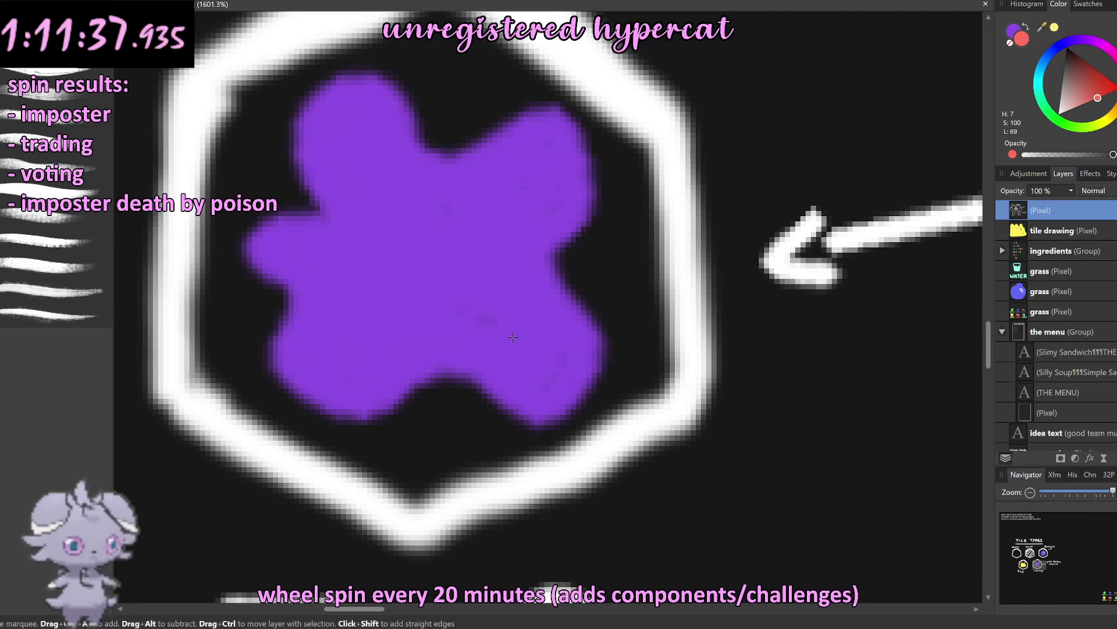
Step: Return to a much larger brush and pick white as the painting colour
{"action": "key", "text": "b"}
{"action": "key", "text": "x"}
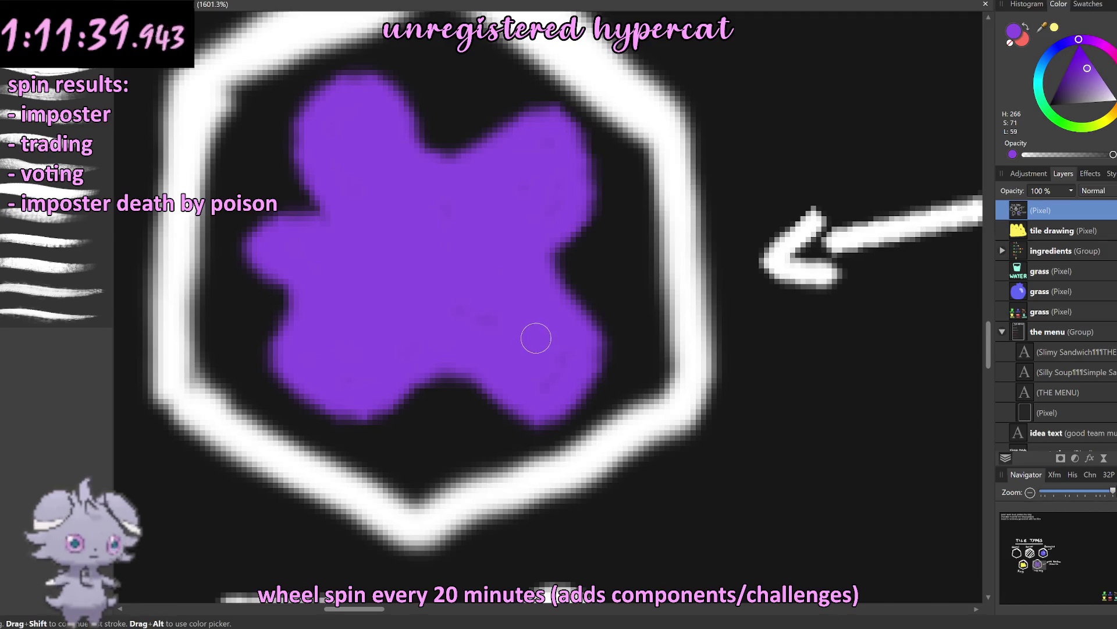
{"action": "key", "text": "]"}
{"action": "key", "text": "]"}
{"action": "key", "text": "]"}
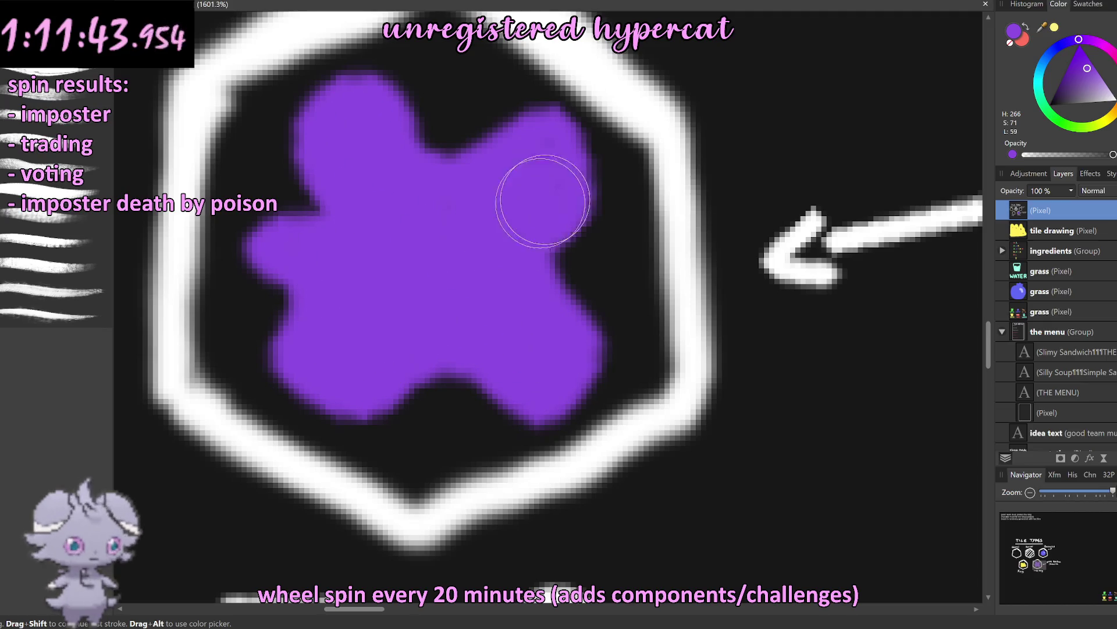
{"action": "scroll", "coordinate": [479, 322], "scroll_direction": "down", "scroll_amount": 5}
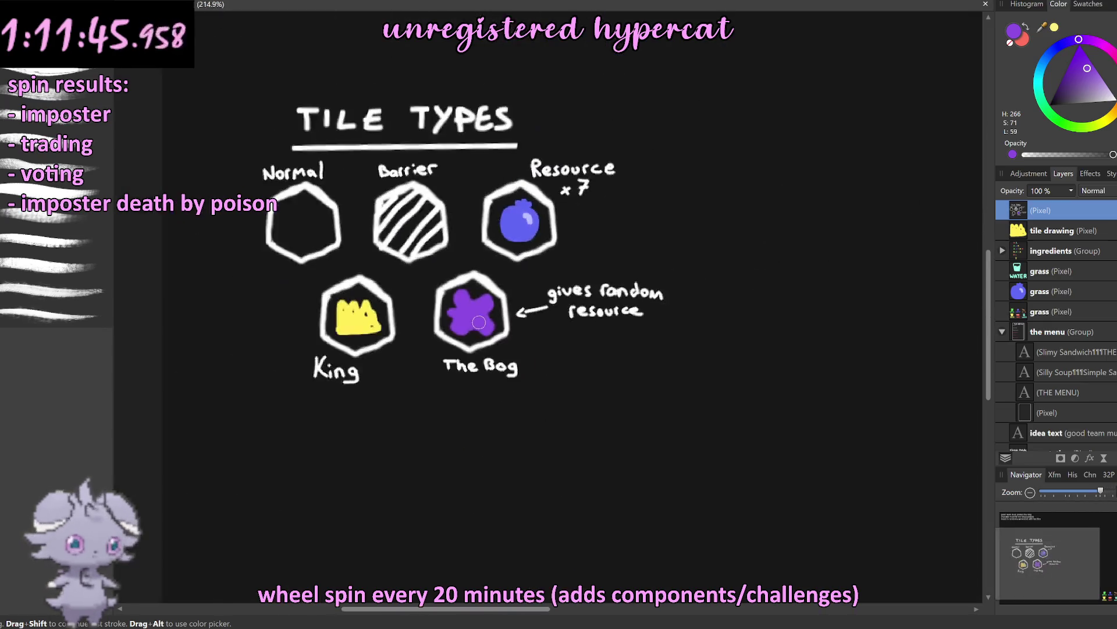
{"action": "scroll", "coordinate": [489, 302], "scroll_direction": "down", "scroll_amount": 3}
{"action": "scroll", "coordinate": [506, 275], "scroll_direction": "down", "scroll_amount": 2}
{"action": "scroll", "coordinate": [506, 275], "scroll_direction": "up", "scroll_amount": 3}
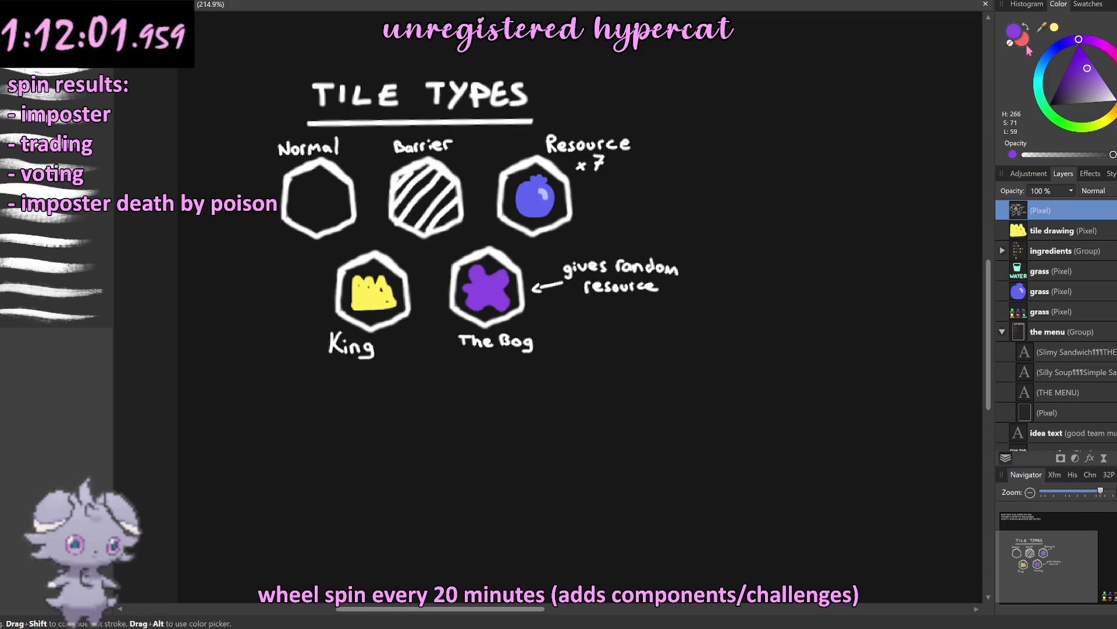
{"action": "left_click", "coordinate": [1108, 100]}
Step: Paint over the Barrier hexagon in white until it is solid
{"action": "scroll", "coordinate": [413, 165], "scroll_direction": "up", "scroll_amount": 5}
{"action": "mouse_move", "coordinate": [413, 164]}
{"action": "left_mouse_down"}
{"action": "mouse_move", "coordinate": [511, 295]}
{"action": "mouse_move", "coordinate": [382, 304]}
{"action": "left_mouse_up"}
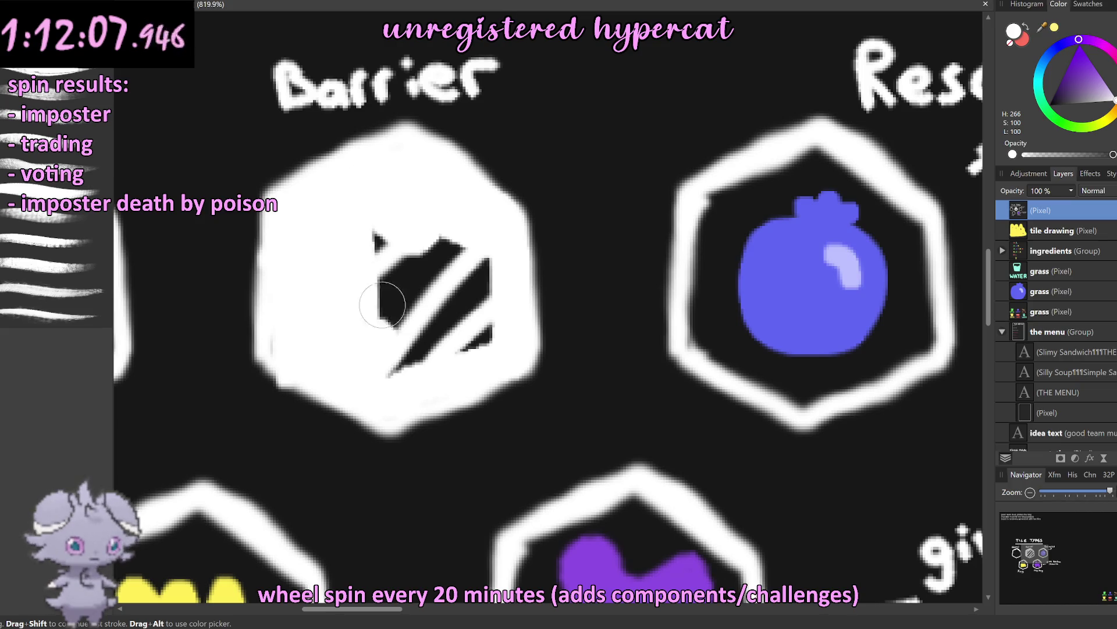
{"action": "left_click_drag", "start_coordinate": [382, 304], "coordinate": [491, 299]}
{"action": "scroll", "coordinate": [493, 301], "scroll_direction": "down", "scroll_amount": 6}
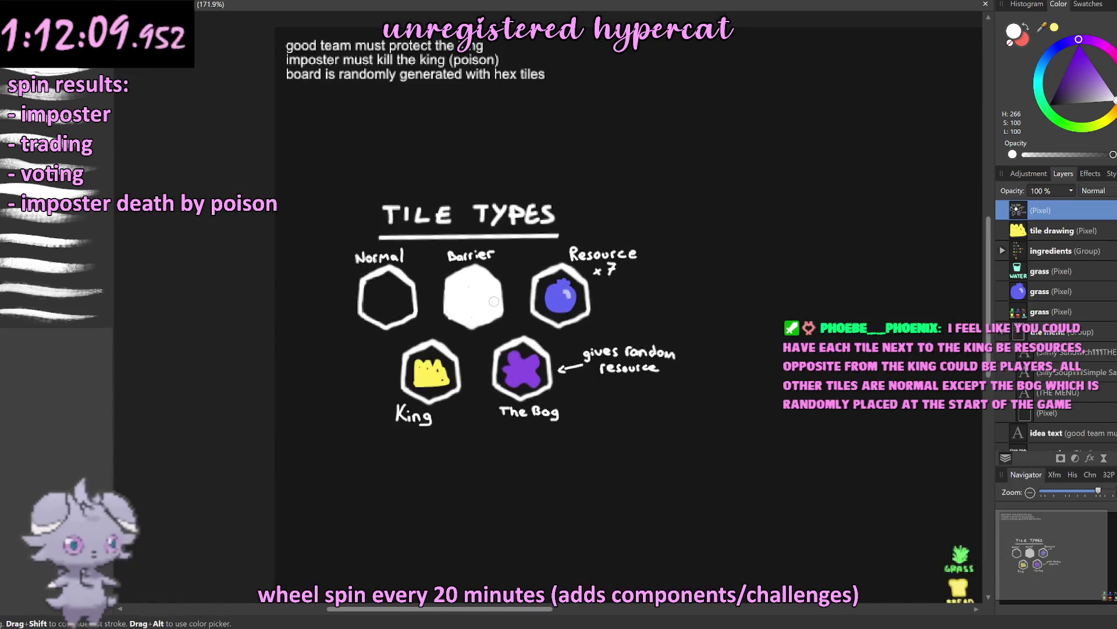
{"action": "scroll", "coordinate": [493, 301], "scroll_direction": "up", "scroll_amount": 1}
{"action": "scroll", "coordinate": [512, 304], "scroll_direction": "up", "scroll_amount": 1}
{"action": "scroll", "coordinate": [543, 307], "scroll_direction": "up", "scroll_amount": 1}
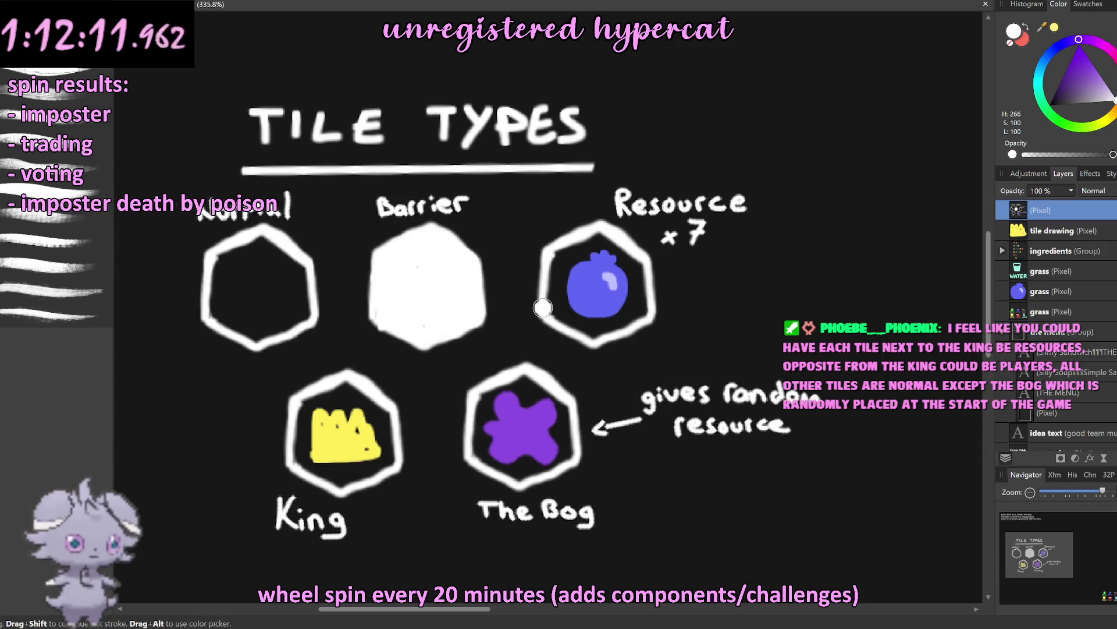
{"action": "scroll", "coordinate": [543, 307], "scroll_direction": "left", "scroll_amount": 2}
{"action": "scroll", "coordinate": [526, 301], "scroll_direction": "down", "scroll_amount": 2}
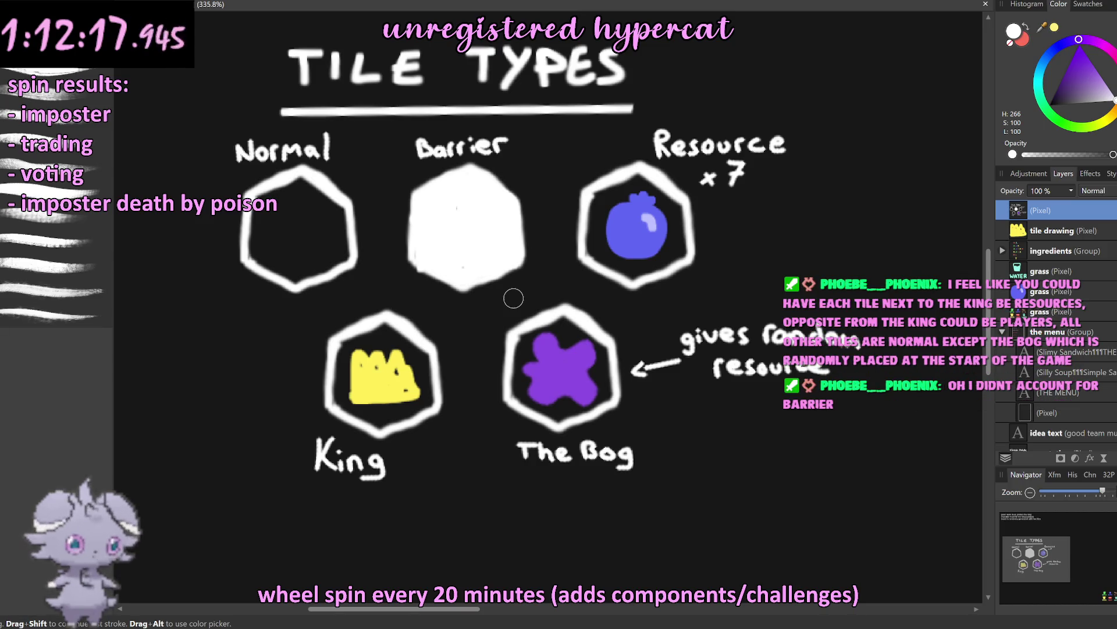
Step: Swap colours, switch to the Move tool and select the bg layer
{"action": "key", "text": "x"}
{"action": "key", "text": "v"}
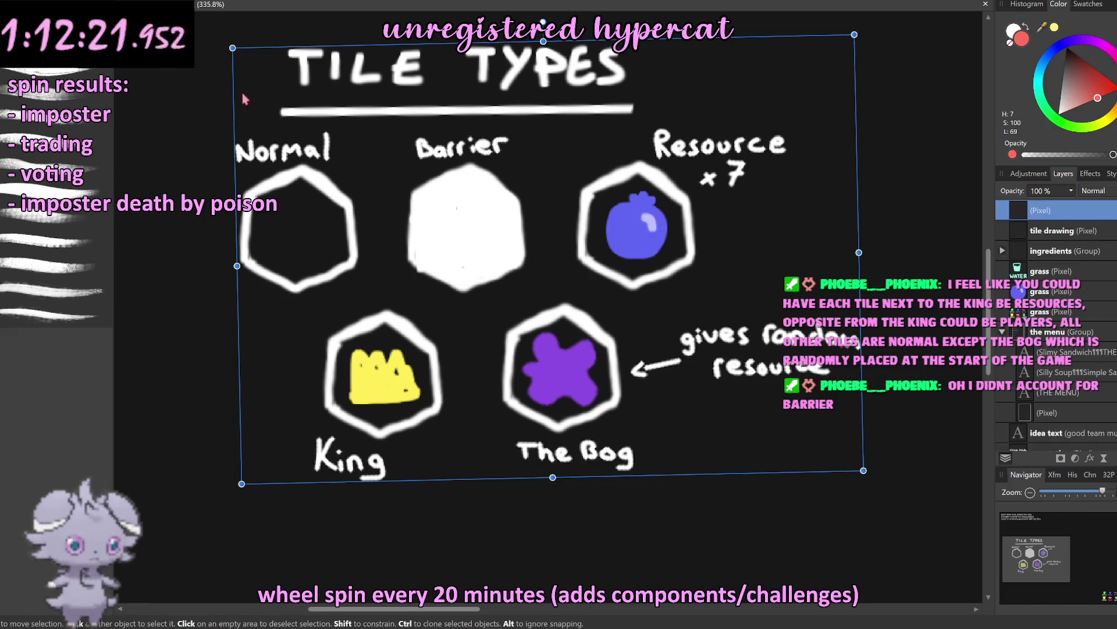
{"action": "left_click", "coordinate": [165, 107]}
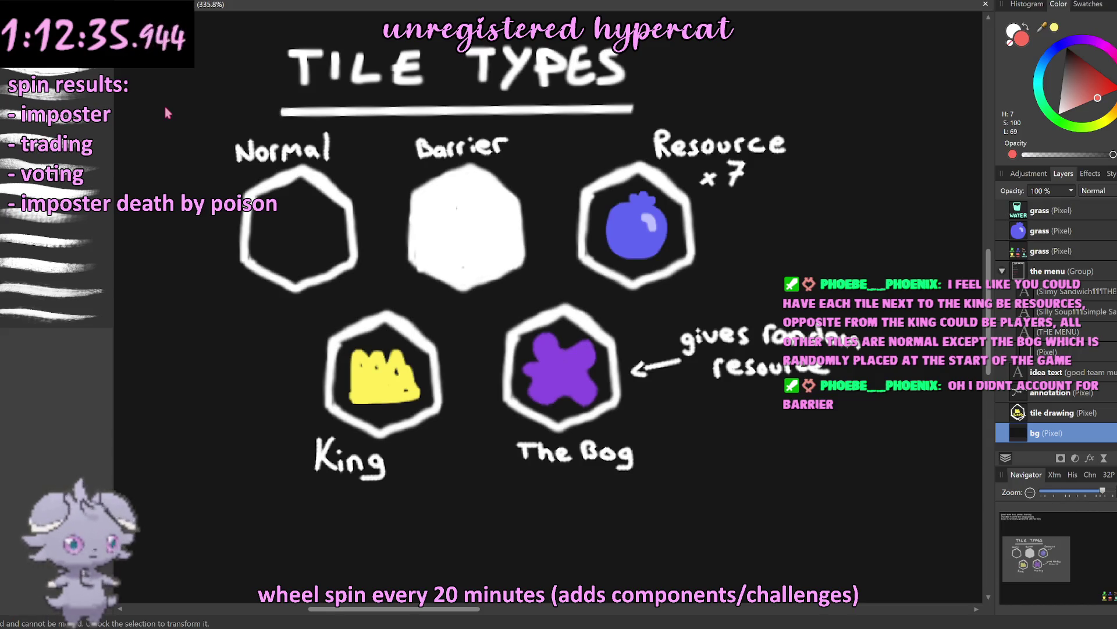
Step: Paint out the 7 of the Resource label in white on the top pixel layer
{"action": "key", "text": "b"}
{"action": "key", "text": "x"}
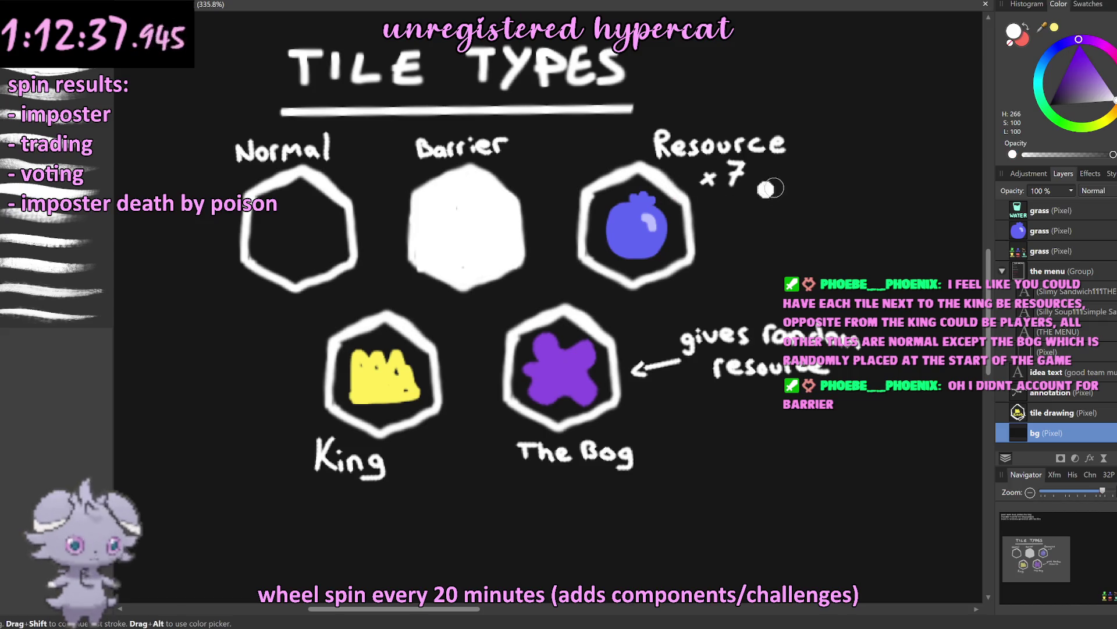
{"action": "scroll", "coordinate": [770, 188], "scroll_direction": "up", "scroll_amount": 5}
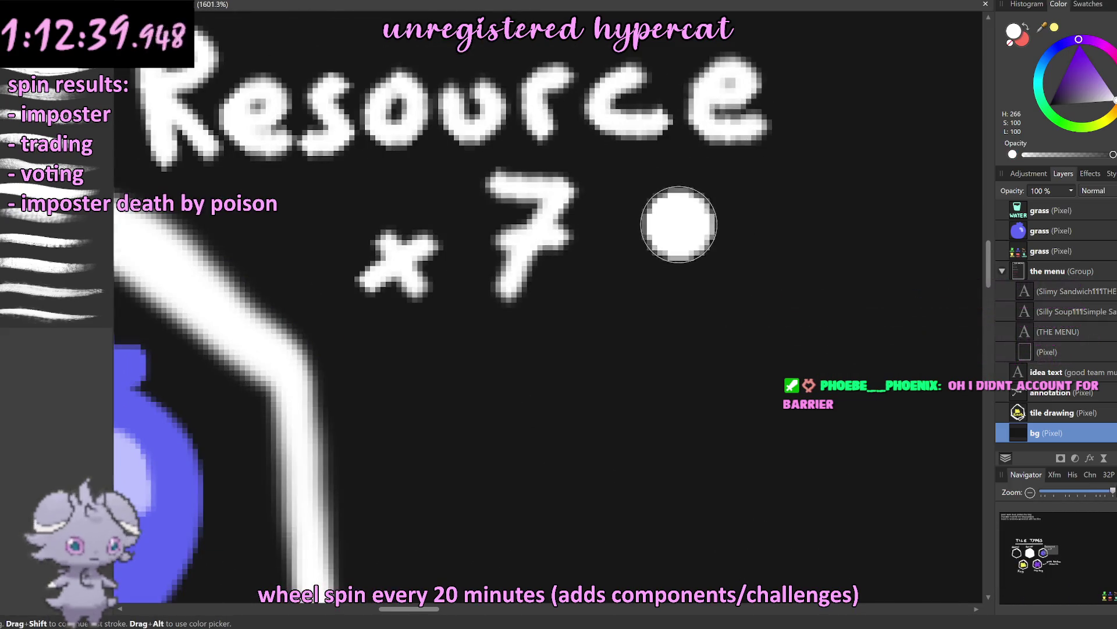
{"action": "left_click_drag", "start_coordinate": [678, 224], "coordinate": [640, 236]}
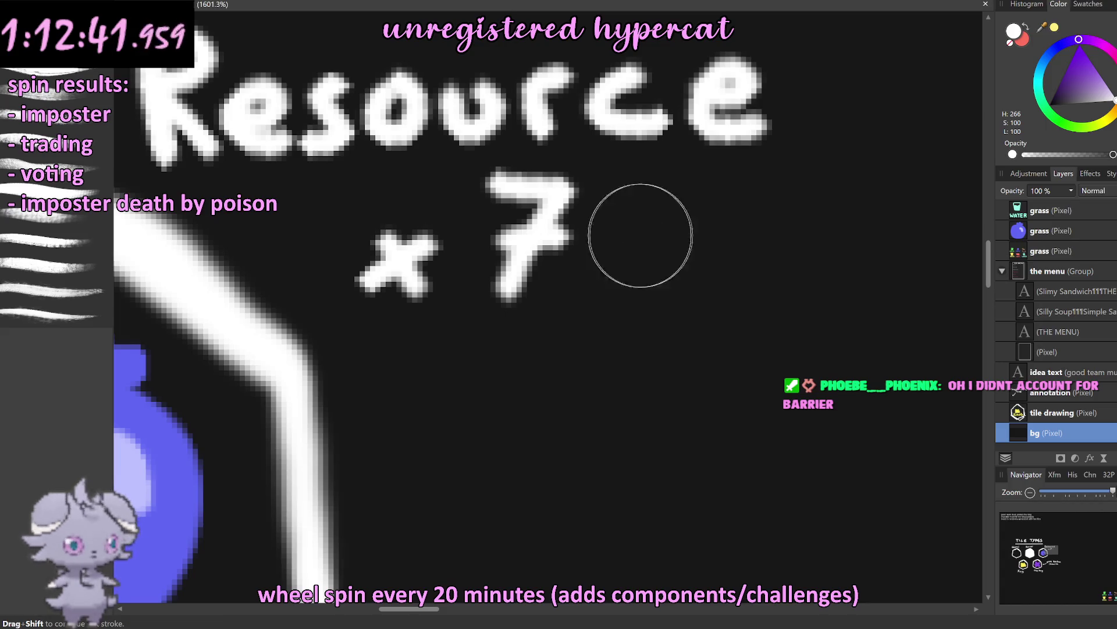
{"action": "scroll", "coordinate": [1045, 335], "scroll_direction": "up", "scroll_amount": 3}
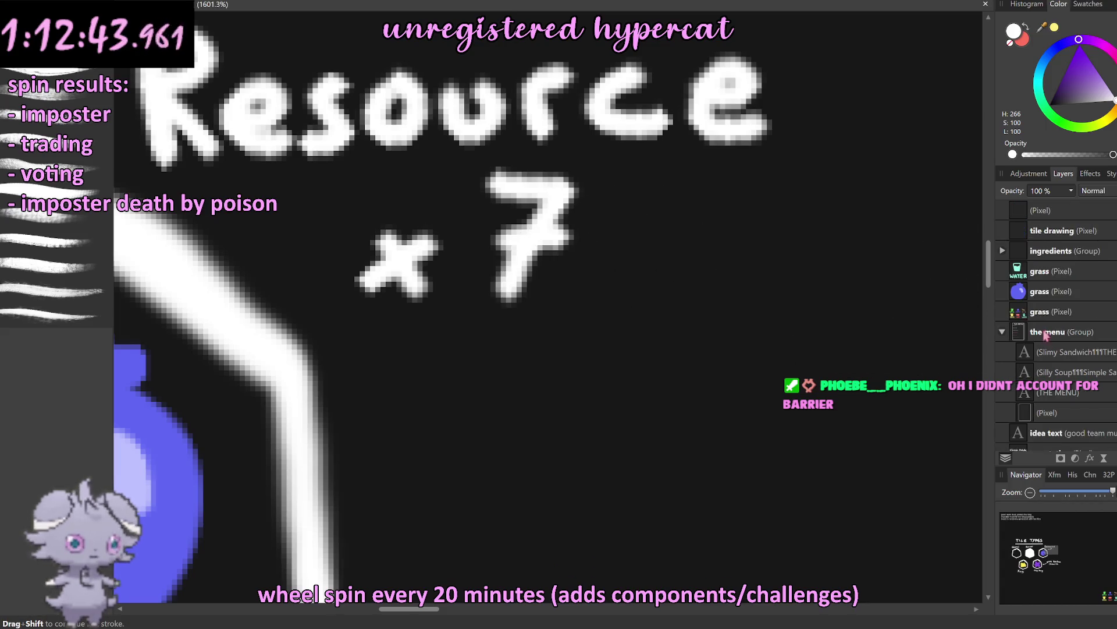
{"action": "left_click", "coordinate": [1042, 210]}
{"action": "left_click_drag", "start_coordinate": [524, 291], "coordinate": [518, 185]}
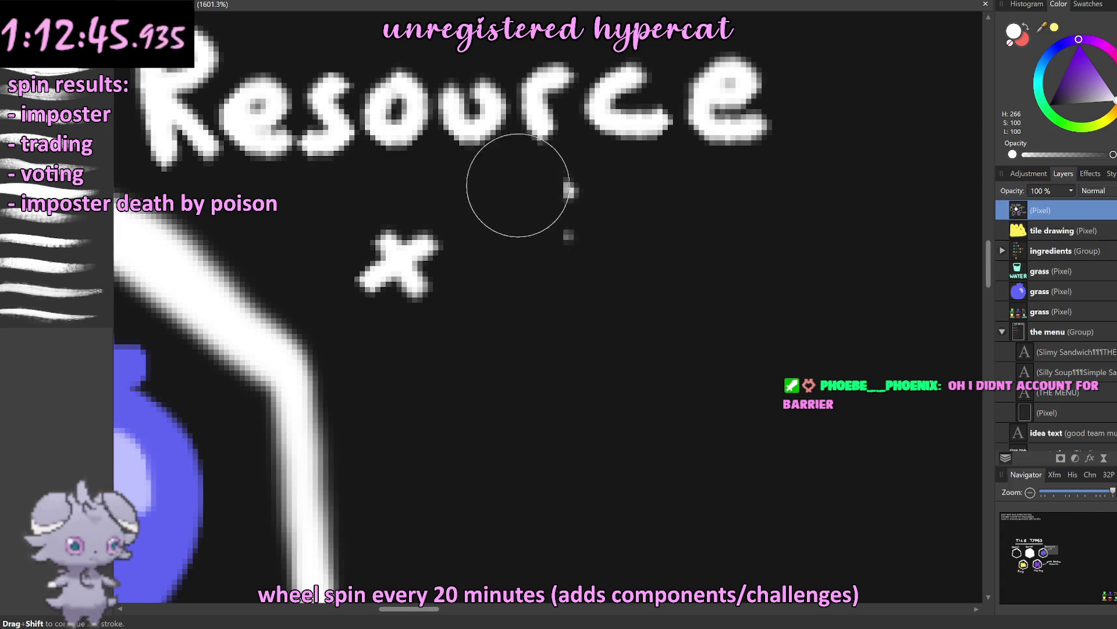
Step: With a smaller brush, draw a 6 after the x, redrawing its loop until clean
{"action": "left_click_drag", "start_coordinate": [616, 249], "coordinate": [551, 262]}
{"action": "left_click_drag", "start_coordinate": [511, 177], "coordinate": [478, 260]}
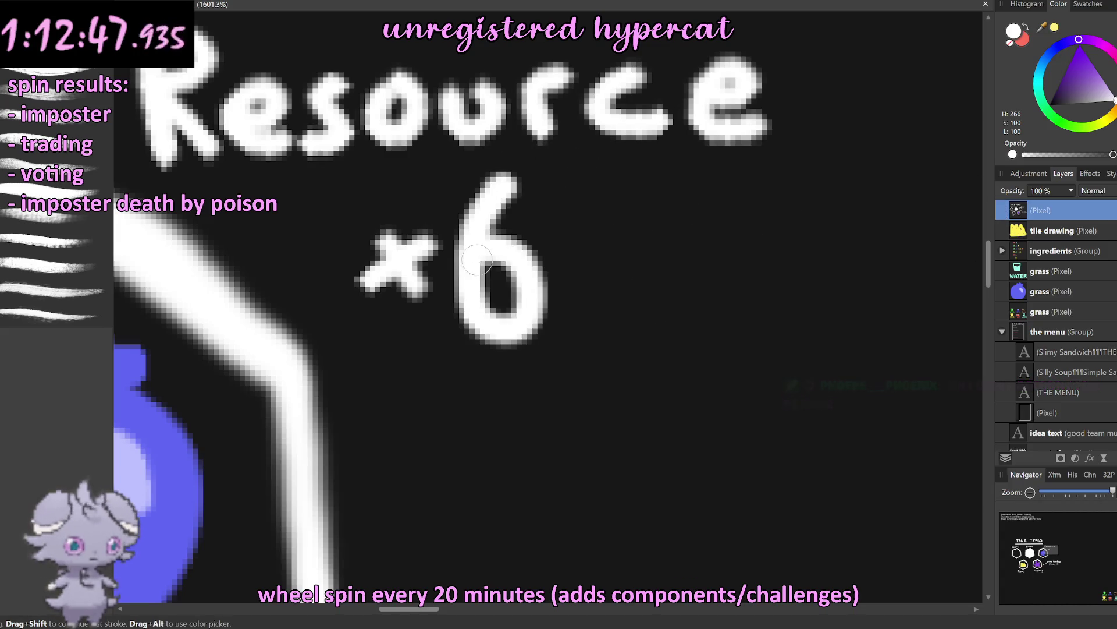
{"action": "key", "text": "ctrl+z"}
{"action": "key", "text": "ctrl+shift+z"}
{"action": "key", "text": "ctrl+z"}
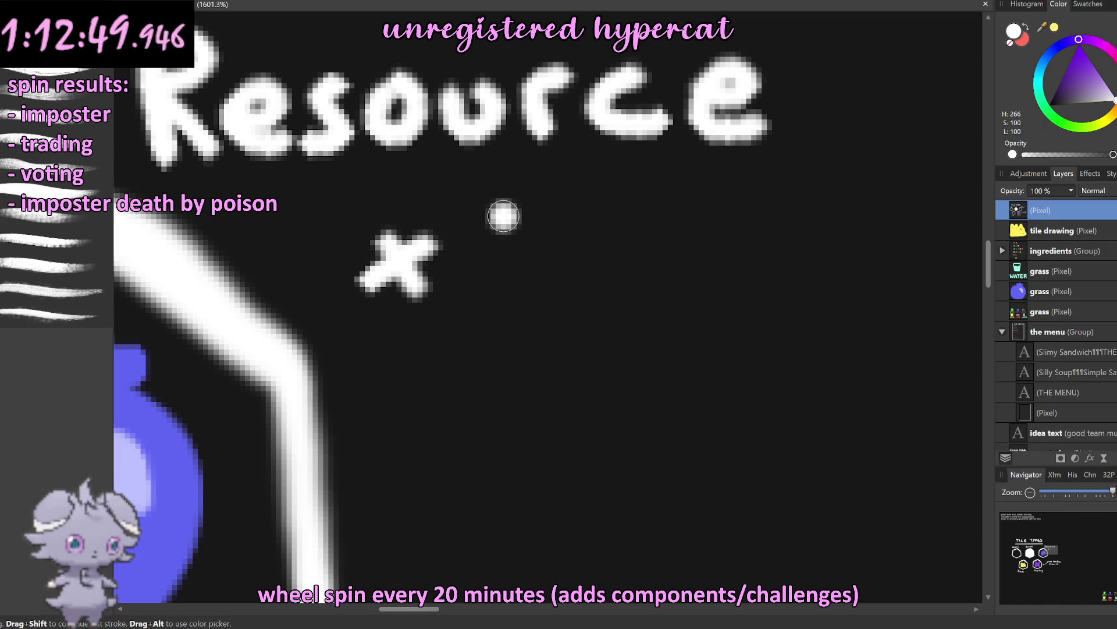
{"action": "mouse_move", "coordinate": [512, 204]}
{"action": "left_mouse_down"}
{"action": "mouse_move", "coordinate": [474, 295]}
{"action": "mouse_move", "coordinate": [508, 242]}
{"action": "left_mouse_up"}
{"action": "key", "text": "ctrl+z"}
{"action": "left_click_drag", "start_coordinate": [502, 295], "coordinate": [497, 256]}
{"action": "key", "text": "ctrl+z"}
{"action": "key", "text": "ctrl+z"}
{"action": "mouse_move", "coordinate": [515, 218]}
{"action": "left_mouse_down"}
{"action": "mouse_move", "coordinate": [484, 297]}
{"action": "mouse_move", "coordinate": [503, 262]}
{"action": "left_mouse_up"}
{"action": "scroll", "coordinate": [587, 287], "scroll_direction": "down", "scroll_amount": 5}
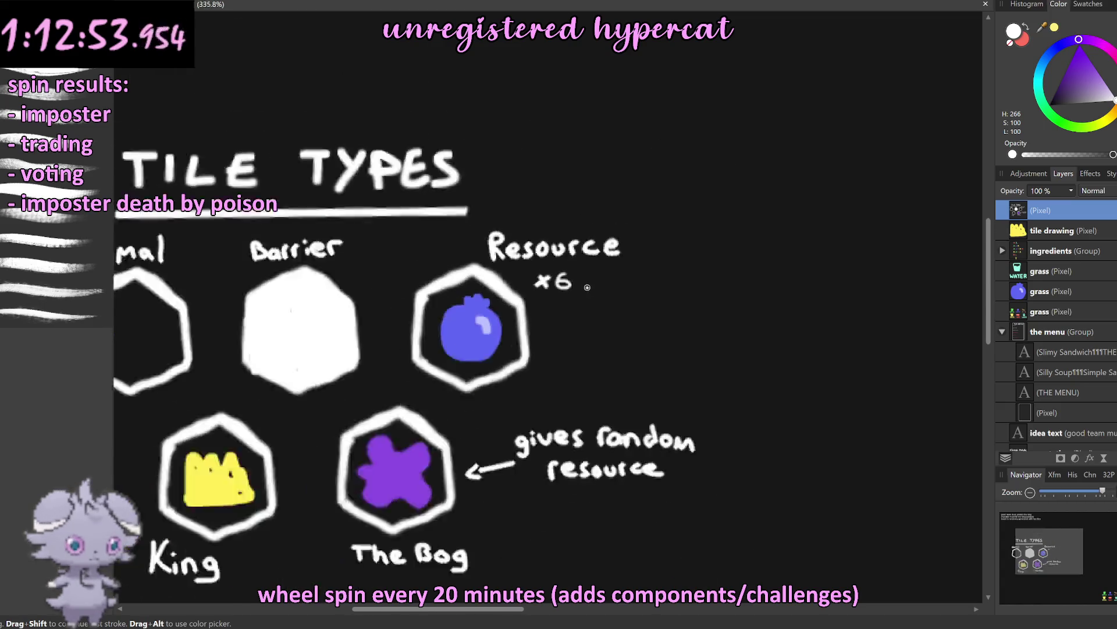
{"action": "scroll", "coordinate": [587, 287], "scroll_direction": "down", "scroll_amount": 4}
{"action": "scroll", "coordinate": [594, 288], "scroll_direction": "up", "scroll_amount": 2}
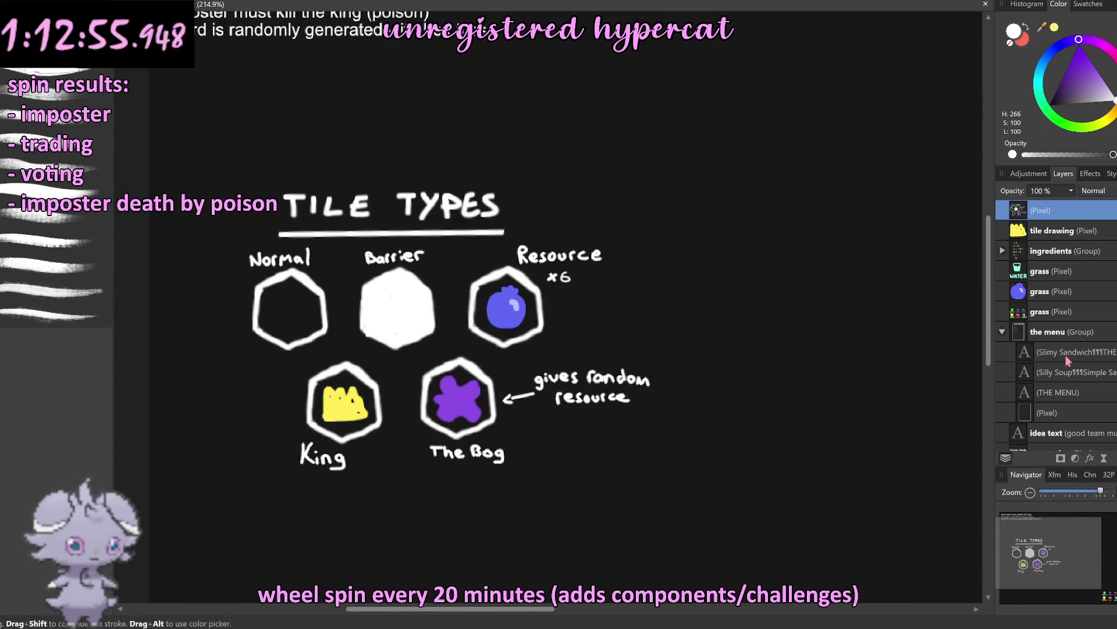
{"action": "scroll", "coordinate": [1078, 352], "scroll_direction": "down", "scroll_amount": 2}
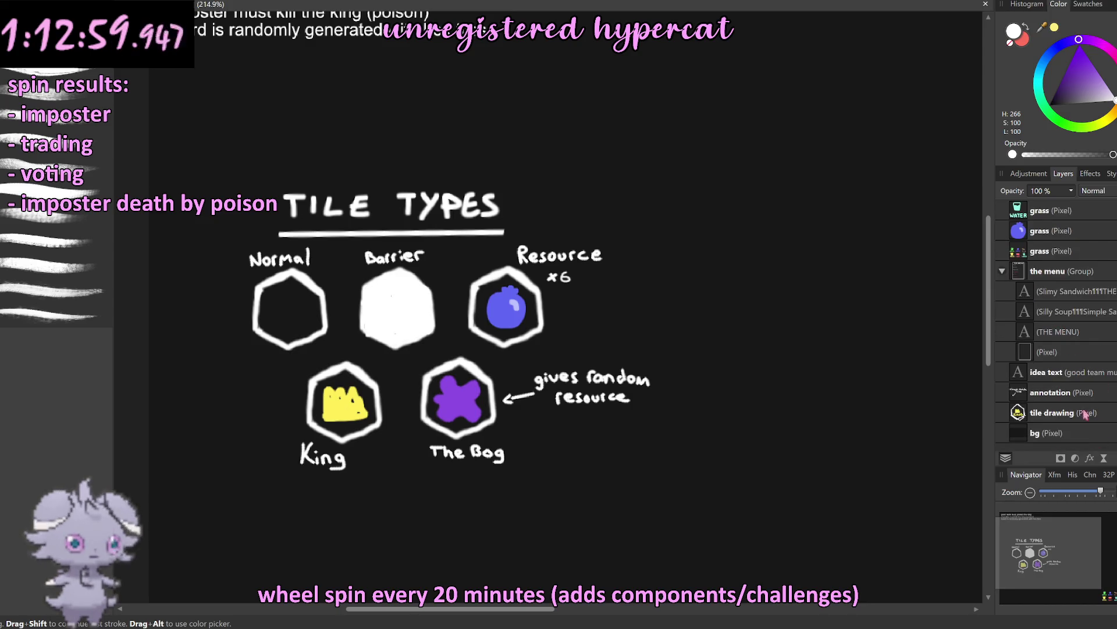
{"action": "key", "text": "ctrl+v"}
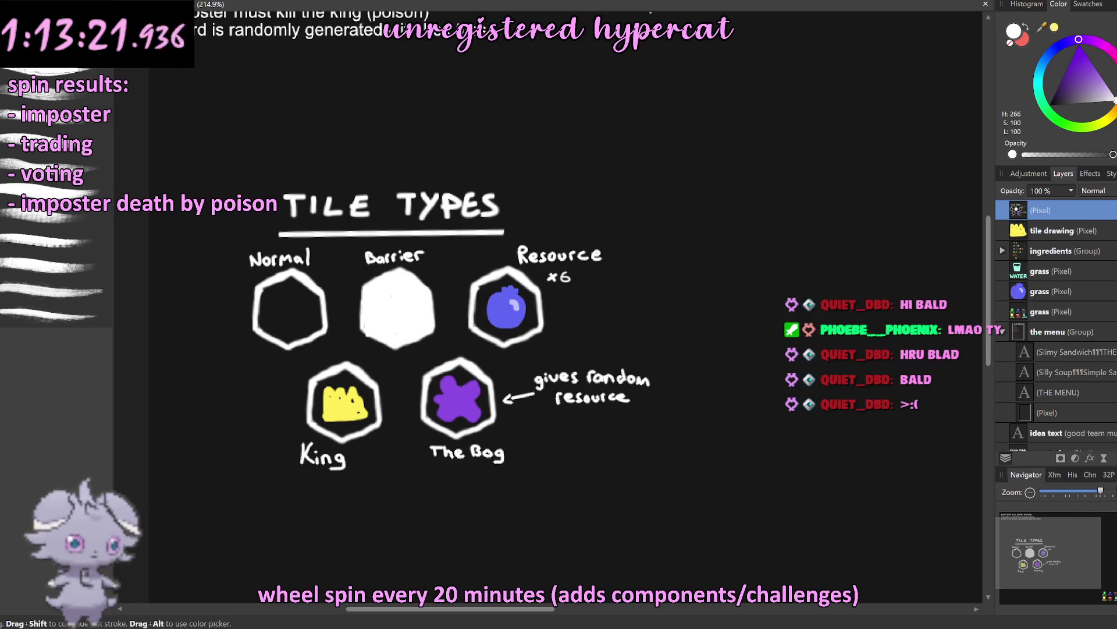
Step: Navigate the view around the sheet where the board square is being laid out
{"action": "scroll", "coordinate": [453, 155], "scroll_direction": "down", "scroll_amount": 5}
{"action": "scroll", "coordinate": [454, 157], "scroll_direction": "up", "scroll_amount": 3}
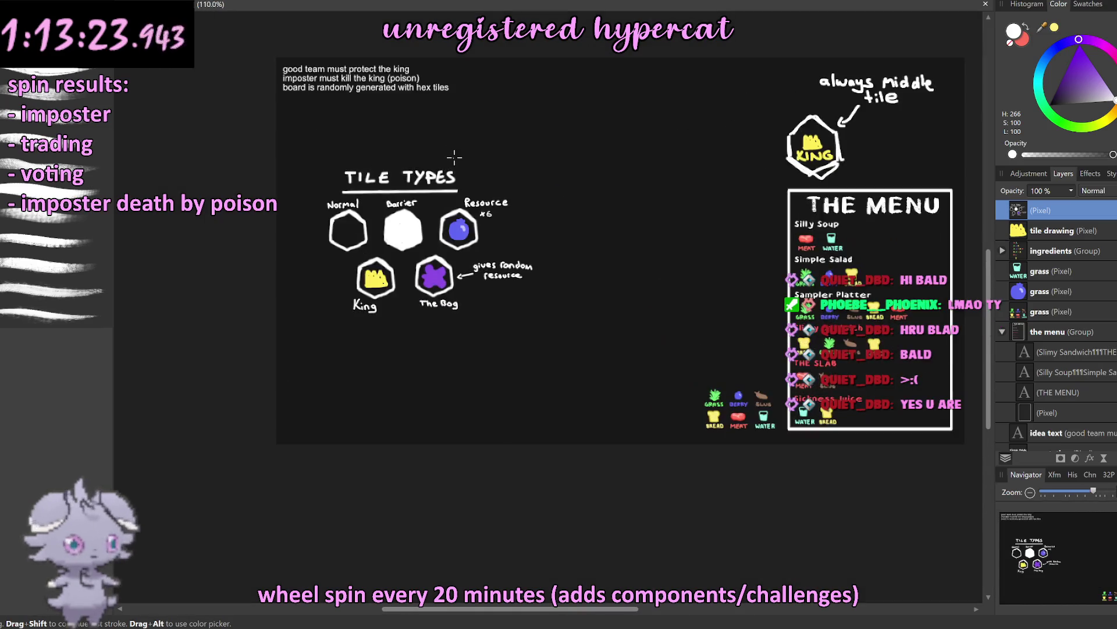
{"action": "scroll", "coordinate": [442, 158], "scroll_direction": "up", "scroll_amount": 1}
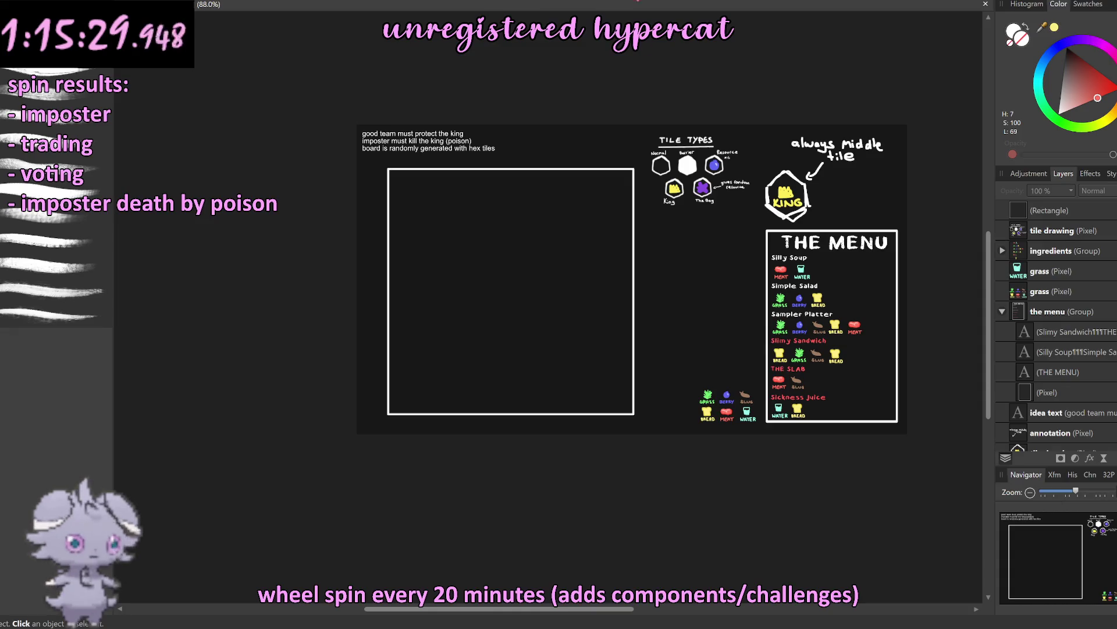
{"action": "scroll", "coordinate": [521, 183], "scroll_direction": "up", "scroll_amount": 3}
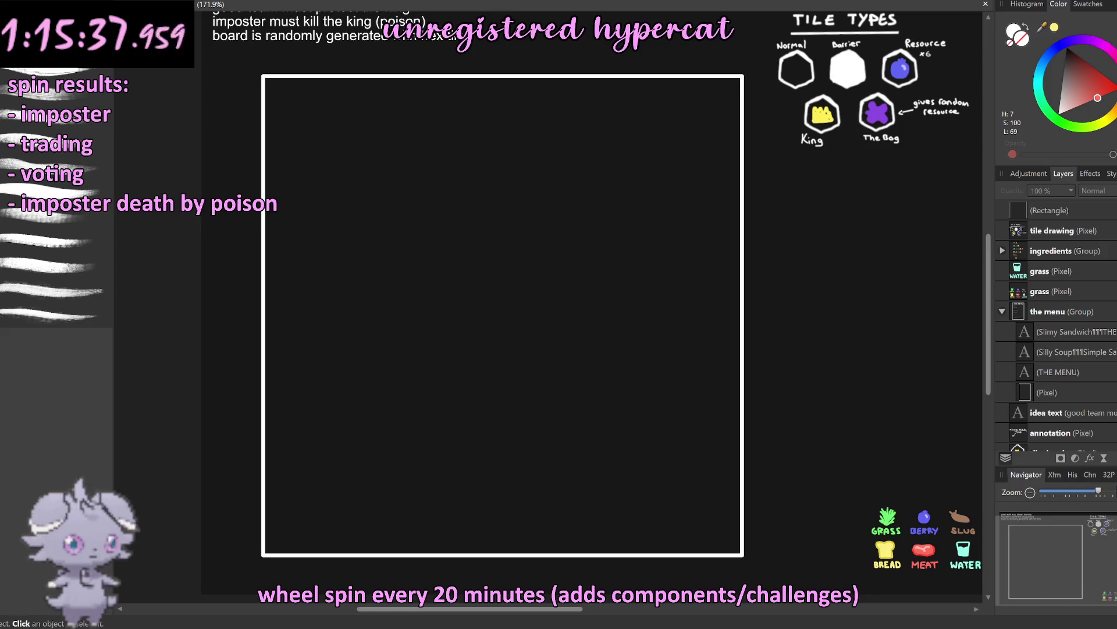
{"action": "key", "text": "m"}
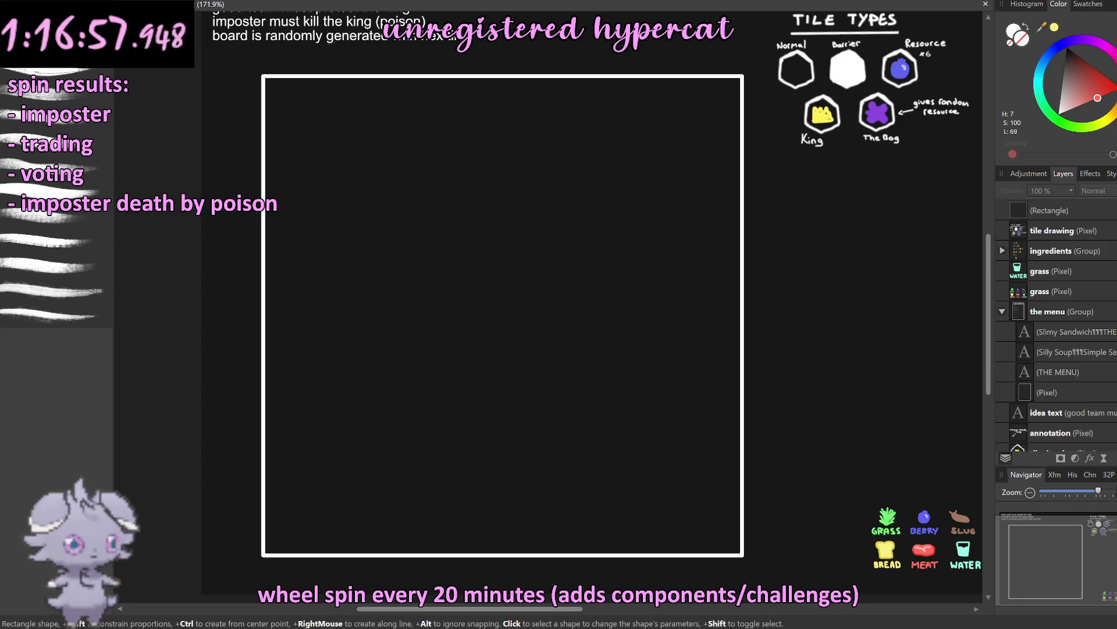
Step: Place the hexagon PNG in the square frame, rasterise it, and enable Color Overlay
{"action": "left_click", "coordinate": [405, 245]}
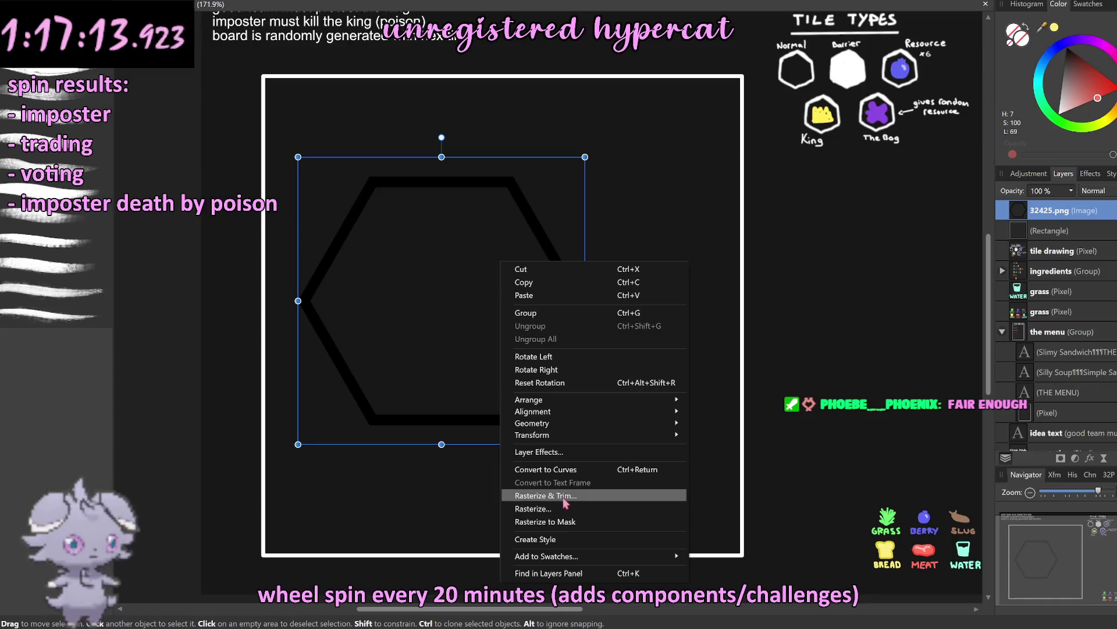
{"action": "left_click", "coordinate": [524, 496]}
{"action": "left_click_drag", "start_coordinate": [491, 279], "coordinate": [571, 294]}
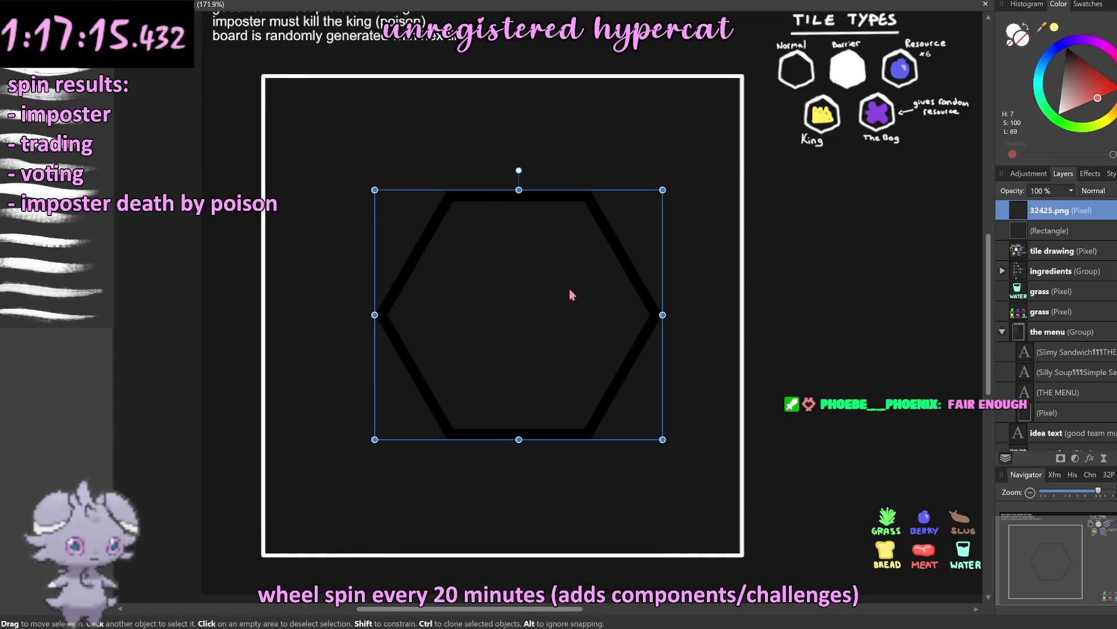
{"action": "left_click", "coordinate": [1091, 175]}
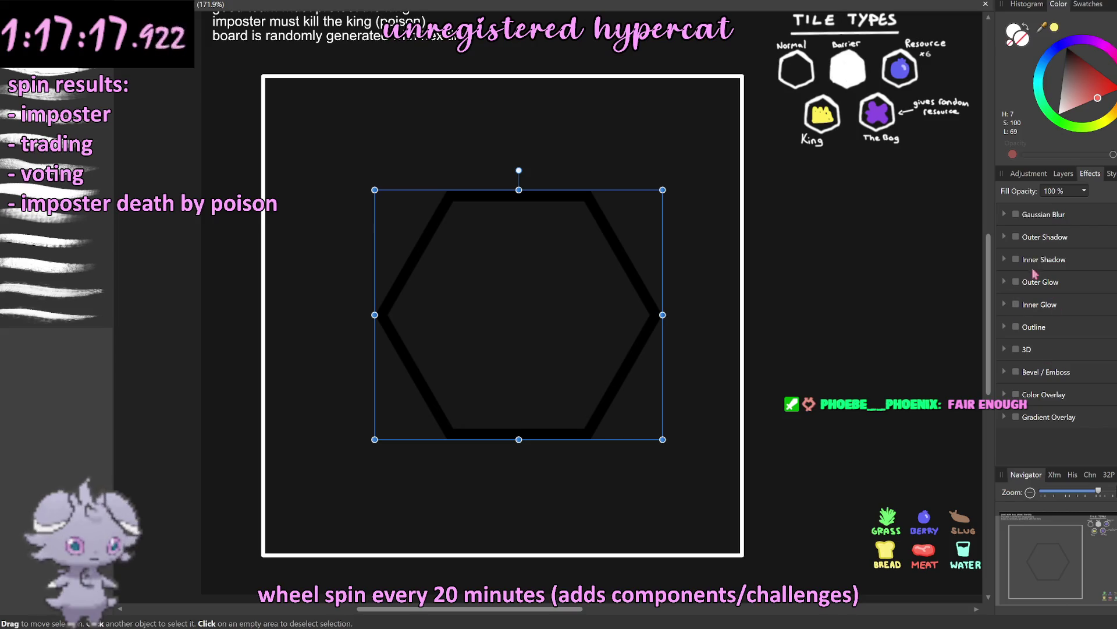
{"action": "left_click", "coordinate": [1016, 394]}
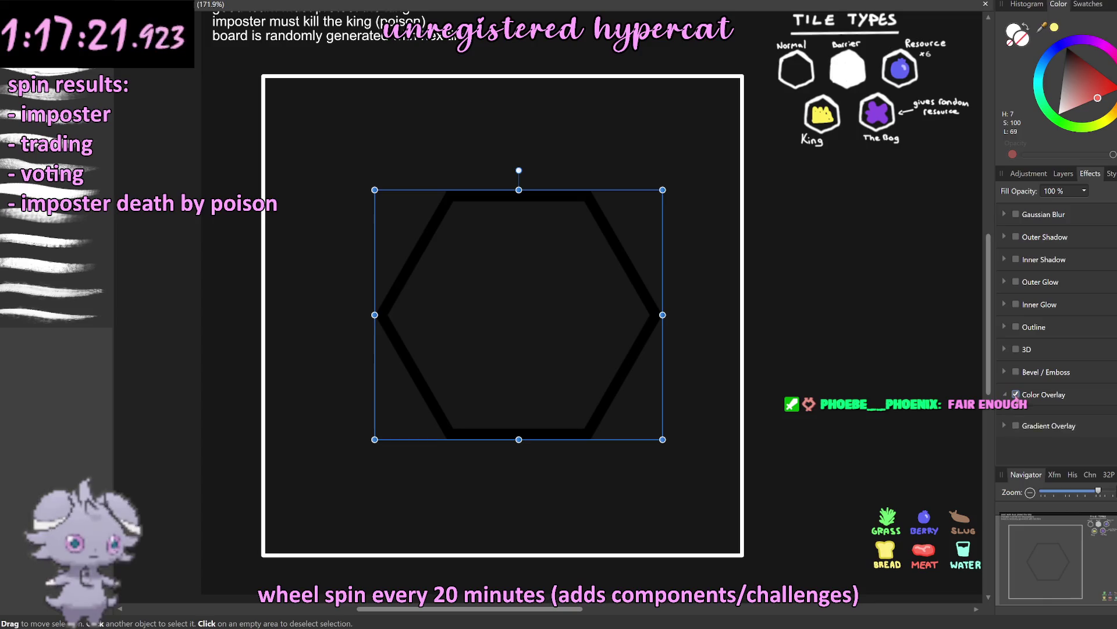
Step: Set the hexagon's Color Overlay colour to white
{"action": "left_click", "coordinate": [1058, 424]}
{"action": "left_click_drag", "start_coordinate": [1051, 527], "coordinate": [1015, 524]}
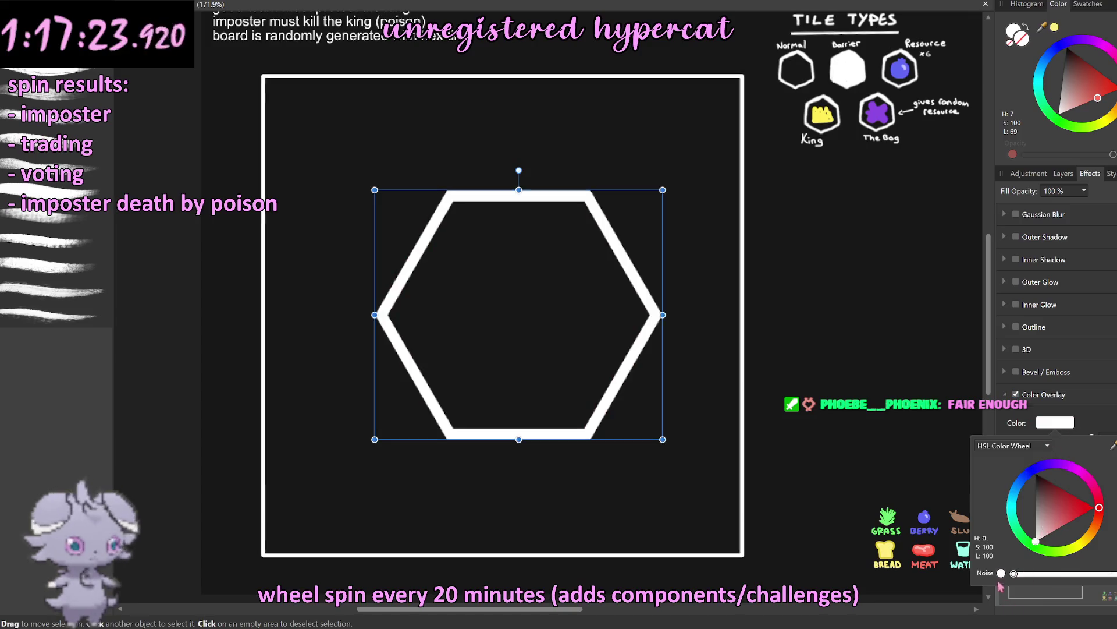
{"action": "left_click", "coordinate": [375, 315]}
Step: Shrink the hexagon to about 218 by 198 px and centre it in the frame
{"action": "left_click_drag", "start_coordinate": [374, 314], "coordinate": [389, 315]}
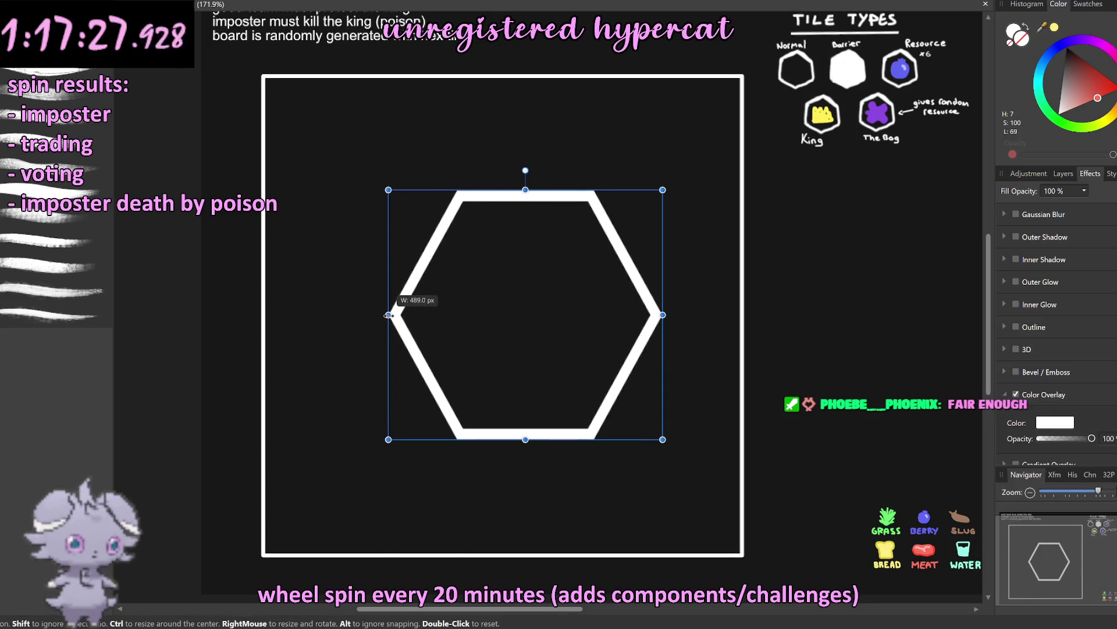
{"action": "mouse_move", "coordinate": [389, 190]}
{"action": "left_mouse_down"}
{"action": "mouse_move", "coordinate": [564, 304]}
{"action": "mouse_move", "coordinate": [581, 361]}
{"action": "left_mouse_up"}
{"action": "mouse_move", "coordinate": [628, 401]}
{"action": "left_mouse_down"}
{"action": "mouse_move", "coordinate": [498, 328]}
{"action": "mouse_move", "coordinate": [516, 327]}
{"action": "left_mouse_up"}
{"action": "left_click", "coordinate": [197, 340]}
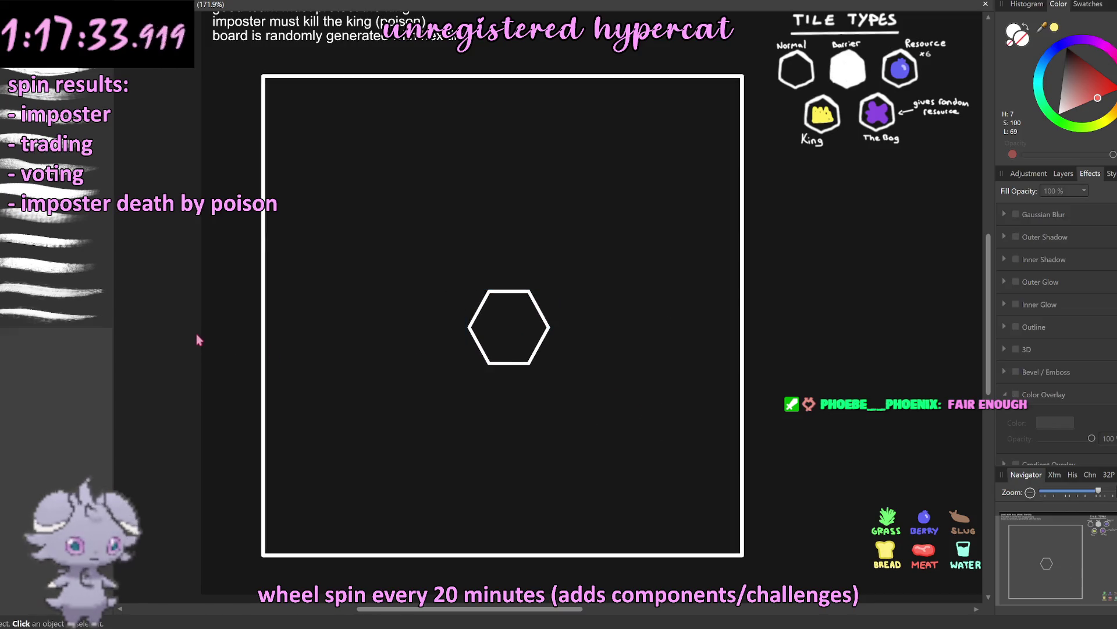
Step: Rotate the hexagon 90° to stand on a point and fine-tune its position
{"action": "left_click", "coordinate": [534, 298]}
{"action": "left_click_drag", "start_coordinate": [507, 270], "coordinate": [581, 324]}
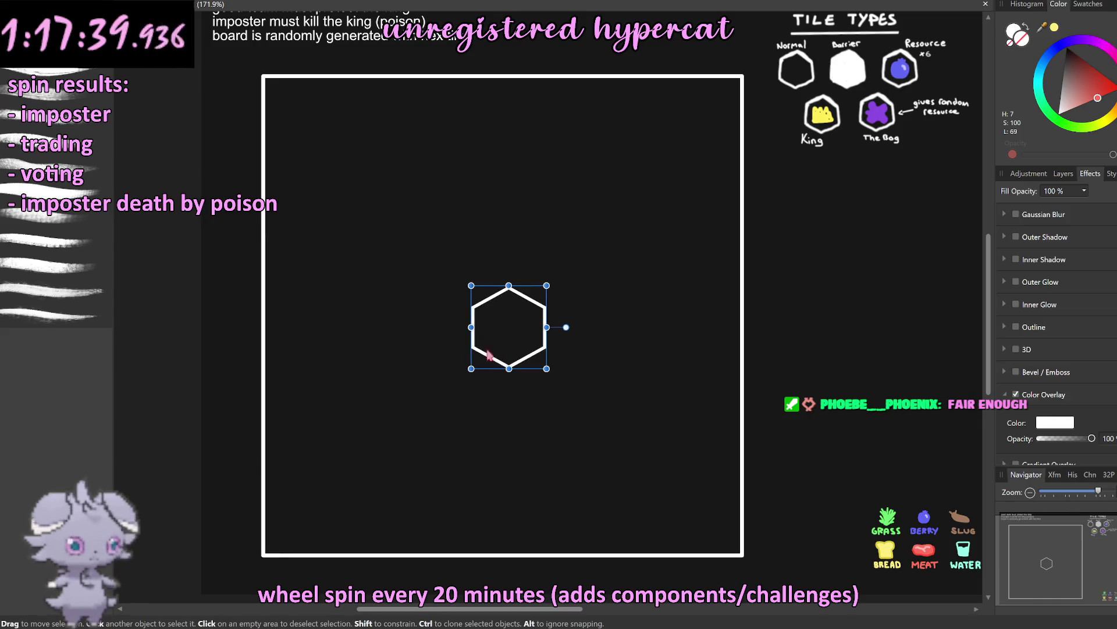
{"action": "left_click_drag", "start_coordinate": [511, 344], "coordinate": [515, 344]}
{"action": "left_click", "coordinate": [164, 303]}
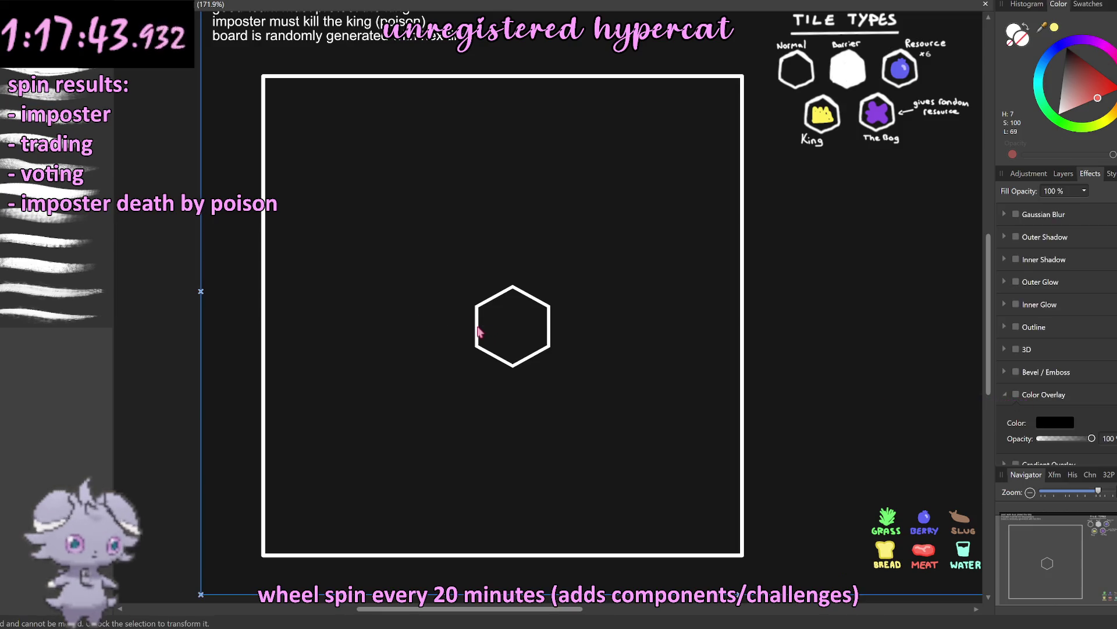
{"action": "left_click", "coordinate": [477, 326]}
{"action": "left_click_drag", "start_coordinate": [511, 327], "coordinate": [501, 329]}
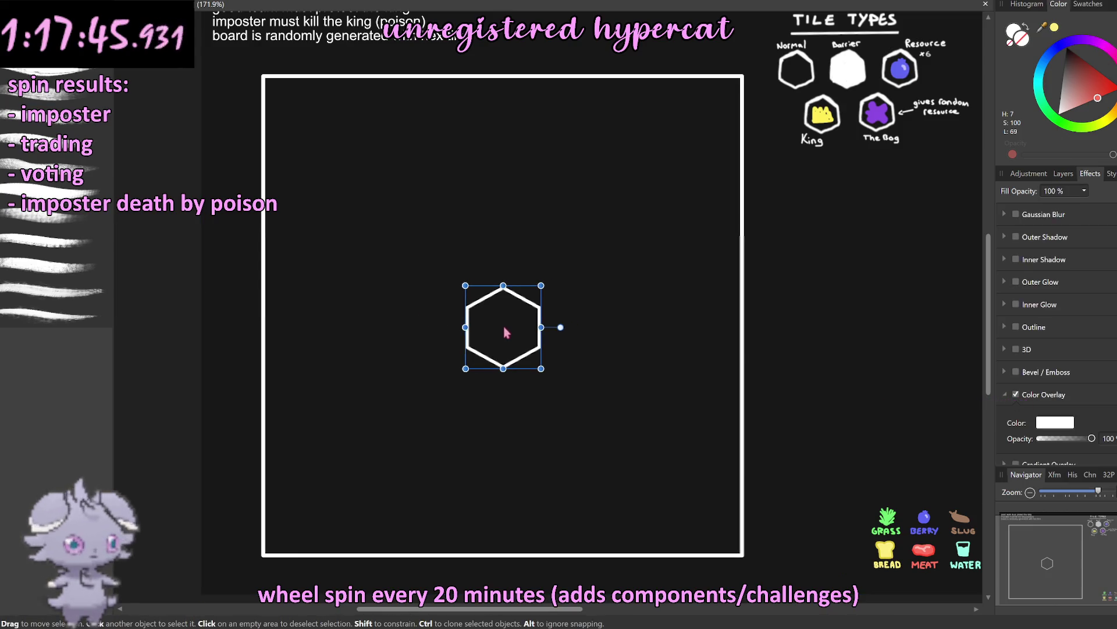
{"action": "scroll", "coordinate": [506, 298], "scroll_direction": "up", "scroll_amount": 3}
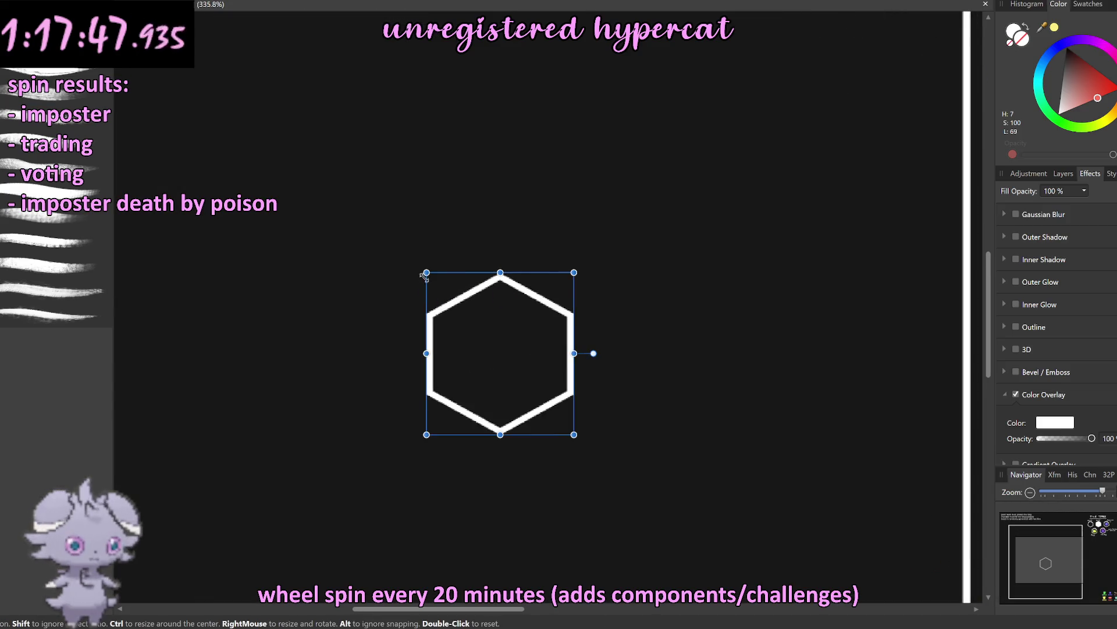
Step: Shrink the hexagon a little more and nudge it up and left
{"action": "left_click_drag", "start_coordinate": [427, 274], "coordinate": [487, 305]}
{"action": "left_click_drag", "start_coordinate": [547, 379], "coordinate": [509, 339]}
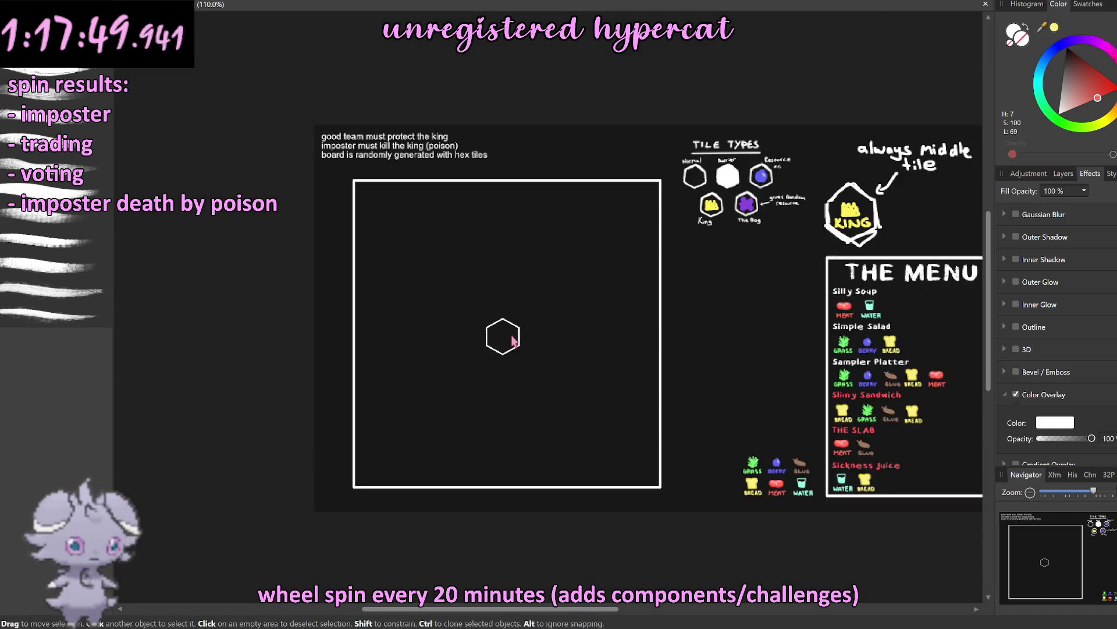
{"action": "scroll", "coordinate": [514, 343], "scroll_direction": "down", "scroll_amount": 3}
{"action": "scroll", "coordinate": [515, 344], "scroll_direction": "up", "scroll_amount": 2}
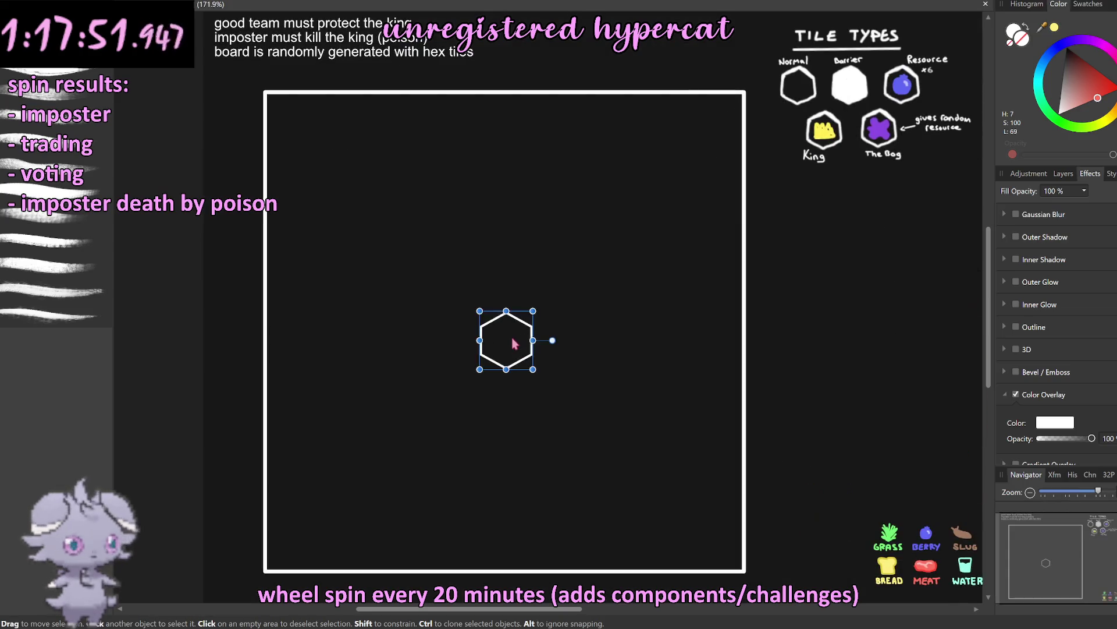
Step: Clone copies of the hexagon around it to form a seven-tile honeycomb
{"action": "mouse_move", "coordinate": [512, 339]}
{"action": "left_mouse_down", "text": "ctrl"}
{"action": "mouse_move", "coordinate": [542, 302]}
{"action": "mouse_move", "coordinate": [487, 312]}
{"action": "left_mouse_up", "text": "ctrl"}
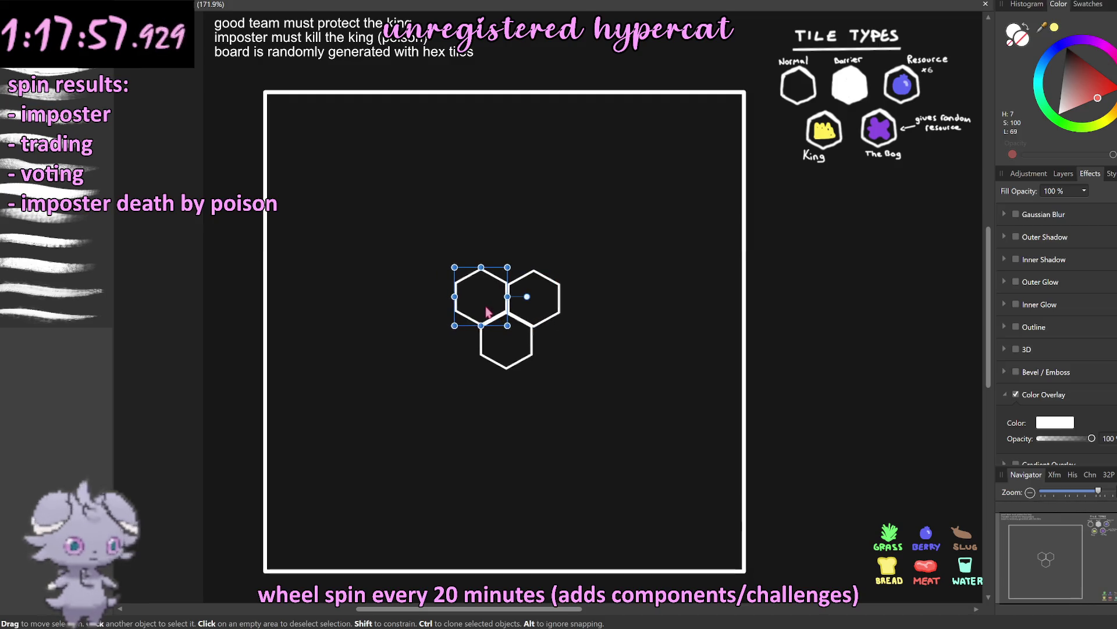
{"action": "mouse_move", "coordinate": [486, 312]}
{"action": "left_mouse_down", "text": "ctrl"}
{"action": "mouse_move", "coordinate": [457, 356]}
{"action": "mouse_move", "coordinate": [468, 348]}
{"action": "mouse_move", "coordinate": [486, 394]}
{"action": "mouse_move", "coordinate": [534, 389]}
{"action": "mouse_move", "coordinate": [559, 349]}
{"action": "left_mouse_up", "text": "ctrl"}
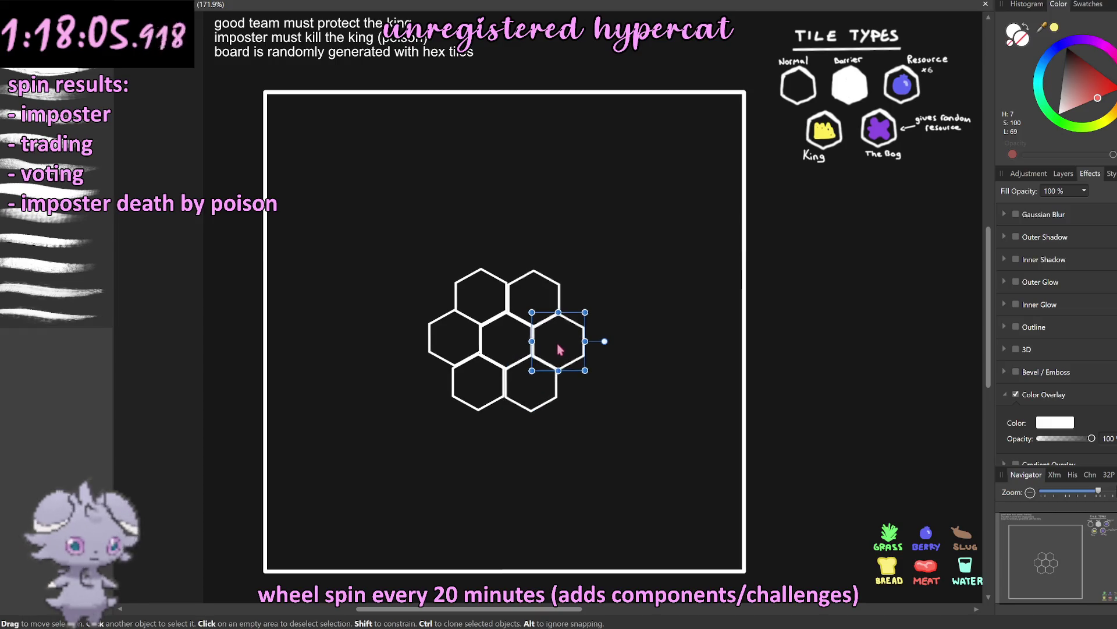
{"action": "scroll", "coordinate": [567, 348], "scroll_direction": "down", "scroll_amount": 5}
{"action": "left_click", "coordinate": [518, 387]}
{"action": "scroll", "coordinate": [526, 361], "scroll_direction": "up", "scroll_amount": 5}
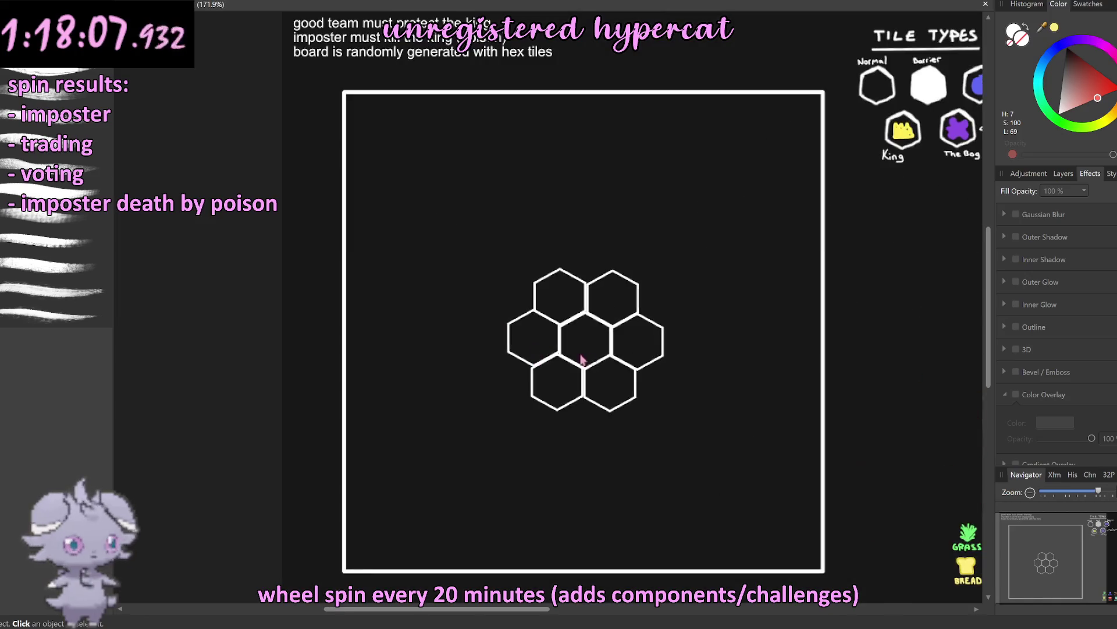
Step: Rename the centre hexagon's layer to 'hexagon'
{"action": "left_click", "coordinate": [1063, 173]}
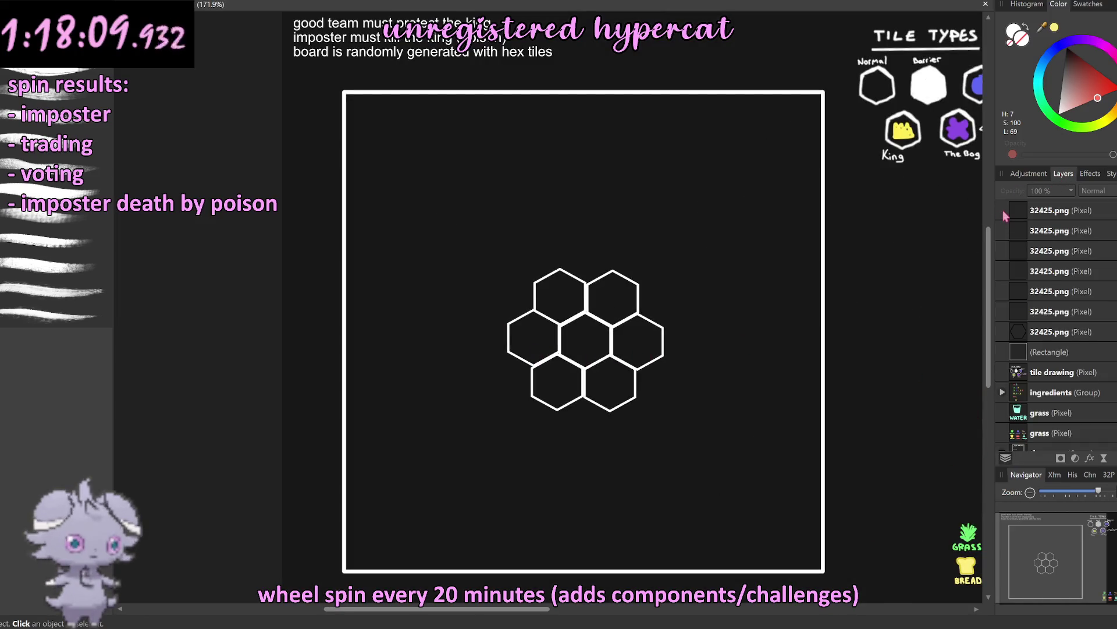
{"action": "double_click", "coordinate": [1046, 333]}
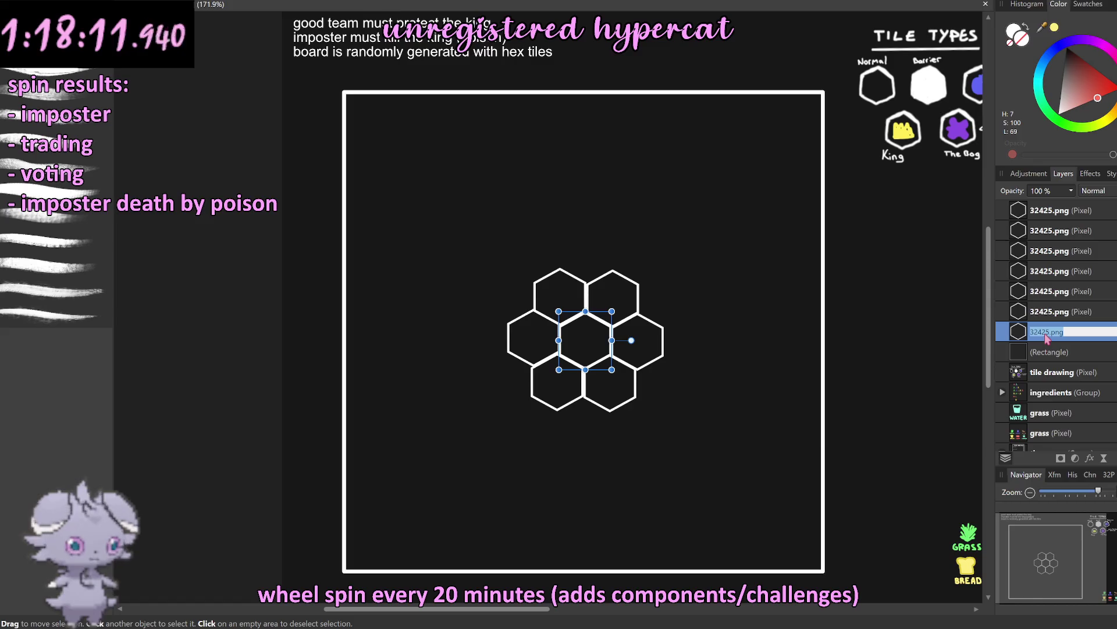
{"action": "type", "text": "hex"}
{"action": "key", "text": "Return"}
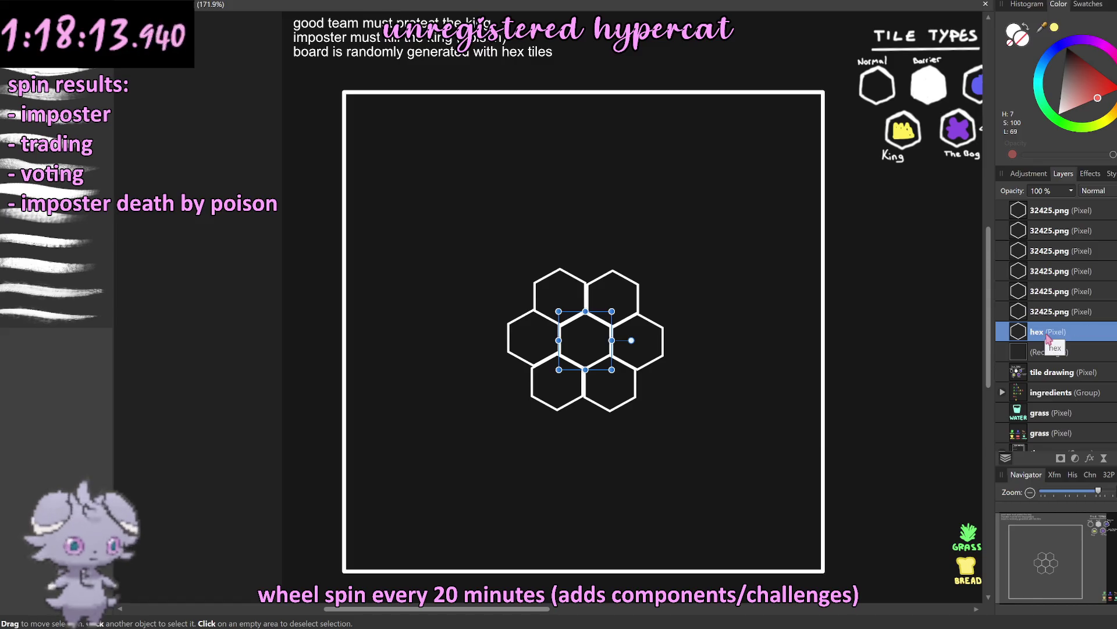
{"action": "double_click", "coordinate": [1047, 334]}
{"action": "left_click", "coordinate": [1054, 332]}
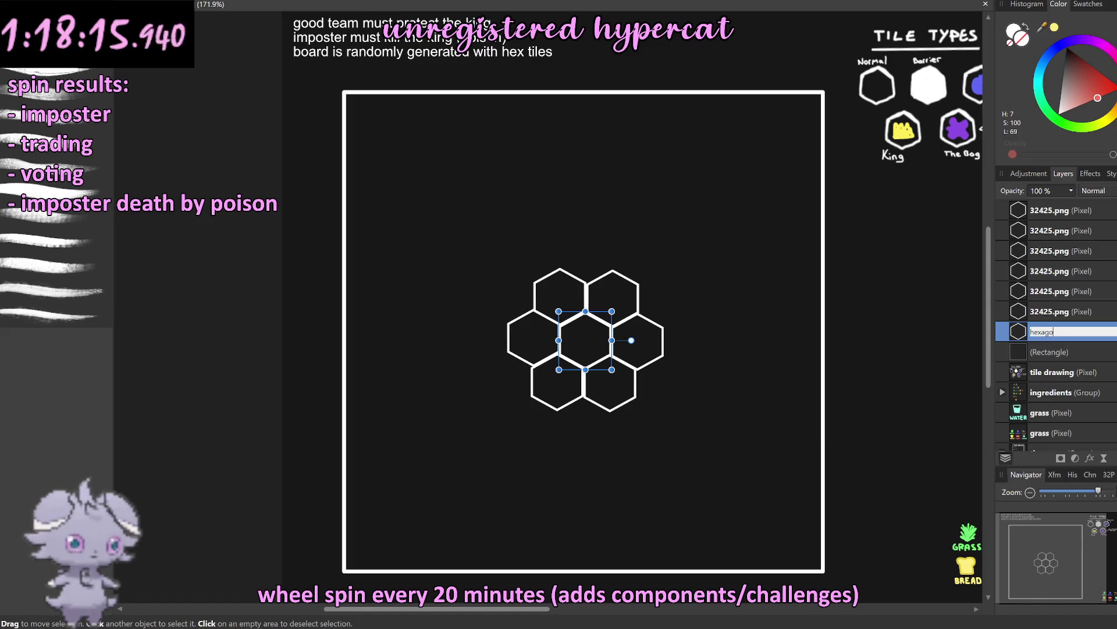
{"action": "type", "text": "n"}
{"action": "key", "text": "Return"}
Step: Rename the top-right, top-left, left and next hexagon layers to 'hexagon'
{"action": "double_click", "coordinate": [1083, 315]}
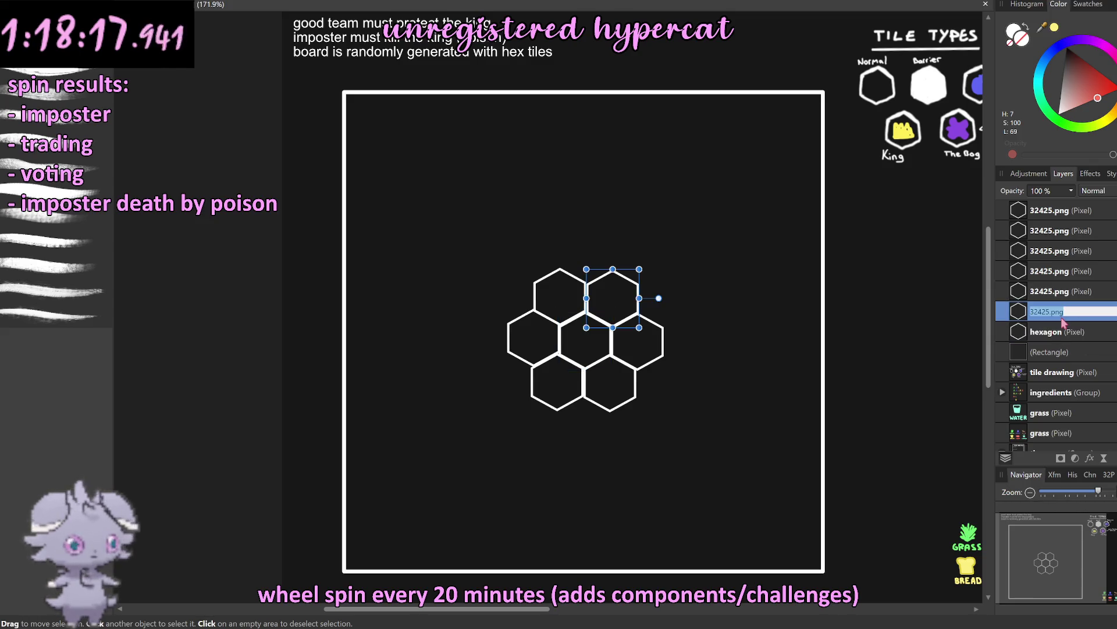
{"action": "type", "text": "hexagon"}
{"action": "key", "text": "Return"}
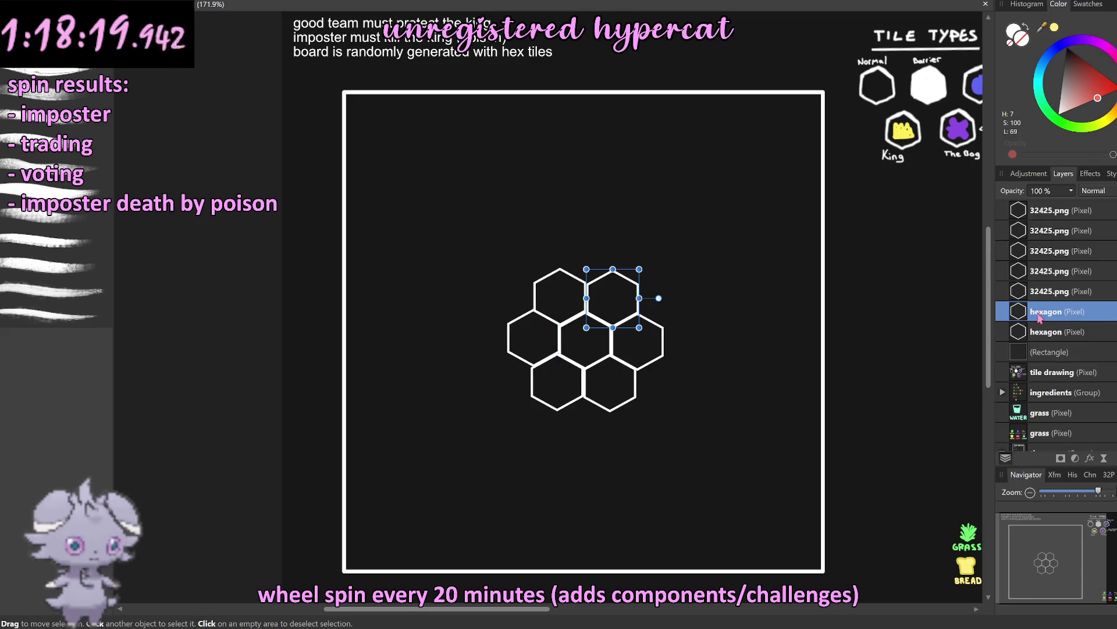
{"action": "double_click", "coordinate": [1055, 293]}
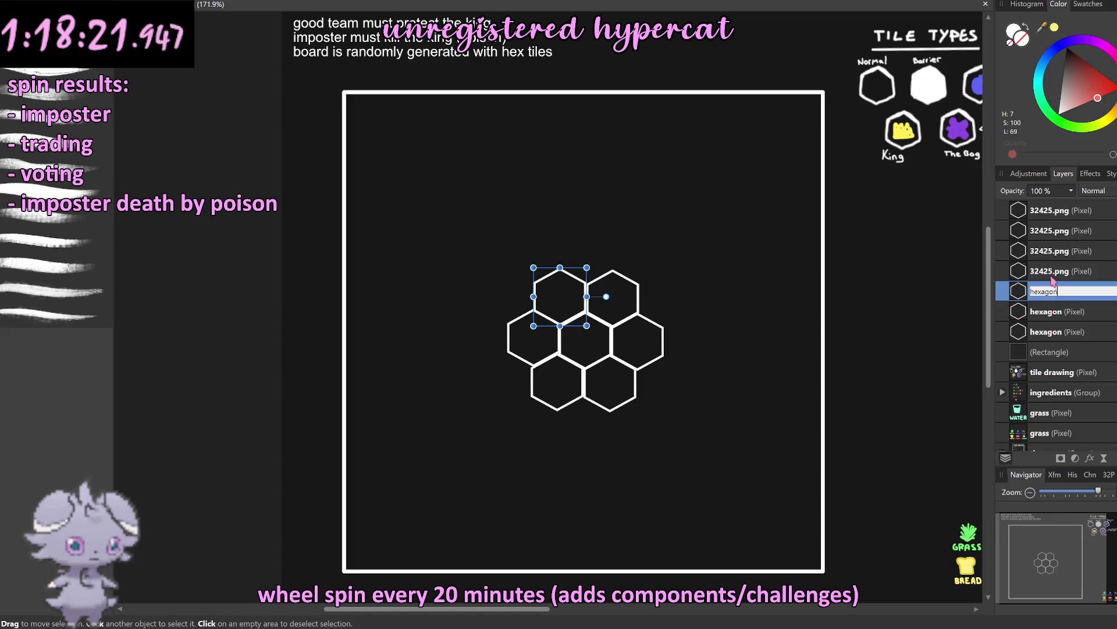
{"action": "left_click", "coordinate": [1054, 282]}
{"action": "double_click", "coordinate": [1054, 272]}
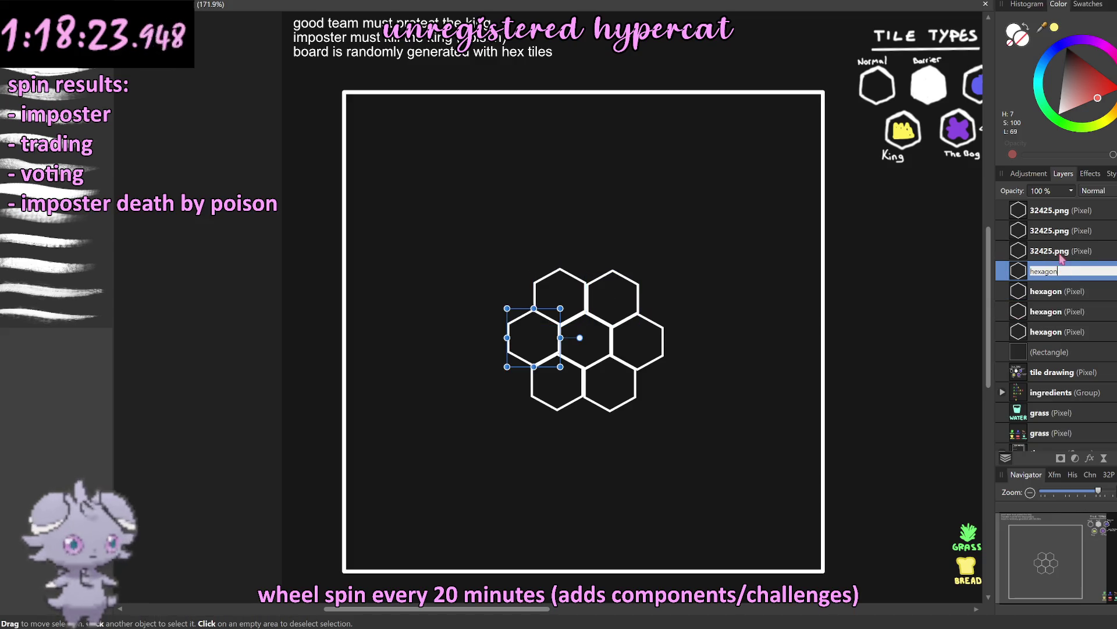
{"action": "left_click", "coordinate": [1060, 255]}
{"action": "double_click", "coordinate": [1058, 256]}
{"action": "type", "text": "hexagon"}
{"action": "left_click", "coordinate": [1049, 230]}
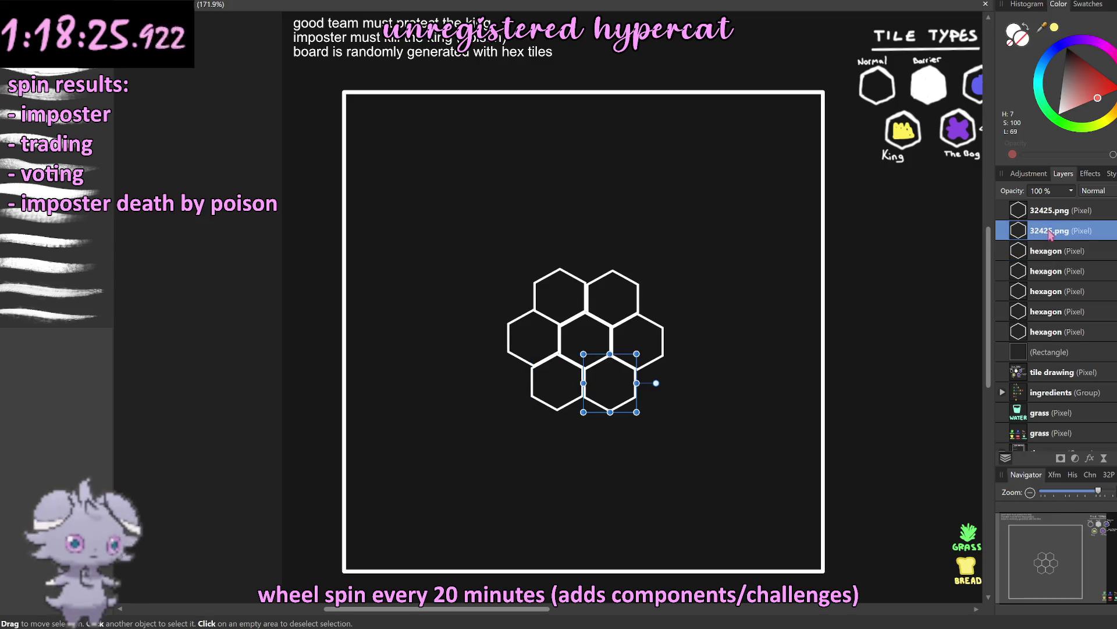
Step: Name the last tile layer 'hexagon', then select all seven and group them
{"action": "double_click", "coordinate": [1051, 231]}
{"action": "left_click", "coordinate": [1054, 211]}
{"action": "double_click", "coordinate": [1054, 211]}
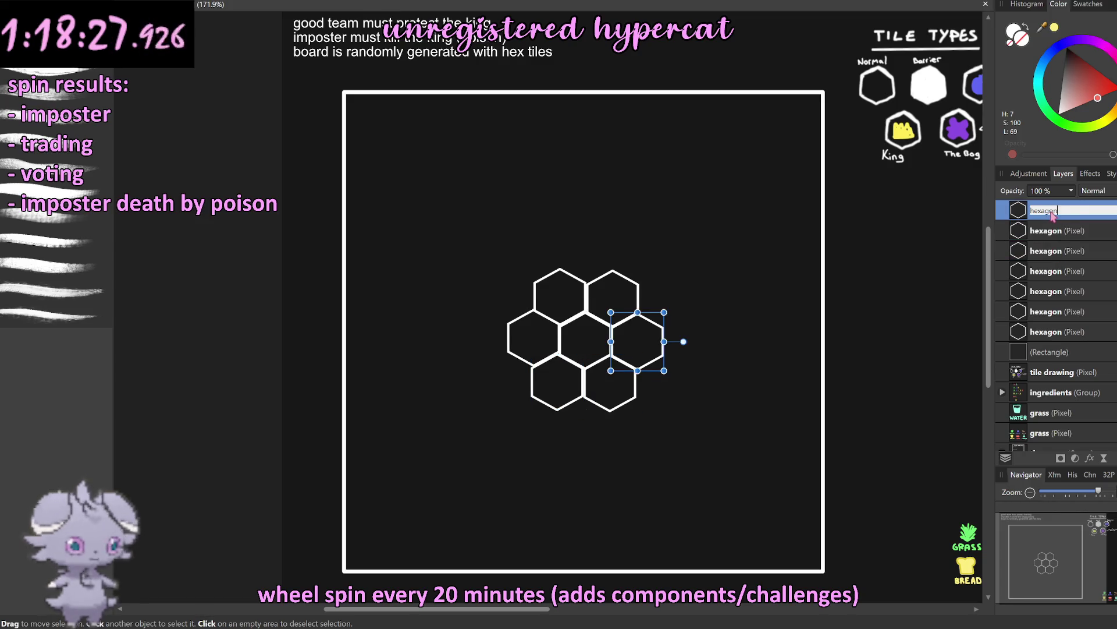
{"action": "type", "text": "hexagon"}
{"action": "key", "text": "Return"}
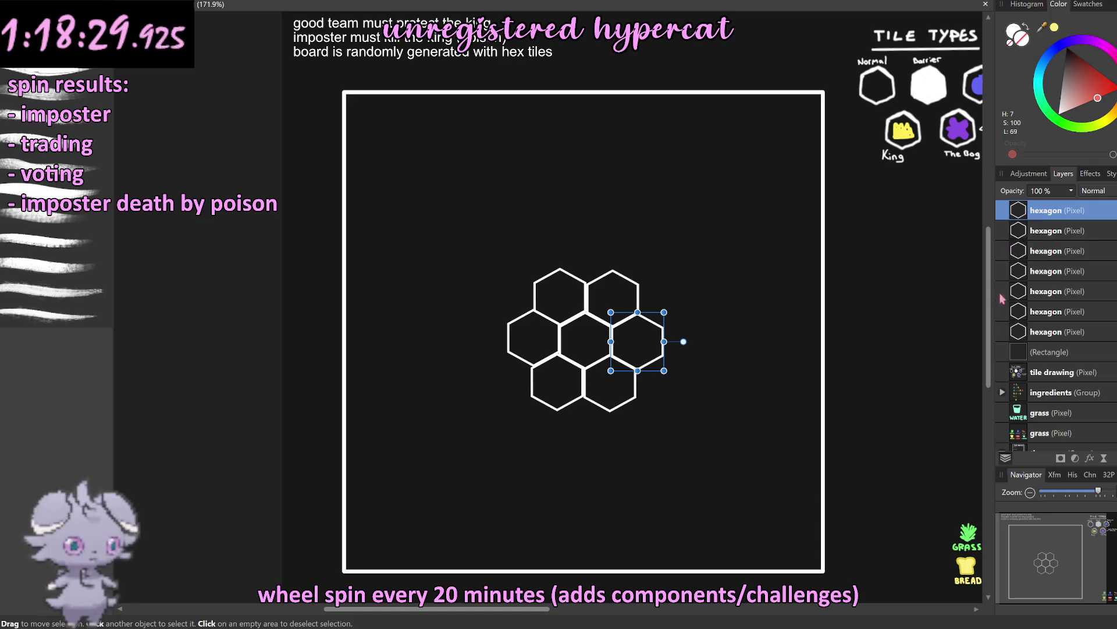
{"action": "left_click", "coordinate": [1006, 332], "text": "shift"}
{"action": "key", "text": "ctrl+g"}
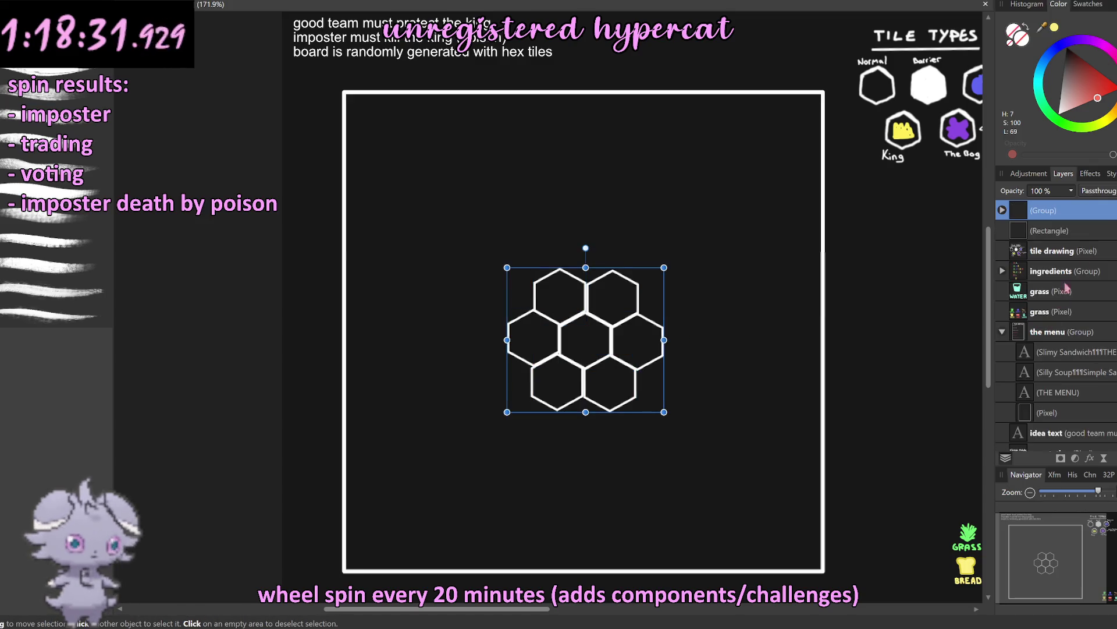
Step: Open the hexagon group's layer context menu, then dismiss it
{"action": "double_click", "coordinate": [1103, 213]}
{"action": "right_click", "coordinate": [1103, 213]}
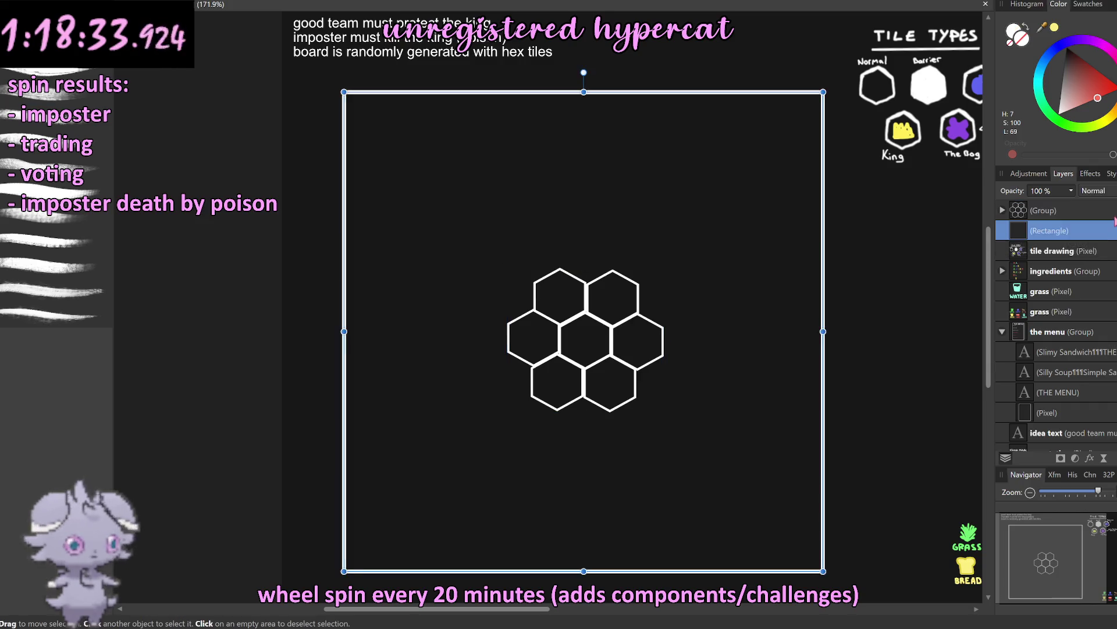
{"action": "right_click", "coordinate": [1109, 217]}
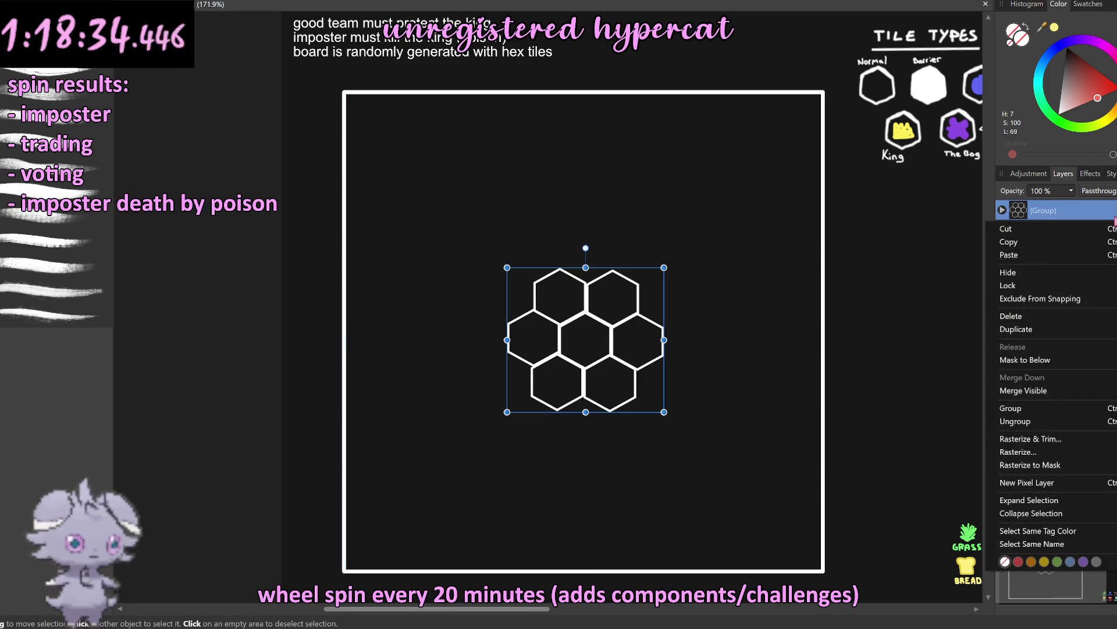
{"action": "left_click", "coordinate": [1071, 562]}
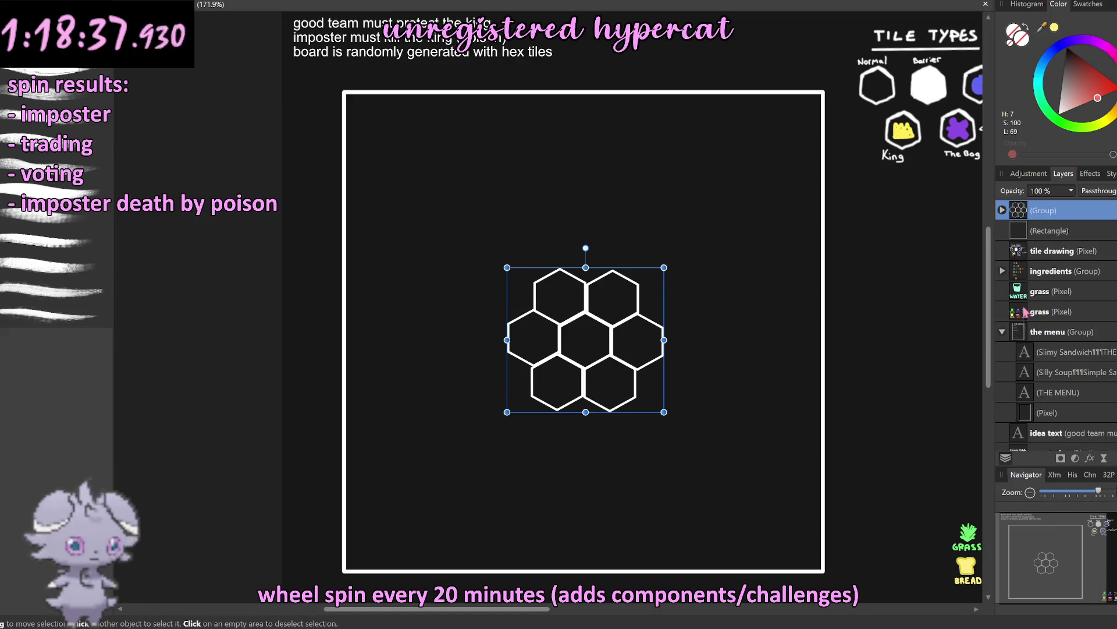
Step: Expand the hexagon group to list its seven hexagon layers, then zoom in on the hexagons
{"action": "left_click", "coordinate": [1003, 210]}
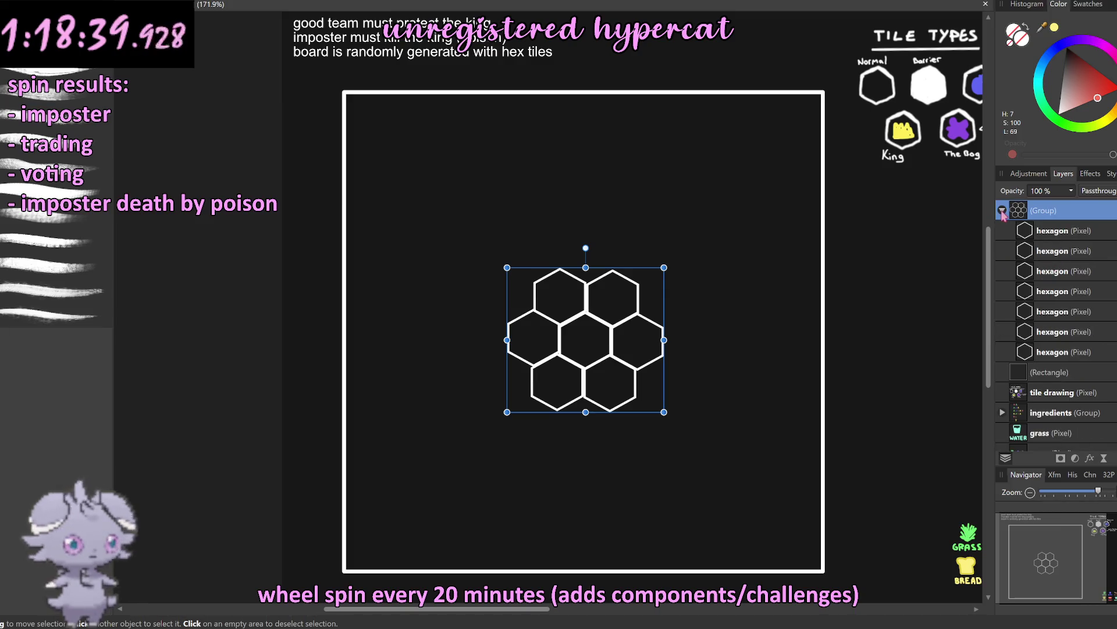
{"action": "left_click", "coordinate": [897, 267]}
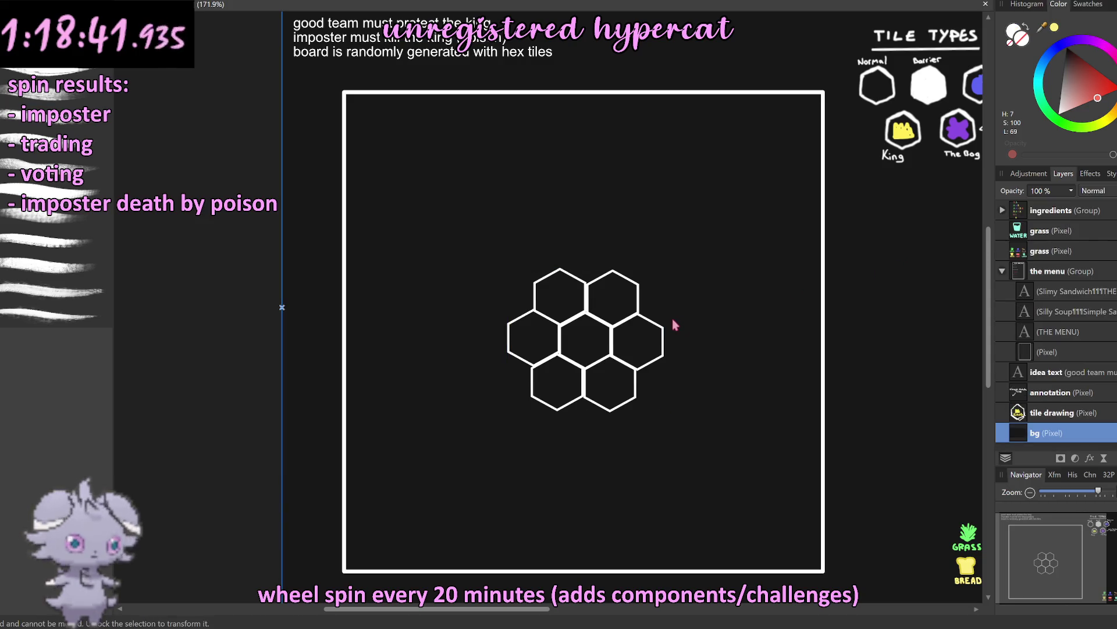
{"action": "scroll", "coordinate": [585, 300], "scroll_direction": "up", "scroll_amount": 3}
{"action": "scroll", "coordinate": [600, 302], "scroll_direction": "up", "scroll_amount": 3}
{"action": "left_click", "coordinate": [601, 256]}
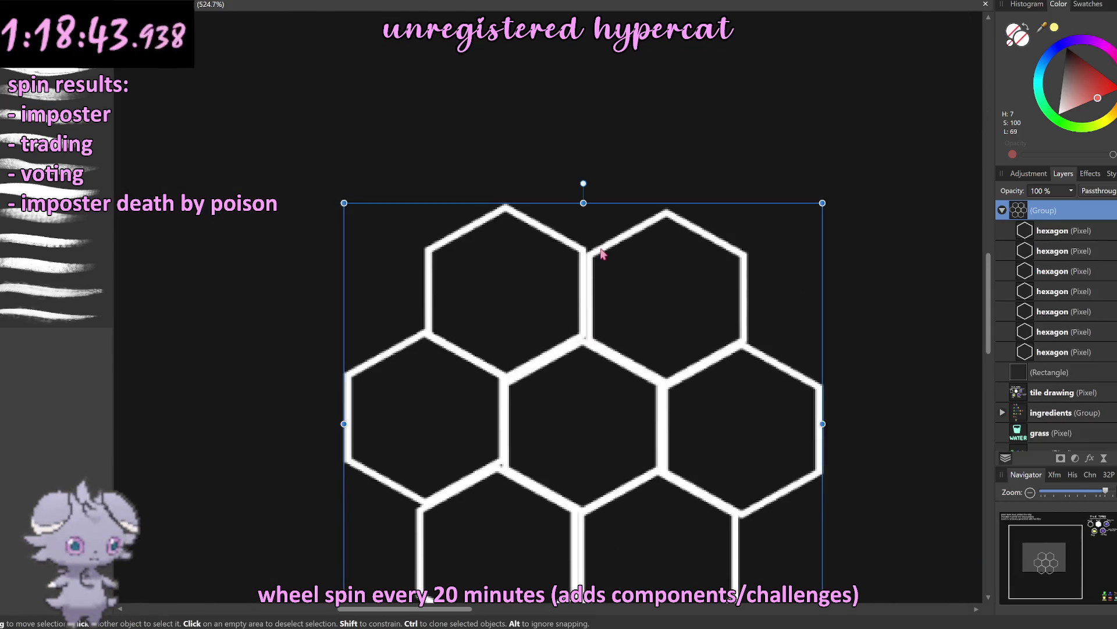
Step: Nudge the top-right and top-left hexagons tighter against their neighbours
{"action": "left_click", "coordinate": [602, 253]}
{"action": "left_click_drag", "start_coordinate": [635, 296], "coordinate": [631, 298]}
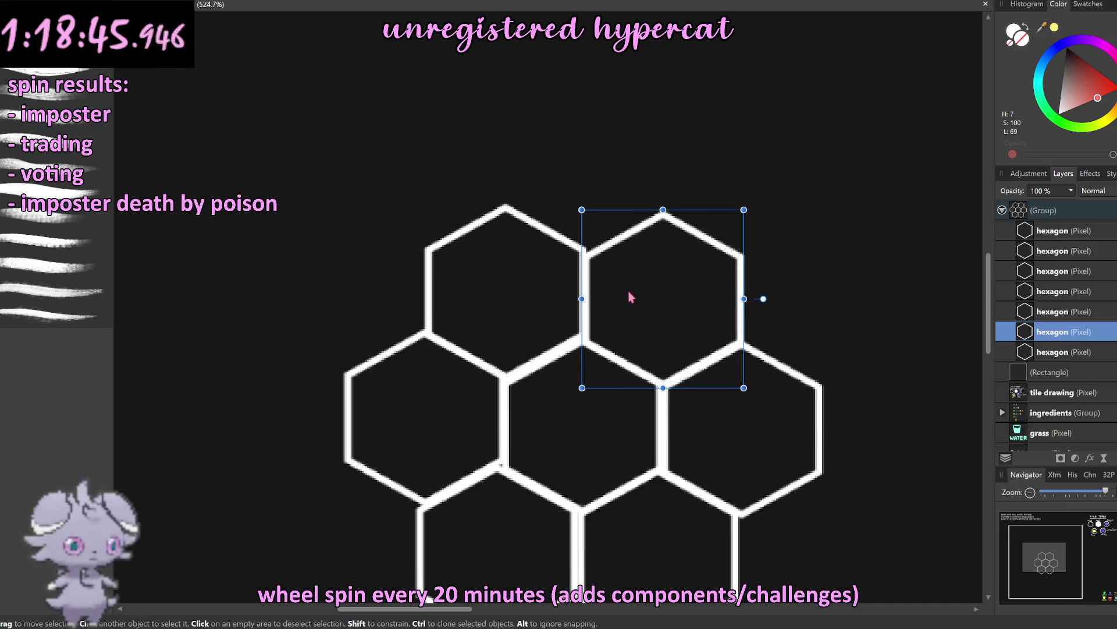
{"action": "left_click", "coordinate": [438, 251]}
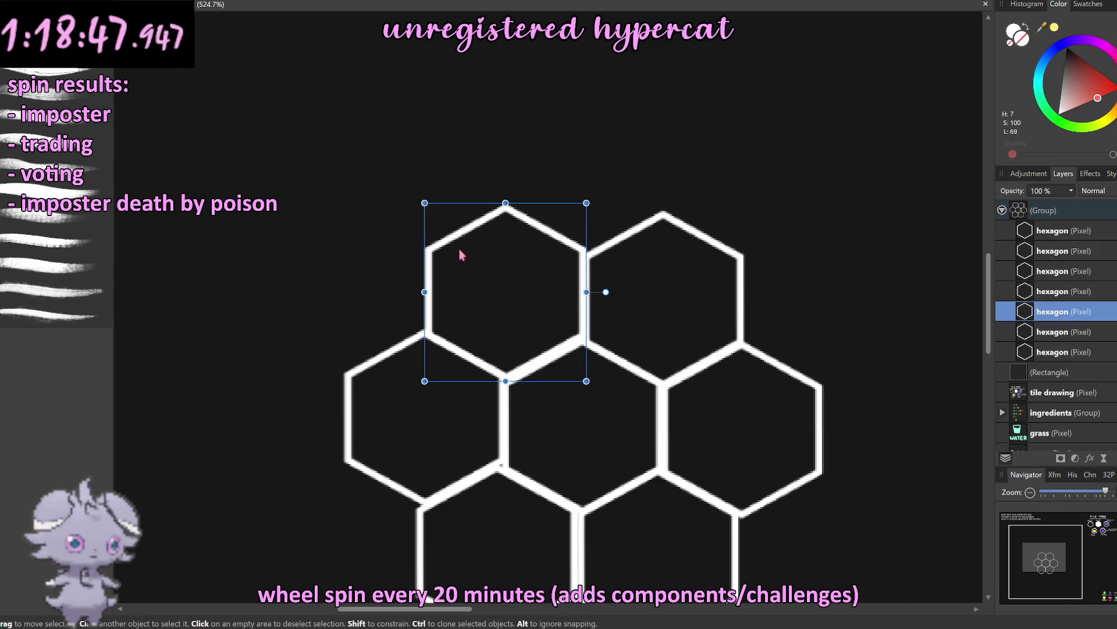
{"action": "left_click_drag", "start_coordinate": [461, 254], "coordinate": [463, 255]}
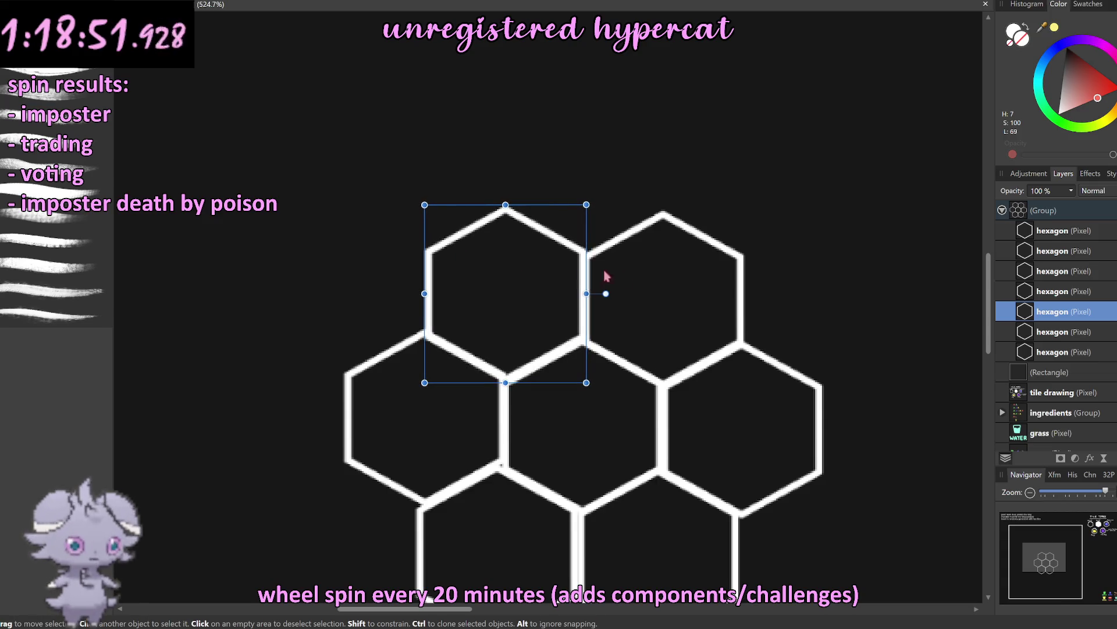
Step: Shift the whole hexagon cluster slightly to the left
{"action": "scroll", "coordinate": [624, 300], "scroll_direction": "down", "scroll_amount": 5}
{"action": "left_click", "coordinate": [294, 333]}
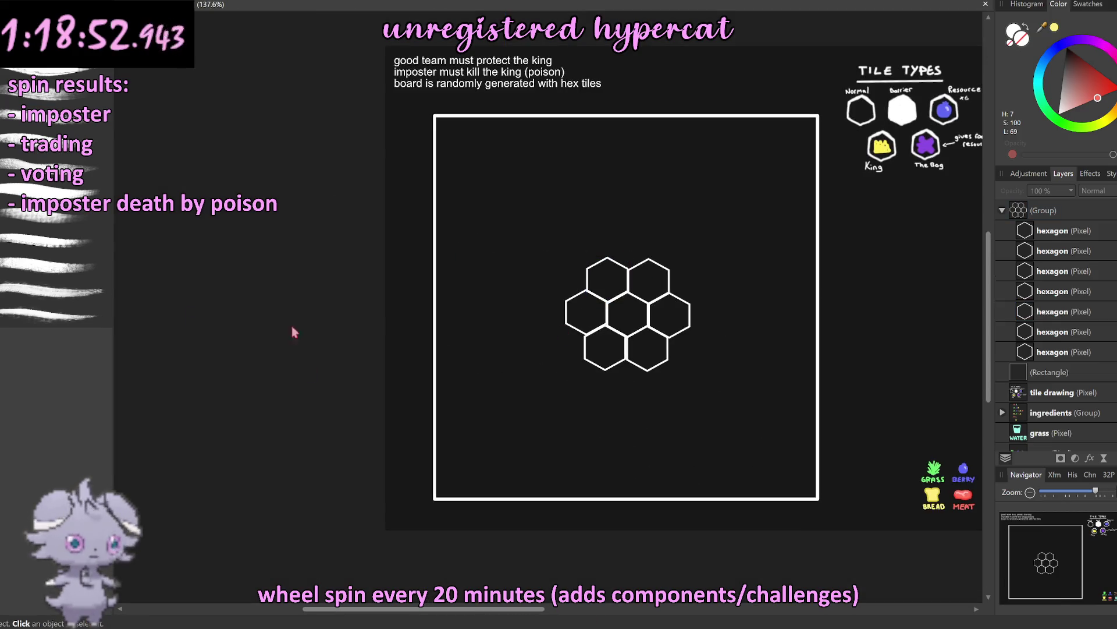
{"action": "left_click", "coordinate": [1039, 215]}
{"action": "left_click_drag", "start_coordinate": [654, 318], "coordinate": [649, 316]}
{"action": "left_click", "coordinate": [452, 340]}
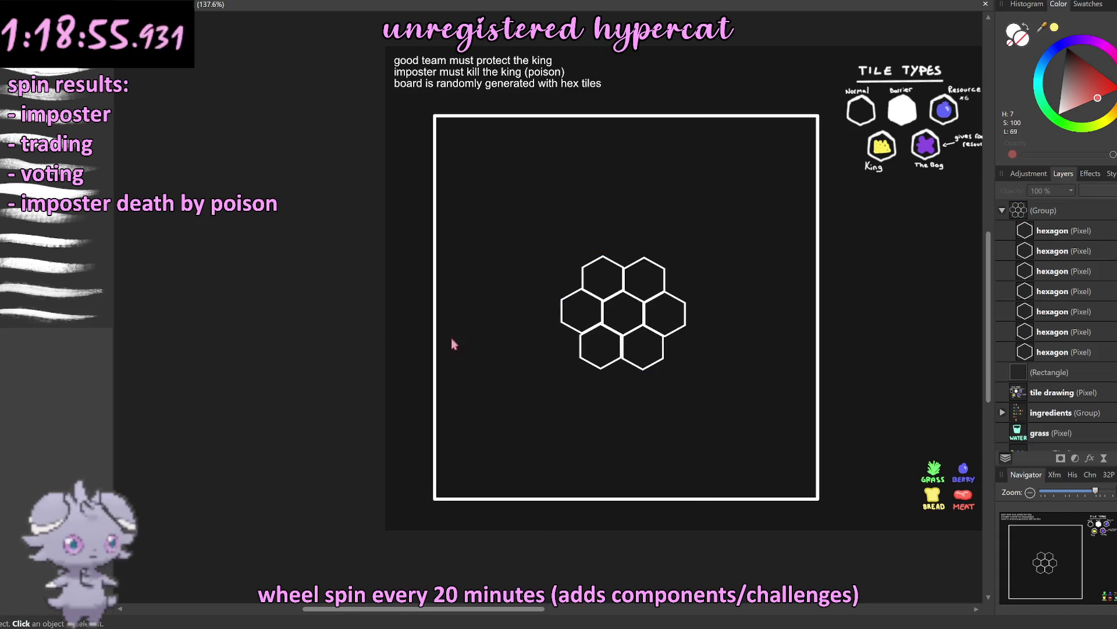
Step: Duplicate the right-hand hexagon
{"action": "scroll", "coordinate": [728, 317], "scroll_direction": "up", "scroll_amount": 3}
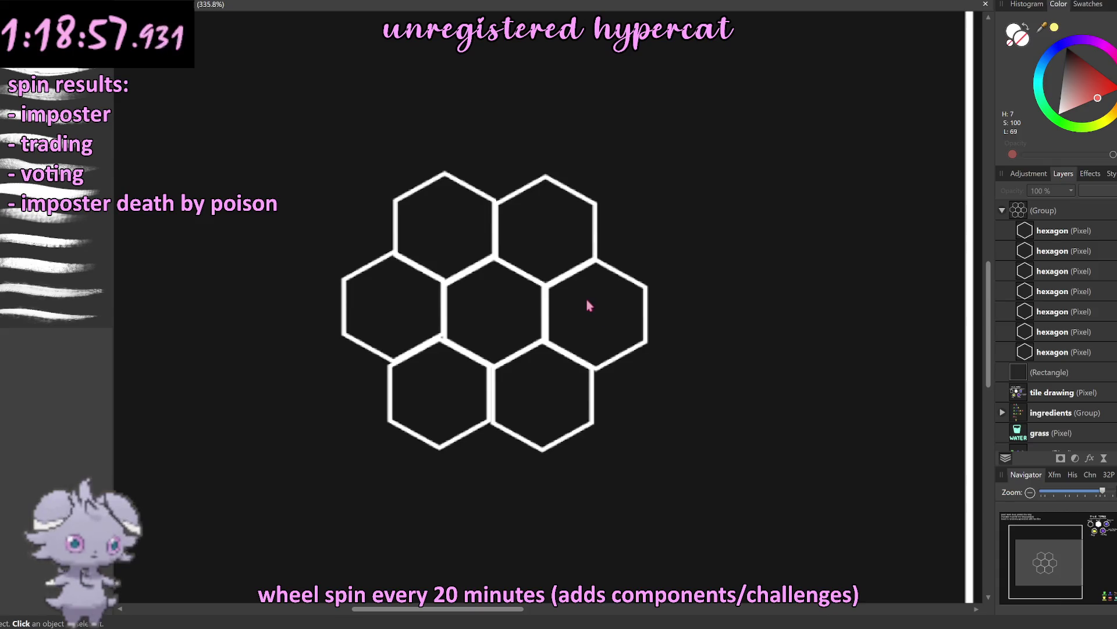
{"action": "left_click", "coordinate": [1015, 235]}
{"action": "left_click_drag", "start_coordinate": [594, 274], "coordinate": [595, 274]}
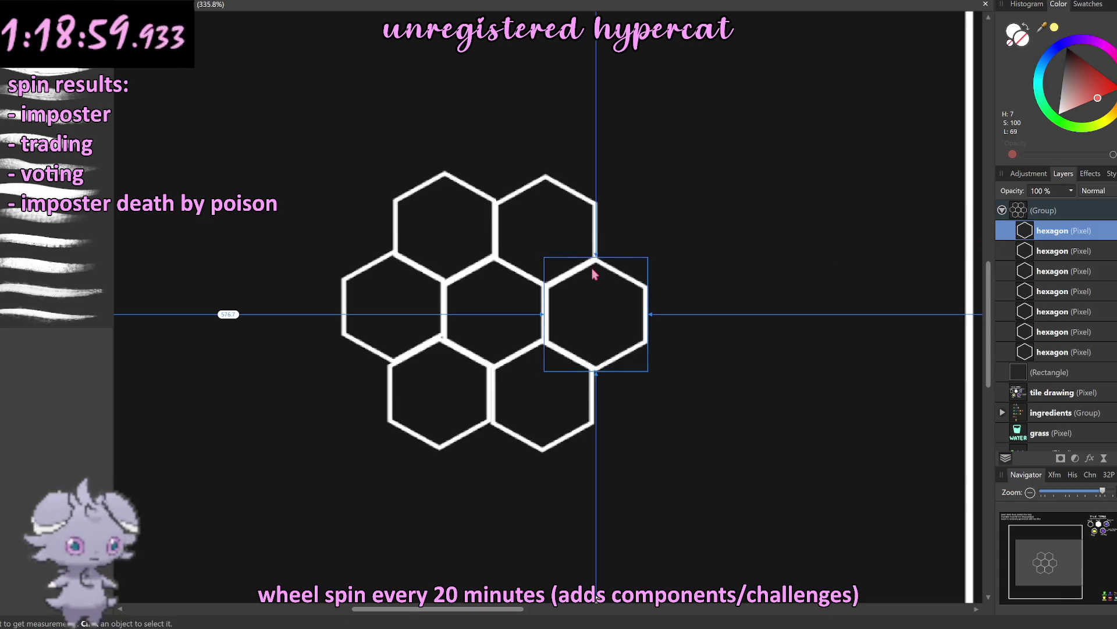
Step: Duplicate hexagons with Ctrl+J and place the copies along the top row
{"action": "mouse_move", "coordinate": [606, 315]}
{"action": "left_mouse_down"}
{"action": "mouse_move", "coordinate": [658, 230]}
{"action": "mouse_move", "coordinate": [707, 324]}
{"action": "mouse_move", "coordinate": [593, 496]}
{"action": "mouse_move", "coordinate": [596, 486]}
{"action": "mouse_move", "coordinate": [391, 477]}
{"action": "mouse_move", "coordinate": [299, 311]}
{"action": "mouse_move", "coordinate": [346, 216]}
{"action": "mouse_move", "coordinate": [394, 163]}
{"action": "mouse_move", "coordinate": [492, 170]}
{"action": "left_mouse_up"}
{"action": "key", "text": "ctrl+j"}
{"action": "key", "text": "ctrl+j"}
{"action": "key", "text": "ctrl+j"}
{"action": "key", "text": "ctrl+j"}
{"action": "key", "text": "ctrl+j"}
{"action": "key", "text": "ctrl+j"}
{"action": "key", "text": "ctrl+j"}
{"action": "key", "text": "ctrl+j"}
{"action": "key", "text": "ctrl+j"}
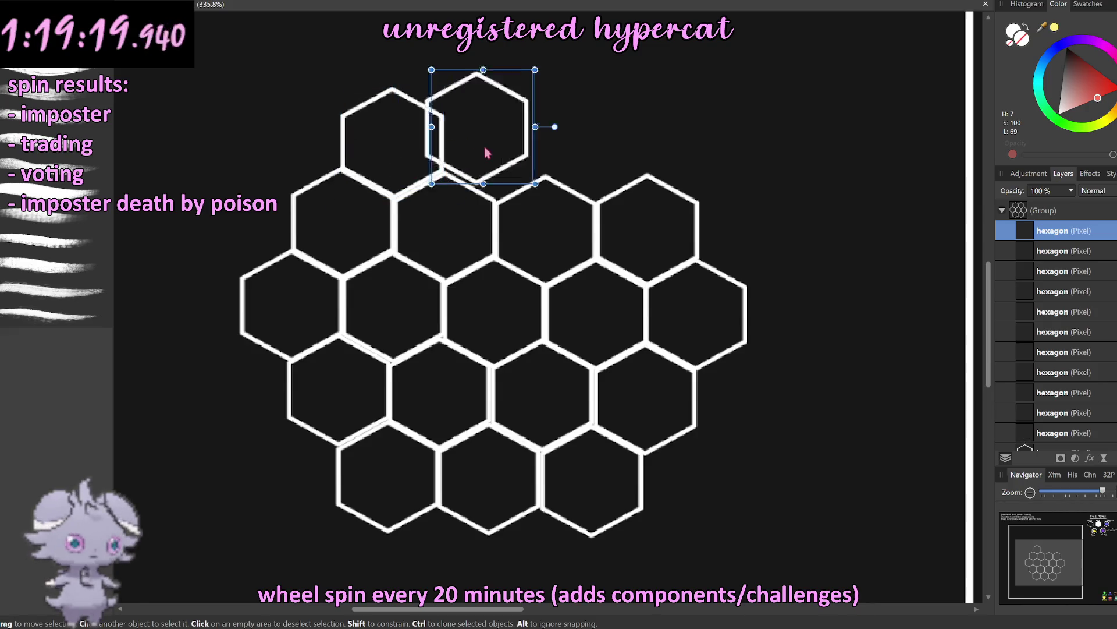
{"action": "key", "text": "ctrl+j"}
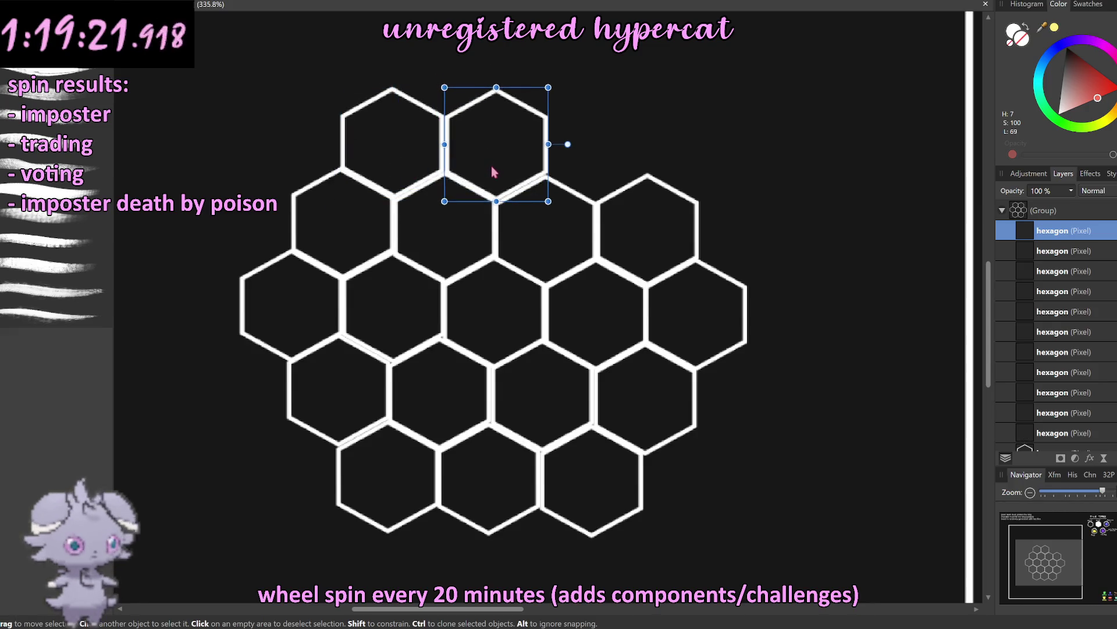
{"action": "mouse_move", "coordinate": [491, 167]}
{"action": "left_mouse_down"}
{"action": "mouse_move", "coordinate": [589, 171]}
{"action": "mouse_move", "coordinate": [760, 145]}
{"action": "left_mouse_up"}
{"action": "key", "text": "ctrl+j"}
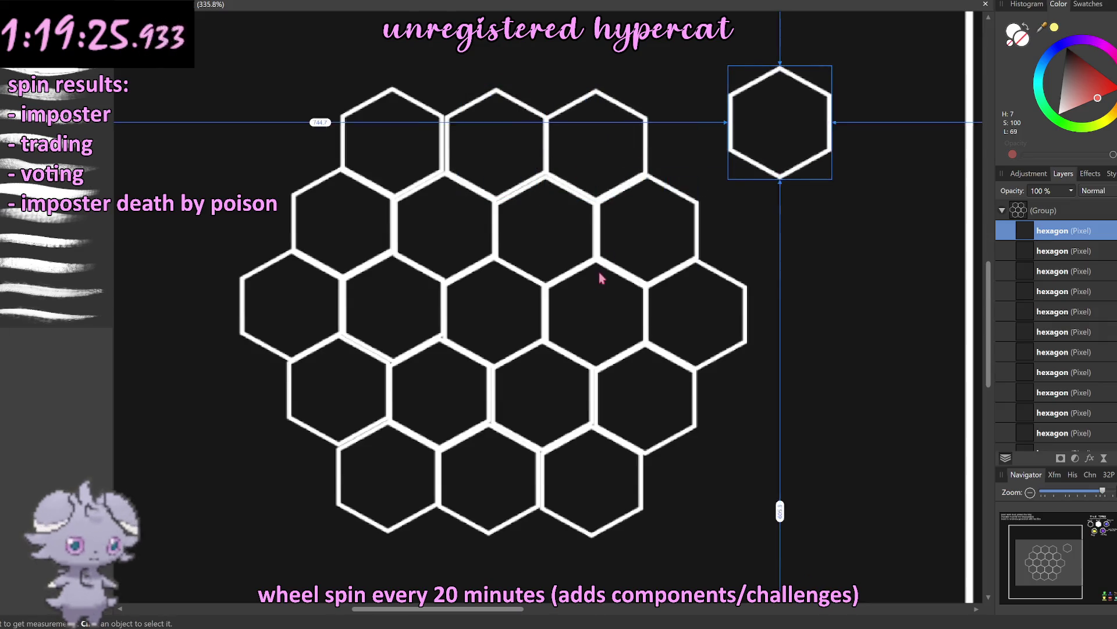
{"action": "scroll", "coordinate": [646, 288], "scroll_direction": "down", "scroll_amount": 5}
{"action": "scroll", "coordinate": [648, 288], "scroll_direction": "up", "scroll_amount": 5}
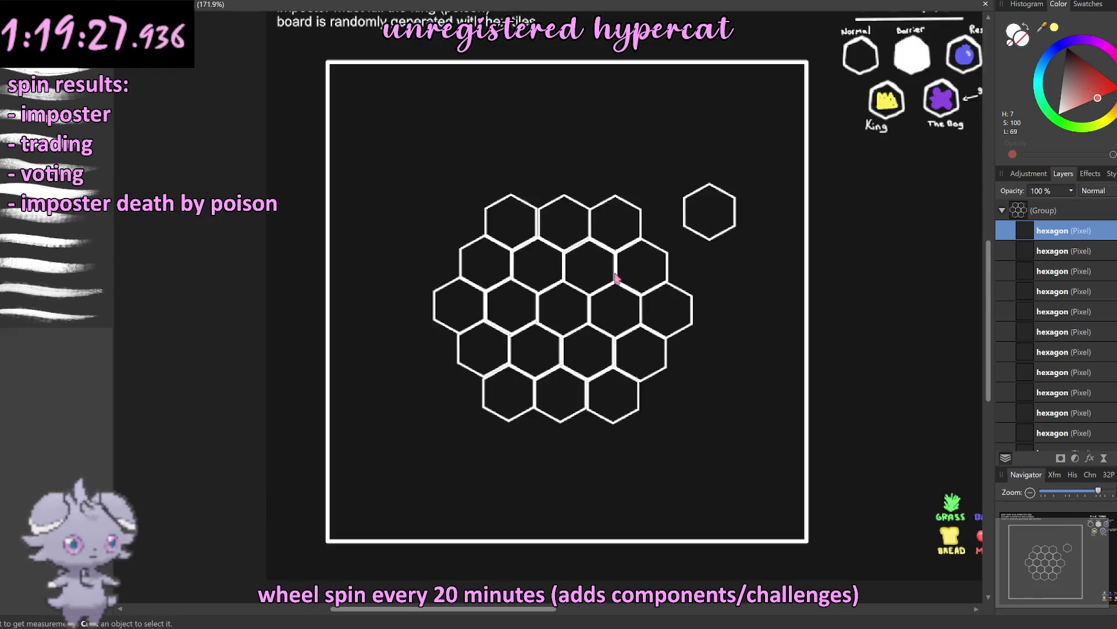
{"action": "mouse_move", "coordinate": [661, 225]}
{"action": "left_mouse_down"}
{"action": "mouse_move", "coordinate": [503, 153]}
{"action": "mouse_move", "coordinate": [552, 152]}
{"action": "mouse_move", "coordinate": [542, 146]}
{"action": "left_mouse_up"}
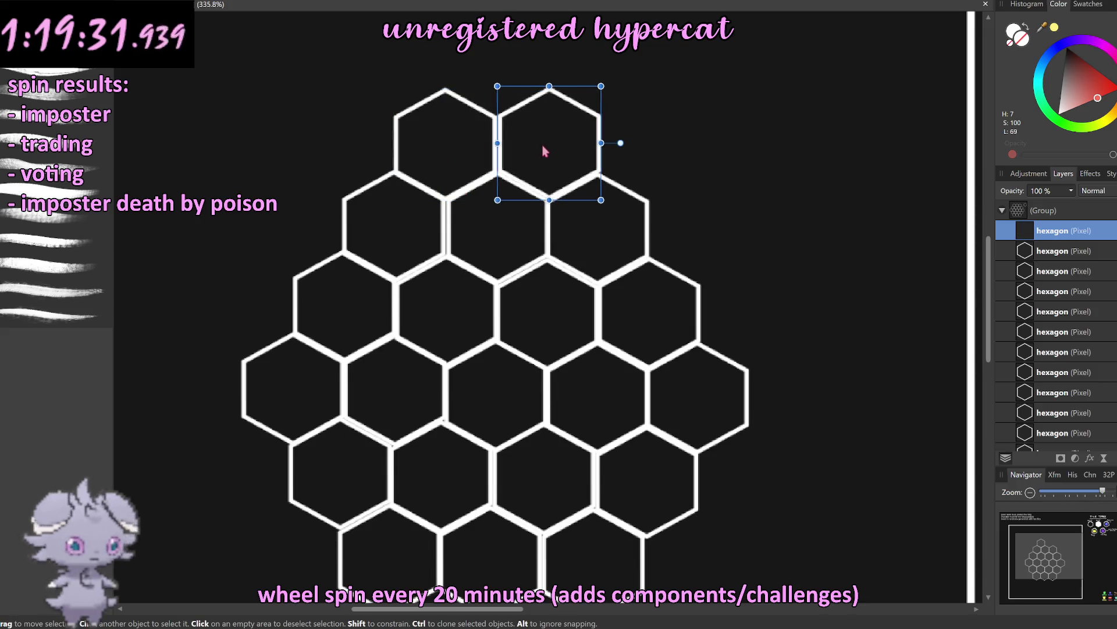
Step: Place more hexagon copies below the bottom row and along the left and right edges
{"action": "scroll", "coordinate": [544, 157], "scroll_direction": "down", "scroll_amount": 5}
{"action": "scroll", "coordinate": [547, 199], "scroll_direction": "up", "scroll_amount": 4}
{"action": "left_click_drag", "start_coordinate": [547, 200], "coordinate": [480, 450]}
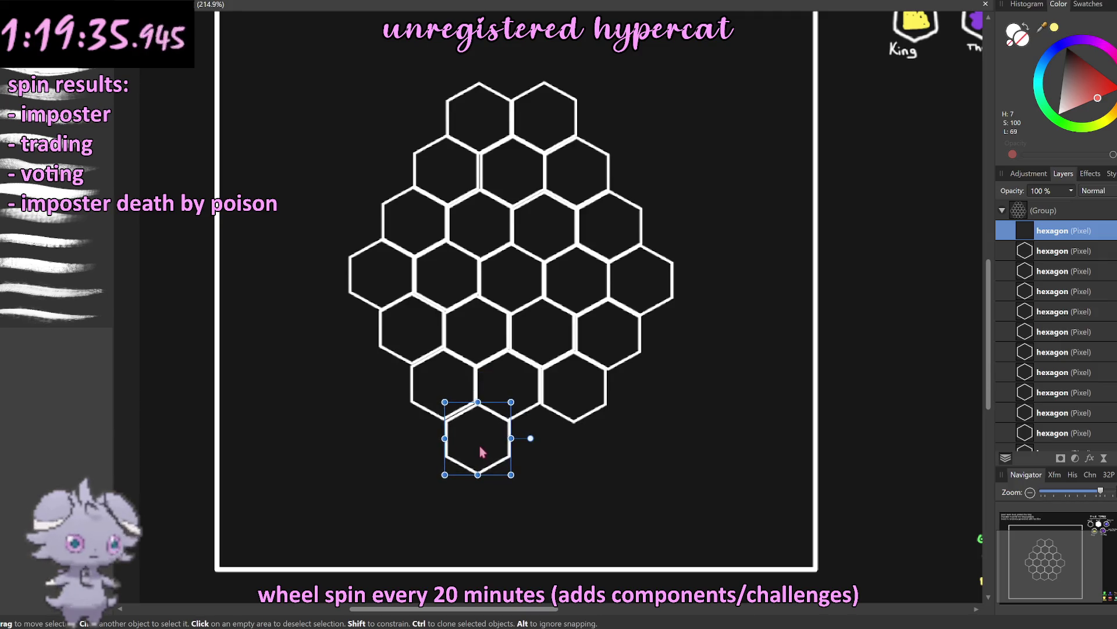
{"action": "mouse_move", "coordinate": [478, 446]}
{"action": "left_mouse_down", "text": "ctrl"}
{"action": "mouse_move", "coordinate": [605, 451]}
{"action": "mouse_move", "coordinate": [705, 314]}
{"action": "mouse_move", "coordinate": [684, 335]}
{"action": "left_mouse_up", "text": "ctrl"}
{"action": "mouse_move", "coordinate": [684, 335]}
{"action": "left_mouse_down", "text": "ctrl"}
{"action": "mouse_move", "coordinate": [677, 232]}
{"action": "mouse_move", "coordinate": [604, 126]}
{"action": "mouse_move", "coordinate": [418, 125]}
{"action": "mouse_move", "coordinate": [378, 183]}
{"action": "left_mouse_up", "text": "ctrl"}
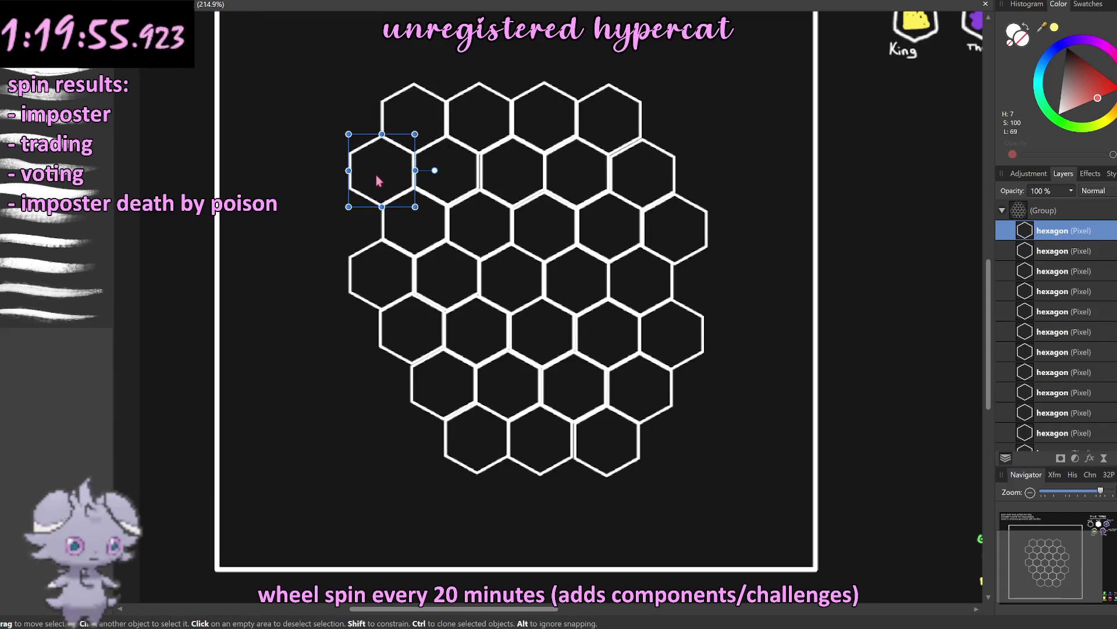
{"action": "mouse_move", "coordinate": [384, 176]}
{"action": "left_mouse_down", "text": "ctrl"}
{"action": "mouse_move", "coordinate": [340, 221]}
{"action": "mouse_move", "coordinate": [356, 226]}
{"action": "left_mouse_up", "text": "ctrl"}
{"action": "mouse_move", "coordinate": [354, 223]}
{"action": "left_mouse_down"}
{"action": "mouse_move", "coordinate": [346, 327]}
{"action": "mouse_move", "coordinate": [410, 449]}
{"action": "left_mouse_up"}
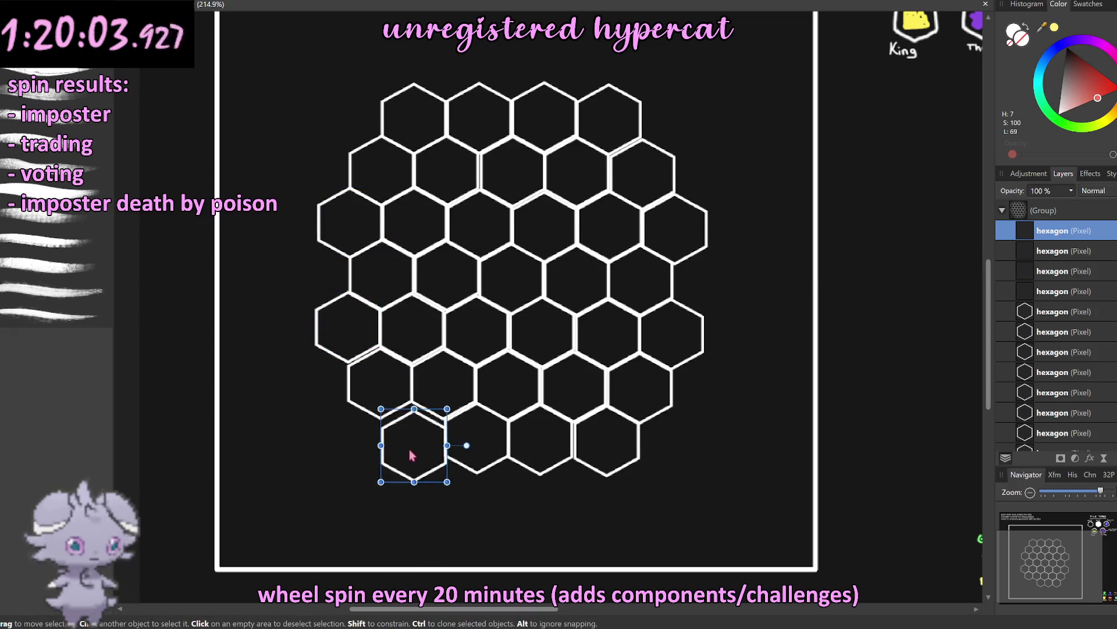
Step: Nudge the lower-left hexagons into alignment and move a bottom tile out to the board's edge
{"action": "left_click", "coordinate": [357, 408]}
{"action": "left_click", "coordinate": [356, 408]}
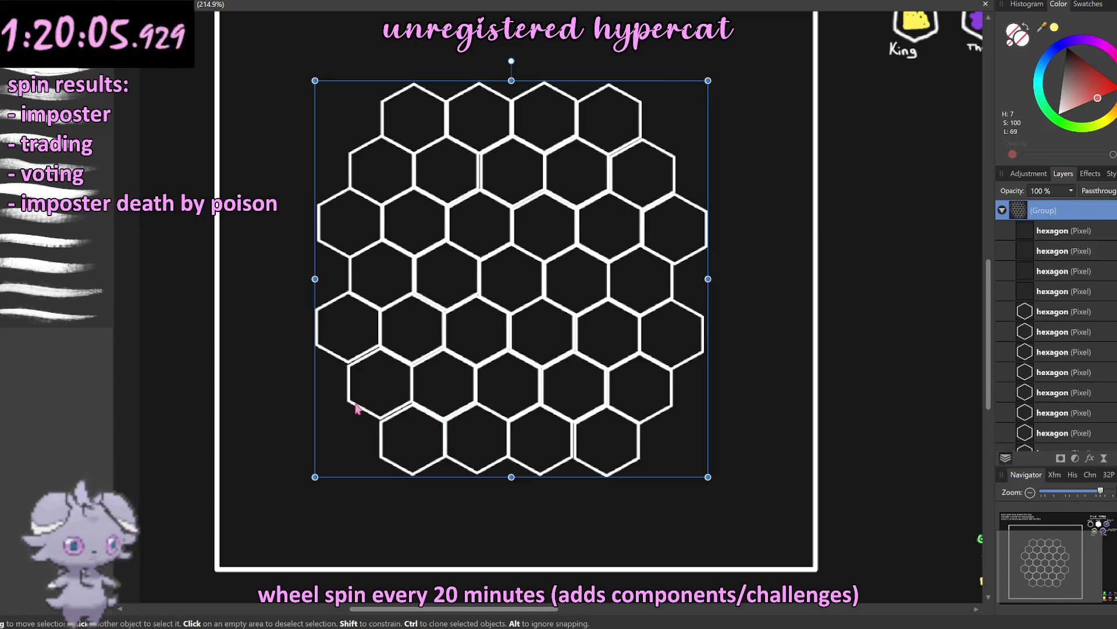
{"action": "double_click", "coordinate": [356, 409]}
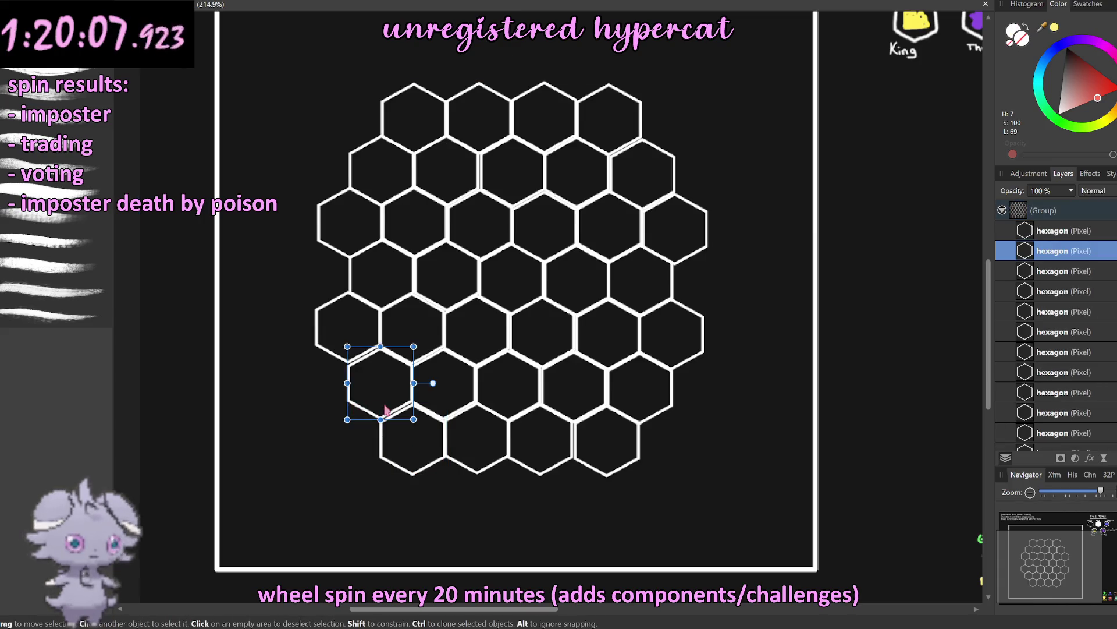
{"action": "left_click_drag", "start_coordinate": [379, 407], "coordinate": [381, 408]}
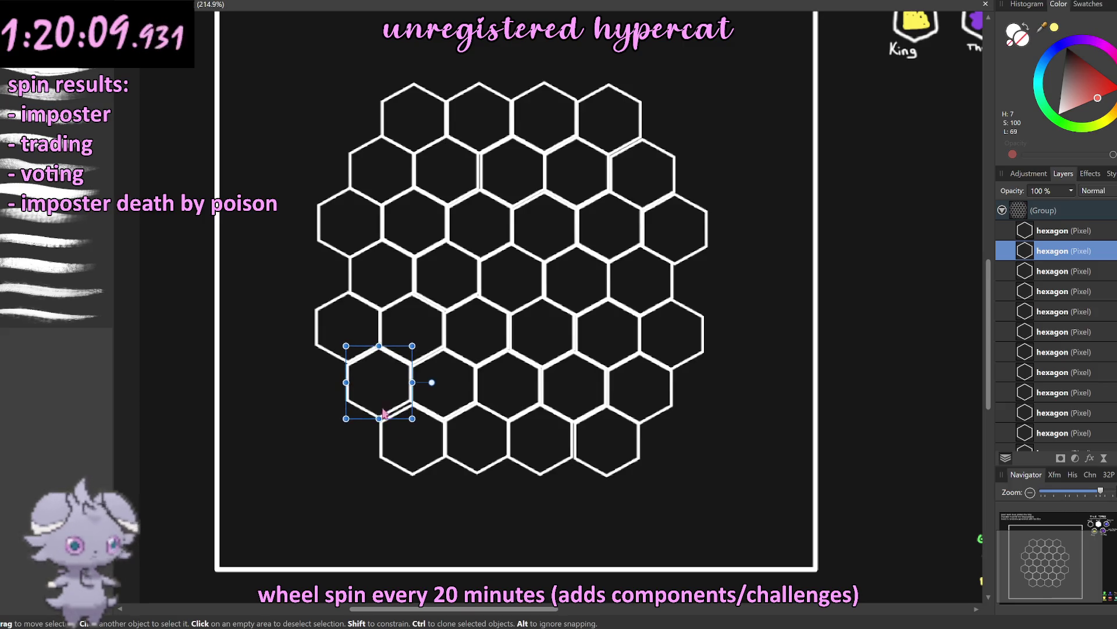
{"action": "left_click", "coordinate": [408, 445]}
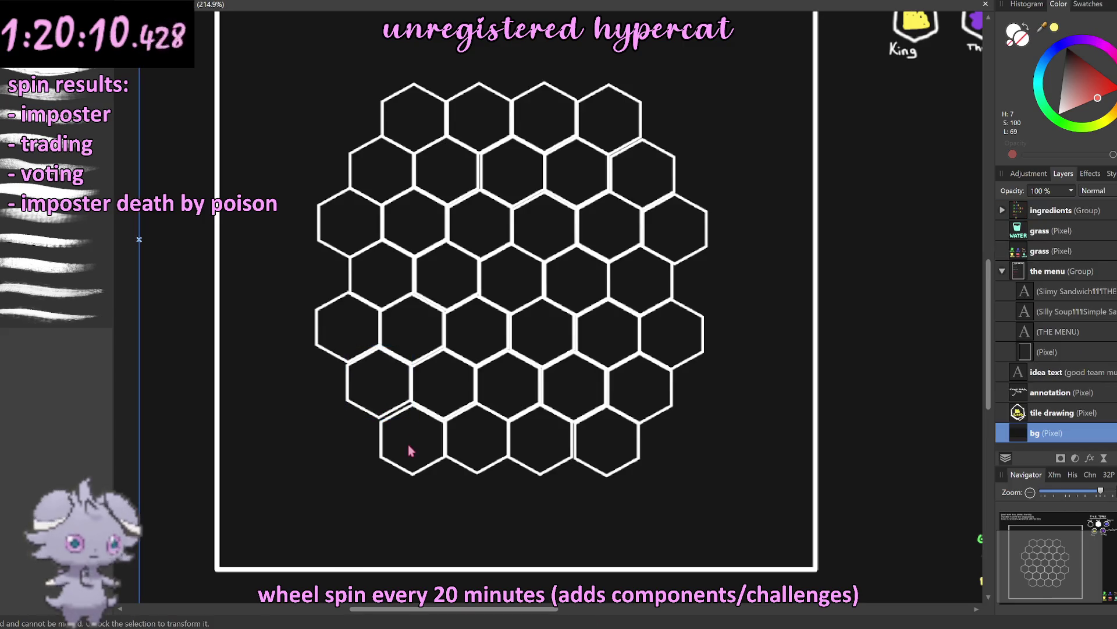
{"action": "left_click", "coordinate": [429, 468]}
{"action": "left_click", "coordinate": [430, 469]}
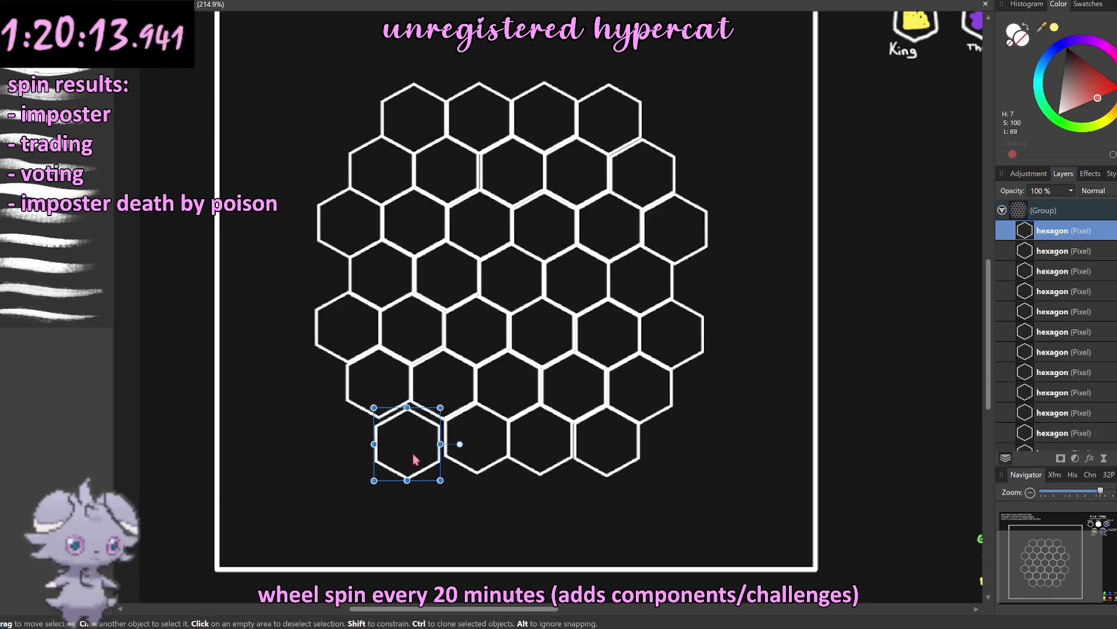
{"action": "left_click_drag", "start_coordinate": [414, 454], "coordinate": [409, 446]}
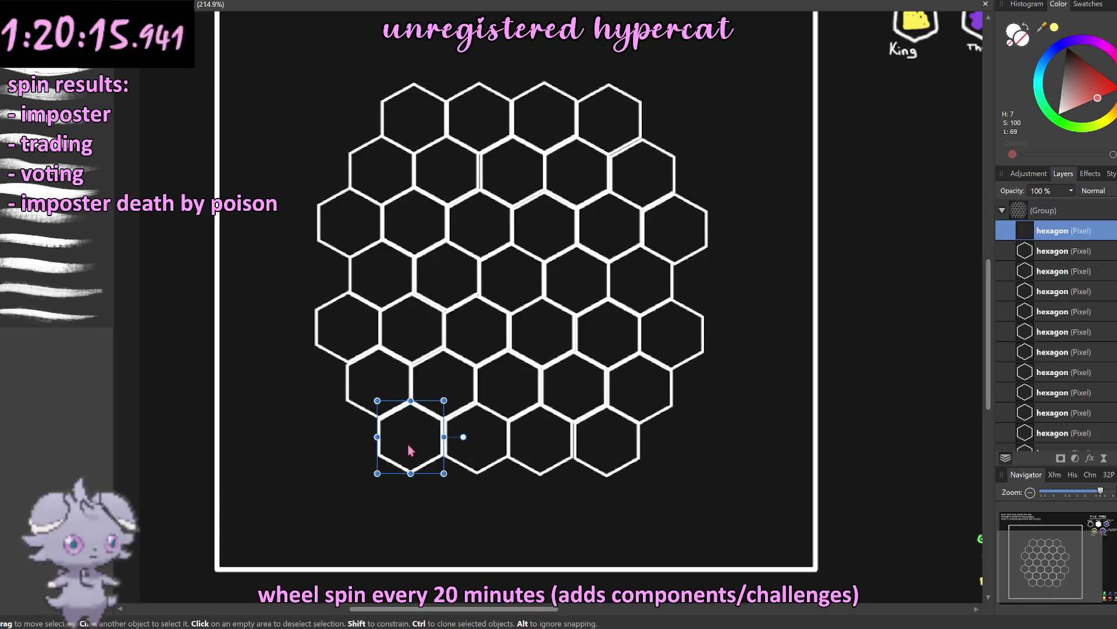
{"action": "mouse_move", "coordinate": [409, 449]}
{"action": "left_mouse_down"}
{"action": "mouse_move", "coordinate": [326, 265]}
{"action": "mouse_move", "coordinate": [332, 284]}
{"action": "mouse_move", "coordinate": [712, 291]}
{"action": "left_mouse_up"}
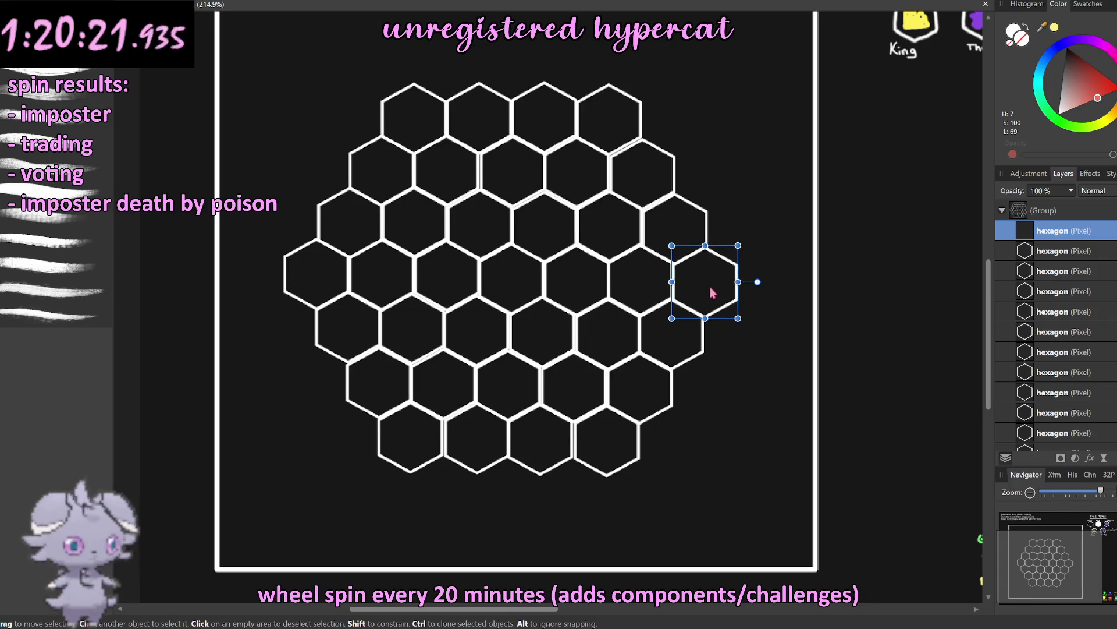
{"action": "scroll", "coordinate": [708, 297], "scroll_direction": "down", "scroll_amount": 5}
Step: Move the single top hexagon to the bottom to form the diamond's lower point
{"action": "left_click", "coordinate": [681, 472]}
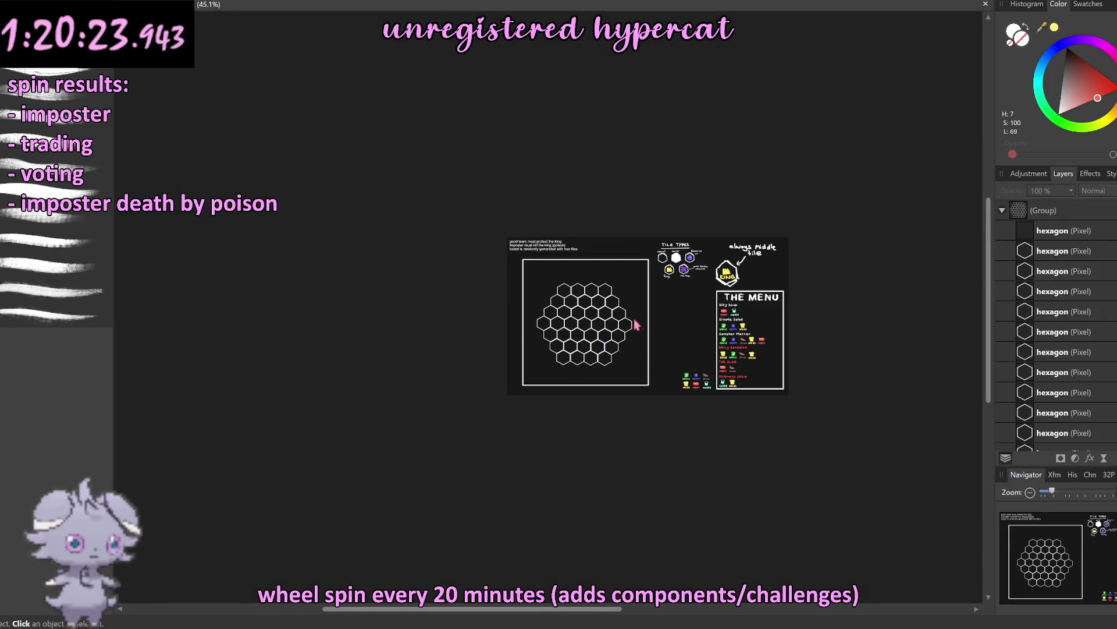
{"action": "scroll", "coordinate": [634, 325], "scroll_direction": "up", "scroll_amount": 3}
{"action": "scroll", "coordinate": [480, 408], "scroll_direction": "up", "scroll_amount": 1}
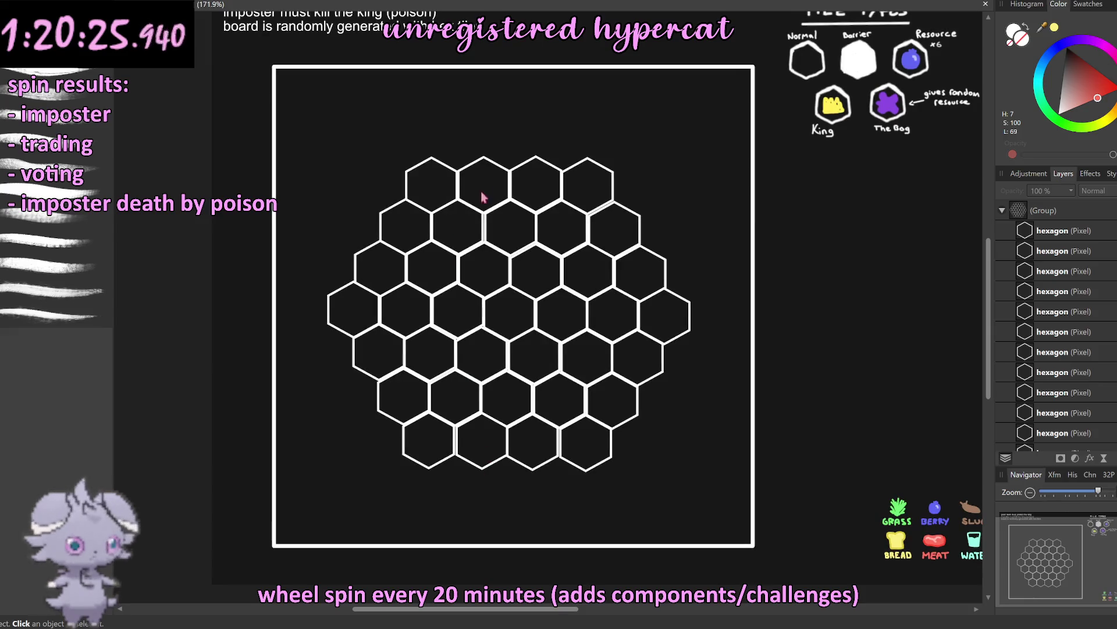
{"action": "left_click", "coordinate": [485, 166]}
{"action": "double_click", "coordinate": [492, 173]}
{"action": "mouse_move", "coordinate": [494, 173]}
{"action": "left_mouse_down"}
{"action": "mouse_move", "coordinate": [463, 160]}
{"action": "mouse_move", "coordinate": [514, 154]}
{"action": "mouse_move", "coordinate": [512, 495]}
{"action": "left_mouse_up"}
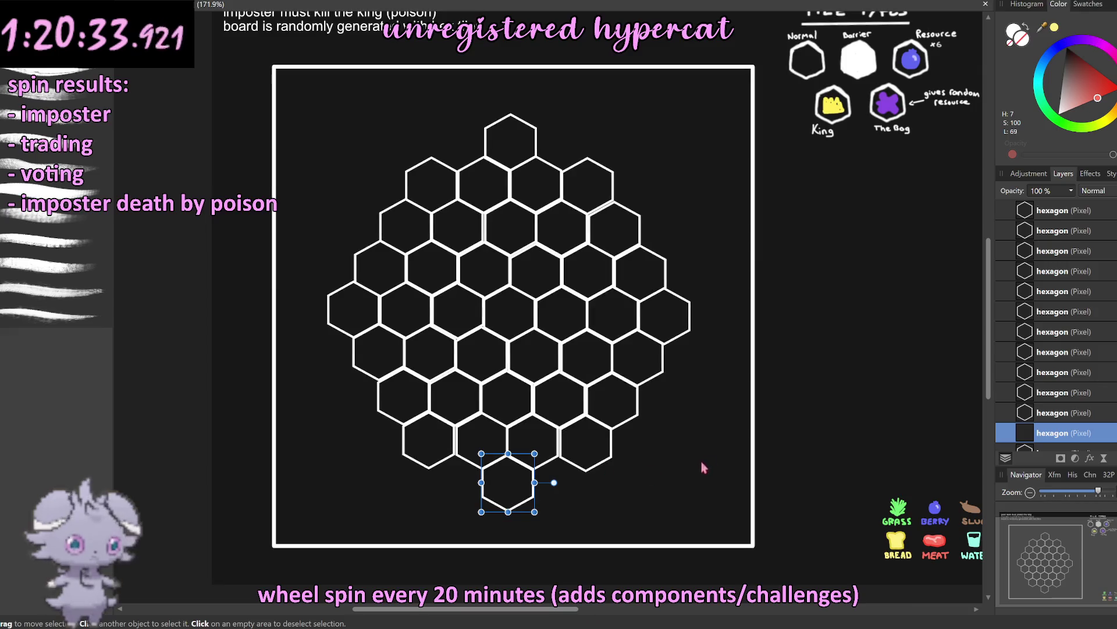
{"action": "left_click", "coordinate": [268, 433]}
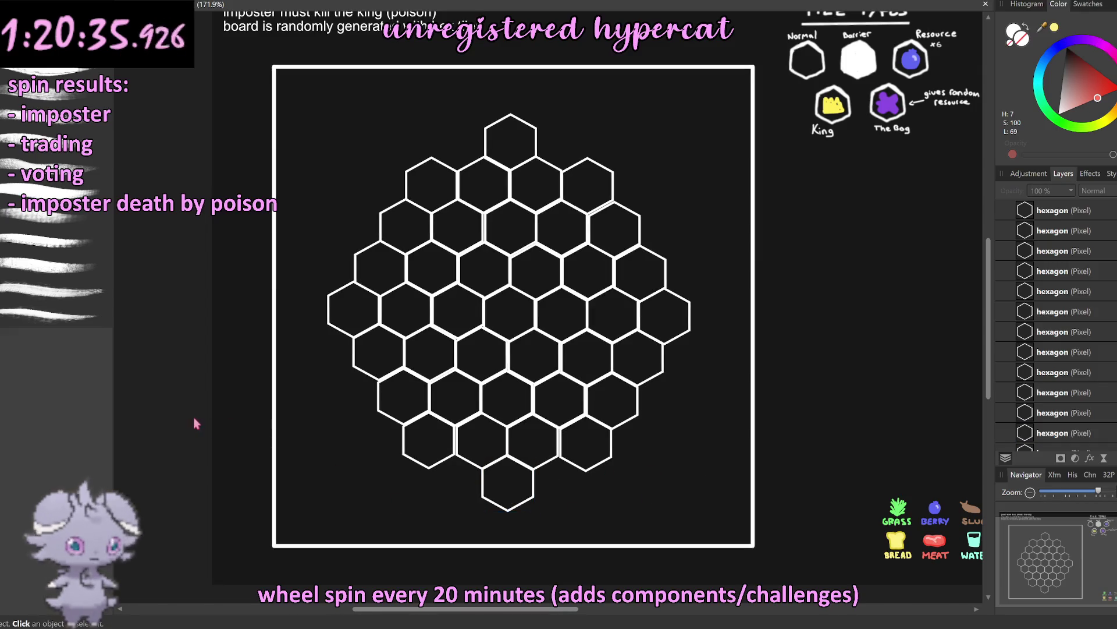
Step: Collapse the hexagon group in Layers and add a new empty pixel layer
{"action": "scroll", "coordinate": [387, 384], "scroll_direction": "down", "scroll_amount": 5}
{"action": "scroll", "coordinate": [470, 370], "scroll_direction": "up", "scroll_amount": 5}
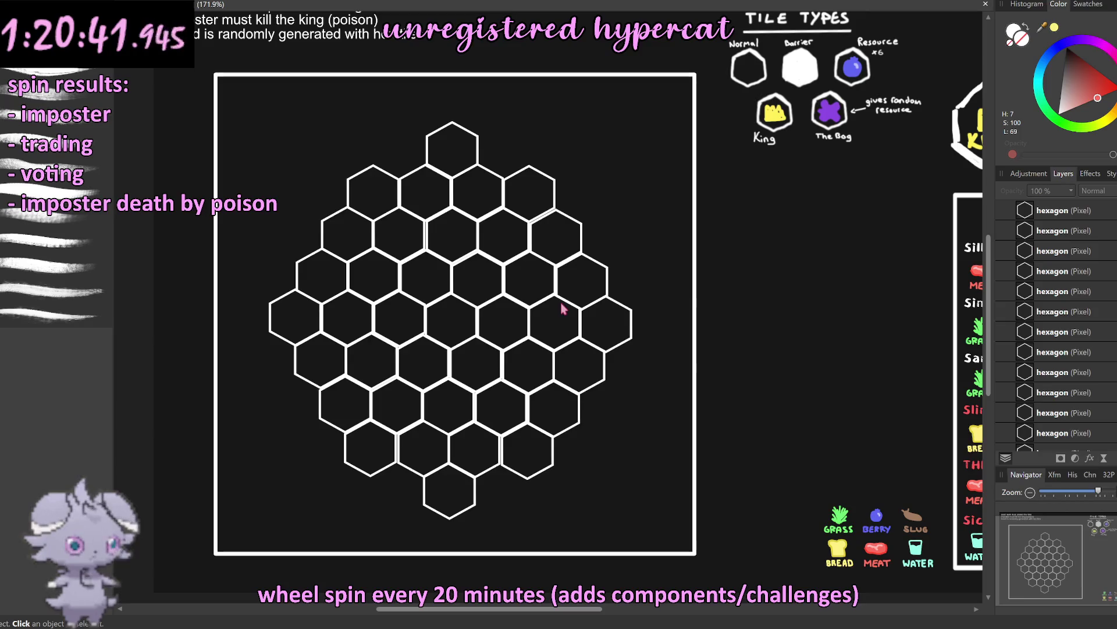
{"action": "scroll", "coordinate": [1091, 270], "scroll_direction": "up", "scroll_amount": 1}
{"action": "left_click", "coordinate": [1001, 211]}
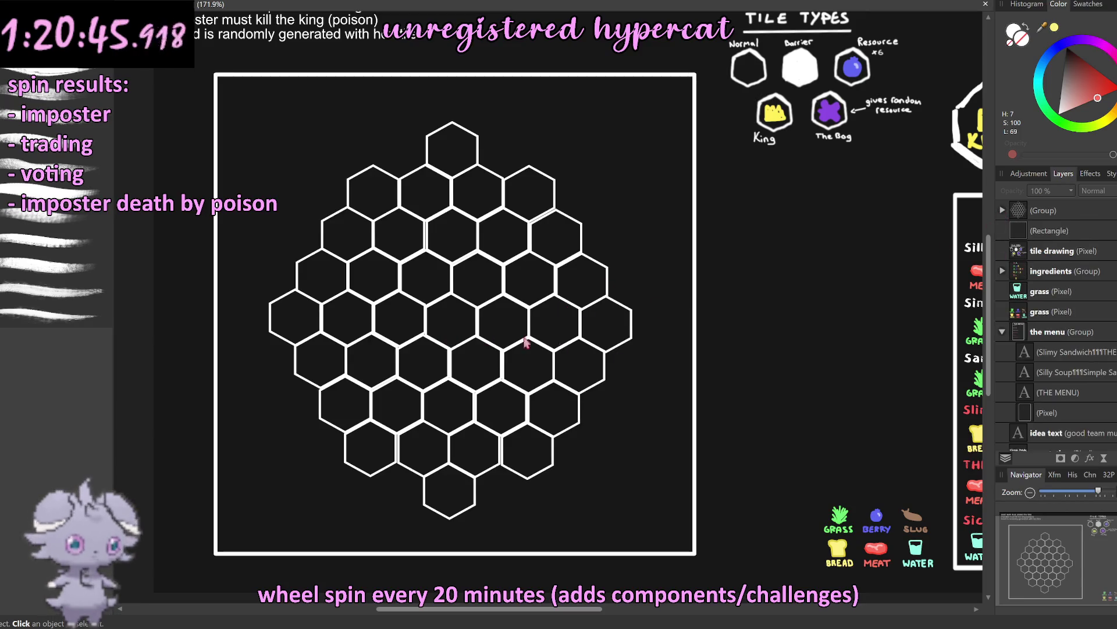
{"action": "key", "text": "ctrl+shift+n"}
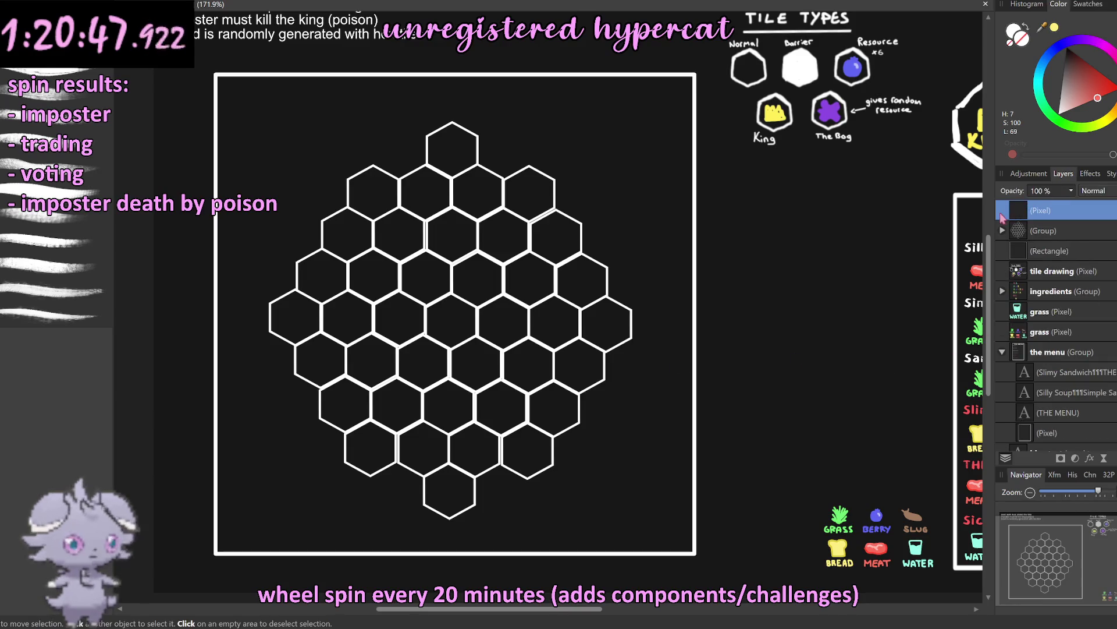
Step: Pick yellow as the brush colour and paint a crown in the central hexagon
{"action": "key", "text": "b"}
{"action": "key", "text": "x"}
{"action": "left_click", "coordinate": [433, 318]}
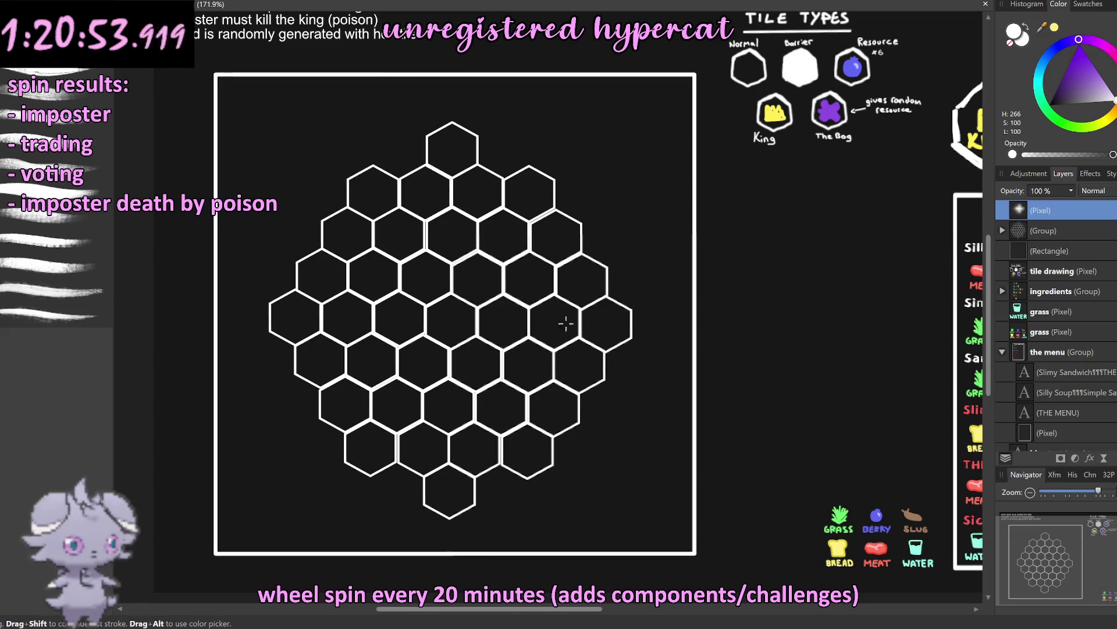
{"action": "scroll", "coordinate": [445, 314], "scroll_direction": "up", "scroll_amount": 1}
{"action": "scroll", "coordinate": [443, 315], "scroll_direction": "up", "scroll_amount": 5}
{"action": "scroll", "coordinate": [443, 316], "scroll_direction": "up", "scroll_amount": 2}
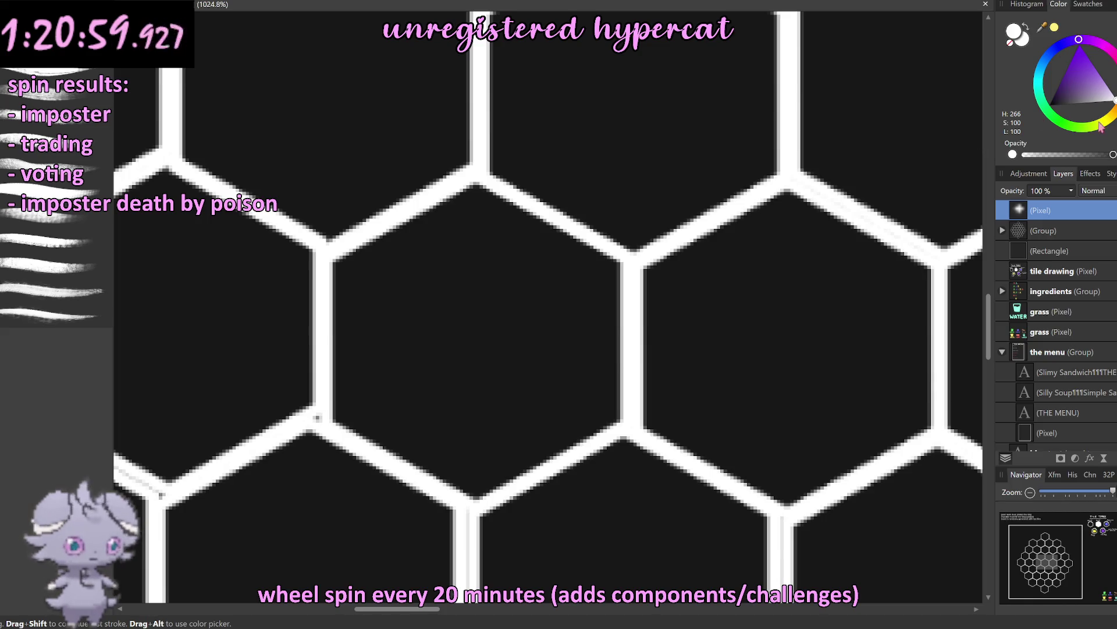
{"action": "left_click", "coordinate": [1103, 119]}
{"action": "mouse_move", "coordinate": [410, 398]}
{"action": "left_mouse_down"}
{"action": "mouse_move", "coordinate": [527, 275]}
{"action": "mouse_move", "coordinate": [410, 397]}
{"action": "mouse_move", "coordinate": [506, 319]}
{"action": "mouse_move", "coordinate": [408, 395]}
{"action": "mouse_move", "coordinate": [472, 298]}
{"action": "mouse_move", "coordinate": [525, 378]}
{"action": "mouse_move", "coordinate": [484, 362]}
{"action": "mouse_move", "coordinate": [491, 332]}
{"action": "mouse_move", "coordinate": [522, 382]}
{"action": "mouse_move", "coordinate": [428, 365]}
{"action": "left_mouse_up"}
Step: Undo the stray crown strokes and raise the crown higher within its hexagon
{"action": "key", "text": "ctrl+z"}
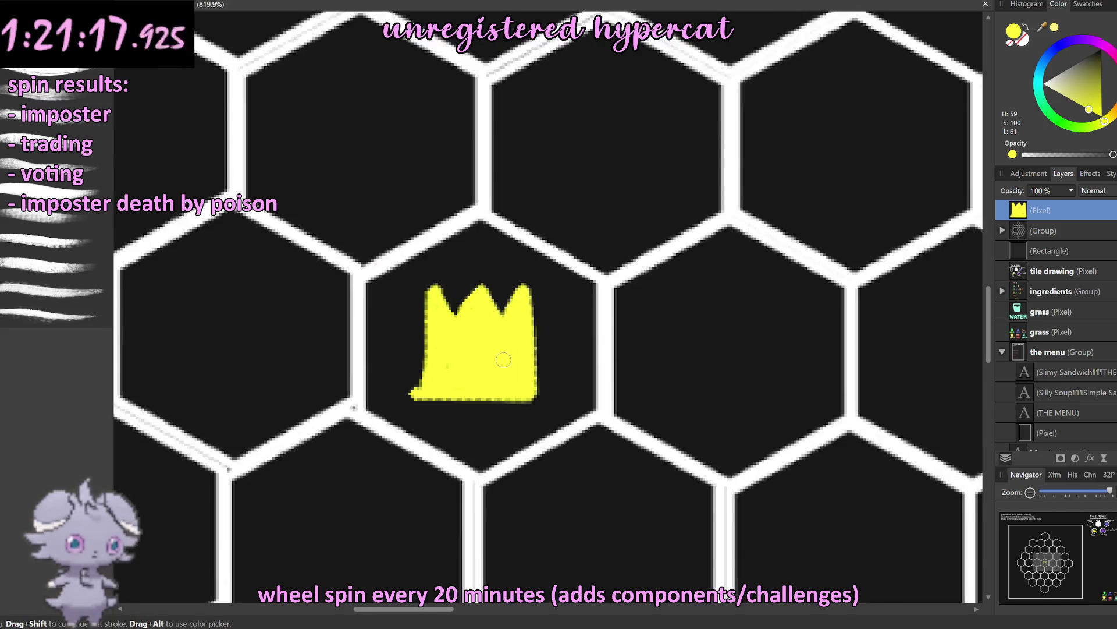
{"action": "scroll", "coordinate": [569, 359], "scroll_direction": "down", "scroll_amount": 8}
{"action": "scroll", "coordinate": [569, 359], "scroll_direction": "down", "scroll_amount": 2}
{"action": "scroll", "coordinate": [568, 359], "scroll_direction": "up", "scroll_amount": 5}
{"action": "scroll", "coordinate": [568, 359], "scroll_direction": "up", "scroll_amount": 4}
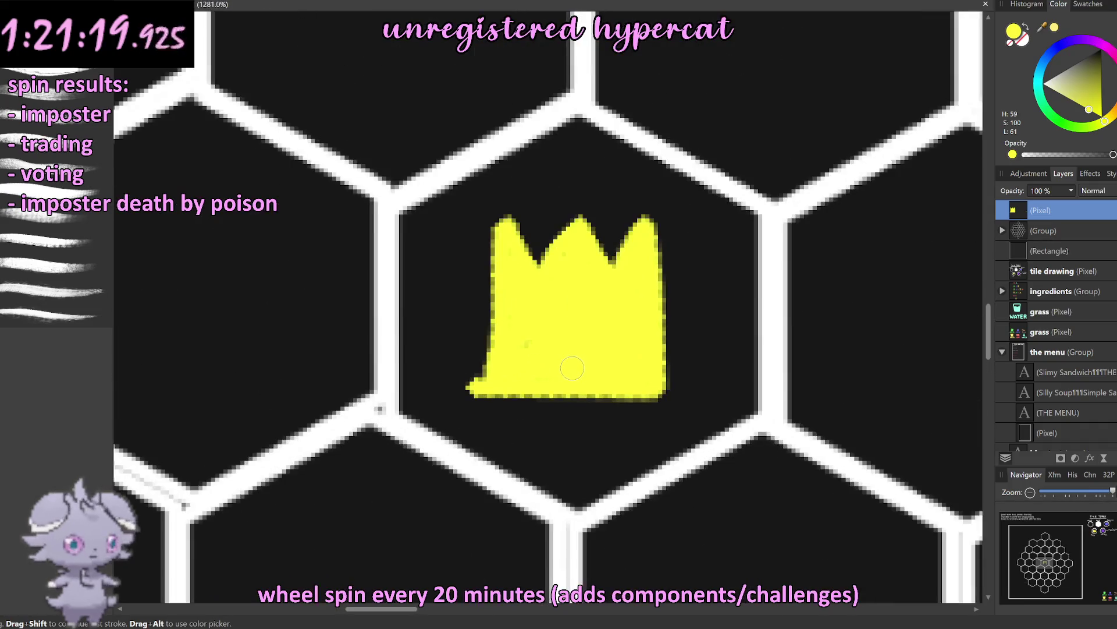
{"action": "scroll", "coordinate": [569, 359], "scroll_direction": "up", "scroll_amount": 2}
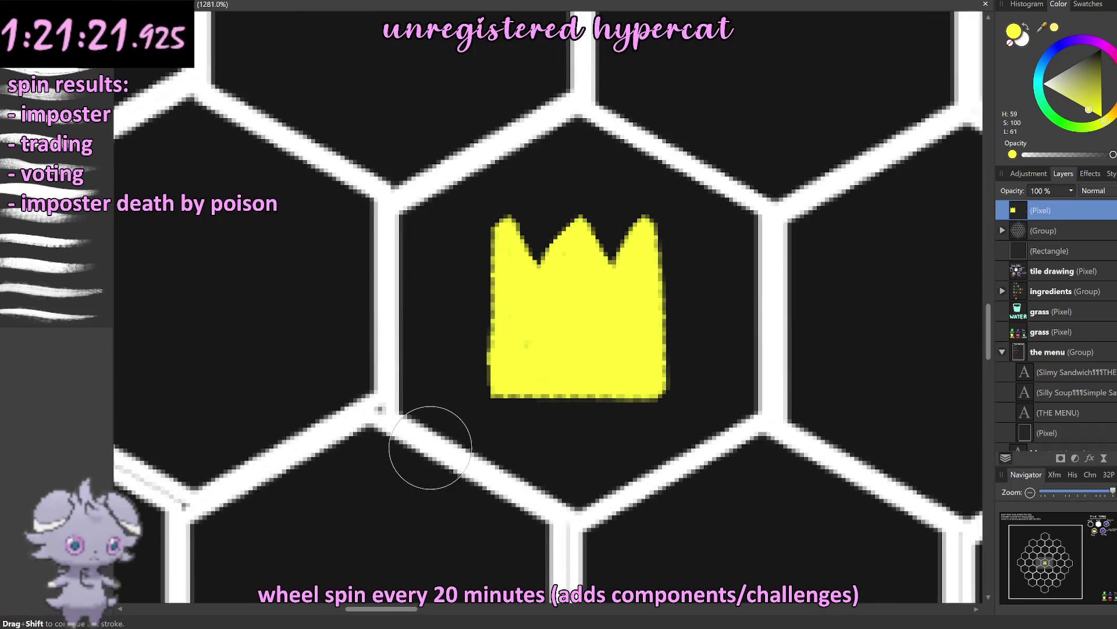
{"action": "key", "text": "ctrl+z"}
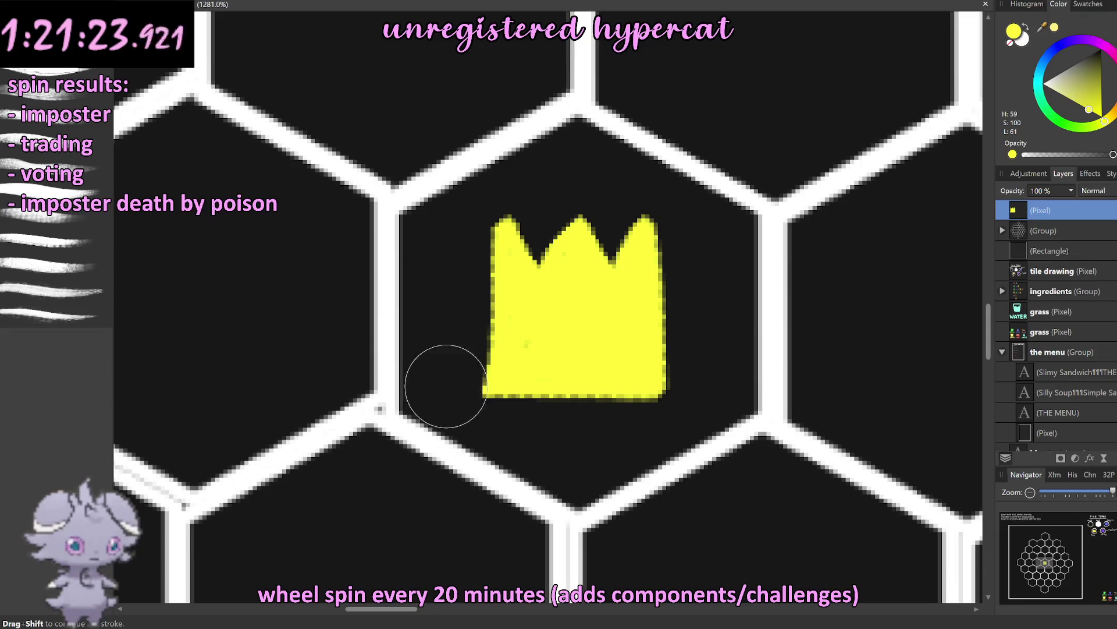
{"action": "key", "text": "v"}
{"action": "left_click_drag", "start_coordinate": [563, 340], "coordinate": [564, 296]}
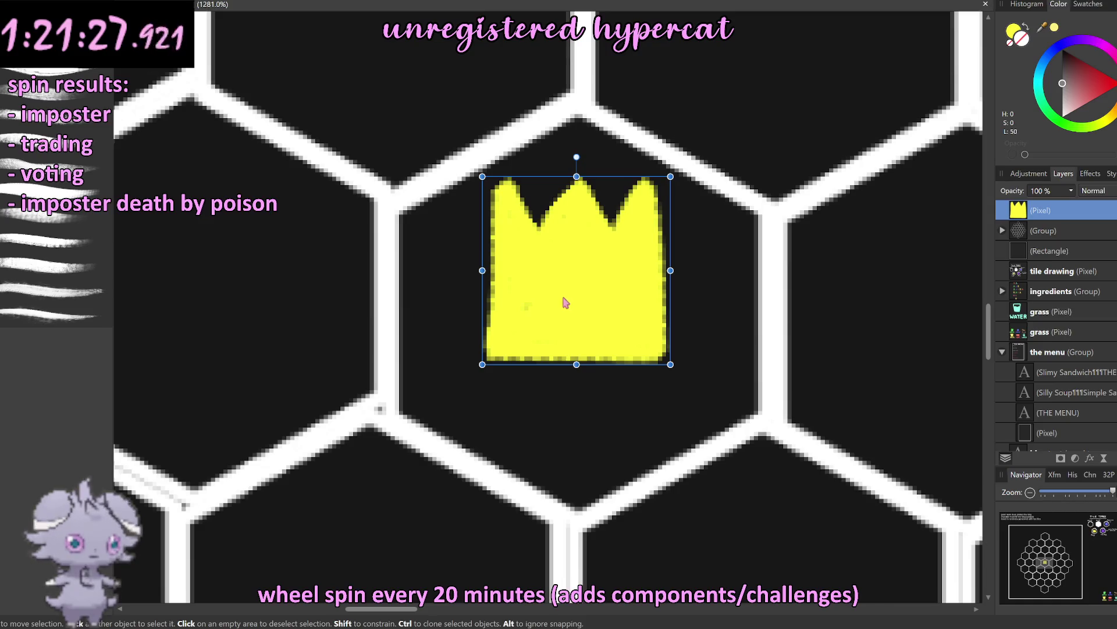
Step: Paint the letters KING in yellow beneath the crown
{"action": "key", "text": "t"}
{"action": "key", "text": "b"}
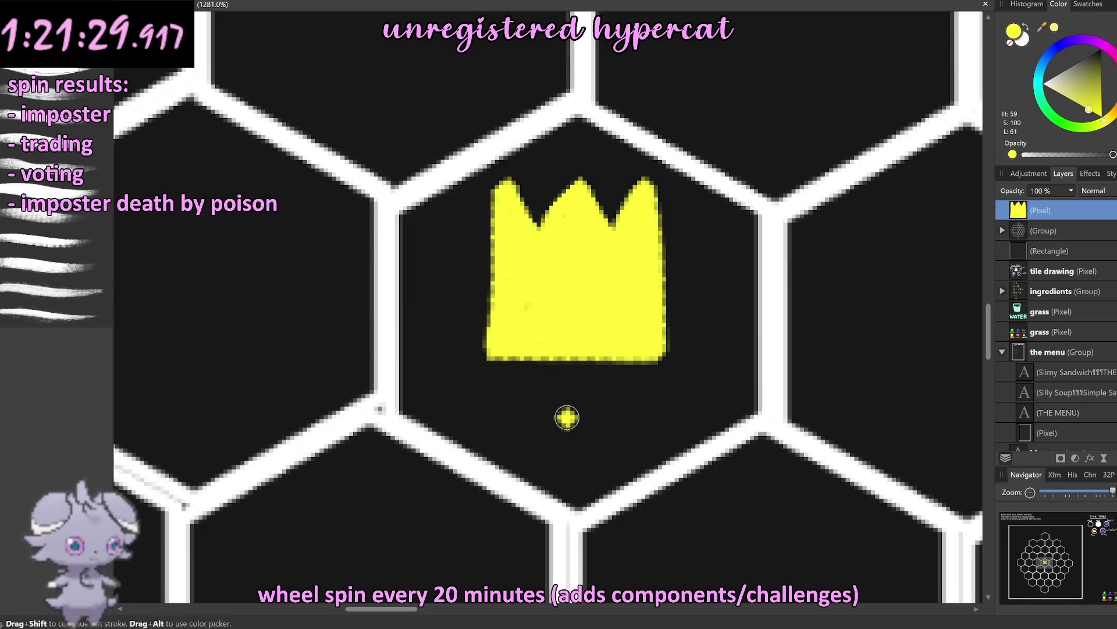
{"action": "scroll", "coordinate": [566, 417], "scroll_direction": "up", "scroll_amount": 2}
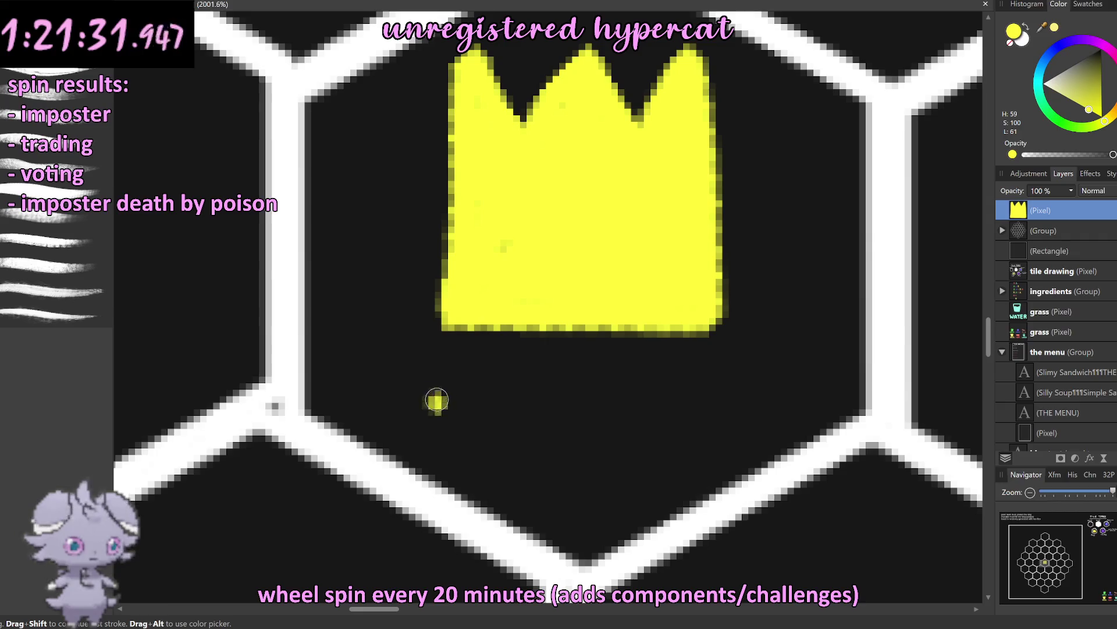
{"action": "left_click_drag", "start_coordinate": [433, 367], "coordinate": [448, 443]}
{"action": "mouse_move", "coordinate": [480, 368]}
{"action": "left_mouse_down"}
{"action": "mouse_move", "coordinate": [455, 408]}
{"action": "mouse_move", "coordinate": [499, 433]}
{"action": "left_mouse_up"}
{"action": "left_click_drag", "start_coordinate": [515, 372], "coordinate": [527, 442]}
{"action": "mouse_move", "coordinate": [552, 377]}
{"action": "left_mouse_down"}
{"action": "mouse_move", "coordinate": [562, 442]}
{"action": "mouse_move", "coordinate": [630, 387]}
{"action": "mouse_move", "coordinate": [675, 410]}
{"action": "left_mouse_up"}
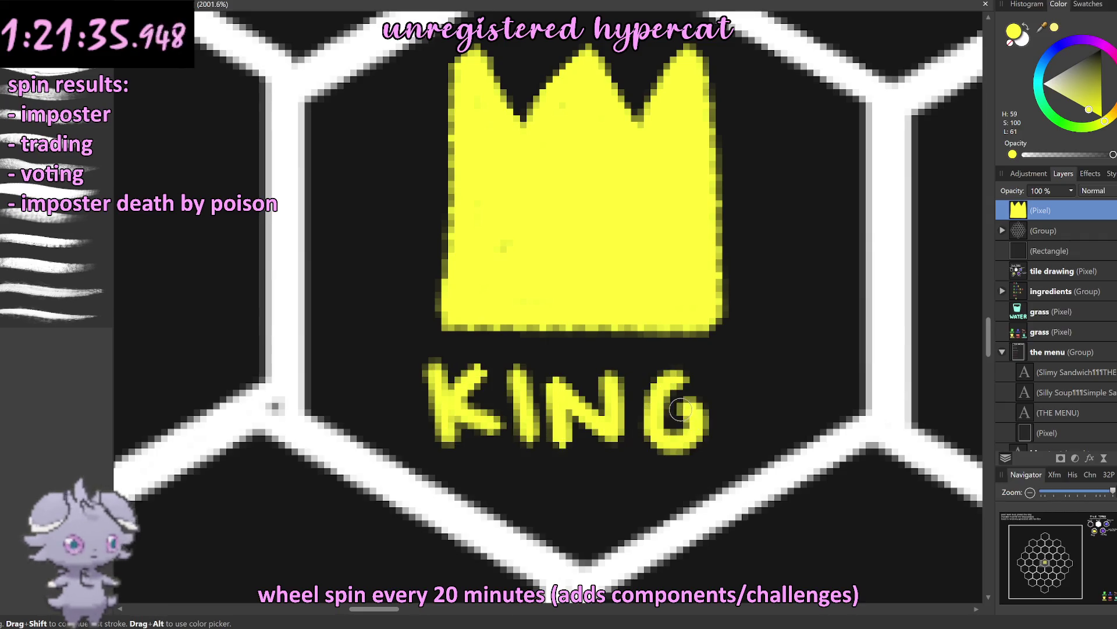
{"action": "scroll", "coordinate": [730, 408], "scroll_direction": "down", "scroll_amount": 4}
{"action": "scroll", "coordinate": [730, 408], "scroll_direction": "down", "scroll_amount": 4}
{"action": "scroll", "coordinate": [666, 418], "scroll_direction": "up", "scroll_amount": 3}
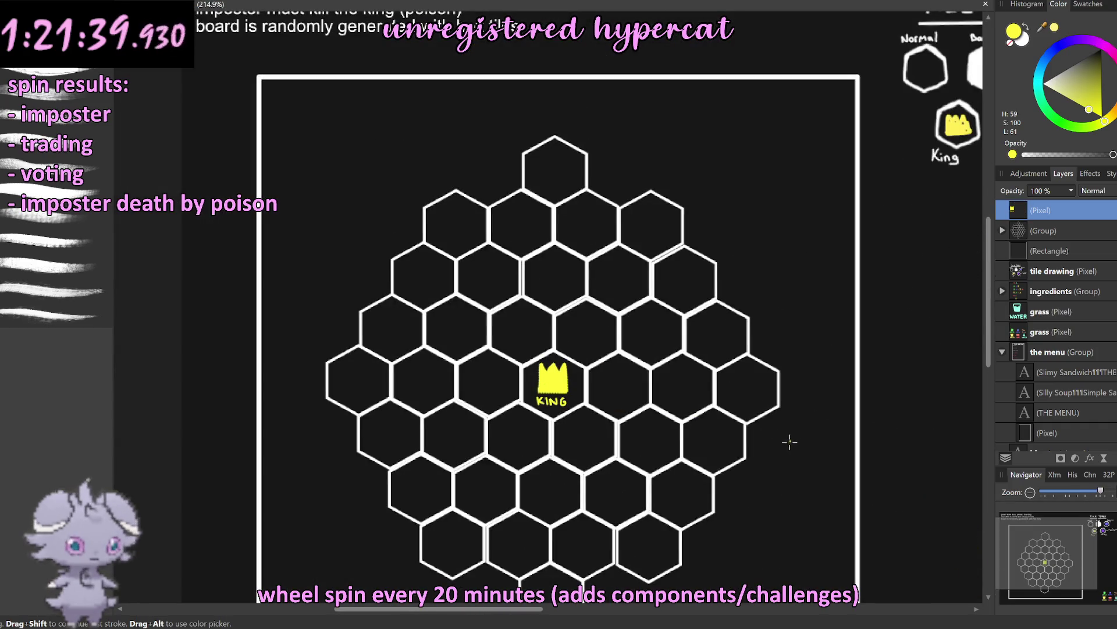
{"action": "scroll", "coordinate": [698, 413], "scroll_direction": "down", "scroll_amount": 3}
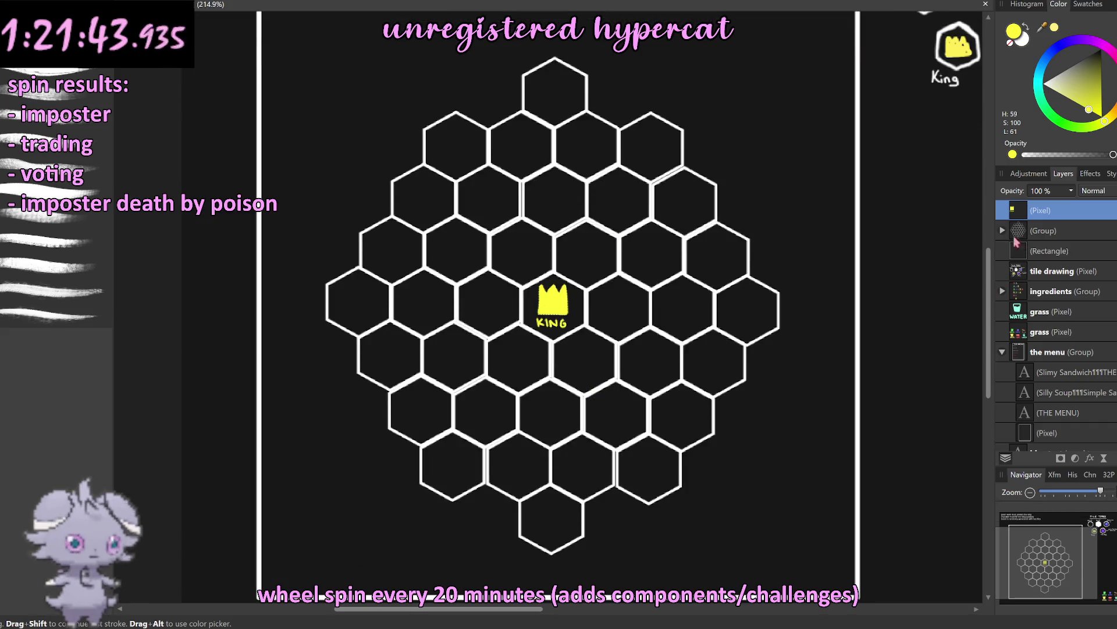
{"action": "left_click", "coordinate": [1002, 231]}
{"action": "left_click", "coordinate": [1027, 257]}
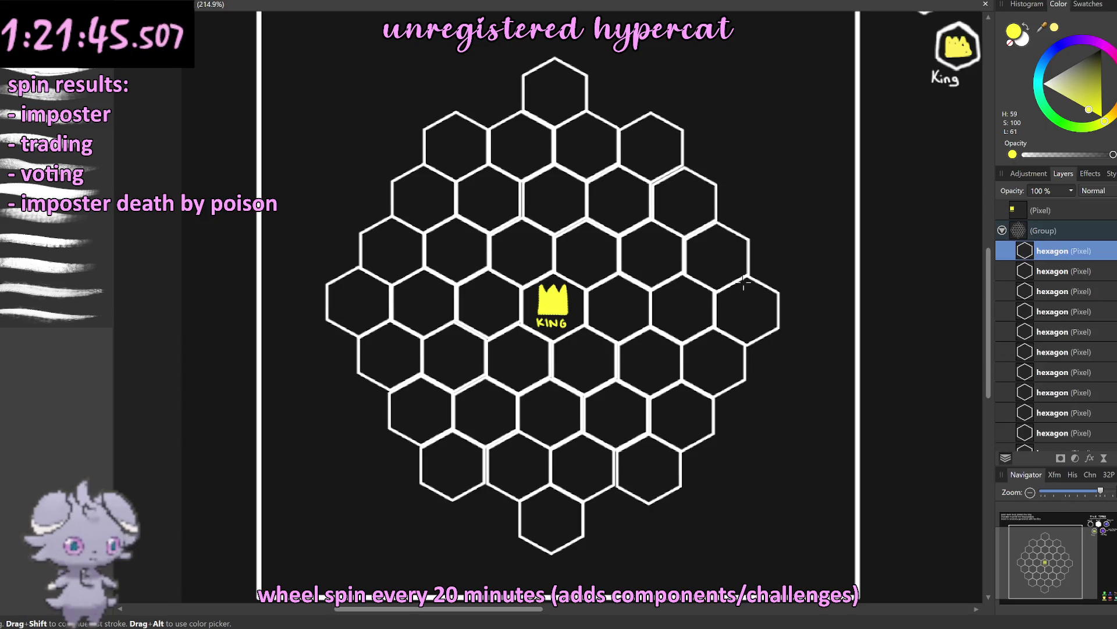
{"action": "key", "text": "v"}
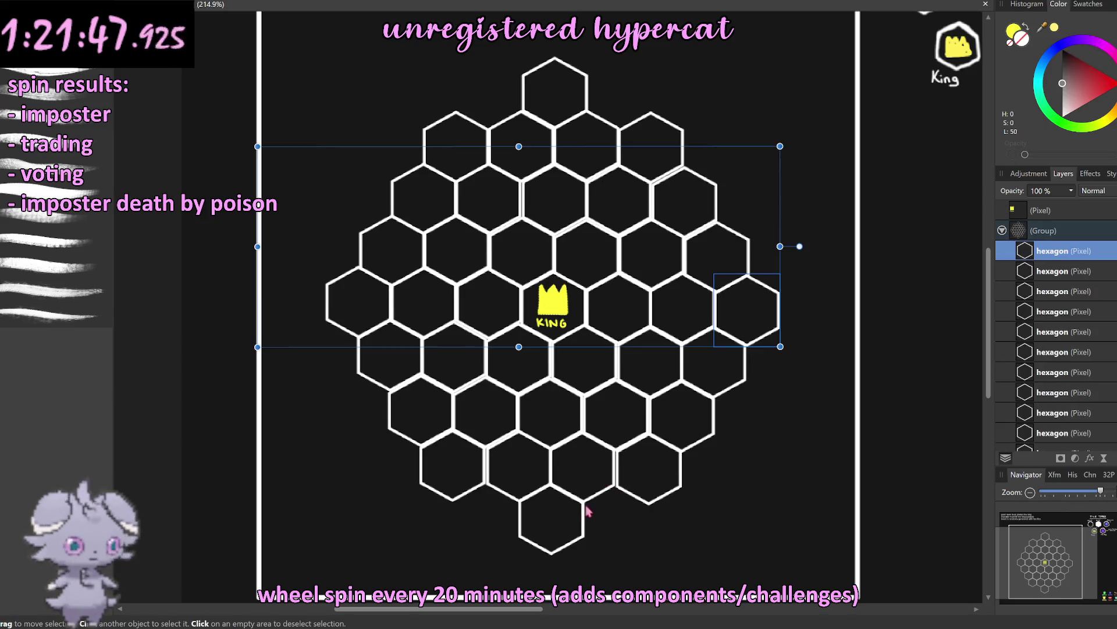
{"action": "left_click", "coordinate": [581, 502]}
{"action": "left_click_drag", "start_coordinate": [581, 502], "coordinate": [624, 542]}
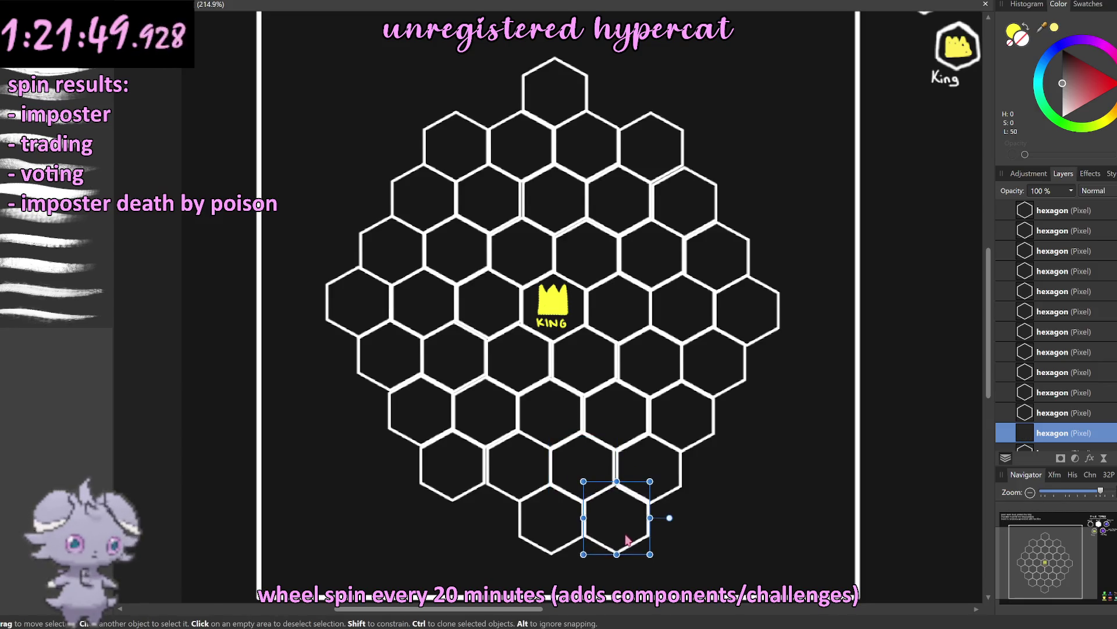
{"action": "key", "text": "ctrl+z"}
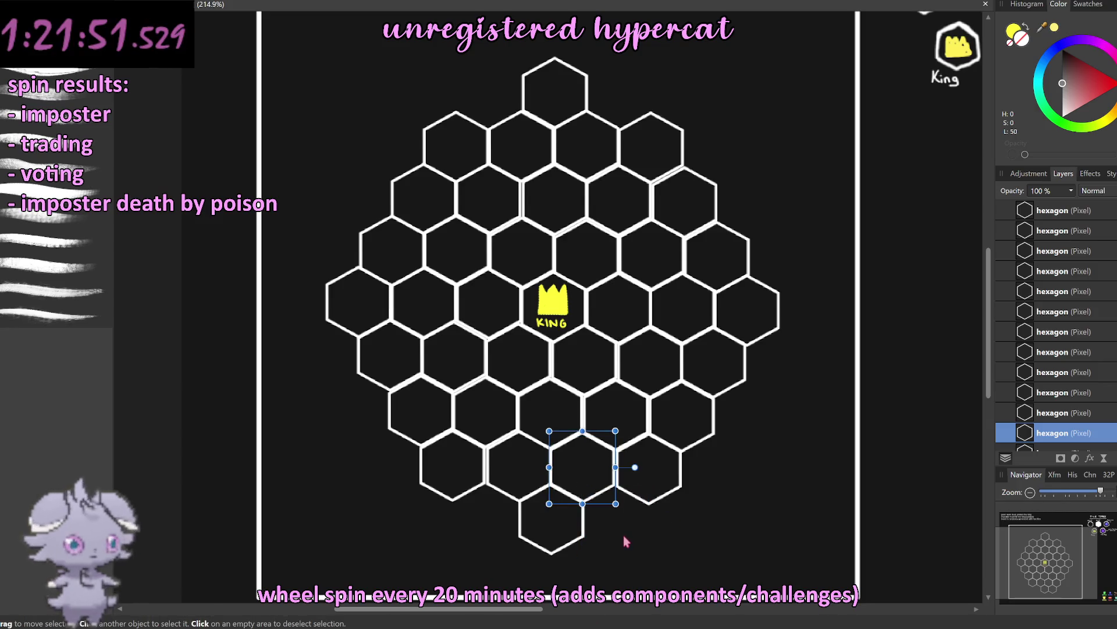
{"action": "left_click", "coordinate": [214, 396]}
{"action": "scroll", "coordinate": [353, 414], "scroll_direction": "down", "scroll_amount": 5}
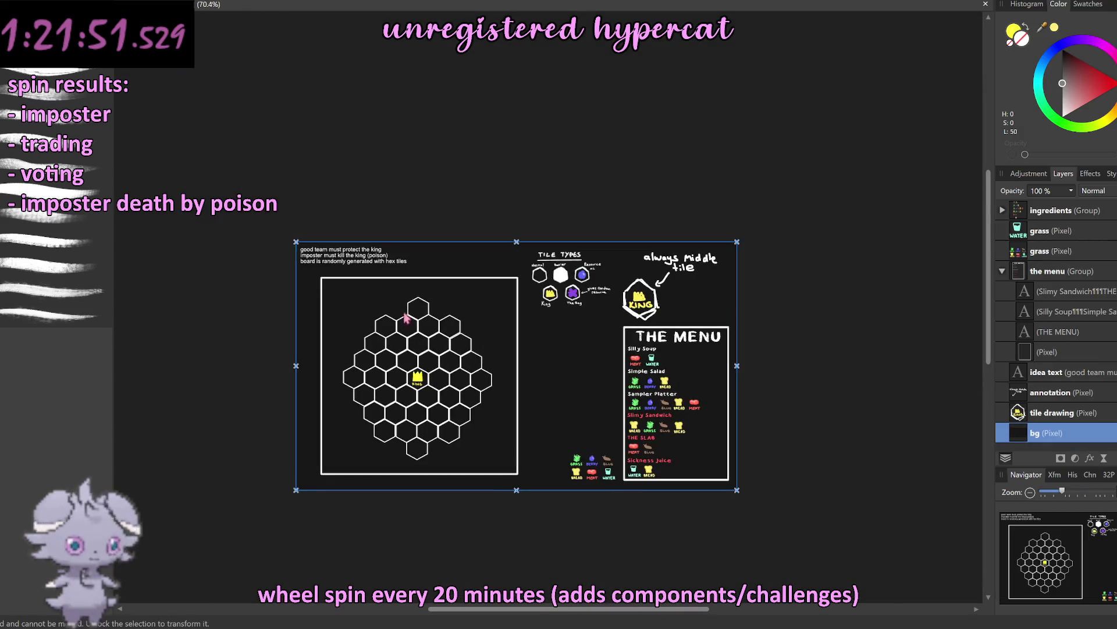
{"action": "left_click", "coordinate": [242, 411]}
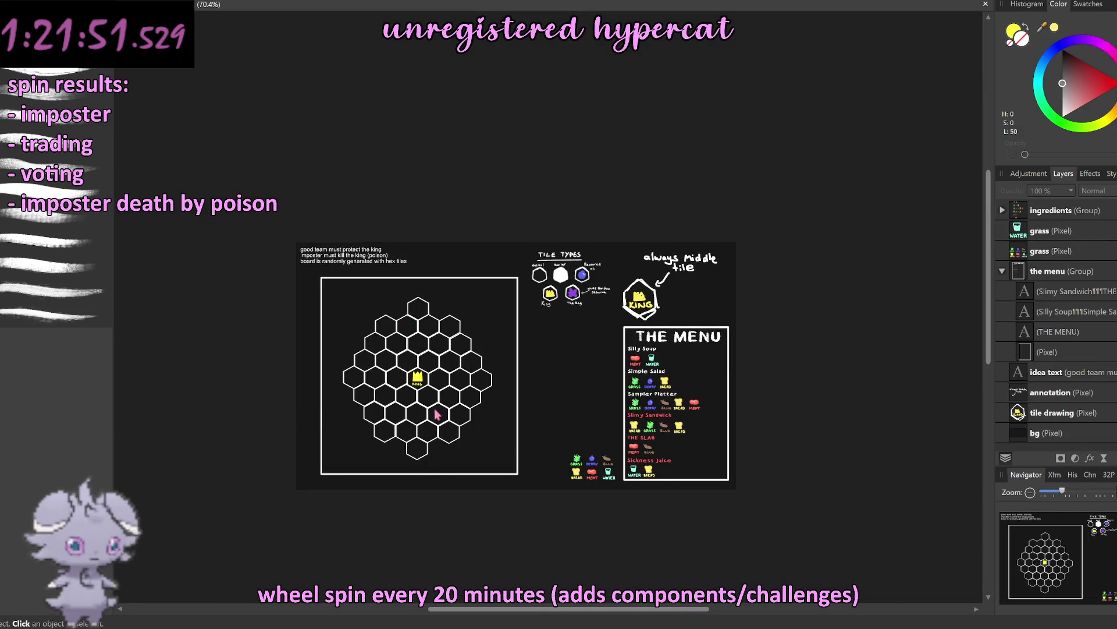
{"action": "scroll", "coordinate": [434, 452], "scroll_direction": "up", "scroll_amount": 5}
{"action": "scroll", "coordinate": [431, 452], "scroll_direction": "down", "scroll_amount": 3}
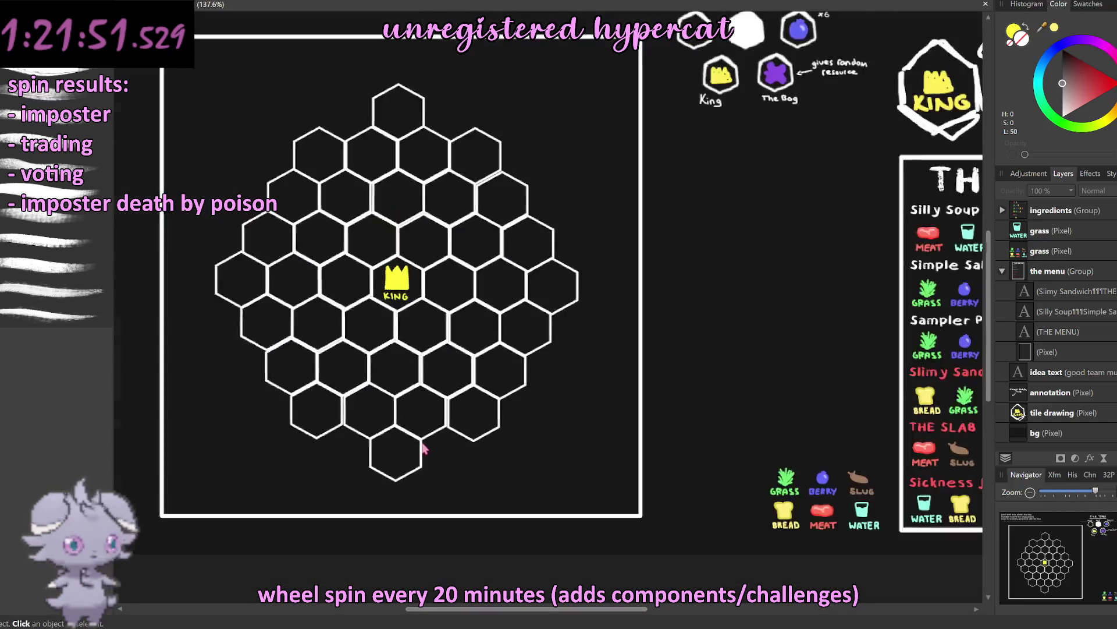
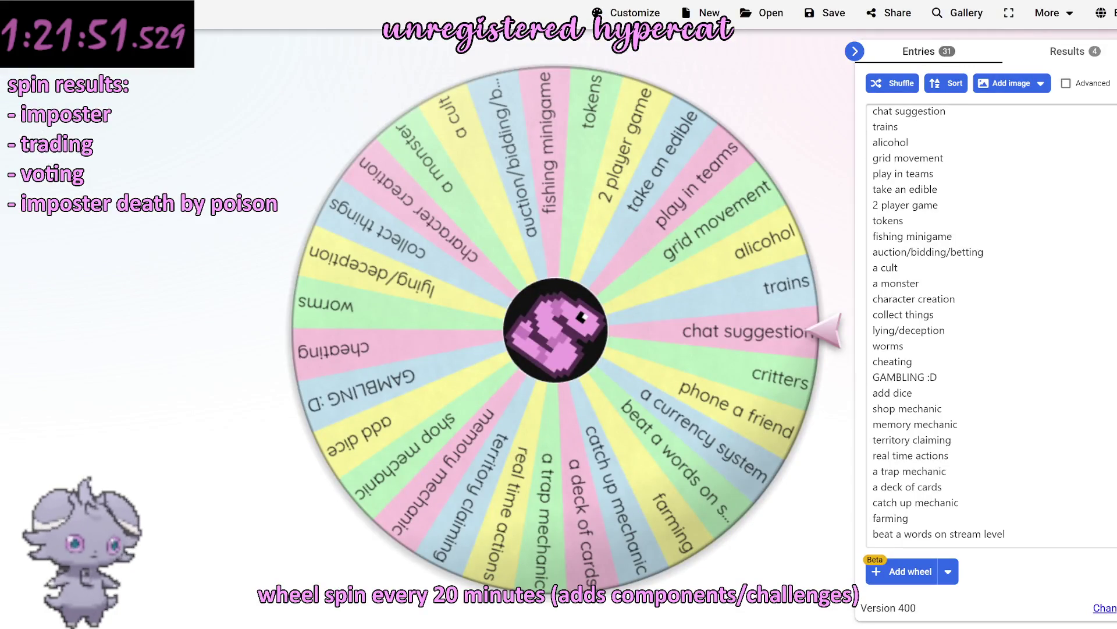
Step: Delete the 'chat suggestion' entry from the wheel's list and spin it again
{"action": "left_click", "coordinate": [980, 376]}
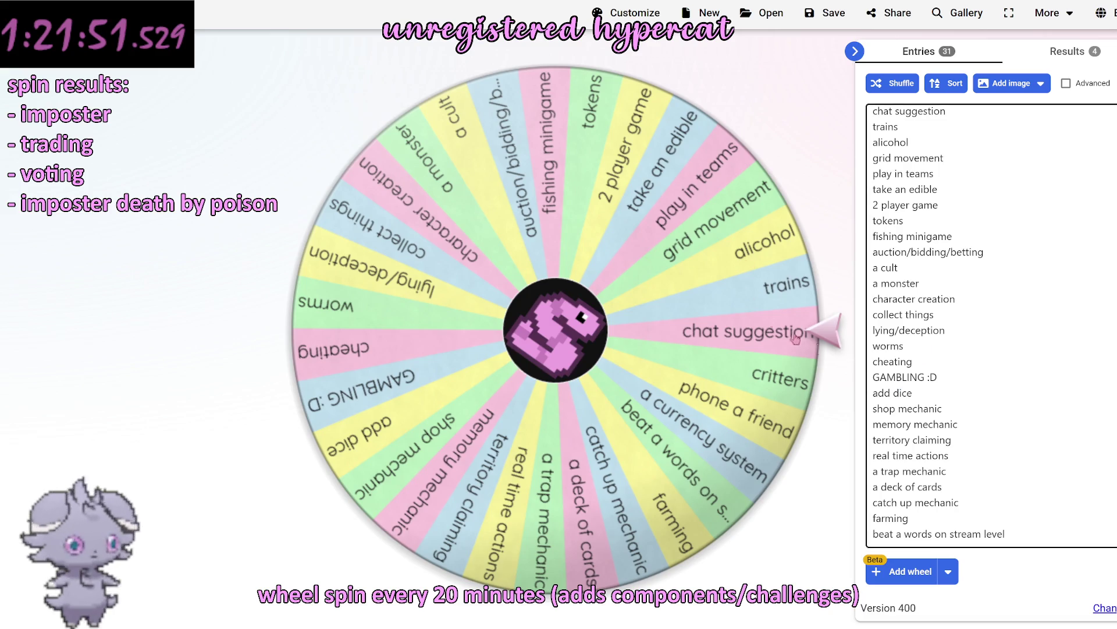
{"action": "scroll", "coordinate": [980, 388], "scroll_direction": "down", "scroll_amount": 1}
{"action": "scroll", "coordinate": [994, 407], "scroll_direction": "up", "scroll_amount": 1}
{"action": "scroll", "coordinate": [996, 408], "scroll_direction": "up", "scroll_amount": 2}
{"action": "left_click_drag", "start_coordinate": [955, 169], "coordinate": [858, 170]}
{"action": "key", "text": "BackSpace"}
{"action": "key", "text": "BackSpace"}
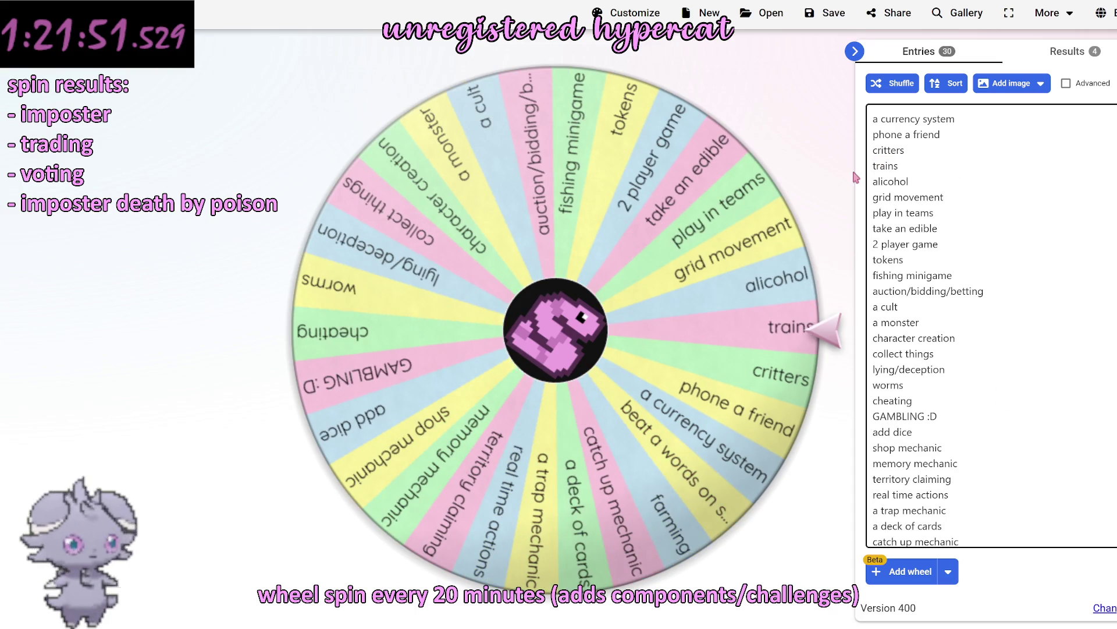
{"action": "key", "text": "ctrl+Return"}
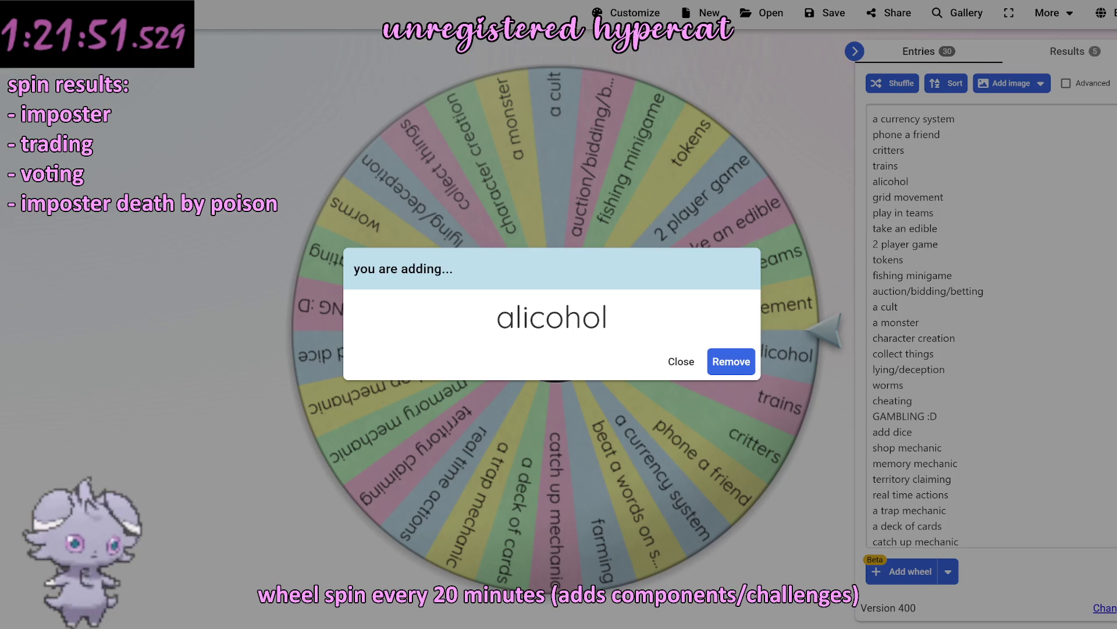
Step: Remove the landed 'alicohol' entry, leaving 29 entries, and return to the hex-board design
{"action": "type", "text": "- alicog"}
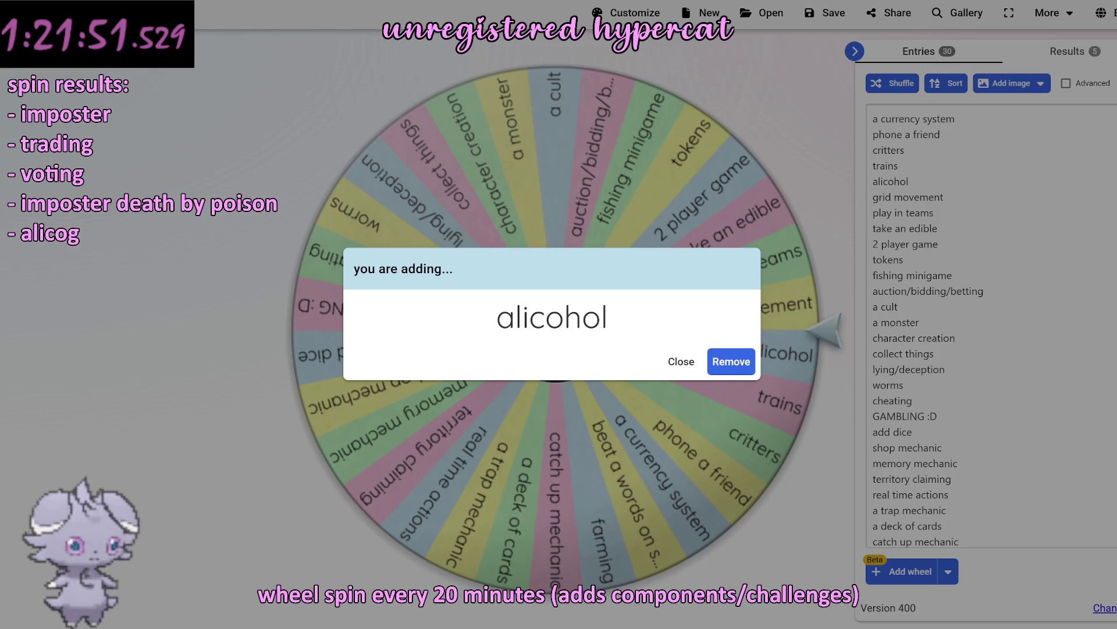
{"action": "key", "text": "BackSpace"}
{"action": "type", "text": "hol"}
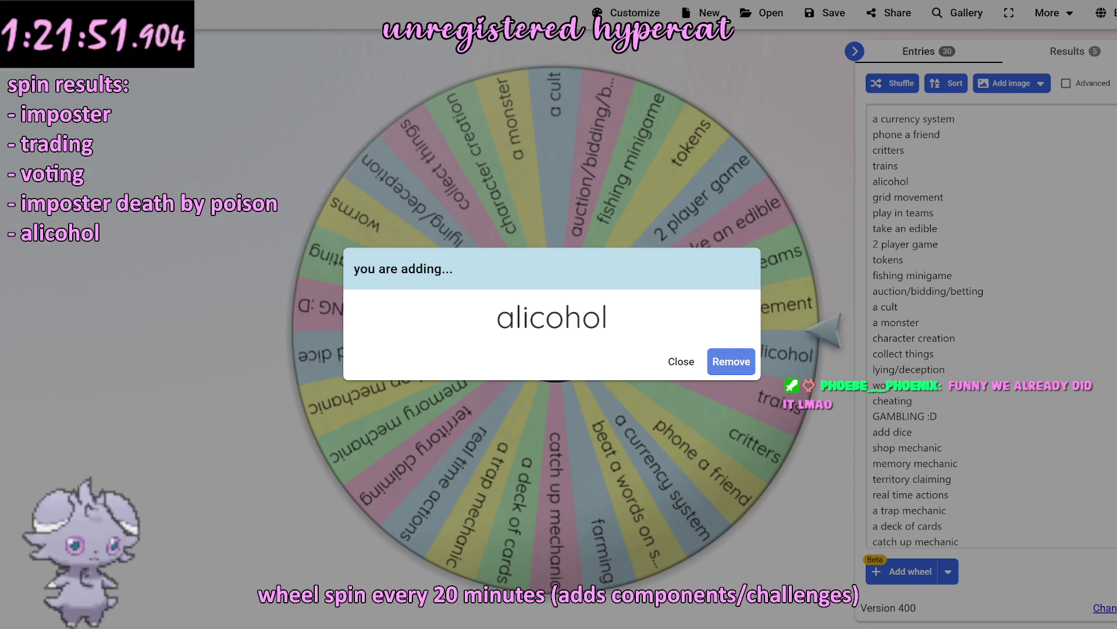
{"action": "left_click", "coordinate": [746, 362]}
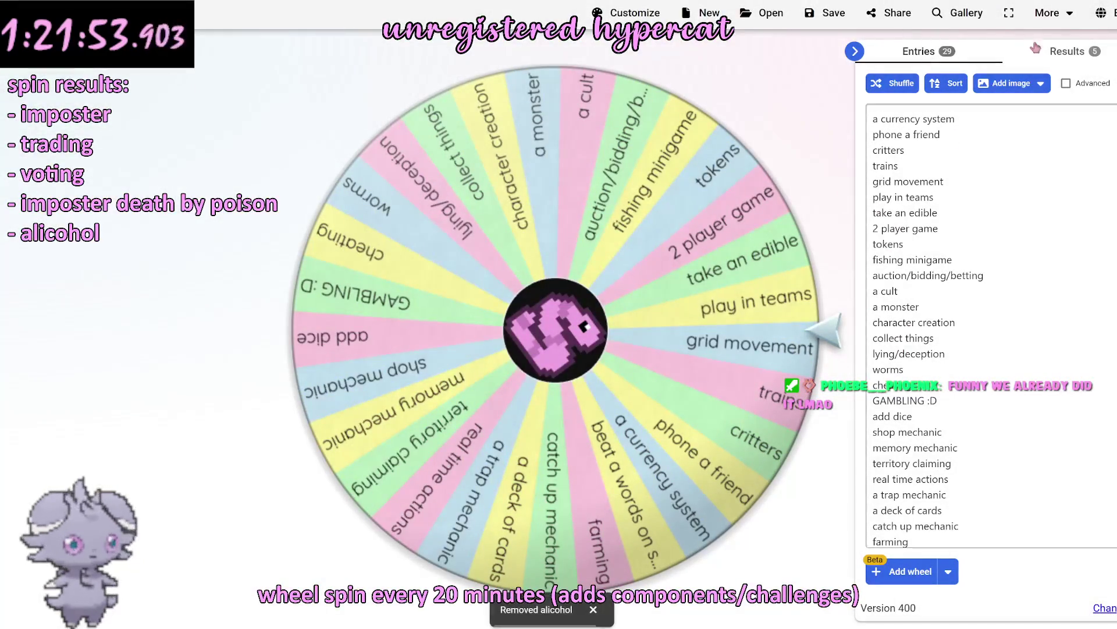
{"action": "key", "text": "alt+Tab"}
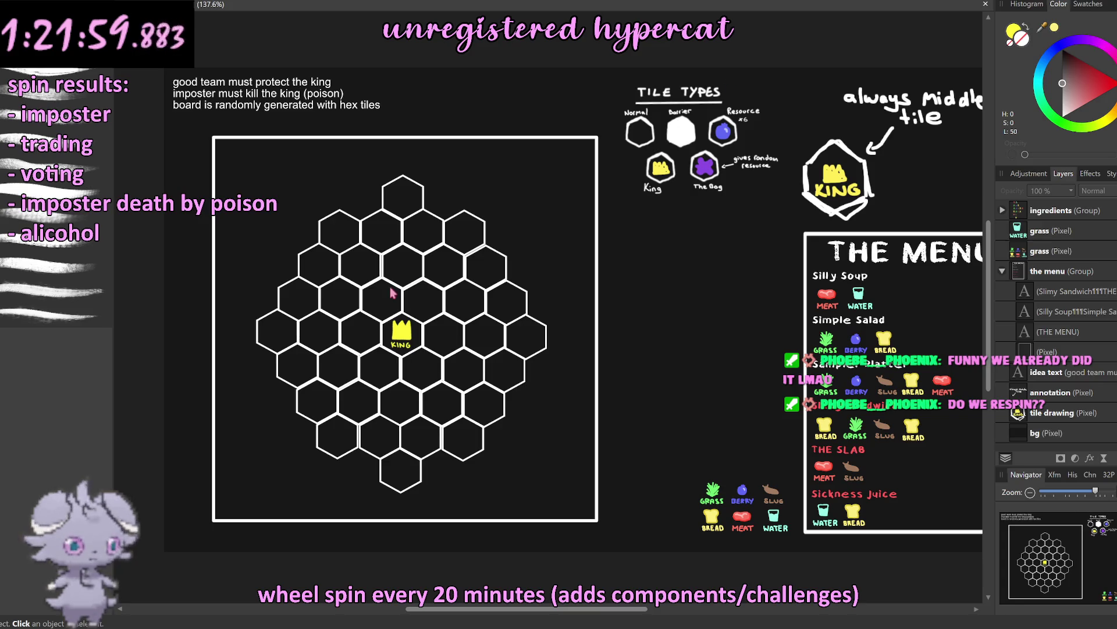
Step: Select the KING layer and lasso its crown with the Freehand Selection tool
{"action": "scroll", "coordinate": [1054, 236], "scroll_direction": "up", "scroll_amount": 5}
{"action": "scroll", "coordinate": [1041, 241], "scroll_direction": "up", "scroll_amount": 5}
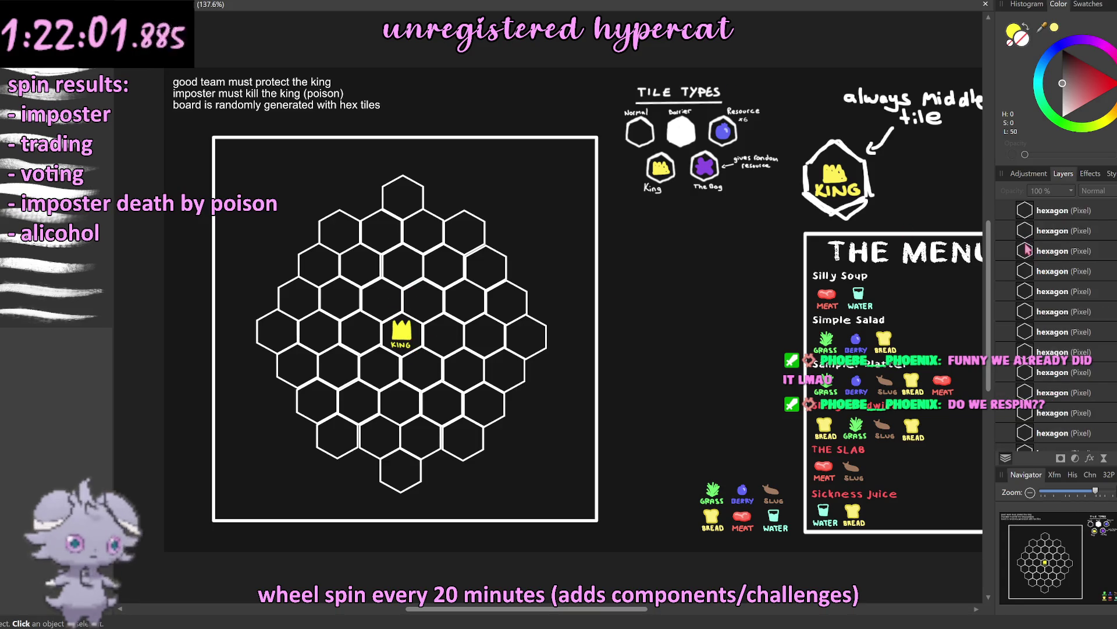
{"action": "left_click", "coordinate": [1041, 211]}
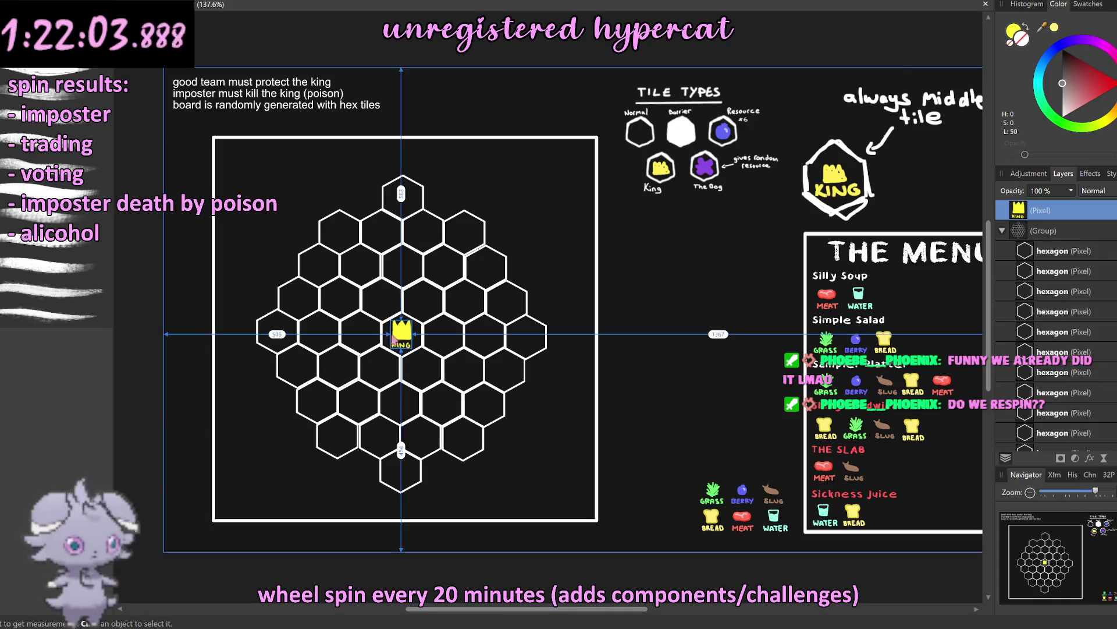
{"action": "scroll", "coordinate": [408, 329], "scroll_direction": "up", "scroll_amount": 5}
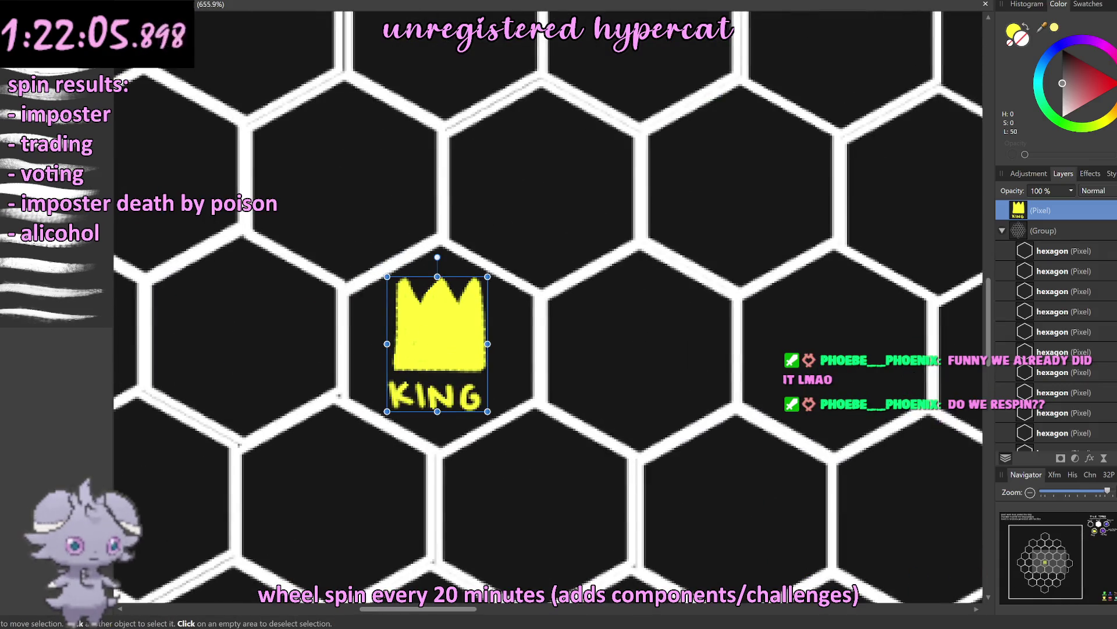
{"action": "key", "text": "l"}
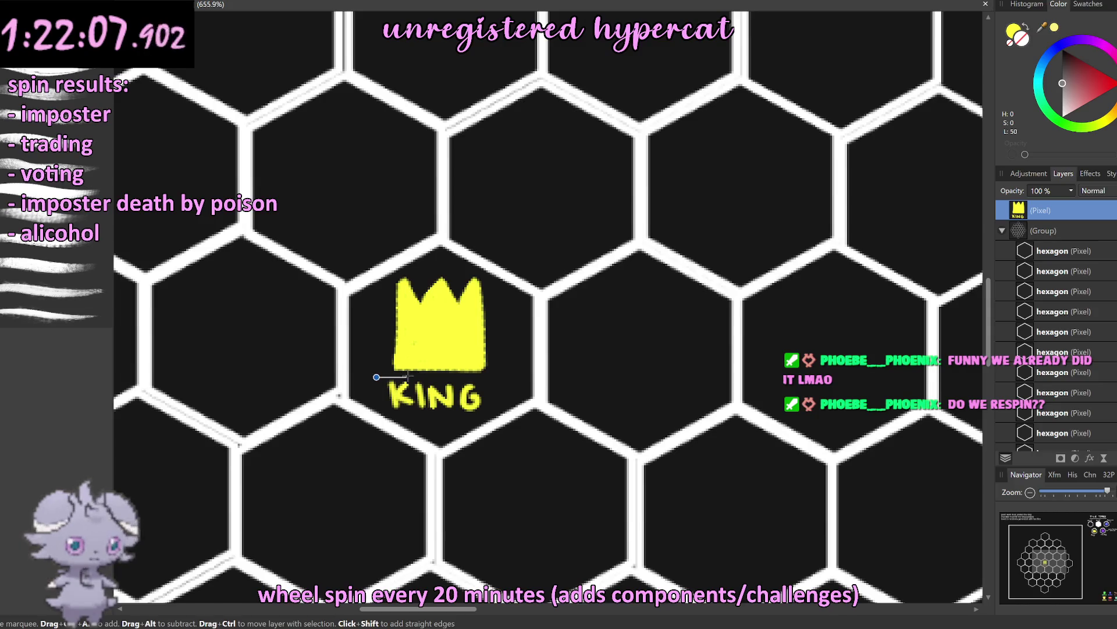
{"action": "left_click_drag", "start_coordinate": [376, 377], "coordinate": [359, 349]}
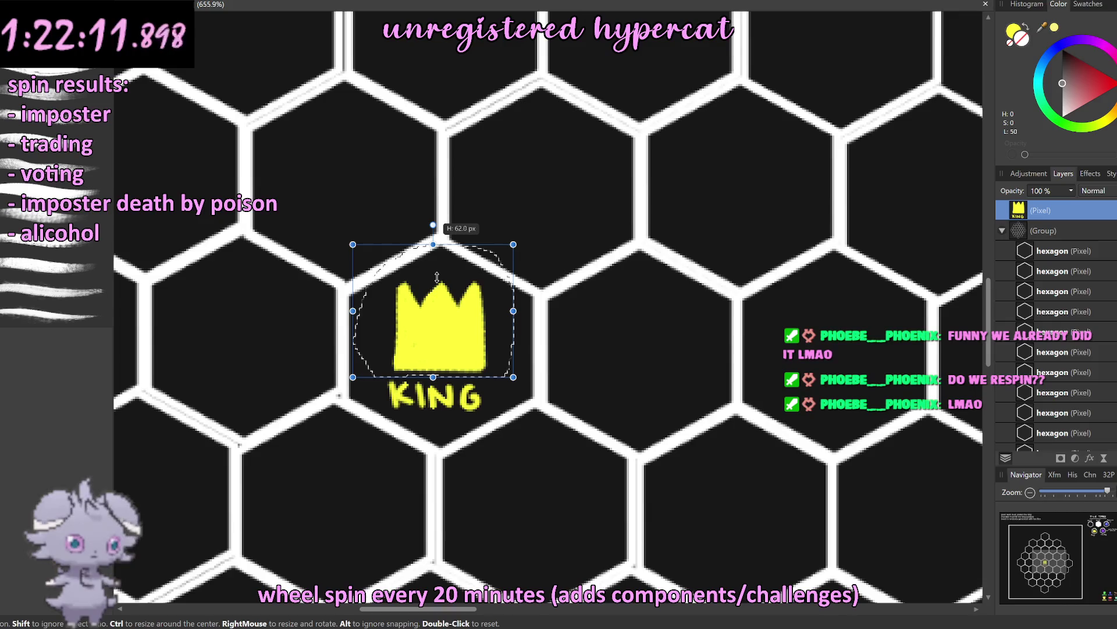
Step: Squash the crown and move it just above the KING label, then deselect
{"action": "left_click_drag", "start_coordinate": [437, 274], "coordinate": [437, 294]}
{"action": "key", "text": "Up"}
{"action": "key", "text": "Up"}
{"action": "key", "text": "Up"}
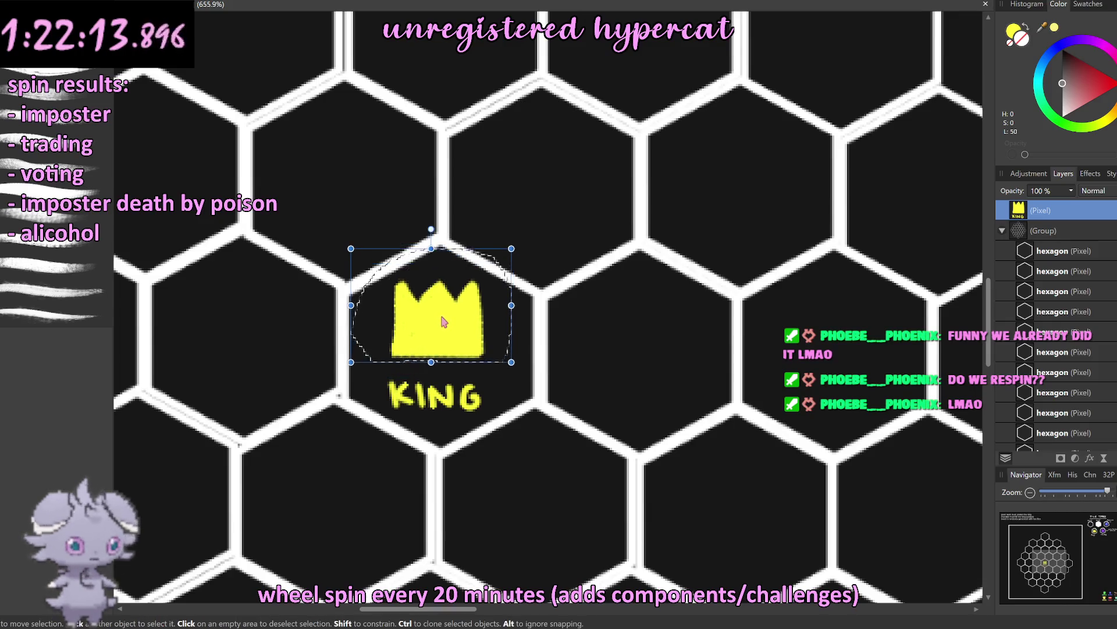
{"action": "left_click_drag", "start_coordinate": [445, 322], "coordinate": [438, 340]}
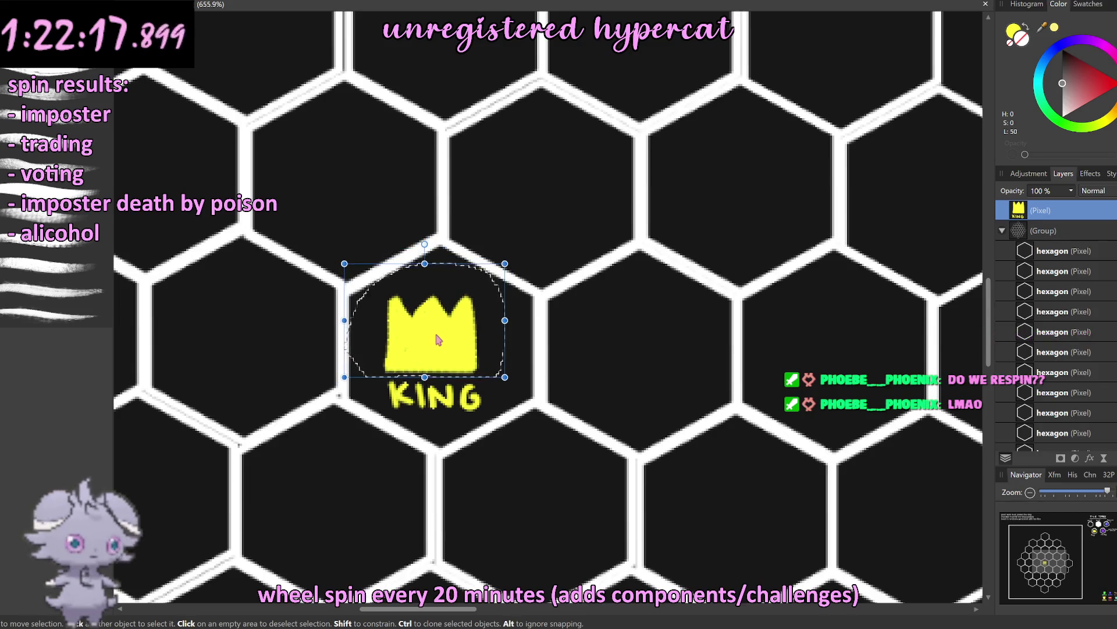
{"action": "key", "text": "ctrl+d"}
{"action": "key", "text": "Right"}
{"action": "key", "text": "Right"}
{"action": "key", "text": "Right"}
{"action": "key", "text": "Up"}
{"action": "key", "text": "Up"}
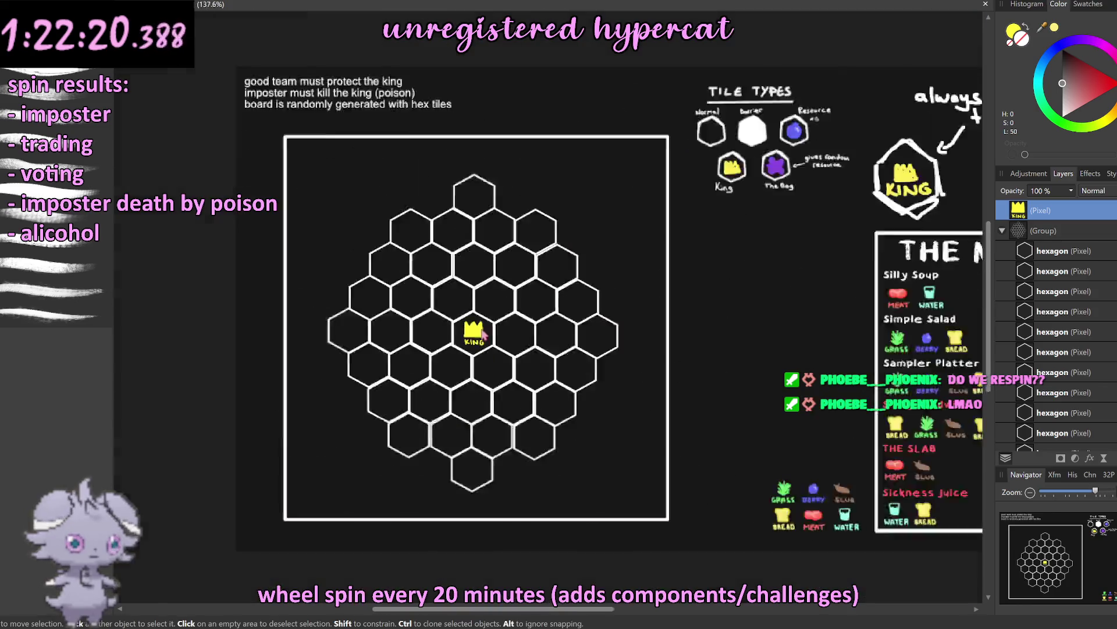
{"action": "scroll", "coordinate": [449, 346], "scroll_direction": "down", "scroll_amount": 10}
{"action": "left_click", "coordinate": [573, 504]}
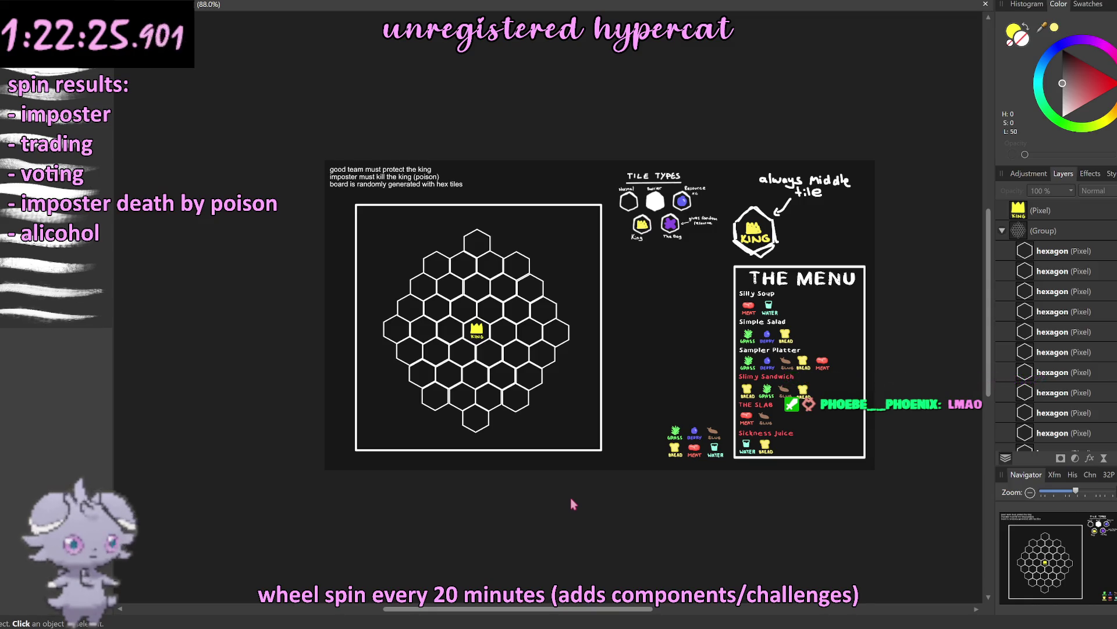
{"action": "left_click", "coordinate": [1019, 253]}
{"action": "scroll", "coordinate": [1058, 296], "scroll_direction": "down", "scroll_amount": 1}
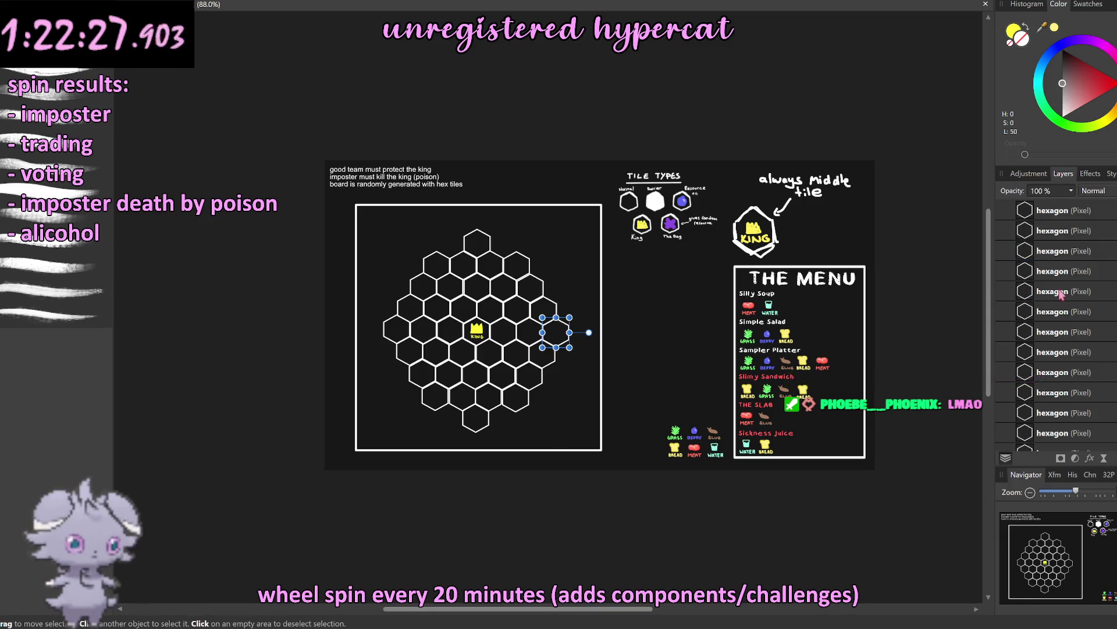
{"action": "left_click", "coordinate": [1058, 297], "text": "shift"}
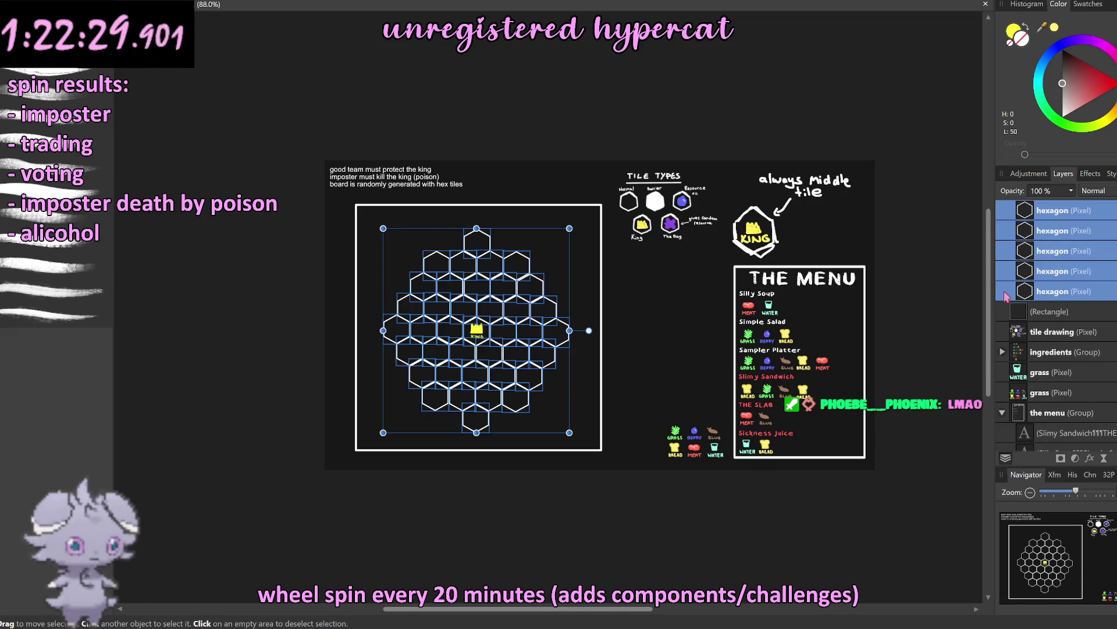
{"action": "right_click", "coordinate": [1058, 298]}
{"action": "left_click", "coordinate": [1059, 442]}
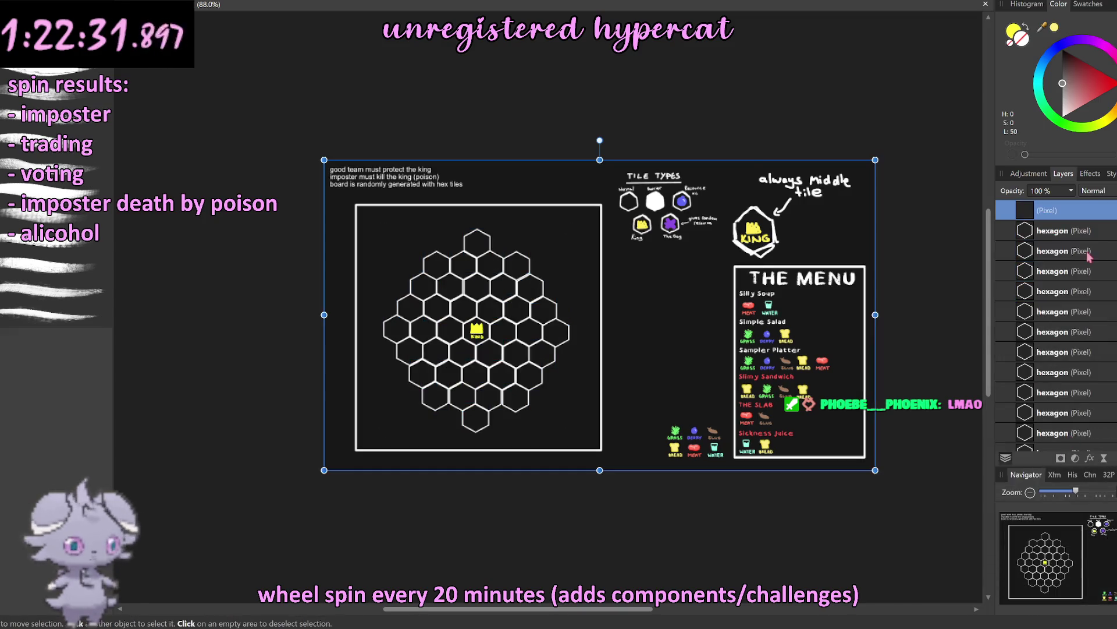
{"action": "scroll", "coordinate": [1073, 318], "scroll_direction": "up", "scroll_amount": 2}
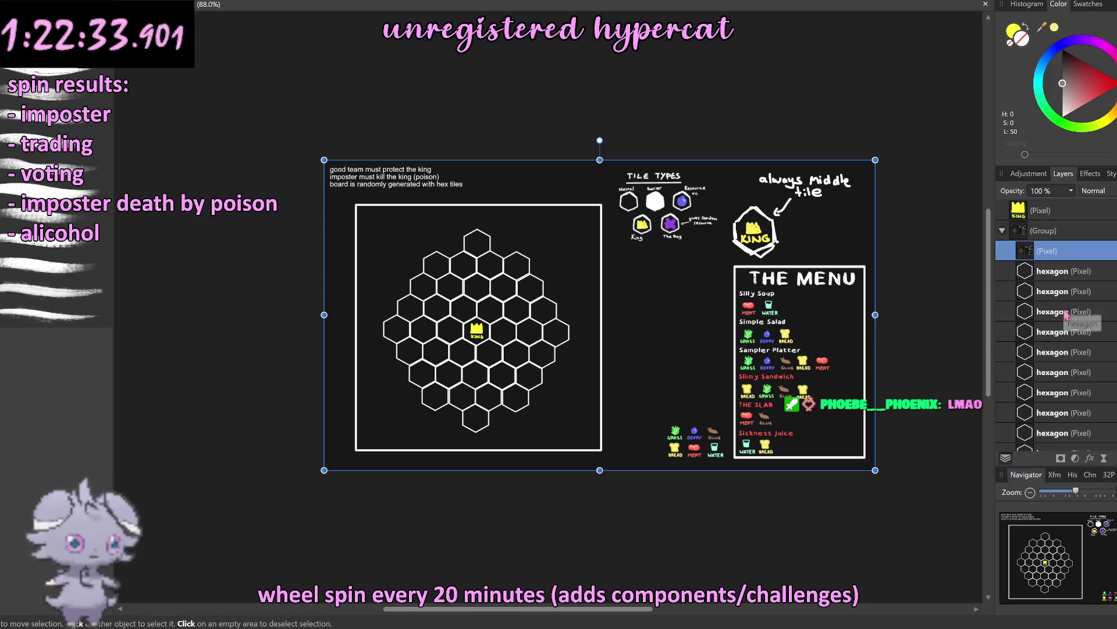
{"action": "key", "text": "Delete"}
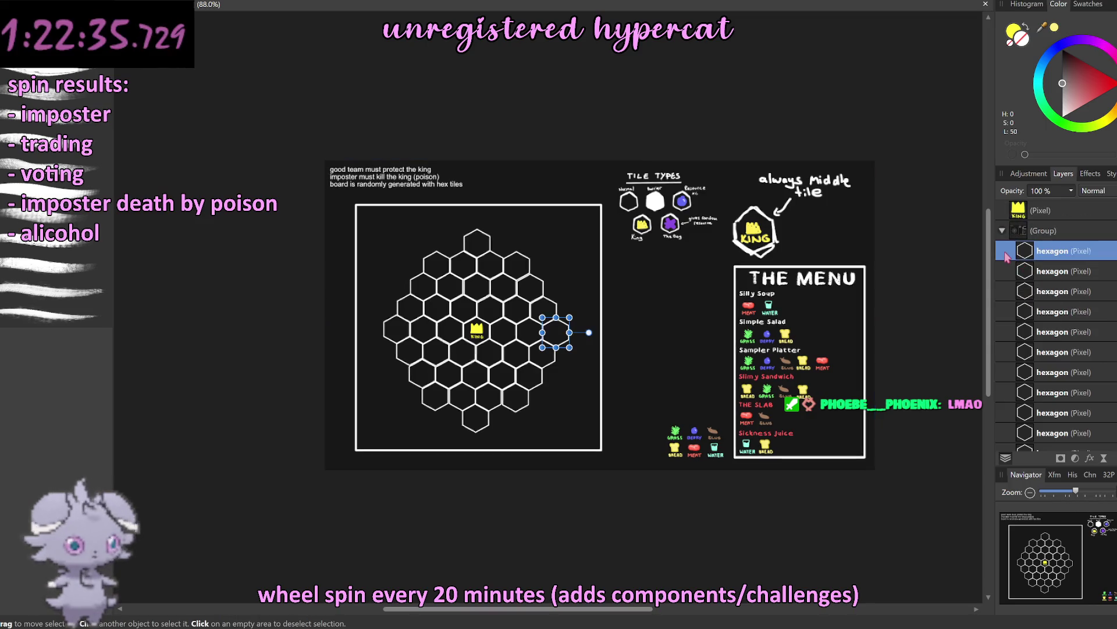
{"action": "left_click", "coordinate": [966, 370]}
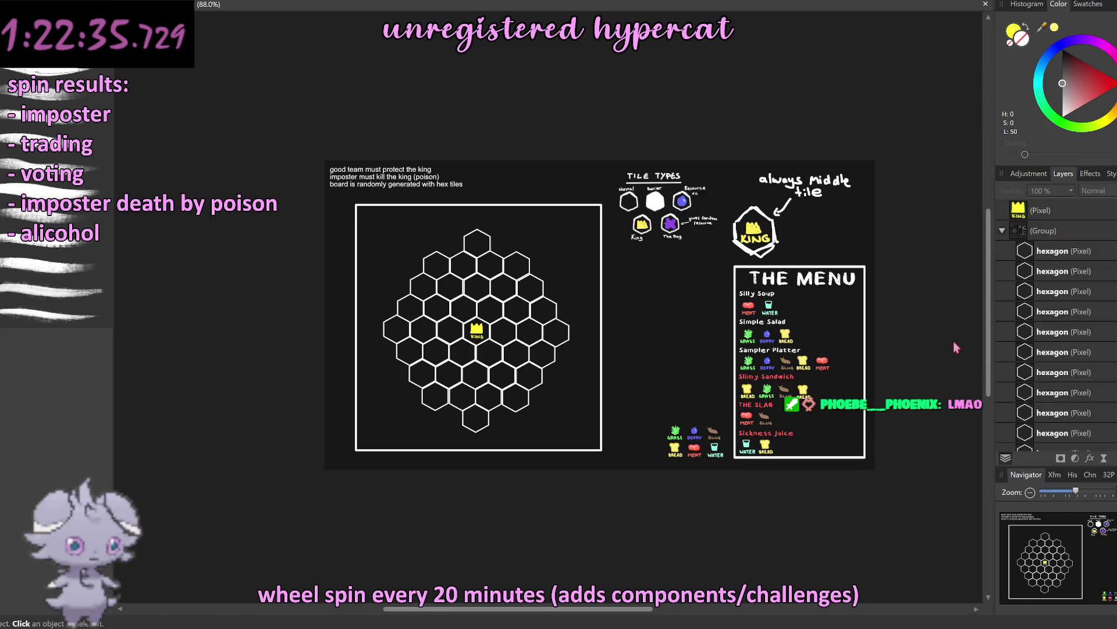
{"action": "left_click", "coordinate": [1022, 253]}
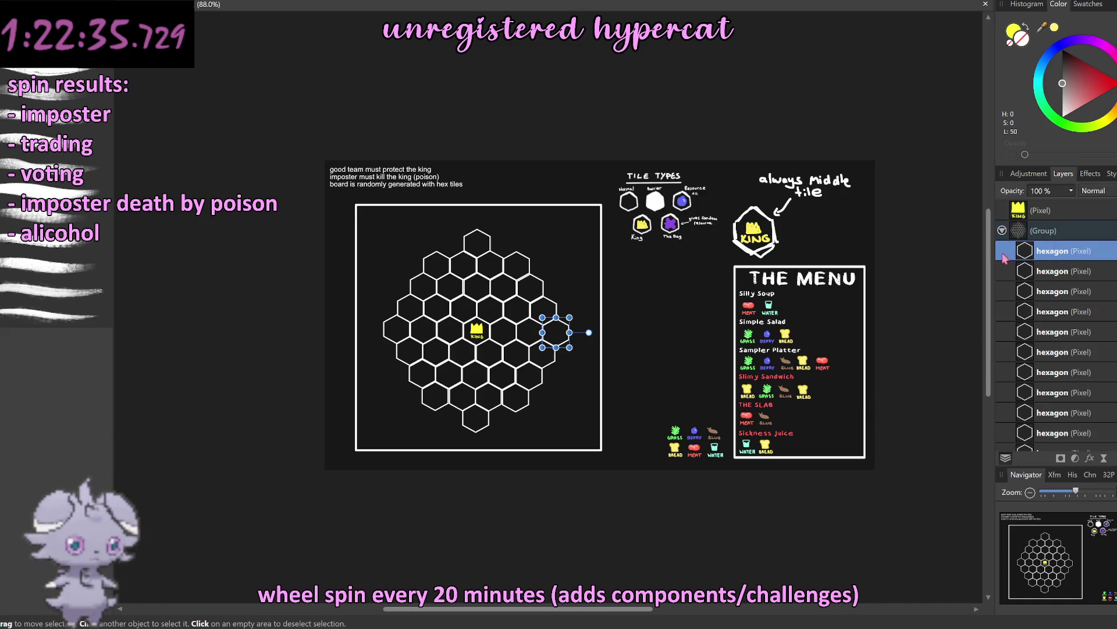
{"action": "scroll", "coordinate": [481, 312], "scroll_direction": "up", "scroll_amount": 3}
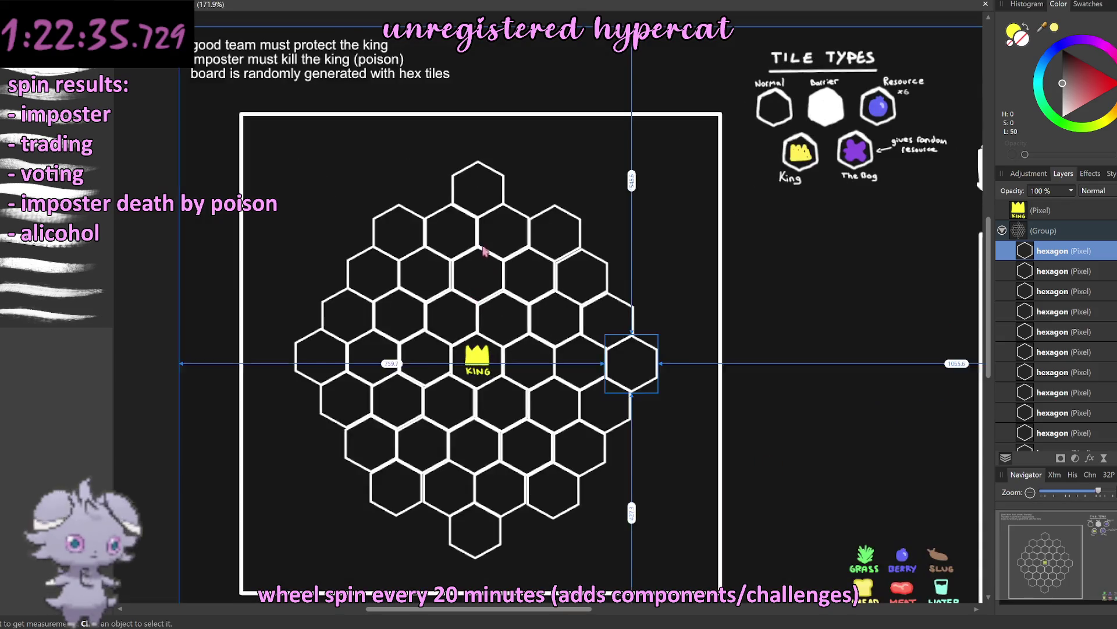
{"action": "left_click", "coordinate": [1008, 335], "text": "shift"}
{"action": "right_click", "coordinate": [1008, 338]}
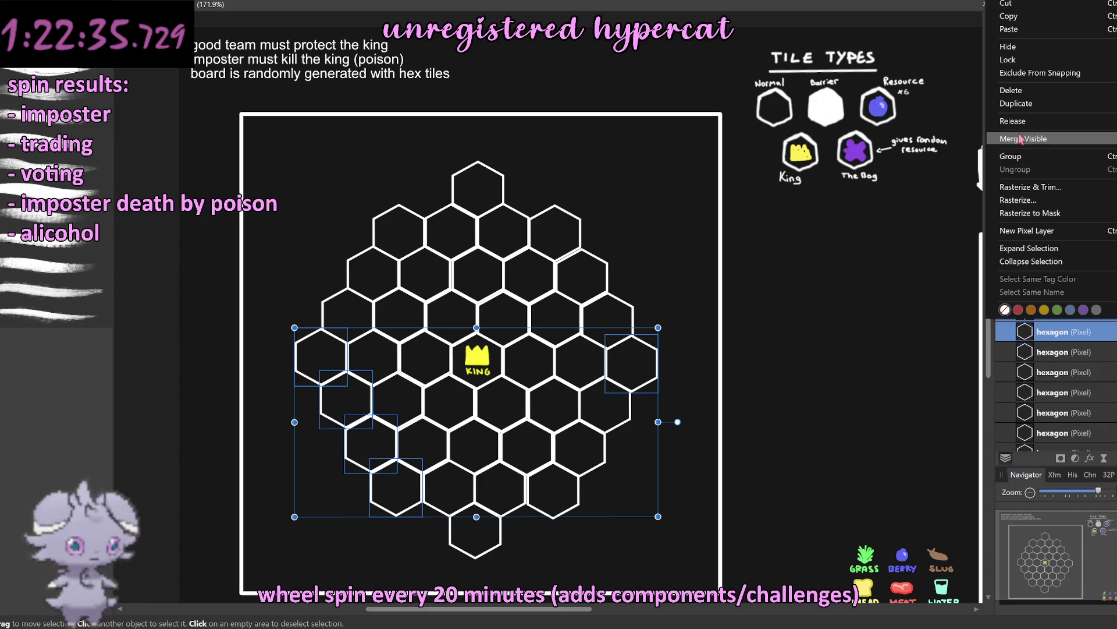
{"action": "left_click", "coordinate": [1016, 394]}
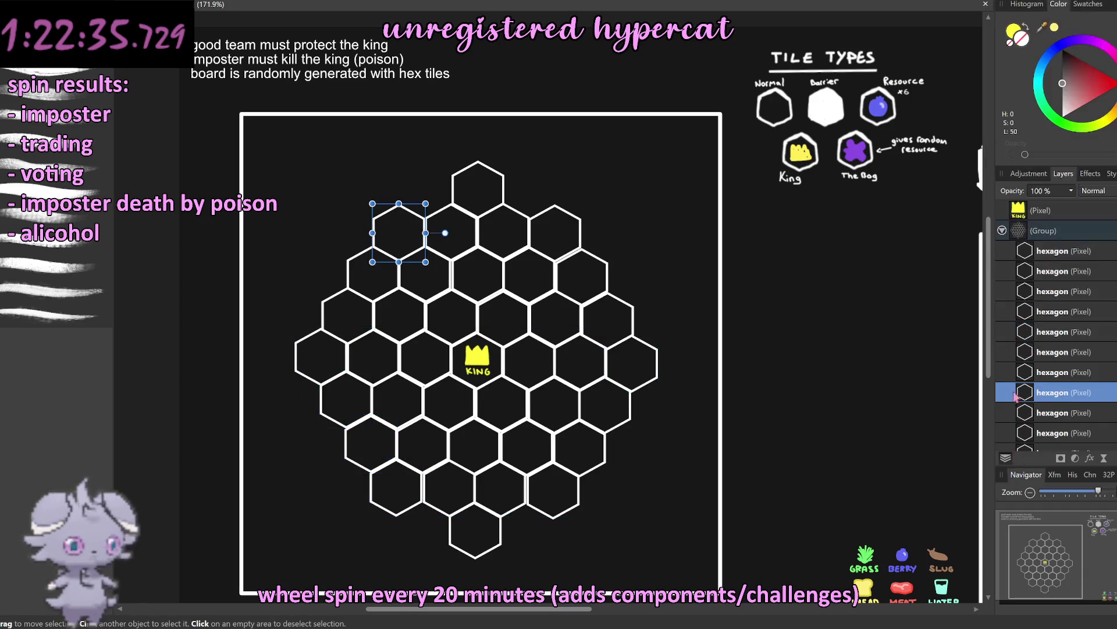
{"action": "left_click", "coordinate": [1009, 256]}
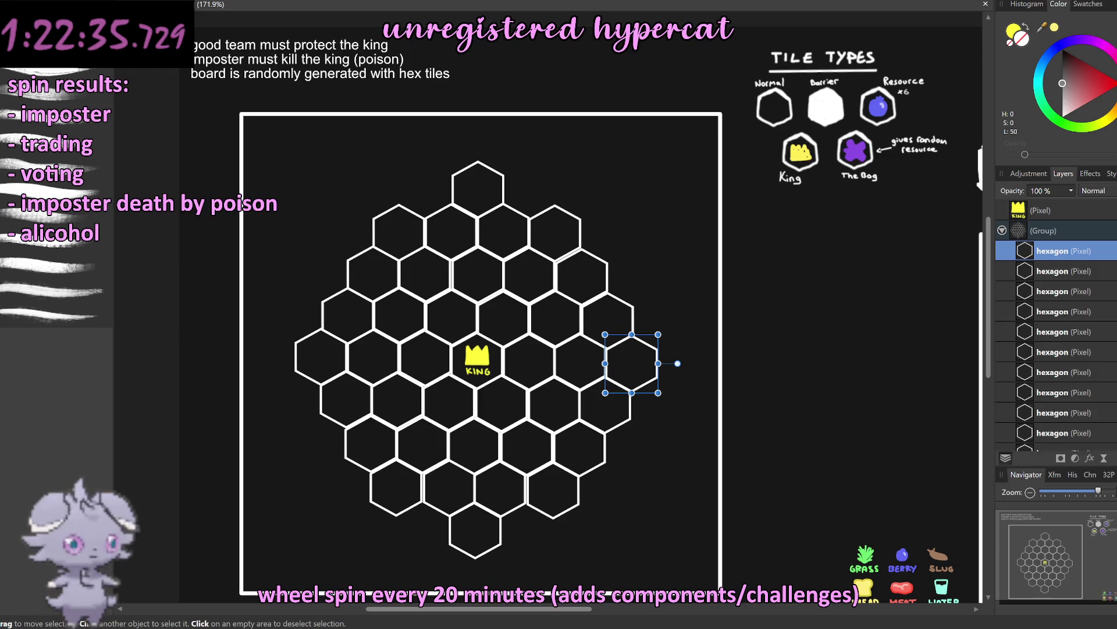
{"action": "key", "text": "alt+Tab"}
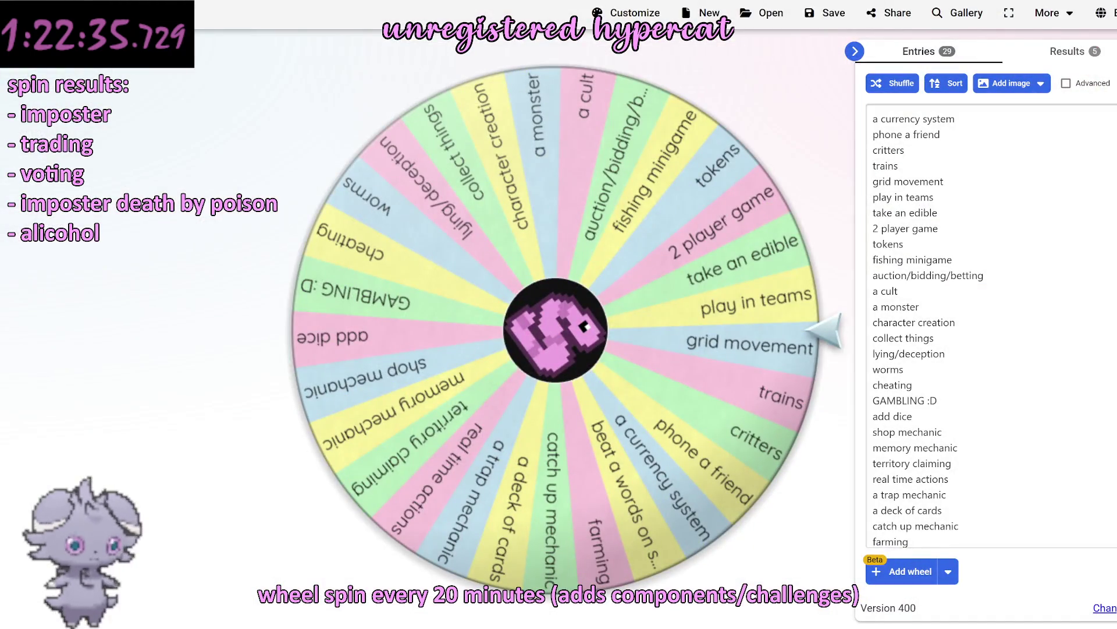
Step: Switch from the wheel to the hex map generator's numbered hexagon grid
{"action": "key", "text": "alt+Tab"}
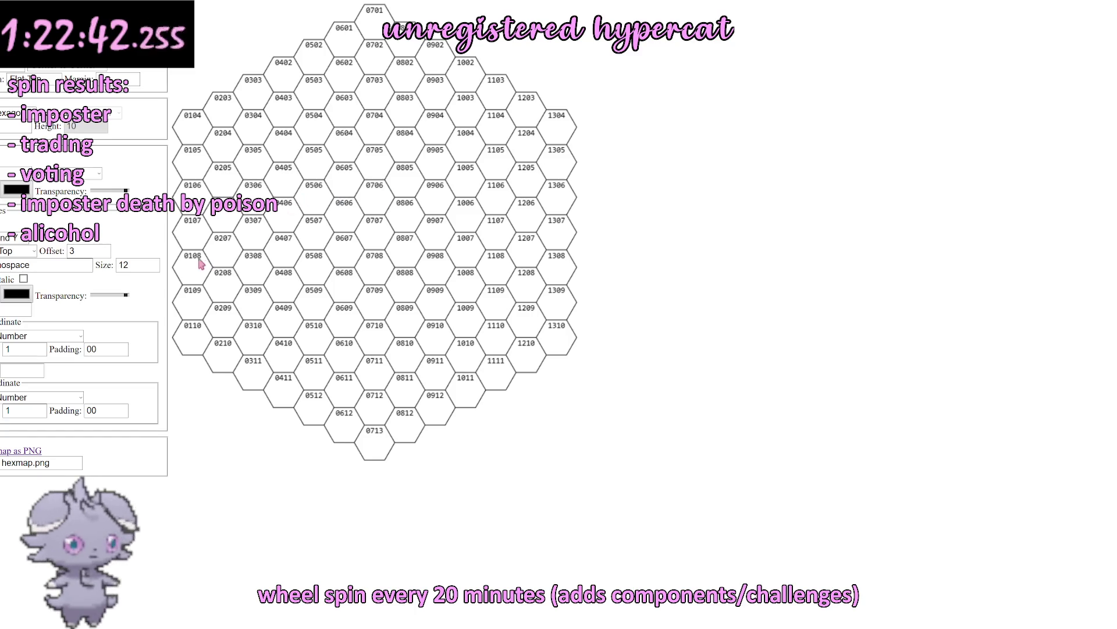
Step: Hide the coordinate labels and set the grid line colour to white (255,255,255)
{"action": "left_click", "coordinate": [3, 231]}
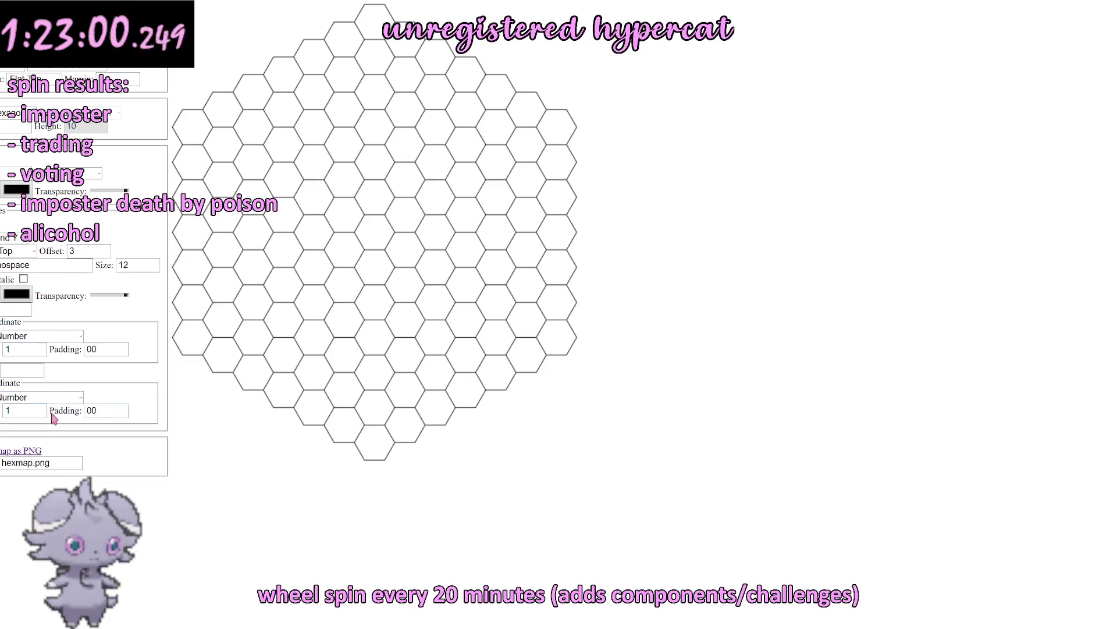
{"action": "left_click", "coordinate": [58, 466]}
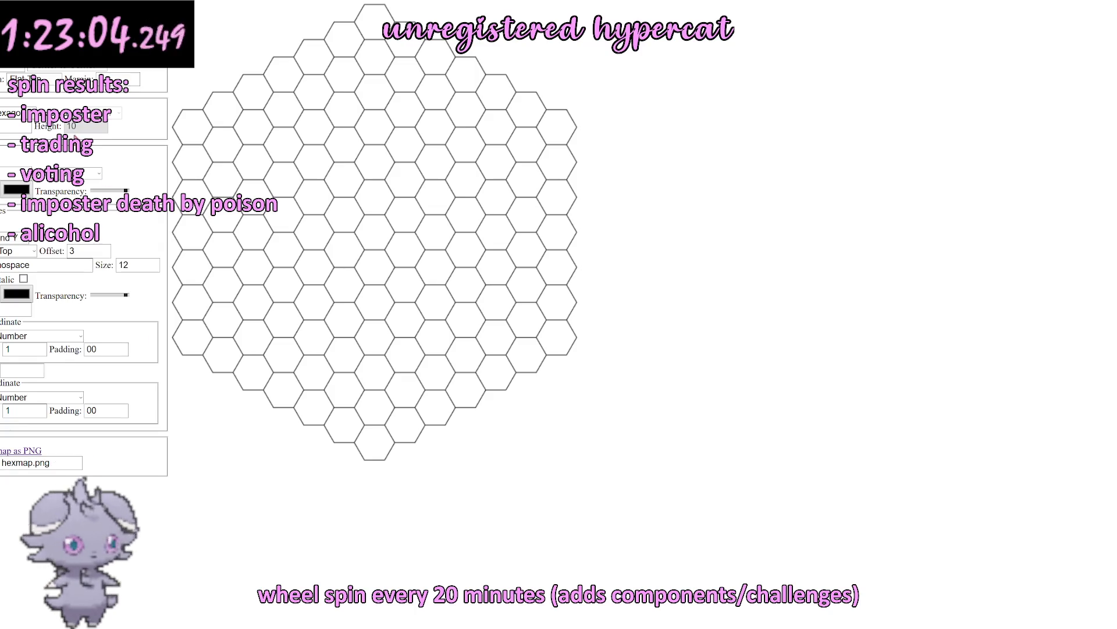
{"action": "left_click", "coordinate": [25, 191]}
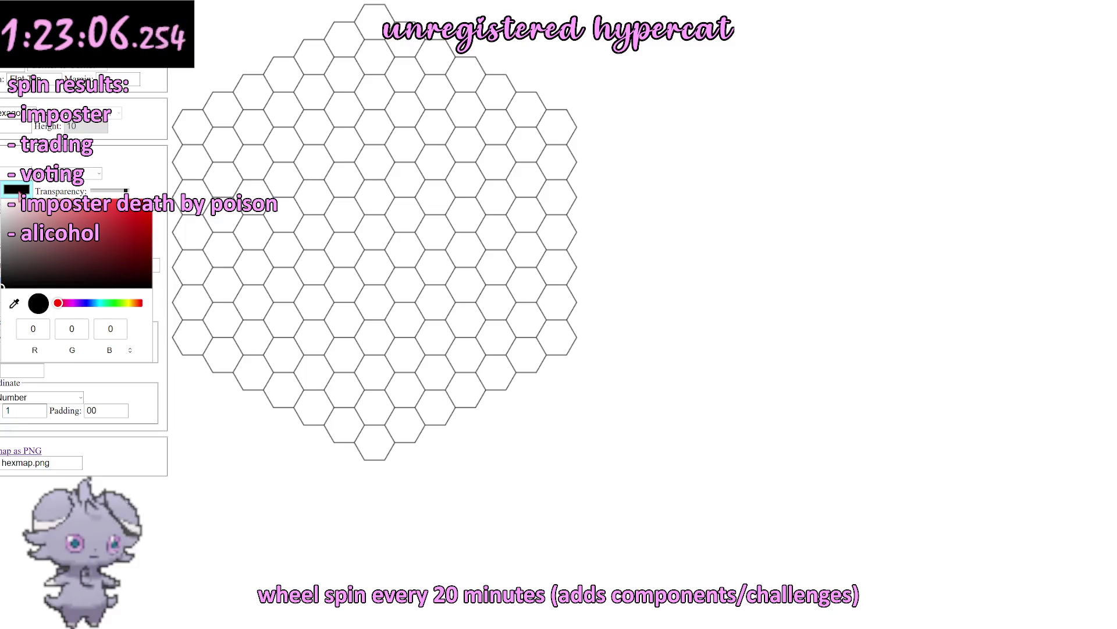
{"action": "left_click_drag", "start_coordinate": [117, 216], "coordinate": [2, 199]}
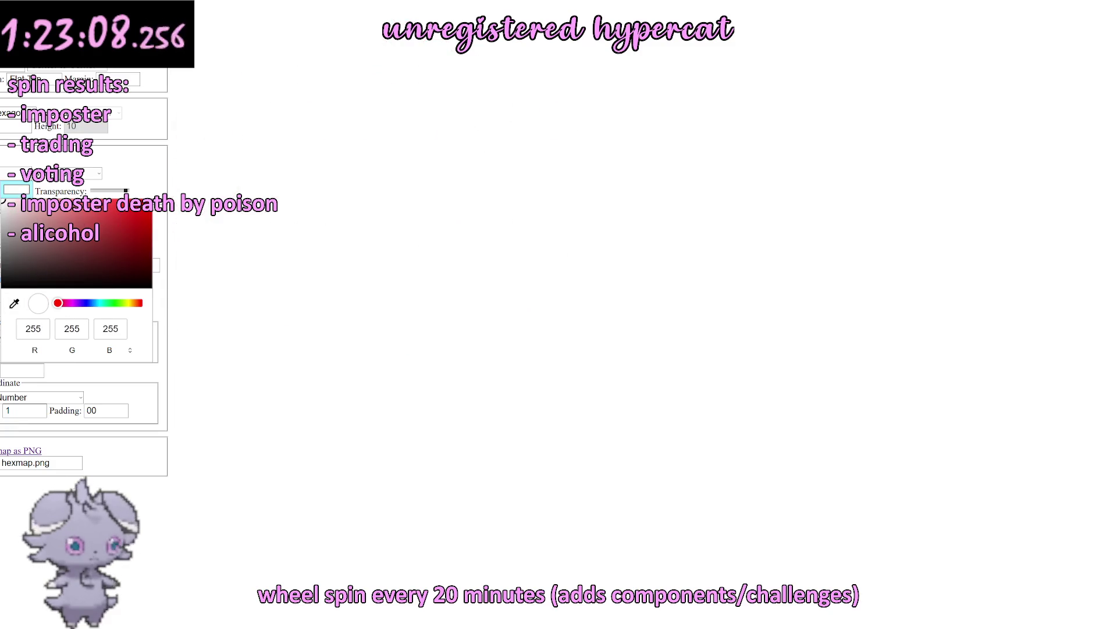
{"action": "left_click", "coordinate": [126, 152]}
Step: Keep the Solid line style and download the map as hexmap.png
{"action": "left_click", "coordinate": [92, 175]}
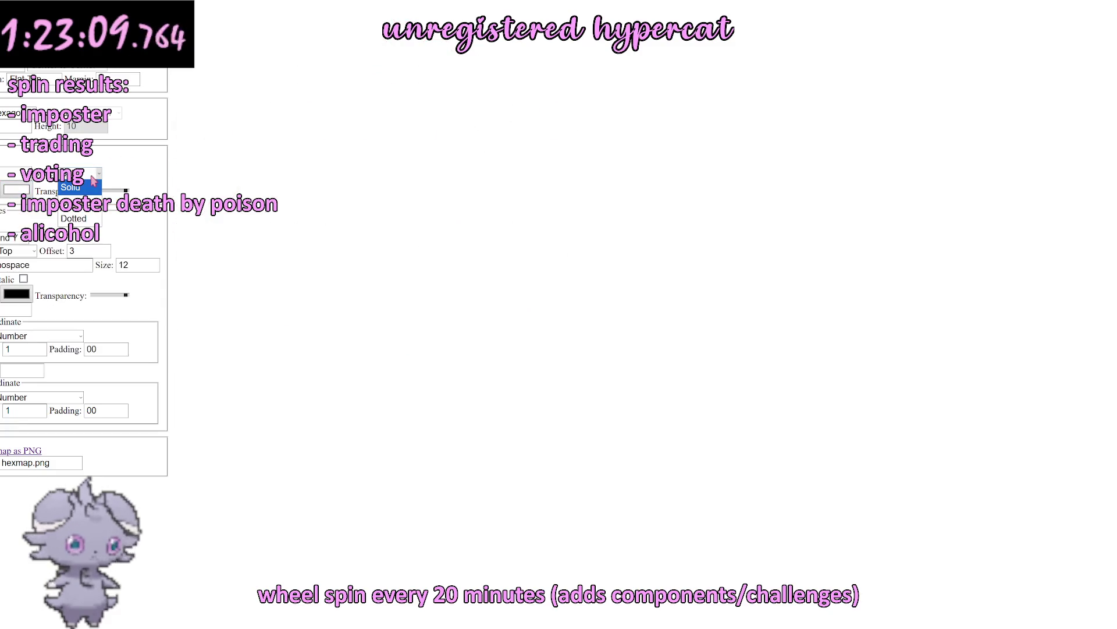
{"action": "left_click", "coordinate": [135, 159]}
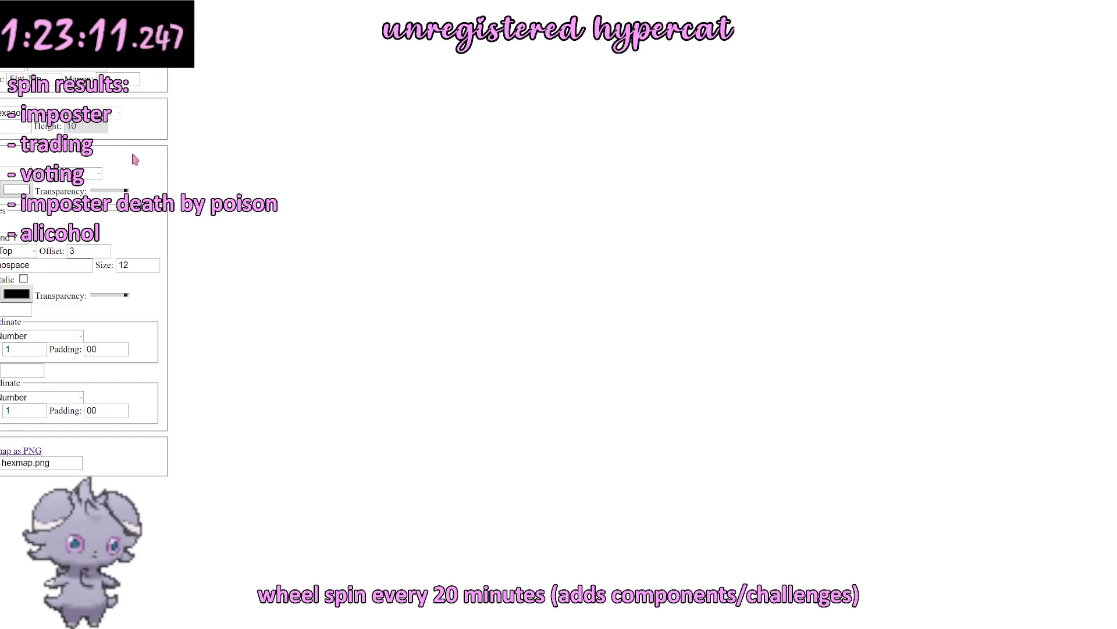
{"action": "left_click", "coordinate": [11, 454]}
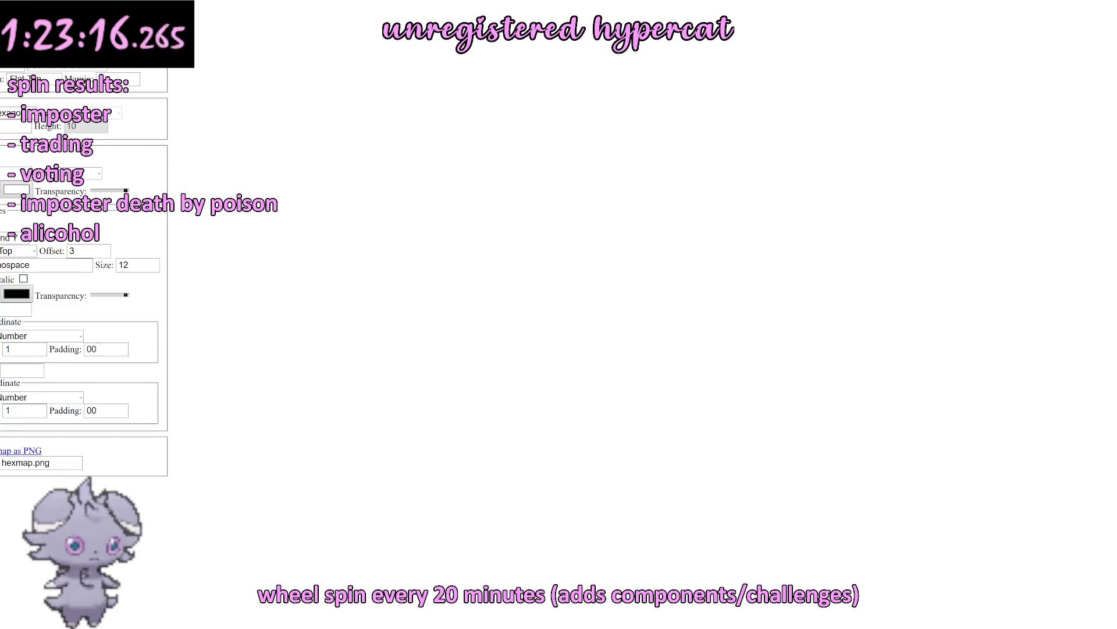
{"action": "key", "text": "alt+Tab"}
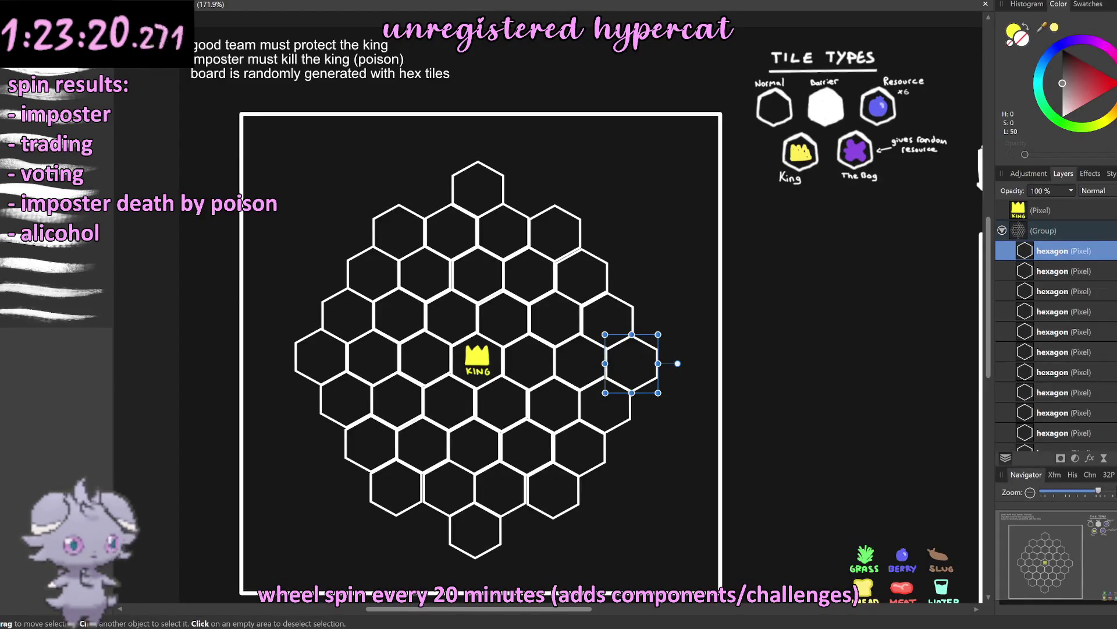
Step: Drop hexmap.png onto the board and delete the old hand-drawn hexagon Group layer
{"action": "left_click_drag", "start_coordinate": [1116, 221], "coordinate": [569, 220]}
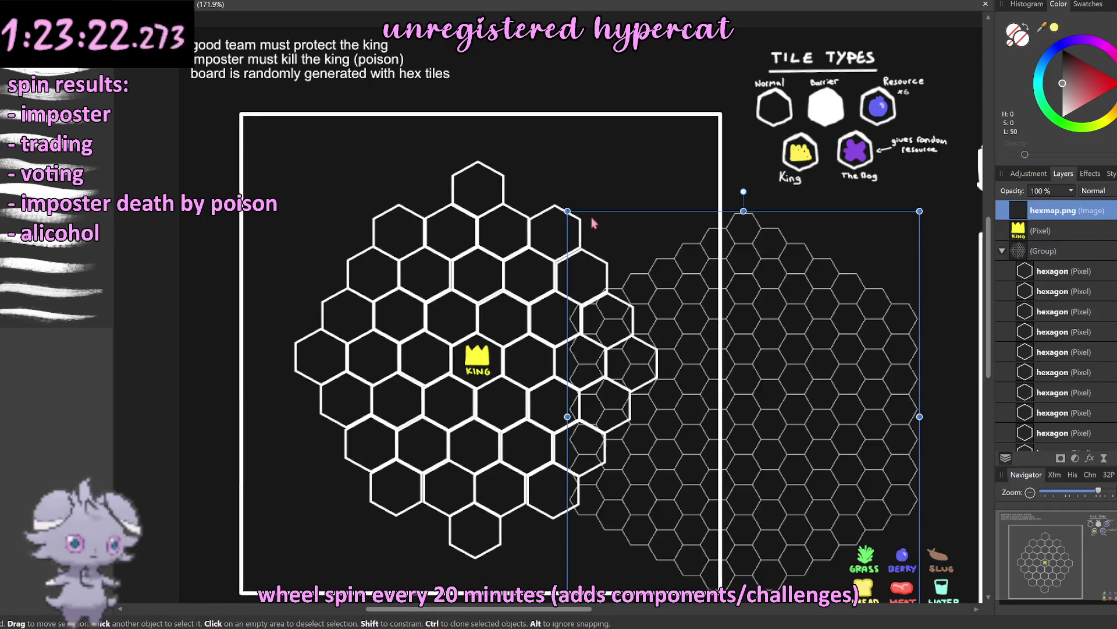
{"action": "left_click_drag", "start_coordinate": [767, 276], "coordinate": [725, 239]}
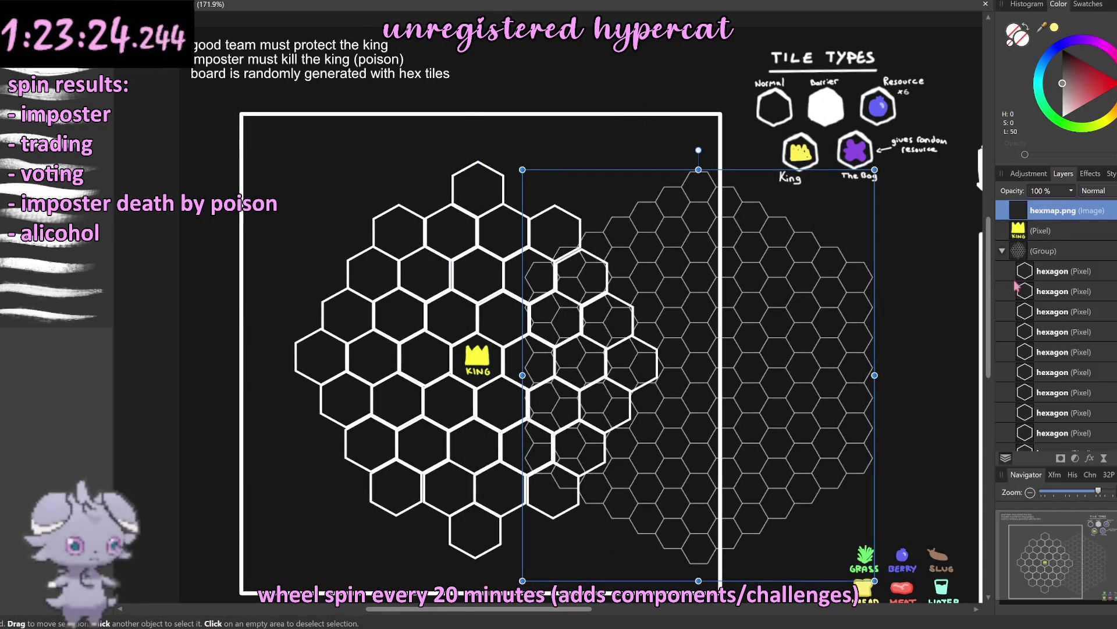
{"action": "left_click", "coordinate": [1002, 252]}
{"action": "left_click", "coordinate": [1017, 255]}
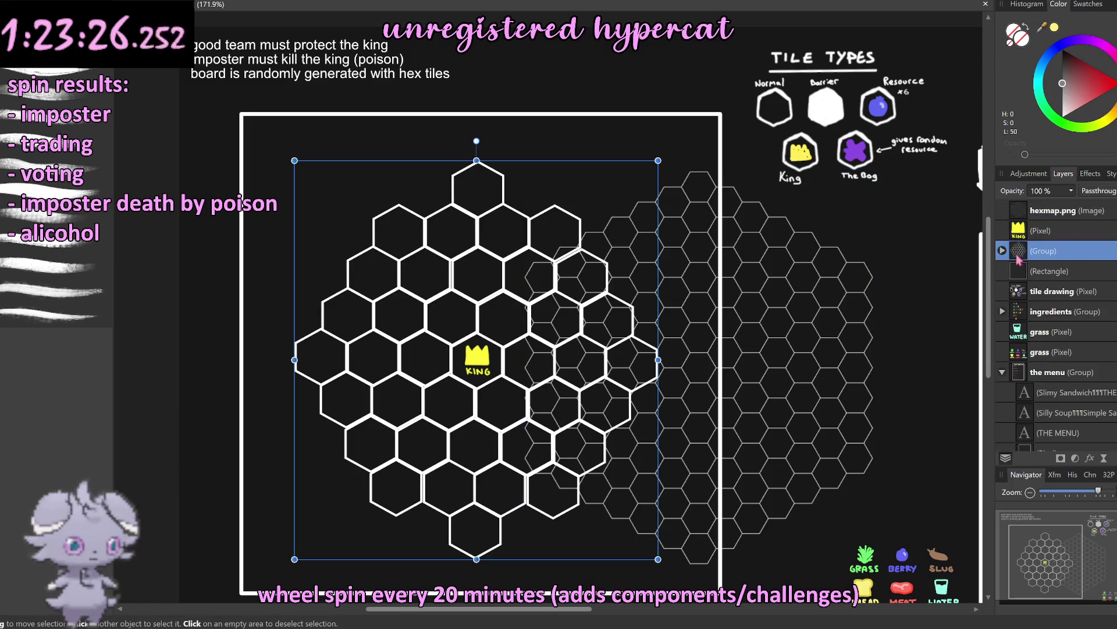
{"action": "key", "text": "Delete"}
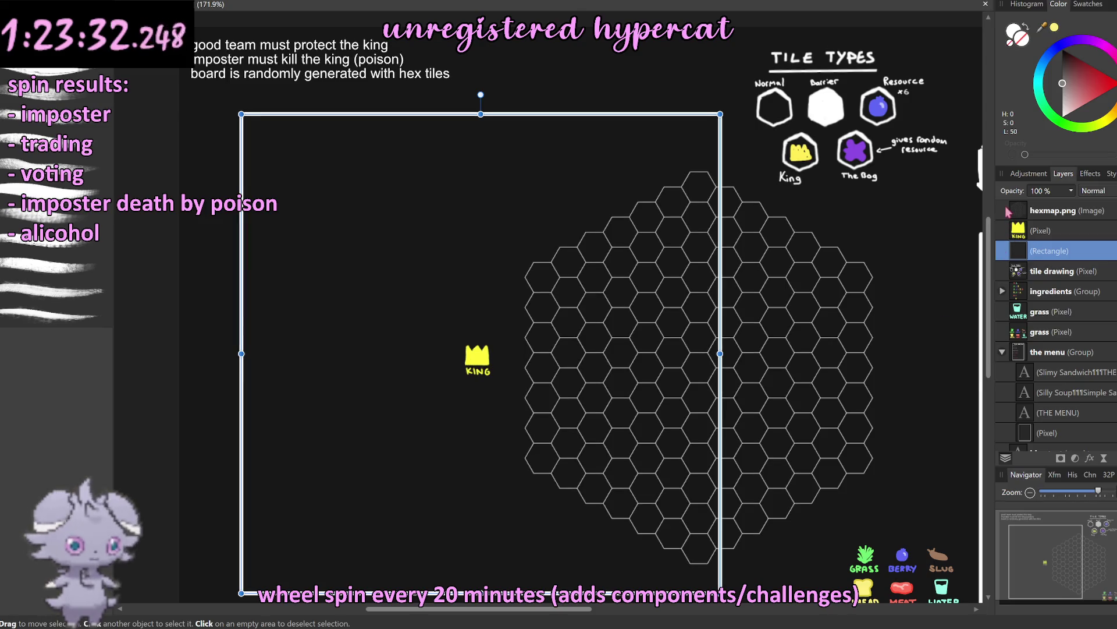
Step: Move the hexmap.png grid into the centre of the board frame
{"action": "left_click", "coordinate": [1054, 210]}
{"action": "mouse_move", "coordinate": [597, 328]}
{"action": "left_mouse_down"}
{"action": "mouse_move", "coordinate": [407, 312]}
{"action": "mouse_move", "coordinate": [461, 325]}
{"action": "left_mouse_up"}
{"action": "scroll", "coordinate": [411, 313], "scroll_direction": "down", "scroll_amount": 3}
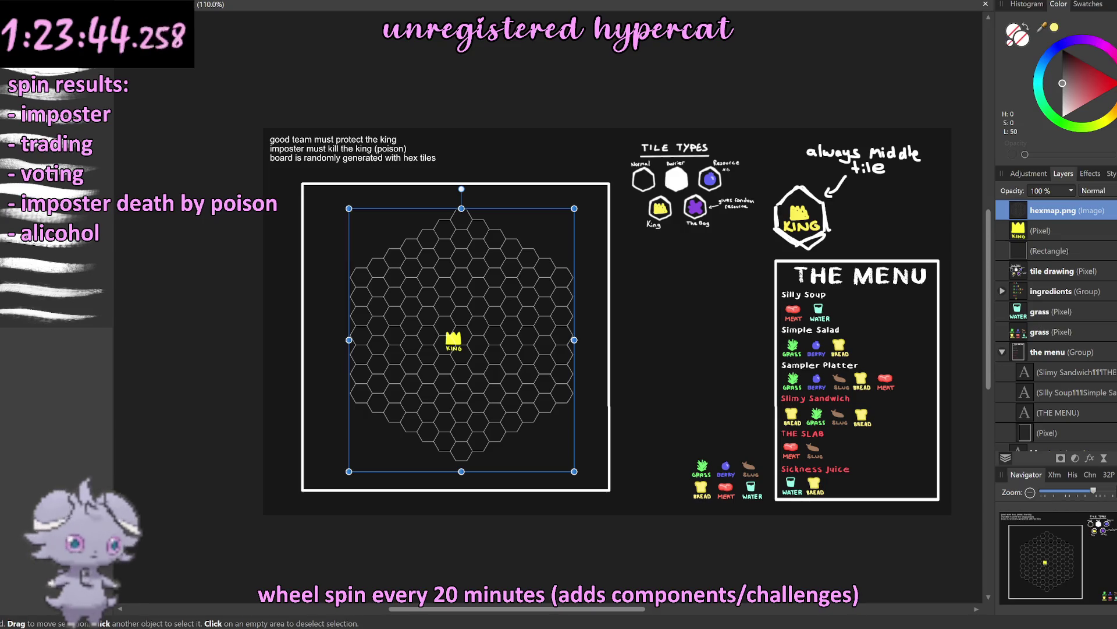
{"action": "left_click", "coordinate": [850, 77]}
{"action": "scroll", "coordinate": [565, 311], "scroll_direction": "down", "scroll_amount": 1}
{"action": "scroll", "coordinate": [471, 294], "scroll_direction": "up", "scroll_amount": 3}
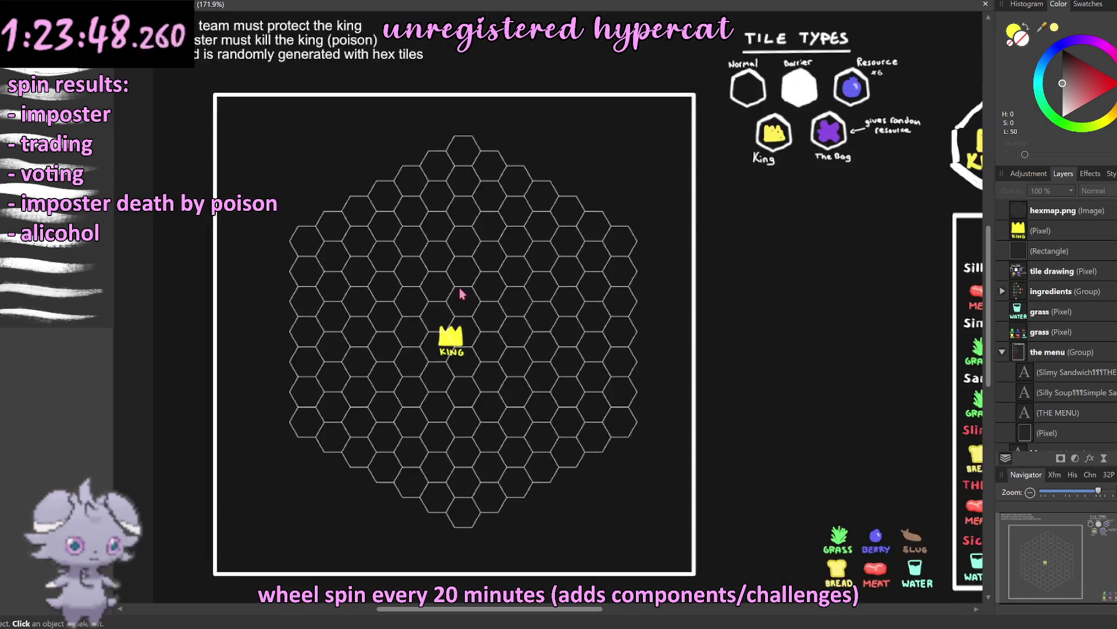
{"action": "scroll", "coordinate": [469, 263], "scroll_direction": "up", "scroll_amount": 2}
{"action": "scroll", "coordinate": [468, 264], "scroll_direction": "down", "scroll_amount": 3}
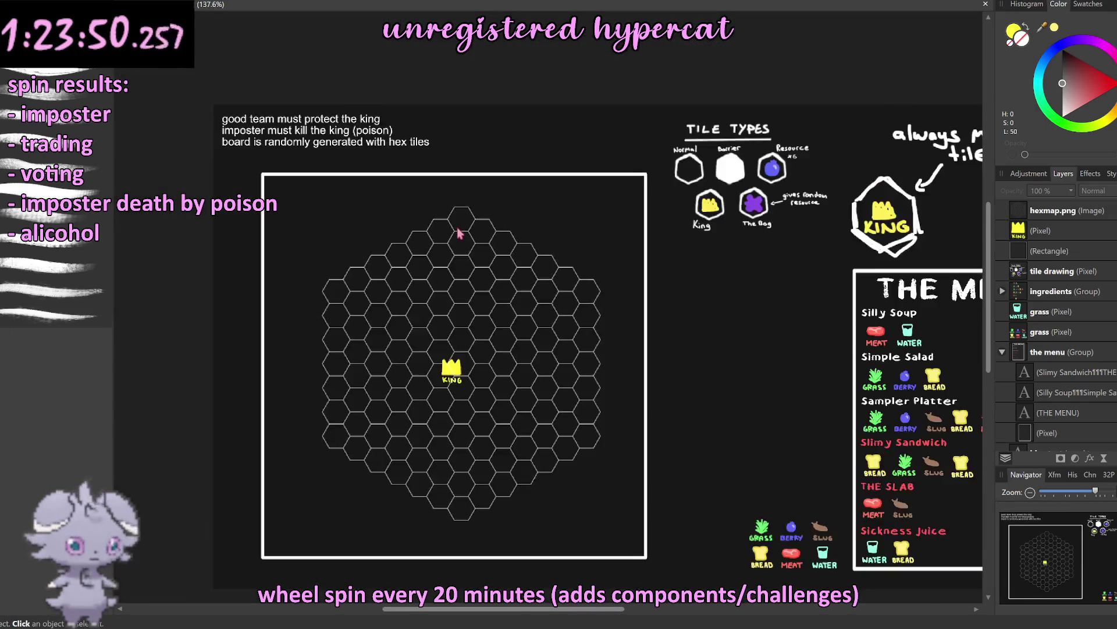
{"action": "scroll", "coordinate": [470, 230], "scroll_direction": "up", "scroll_amount": 3}
{"action": "scroll", "coordinate": [547, 250], "scroll_direction": "down", "scroll_amount": 3}
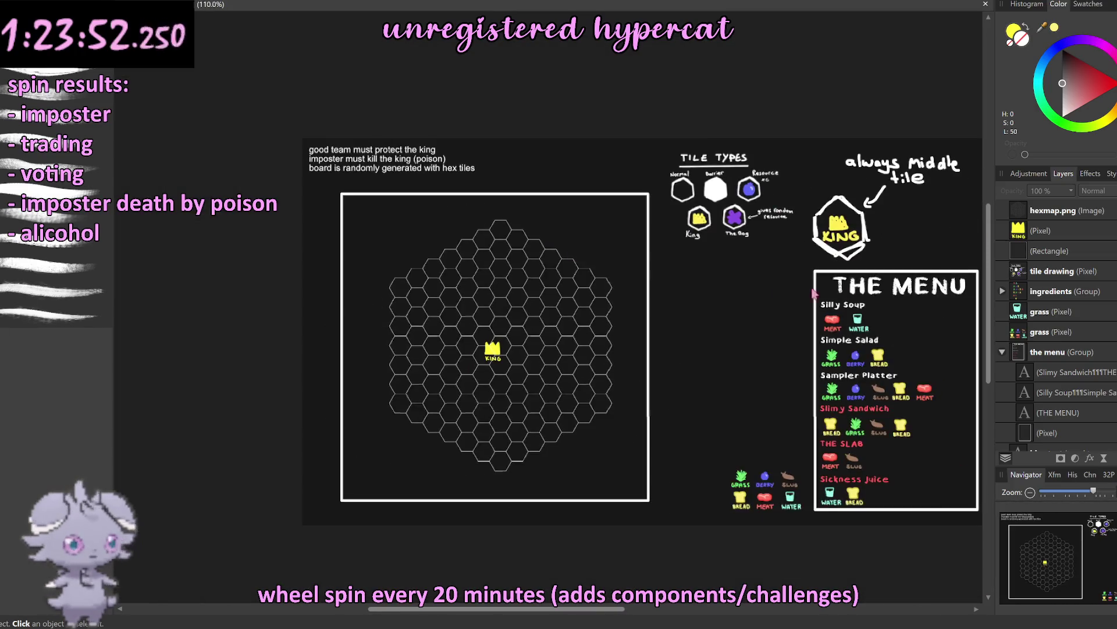
{"action": "left_click", "coordinate": [555, 344]}
{"action": "left_click_drag", "start_coordinate": [555, 344], "coordinate": [547, 340]}
Step: Rasterize the hexmap.png layer to pixels and fine-tune its centring in the frame
{"action": "right_click", "coordinate": [559, 326]}
{"action": "left_click", "coordinate": [641, 256]}
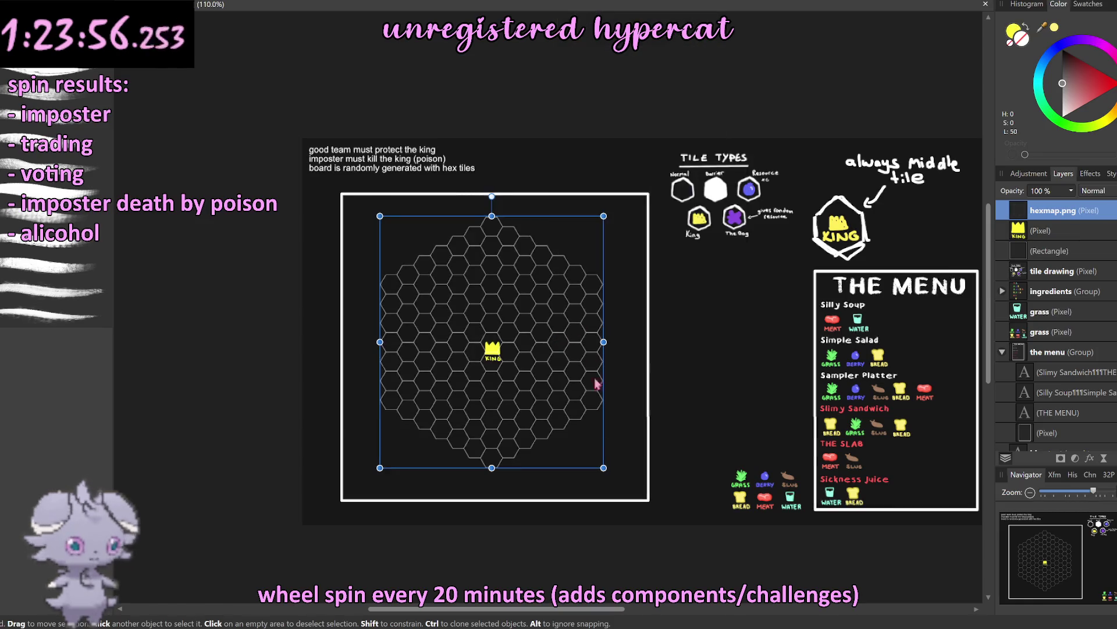
{"action": "left_click_drag", "start_coordinate": [569, 407], "coordinate": [567, 402]}
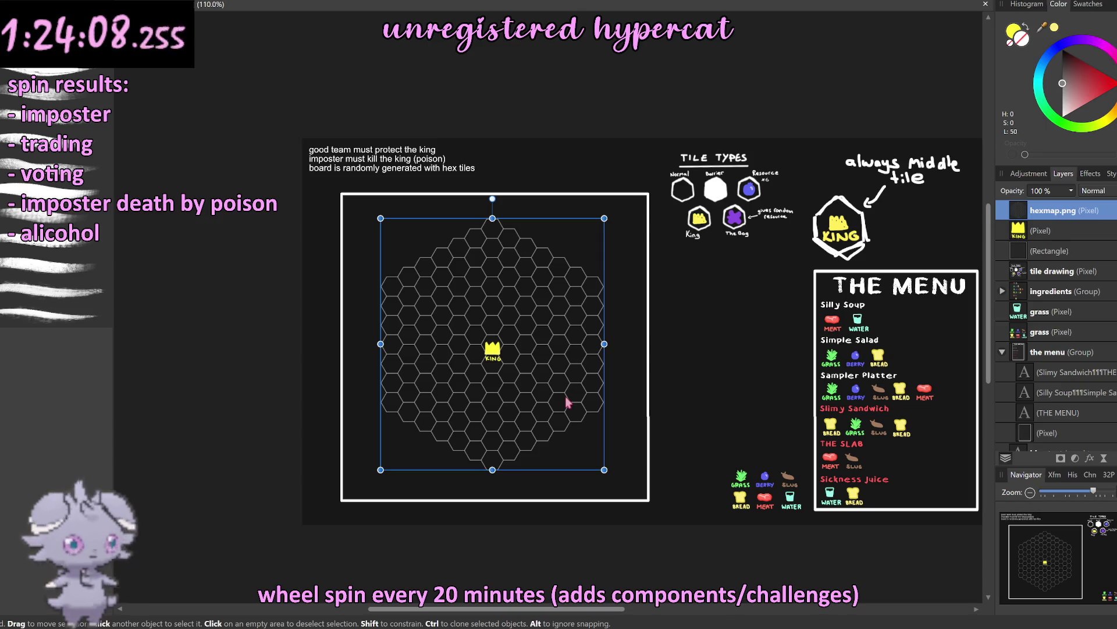
{"action": "left_click_drag", "start_coordinate": [566, 381], "coordinate": [563, 376]}
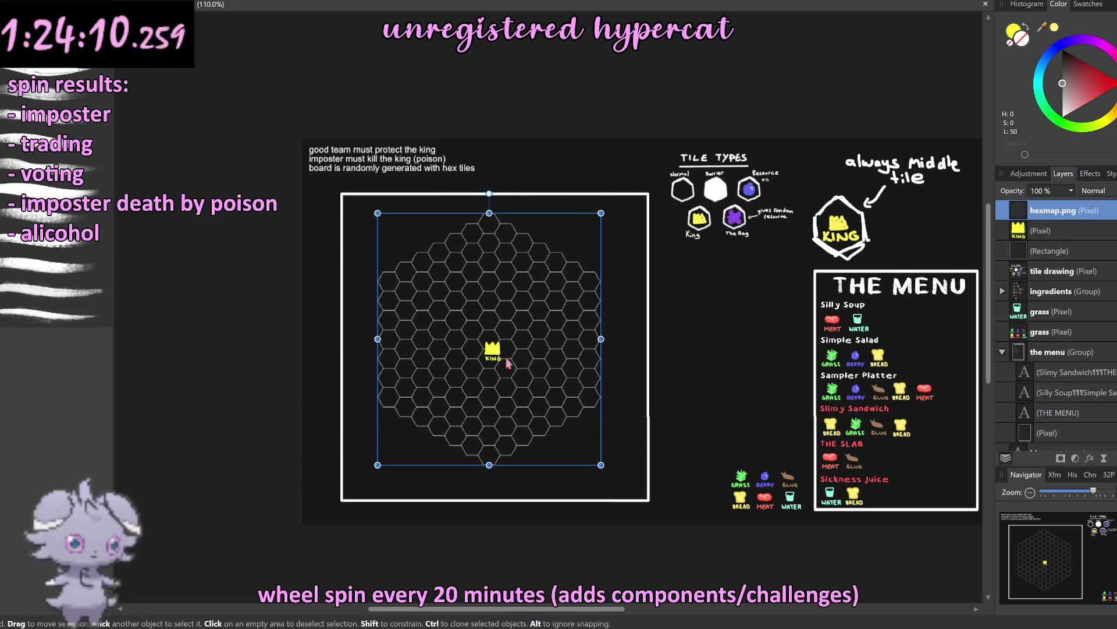
{"action": "left_click", "coordinate": [489, 328]}
{"action": "left_click_drag", "start_coordinate": [558, 321], "coordinate": [559, 321]}
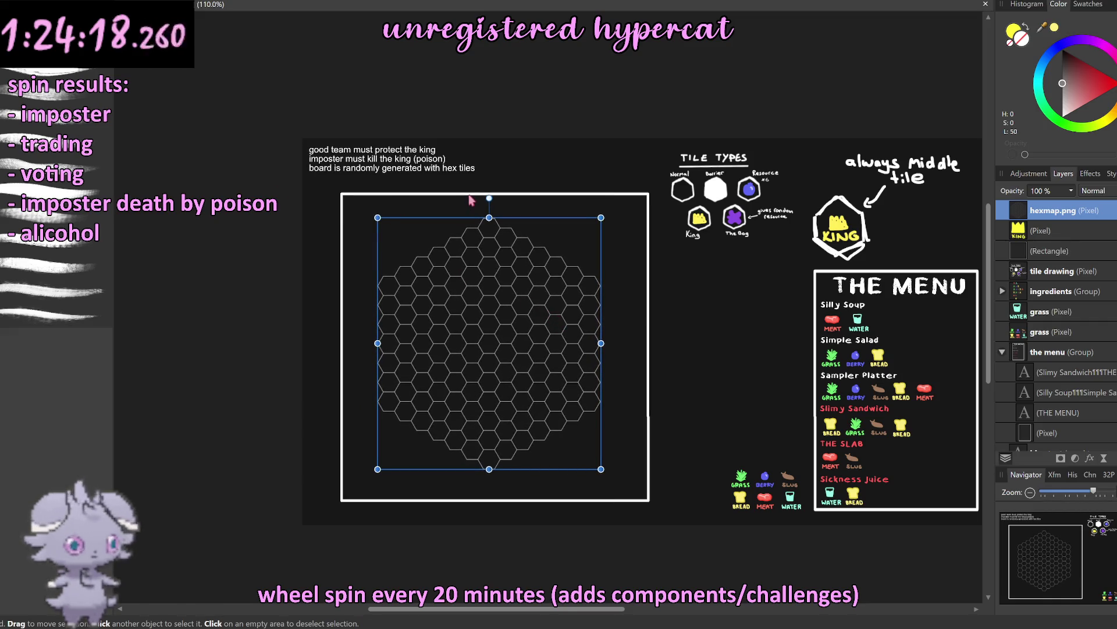
{"action": "scroll", "coordinate": [489, 219], "scroll_direction": "up", "scroll_amount": 5}
{"action": "scroll", "coordinate": [506, 242], "scroll_direction": "up", "scroll_amount": 3}
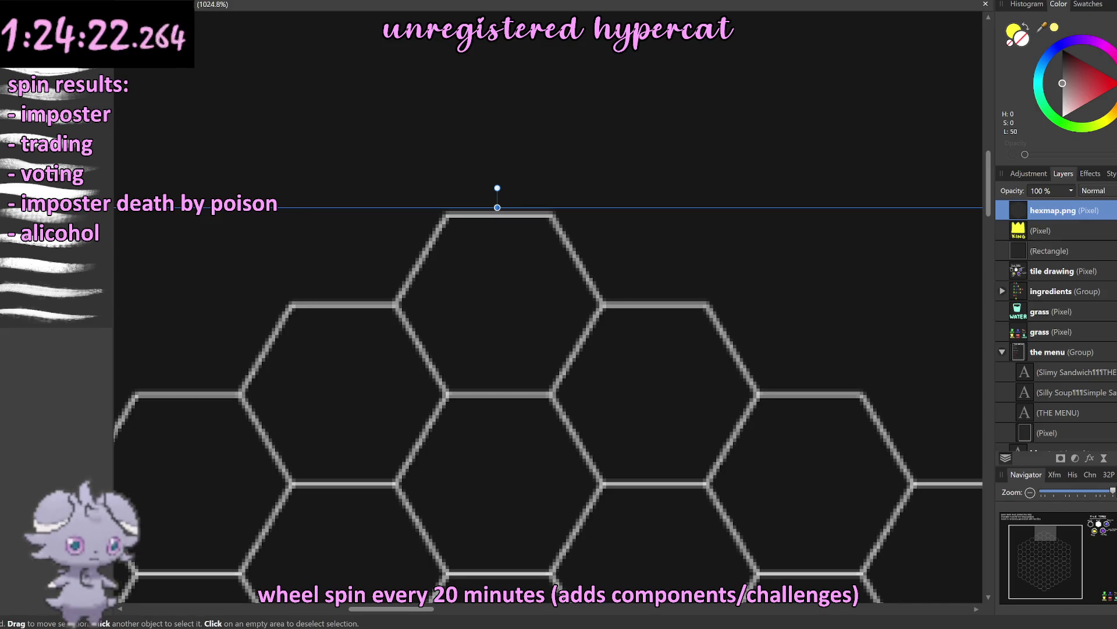
Step: Lasso the top hexagon of the grid with a freehand selection
{"action": "key", "text": "m"}
{"action": "scroll", "coordinate": [501, 247], "scroll_direction": "up", "scroll_amount": 2}
{"action": "scroll", "coordinate": [505, 215], "scroll_direction": "up", "scroll_amount": 1}
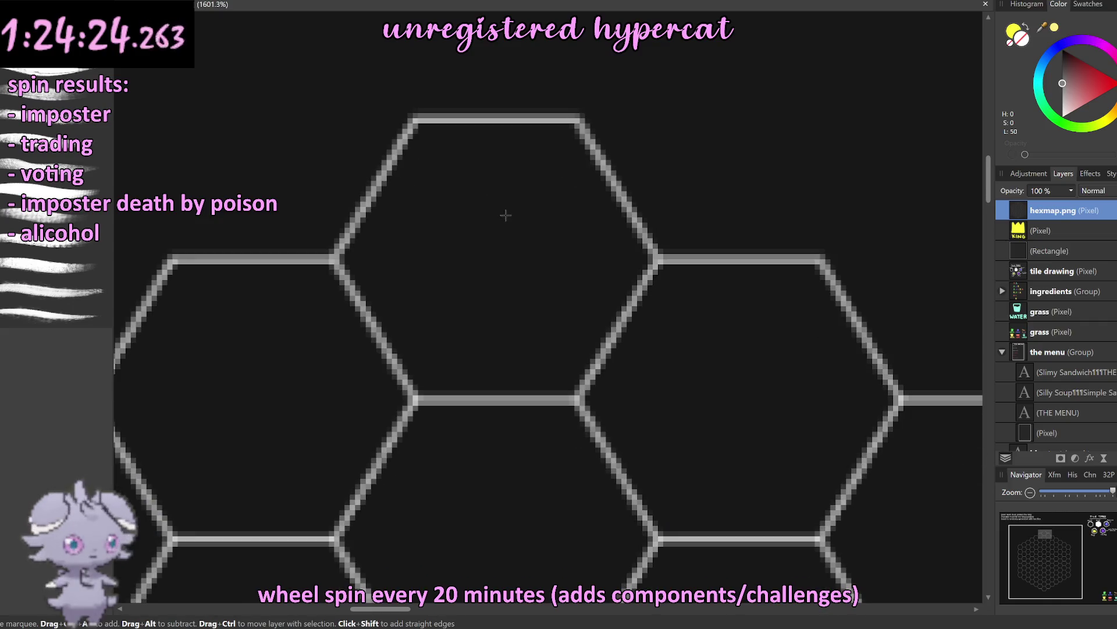
{"action": "left_click_drag", "start_coordinate": [429, 66], "coordinate": [673, 157]}
{"action": "left_click_drag", "start_coordinate": [663, 231], "coordinate": [632, 344]}
{"action": "left_click_drag", "start_coordinate": [599, 385], "coordinate": [580, 402]}
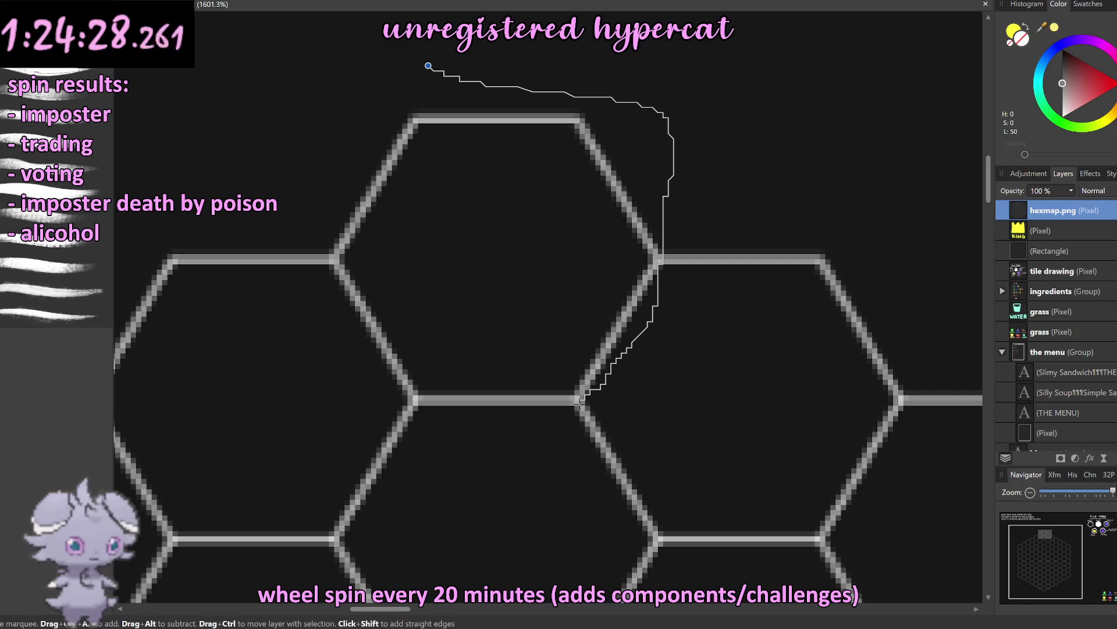
{"action": "mouse_move", "coordinate": [493, 430]}
{"action": "left_mouse_down"}
{"action": "mouse_move", "coordinate": [423, 410]}
{"action": "mouse_move", "coordinate": [336, 307]}
{"action": "mouse_move", "coordinate": [330, 225]}
{"action": "left_mouse_up"}
{"action": "left_click_drag", "start_coordinate": [388, 76], "coordinate": [387, 73]}
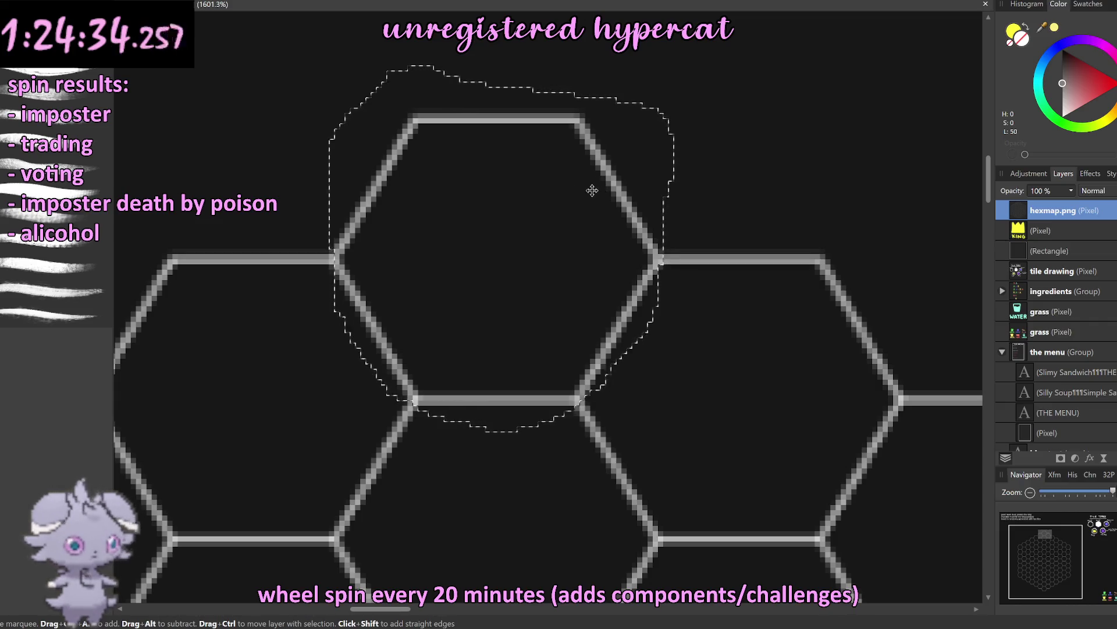
Step: Copy the hexagon onto its own layer and place it beside the grid's right edge
{"action": "key", "text": "ctrl+j"}
{"action": "key", "text": "ctrl+d"}
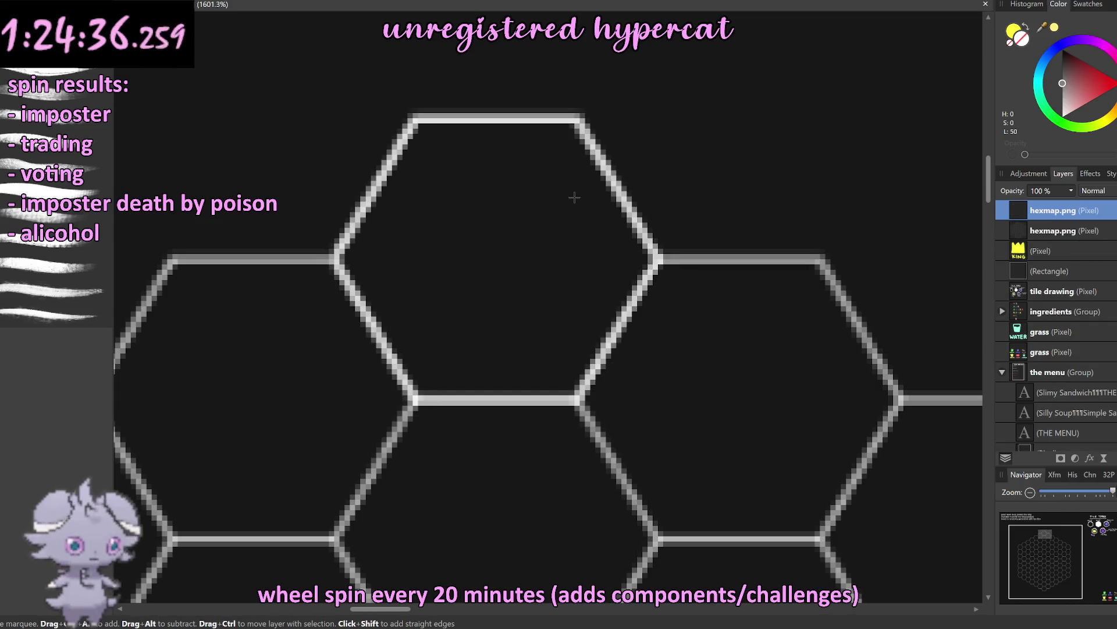
{"action": "key", "text": "v"}
{"action": "scroll", "coordinate": [549, 249], "scroll_direction": "down", "scroll_amount": 5}
{"action": "left_click_drag", "start_coordinate": [531, 256], "coordinate": [777, 221]}
{"action": "scroll", "coordinate": [777, 221], "scroll_direction": "up", "scroll_amount": 5}
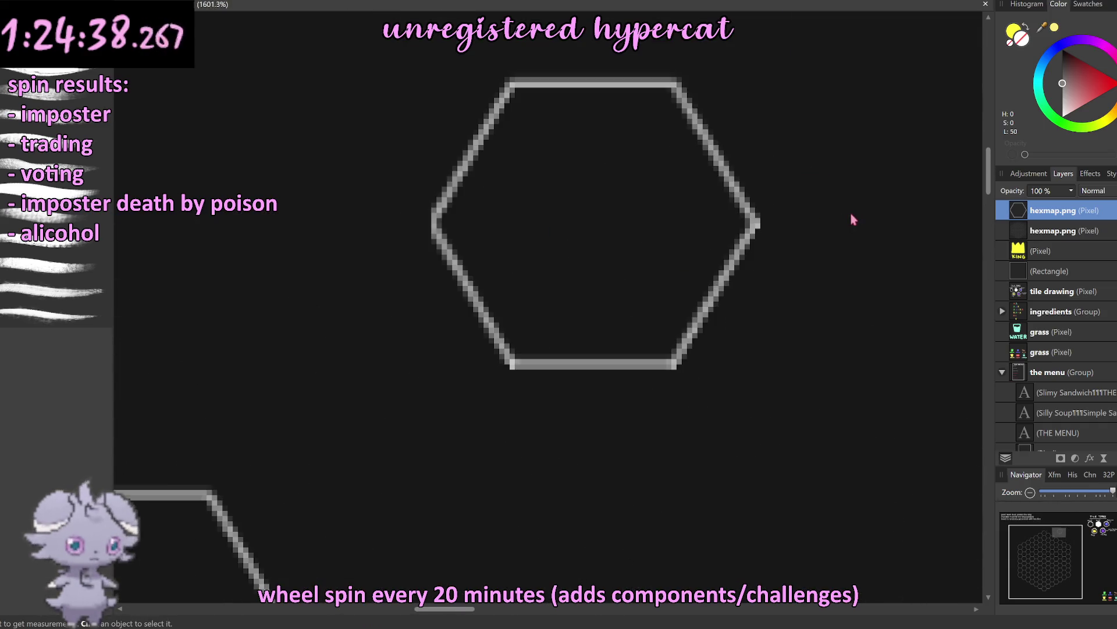
{"action": "scroll", "coordinate": [589, 260], "scroll_direction": "down", "scroll_amount": 5}
{"action": "scroll", "coordinate": [591, 249], "scroll_direction": "down", "scroll_amount": 3}
{"action": "scroll", "coordinate": [591, 249], "scroll_direction": "up", "scroll_amount": 2}
{"action": "scroll", "coordinate": [624, 317], "scroll_direction": "up", "scroll_amount": 1}
{"action": "mouse_move", "coordinate": [532, 181]}
{"action": "left_mouse_down"}
{"action": "mouse_move", "coordinate": [622, 302]}
{"action": "mouse_move", "coordinate": [618, 282]}
{"action": "mouse_move", "coordinate": [611, 316]}
{"action": "left_mouse_up"}
Step: Slide the hexagon copy down along the grid's right edge
{"action": "scroll", "coordinate": [626, 302], "scroll_direction": "up", "scroll_amount": 4}
{"action": "scroll", "coordinate": [637, 296], "scroll_direction": "up", "scroll_amount": 3}
{"action": "scroll", "coordinate": [626, 282], "scroll_direction": "down", "scroll_amount": 6}
{"action": "scroll", "coordinate": [629, 313], "scroll_direction": "up", "scroll_amount": 1}
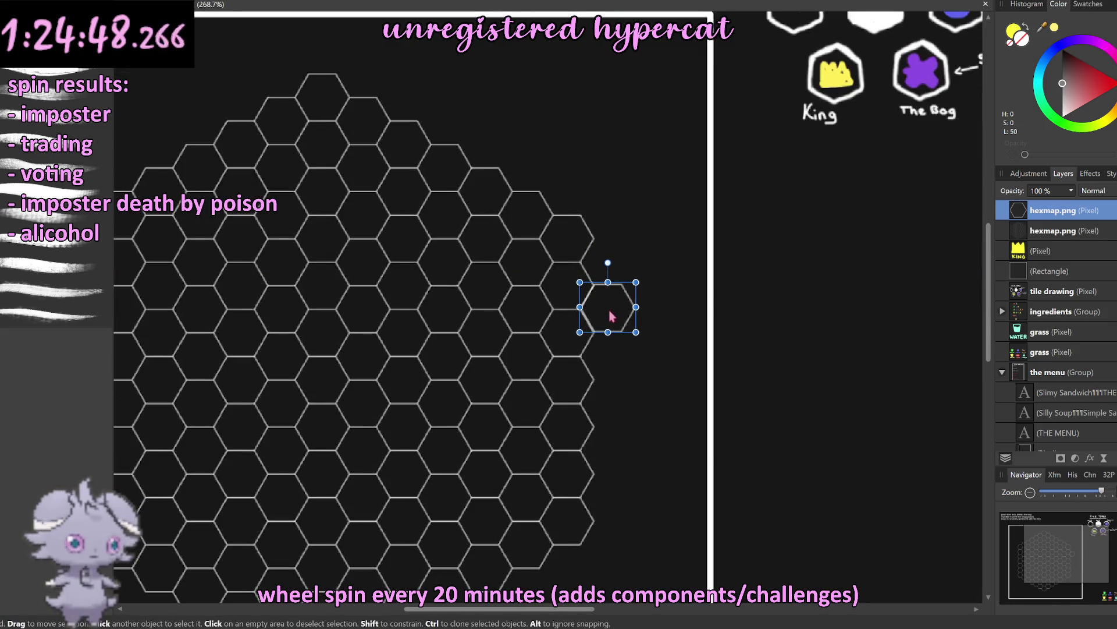
{"action": "scroll", "coordinate": [617, 316], "scroll_direction": "down", "scroll_amount": 4}
{"action": "scroll", "coordinate": [623, 350], "scroll_direction": "up", "scroll_amount": 5}
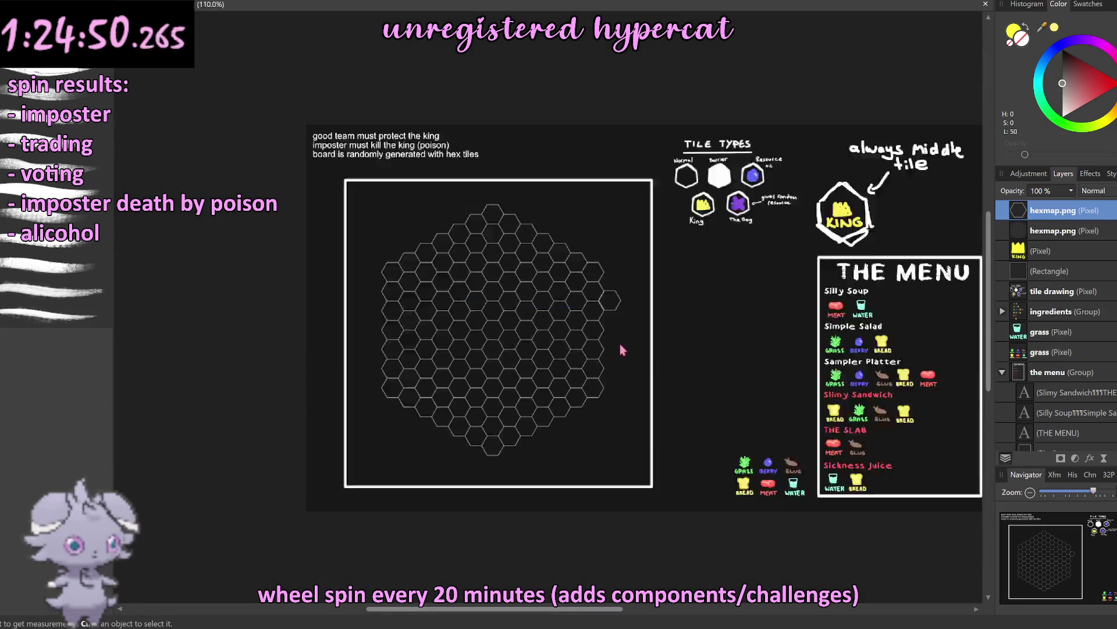
{"action": "left_click_drag", "start_coordinate": [597, 234], "coordinate": [599, 387]}
Step: Duplicate the edge hexagon to stack more copies down the grid's right side
{"action": "key", "text": "ctrl+j"}
{"action": "key", "text": "ctrl+j"}
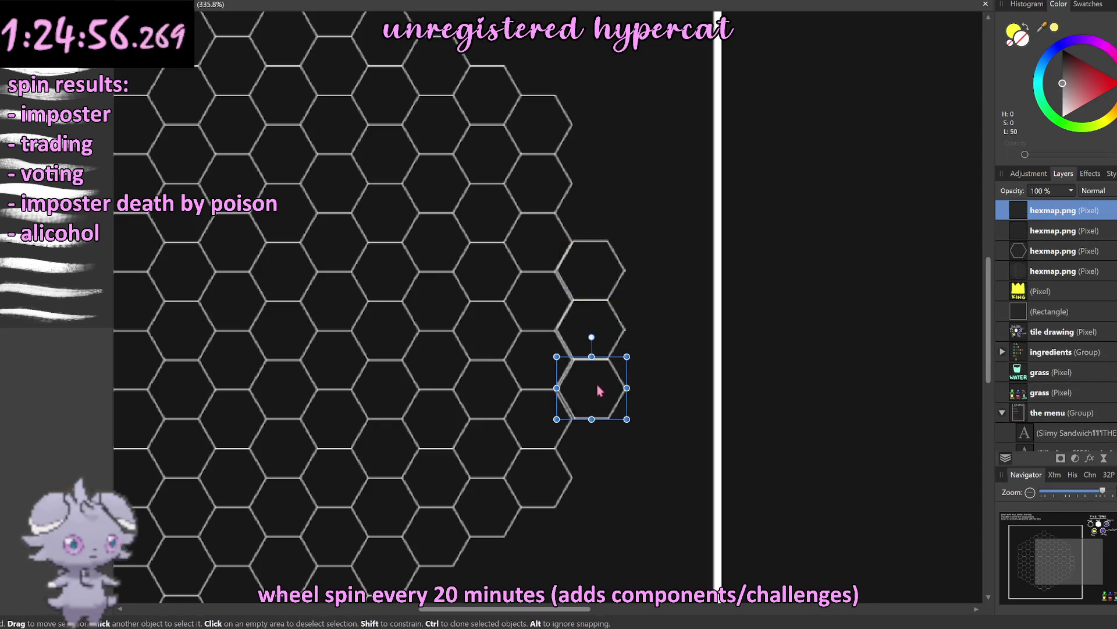
{"action": "scroll", "coordinate": [599, 387], "scroll_direction": "down", "scroll_amount": 2}
{"action": "scroll", "coordinate": [598, 387], "scroll_direction": "down", "scroll_amount": 5}
{"action": "left_click", "coordinate": [739, 471]}
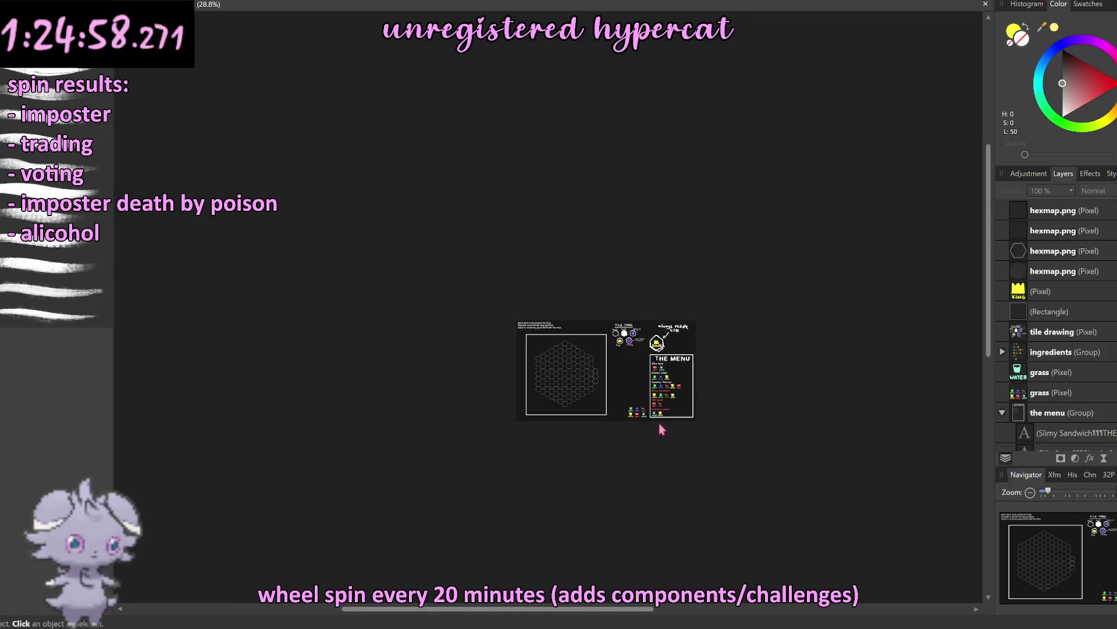
{"action": "scroll", "coordinate": [640, 413], "scroll_direction": "up", "scroll_amount": 3}
{"action": "scroll", "coordinate": [524, 295], "scroll_direction": "up", "scroll_amount": 2}
{"action": "scroll", "coordinate": [549, 242], "scroll_direction": "up", "scroll_amount": 3}
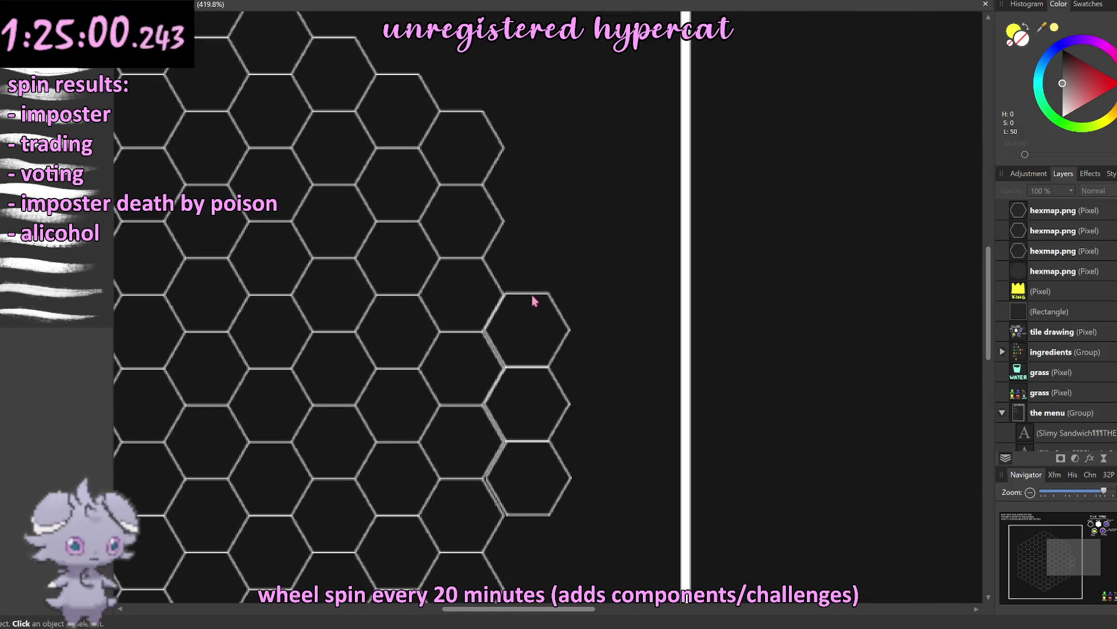
{"action": "left_click", "coordinate": [531, 296]}
{"action": "key", "text": "ctrl+j"}
{"action": "left_click_drag", "start_coordinate": [535, 414], "coordinate": [543, 278]}
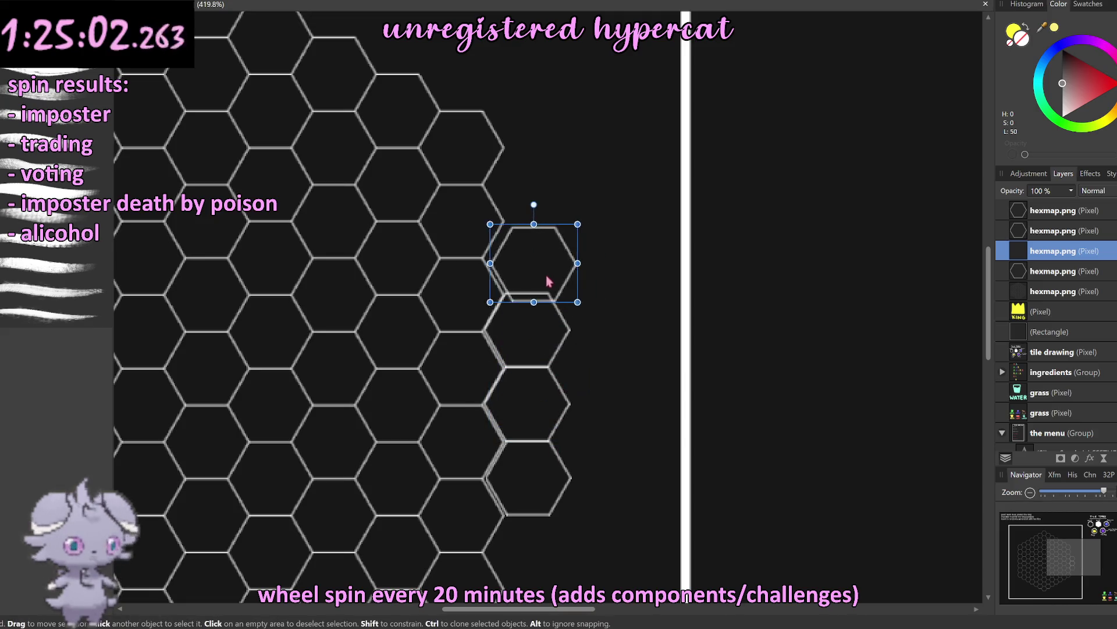
Step: Duplicate a right-edge hexagon onto the board's left side and add another copy above it
{"action": "scroll", "coordinate": [546, 282], "scroll_direction": "down", "scroll_amount": 6}
{"action": "scroll", "coordinate": [576, 354], "scroll_direction": "down", "scroll_amount": 4}
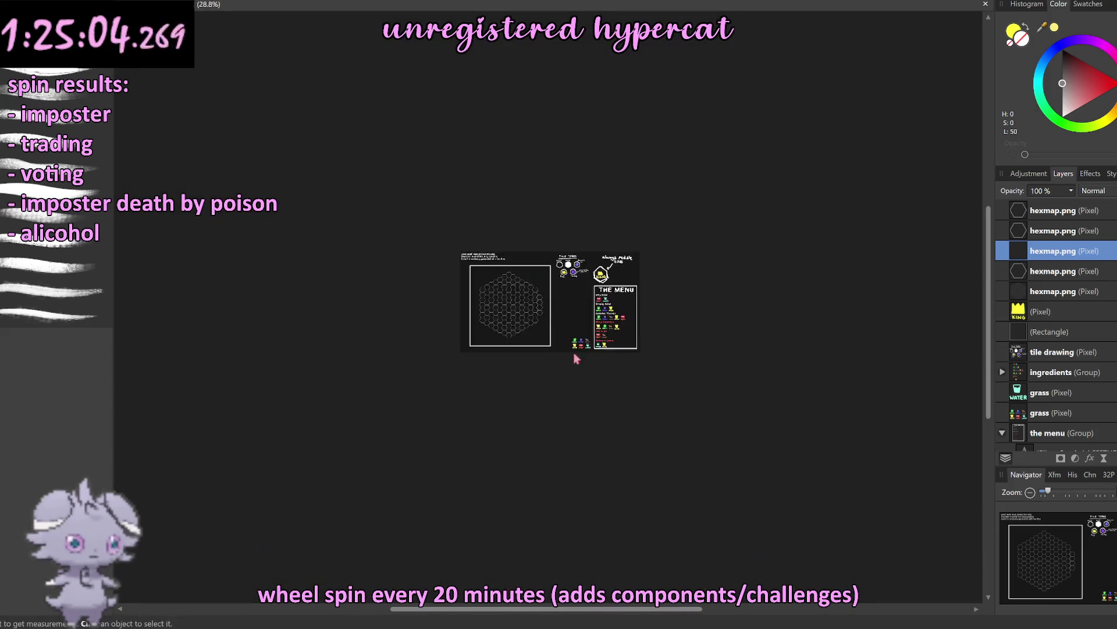
{"action": "left_click", "coordinate": [632, 432]}
{"action": "scroll", "coordinate": [488, 338], "scroll_direction": "up", "scroll_amount": 3}
{"action": "scroll", "coordinate": [550, 260], "scroll_direction": "up", "scroll_amount": 5}
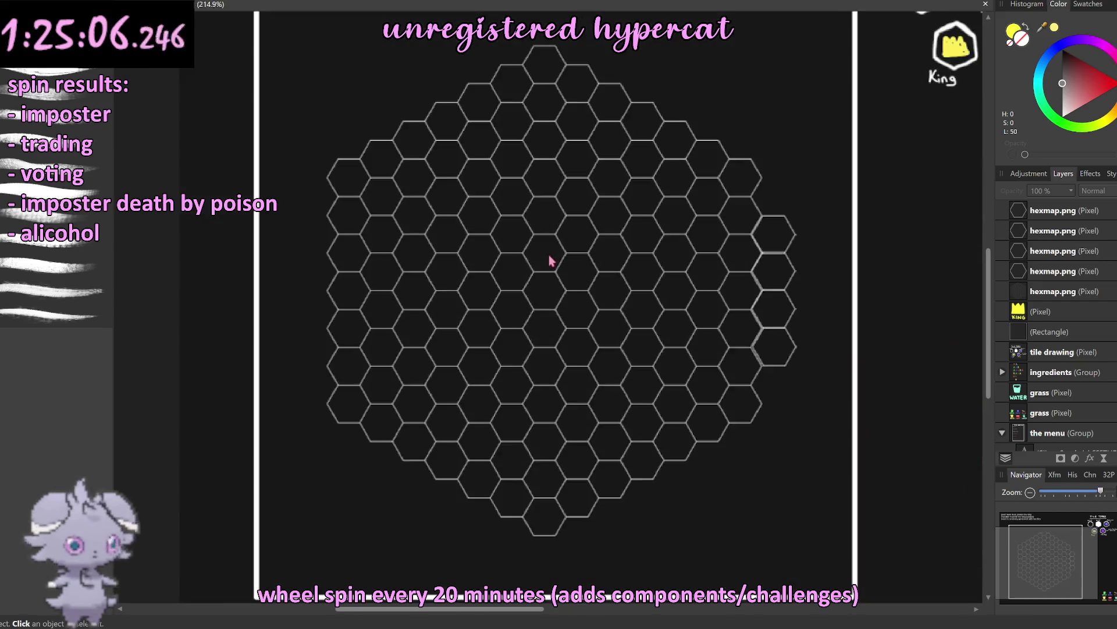
{"action": "left_click", "coordinate": [774, 301]}
{"action": "key", "text": "ctrl+j"}
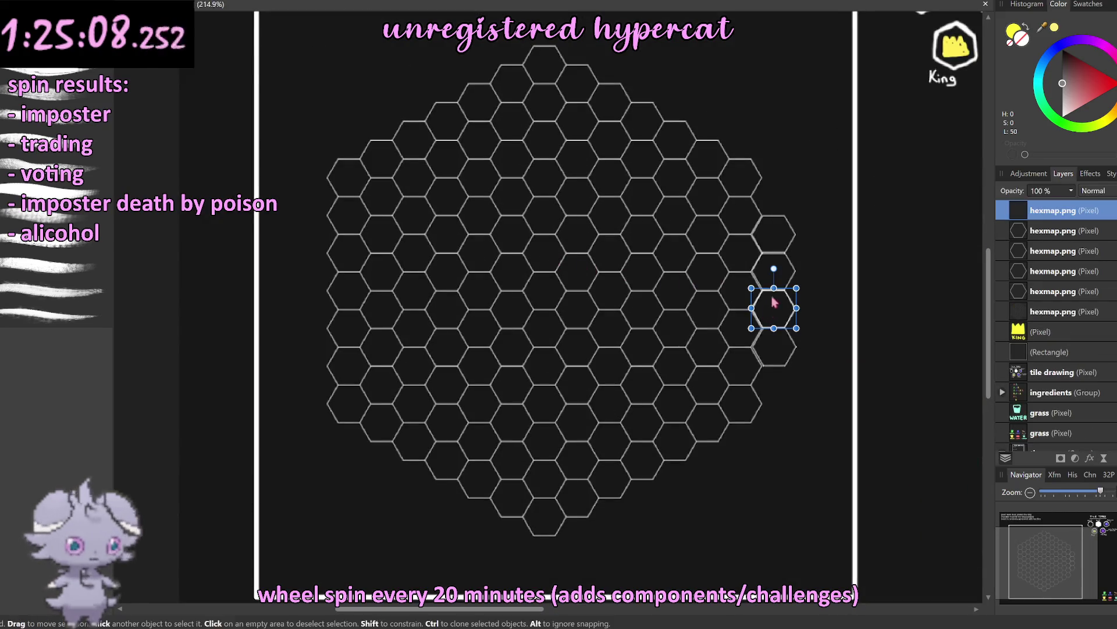
{"action": "mouse_move", "coordinate": [774, 318]}
{"action": "left_mouse_down"}
{"action": "mouse_move", "coordinate": [318, 283]}
{"action": "mouse_move", "coordinate": [320, 242]}
{"action": "mouse_move", "coordinate": [319, 353]}
{"action": "left_mouse_up"}
{"action": "key", "text": "ctrl+j"}
{"action": "key", "text": "ctrl+j"}
{"action": "key", "text": "ctrl+j"}
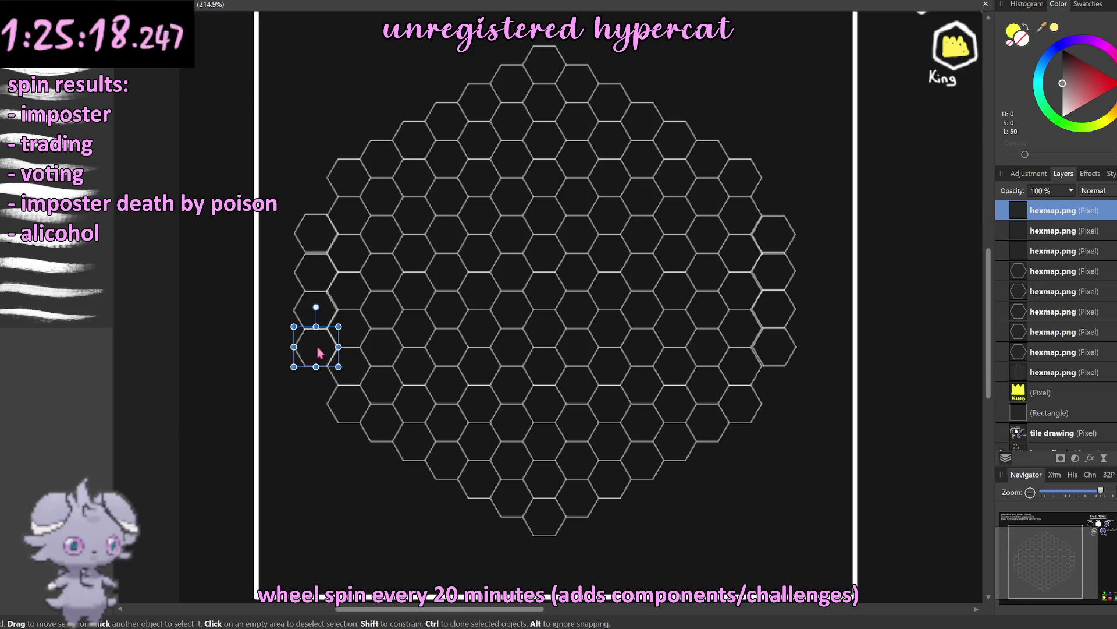
{"action": "left_click", "coordinate": [753, 366]}
{"action": "scroll", "coordinate": [751, 372], "scroll_direction": "down", "scroll_amount": 6}
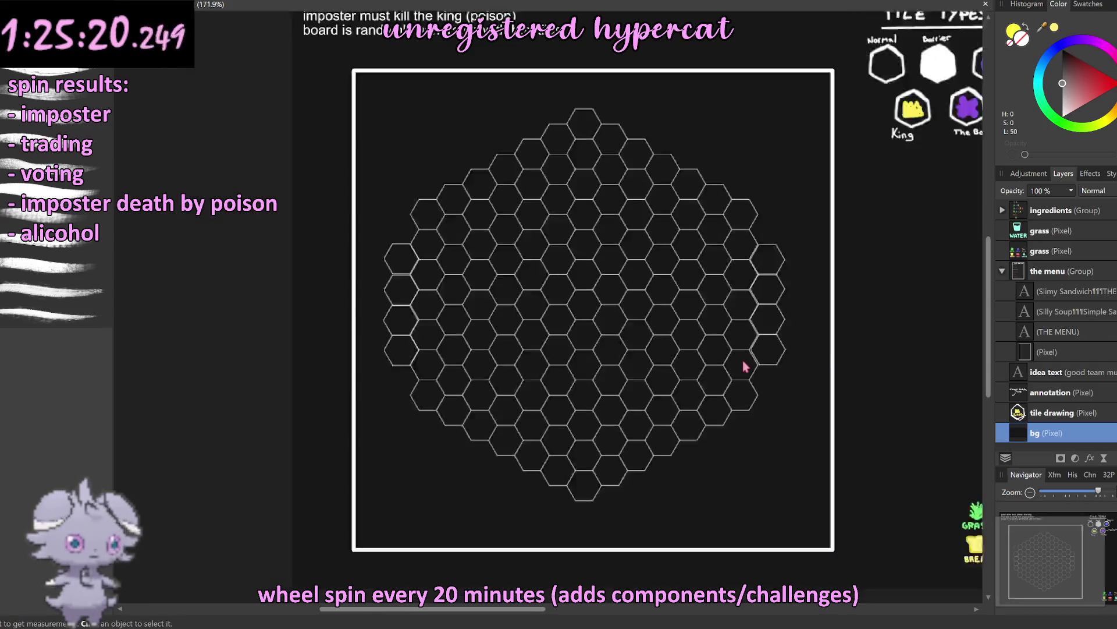
Step: Nudge the left-edge hexagon up into line with the grid and clear the selection
{"action": "left_click", "coordinate": [770, 443]}
{"action": "scroll", "coordinate": [774, 407], "scroll_direction": "down", "scroll_amount": 2}
{"action": "scroll", "coordinate": [783, 364], "scroll_direction": "up", "scroll_amount": 5}
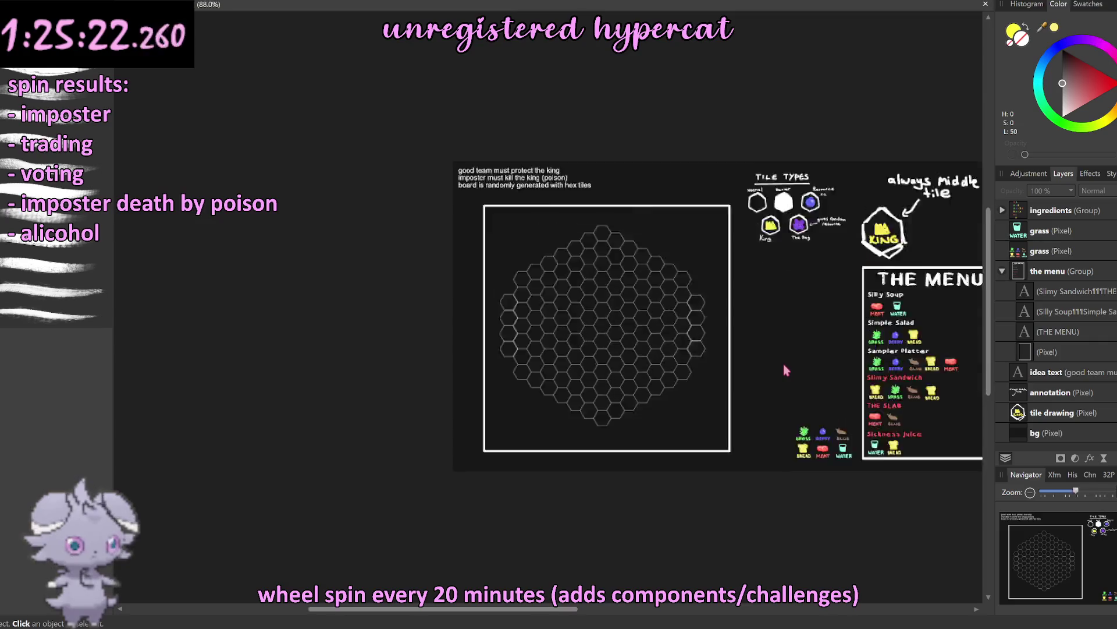
{"action": "scroll", "coordinate": [645, 342], "scroll_direction": "up", "scroll_amount": 3}
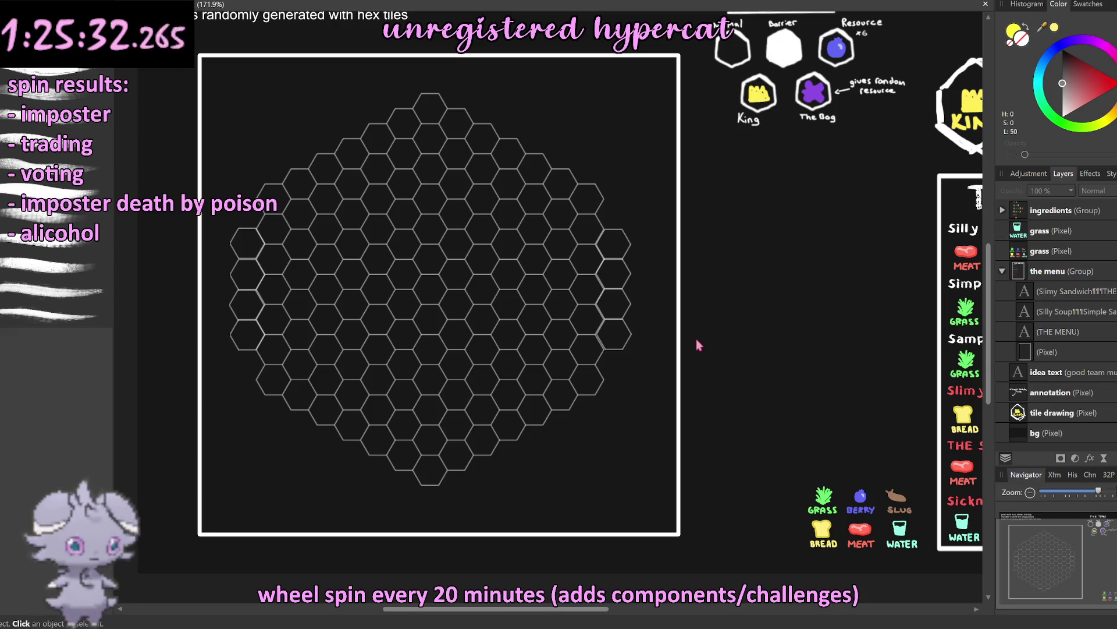
{"action": "left_click", "coordinate": [224, 300]}
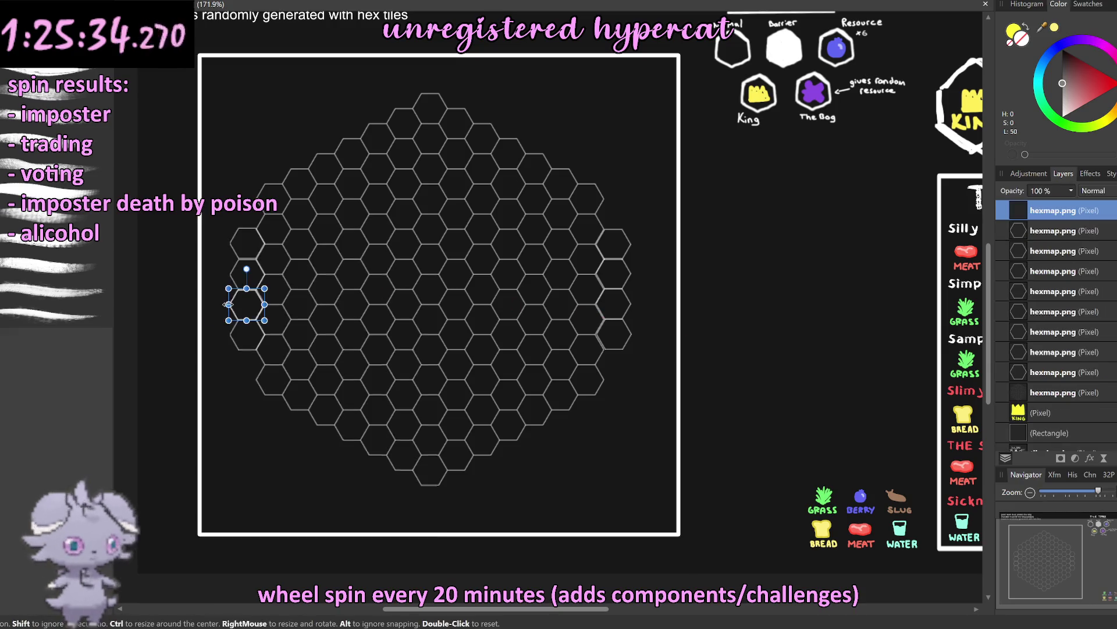
{"action": "left_click_drag", "start_coordinate": [224, 300], "coordinate": [224, 292]}
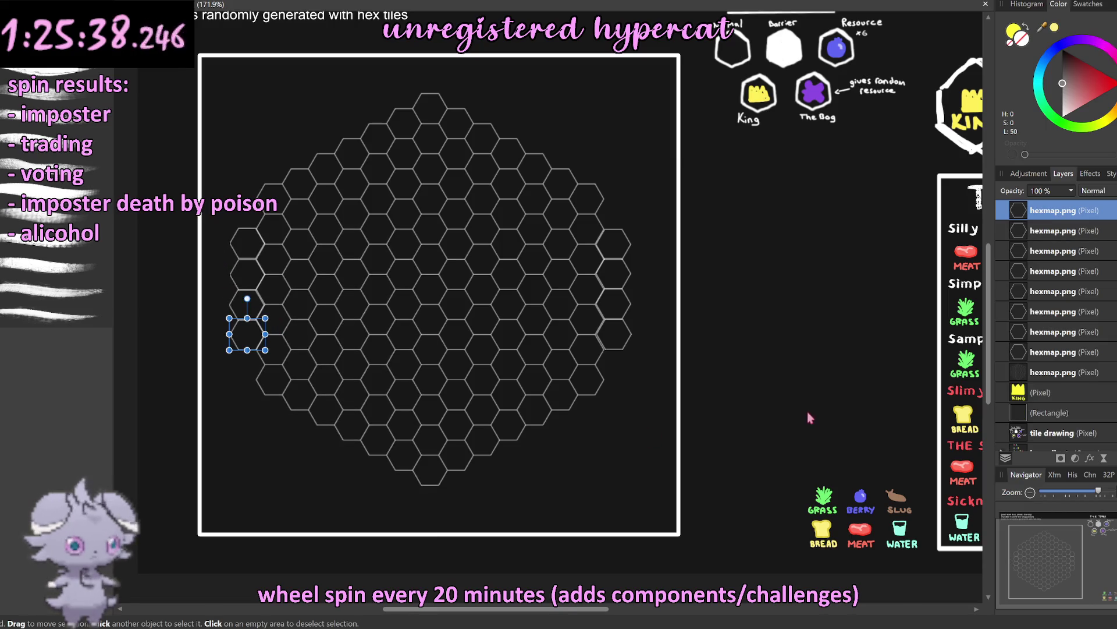
{"action": "left_click", "coordinate": [751, 392]}
{"action": "left_click", "coordinate": [125, 346]}
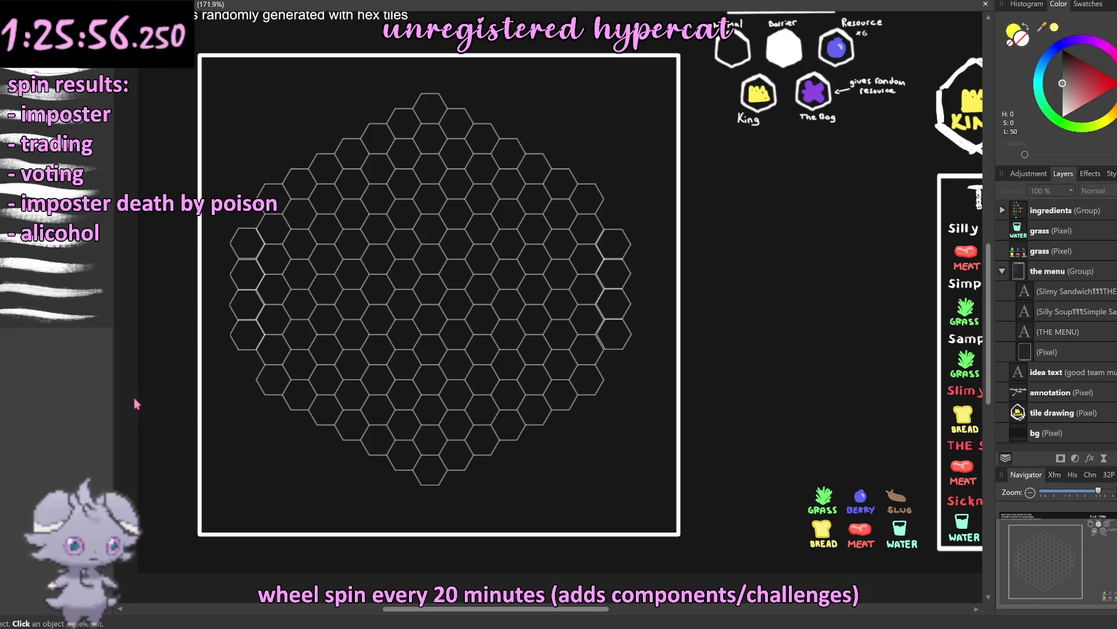
{"action": "scroll", "coordinate": [1110, 349], "scroll_direction": "up", "scroll_amount": 5}
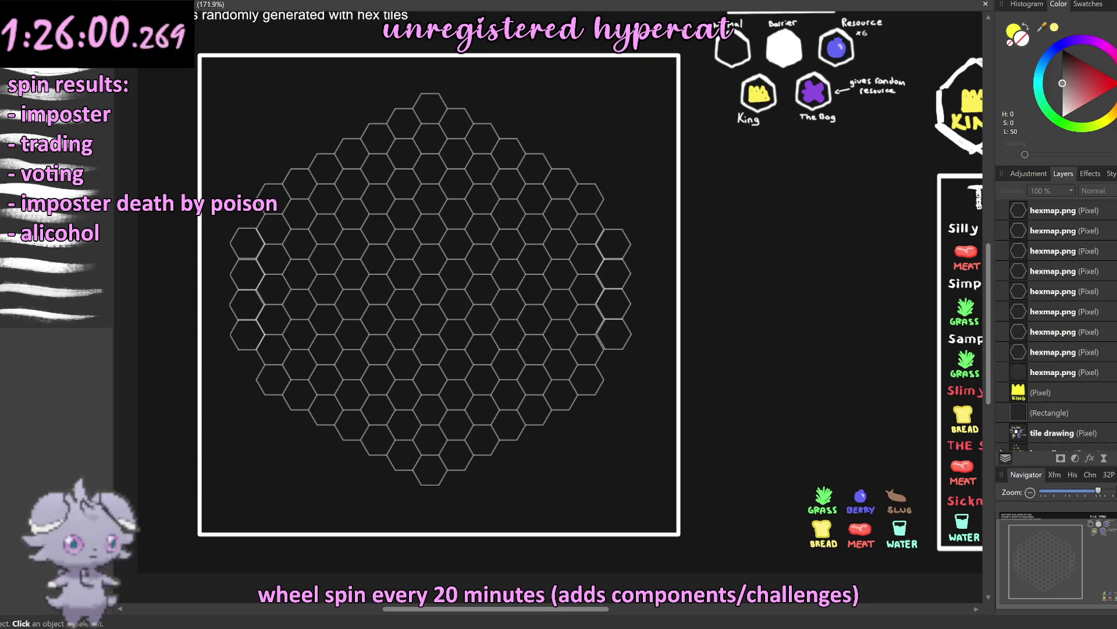
Step: Show the King layer and group all the hexmap.png hexagon copies with Ctrl+G
{"action": "left_click", "coordinate": [1114, 391]}
{"action": "left_click", "coordinate": [1004, 376]}
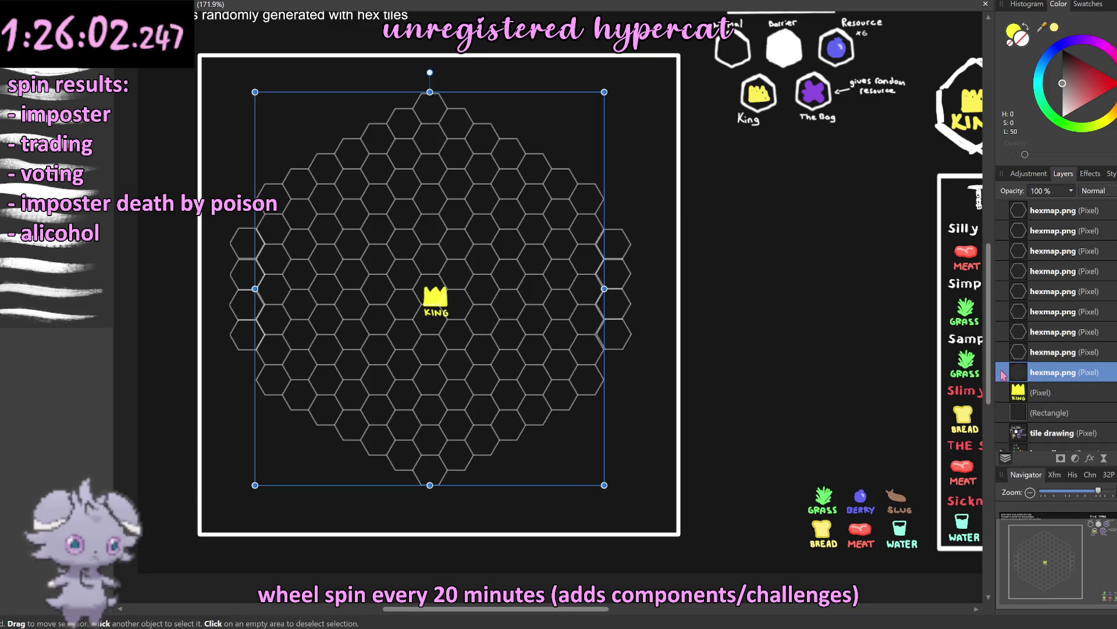
{"action": "left_click", "coordinate": [1004, 210], "text": "shift"}
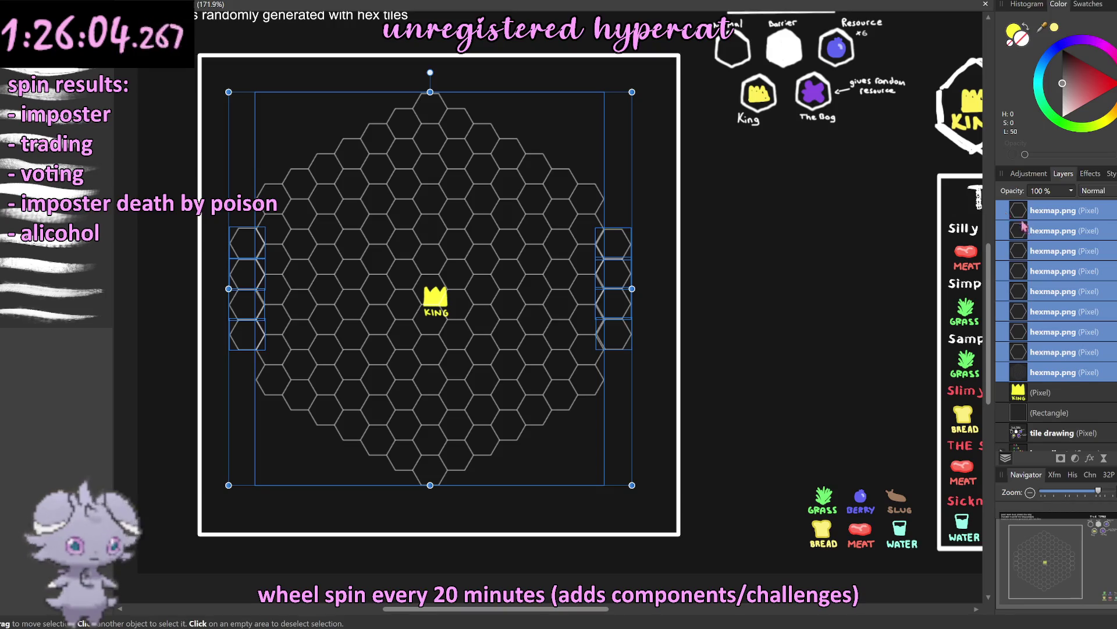
{"action": "key", "text": "ctrl+g"}
Step: Shrink the yellow KING crown to fit the centre hex, then deselect it
{"action": "left_click", "coordinate": [442, 310]}
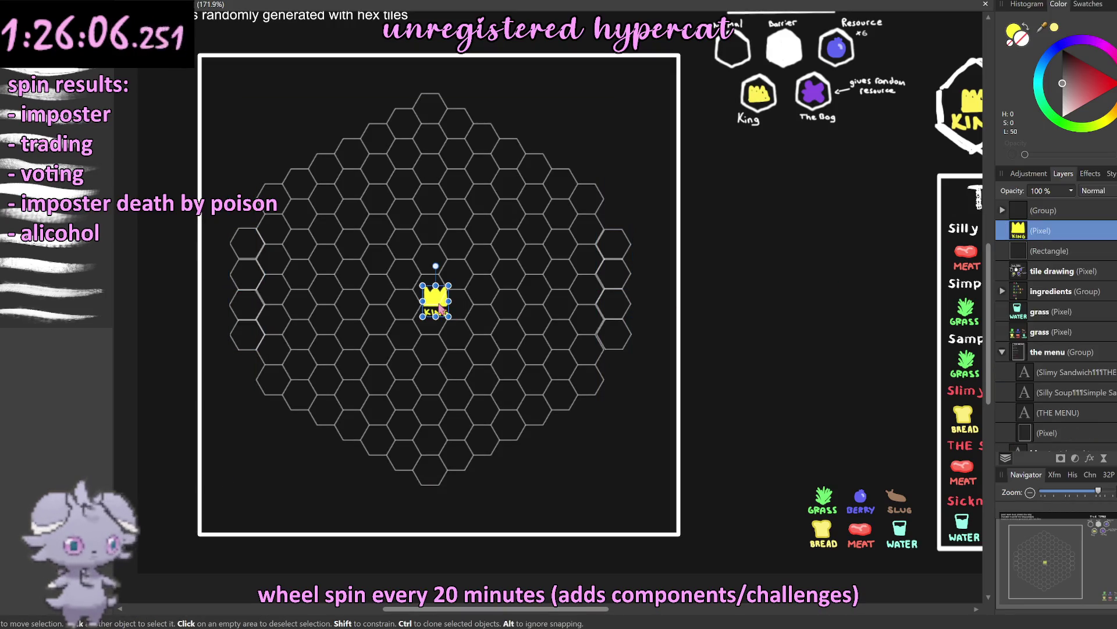
{"action": "scroll", "coordinate": [433, 297], "scroll_direction": "up", "scroll_amount": 3}
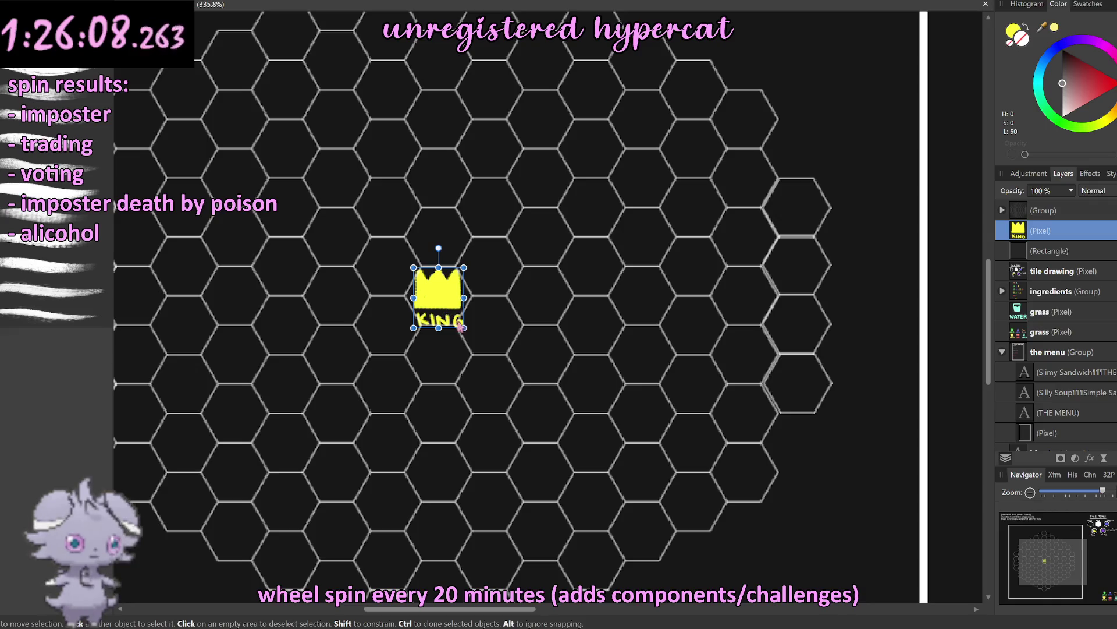
{"action": "left_click_drag", "start_coordinate": [464, 327], "coordinate": [456, 322]}
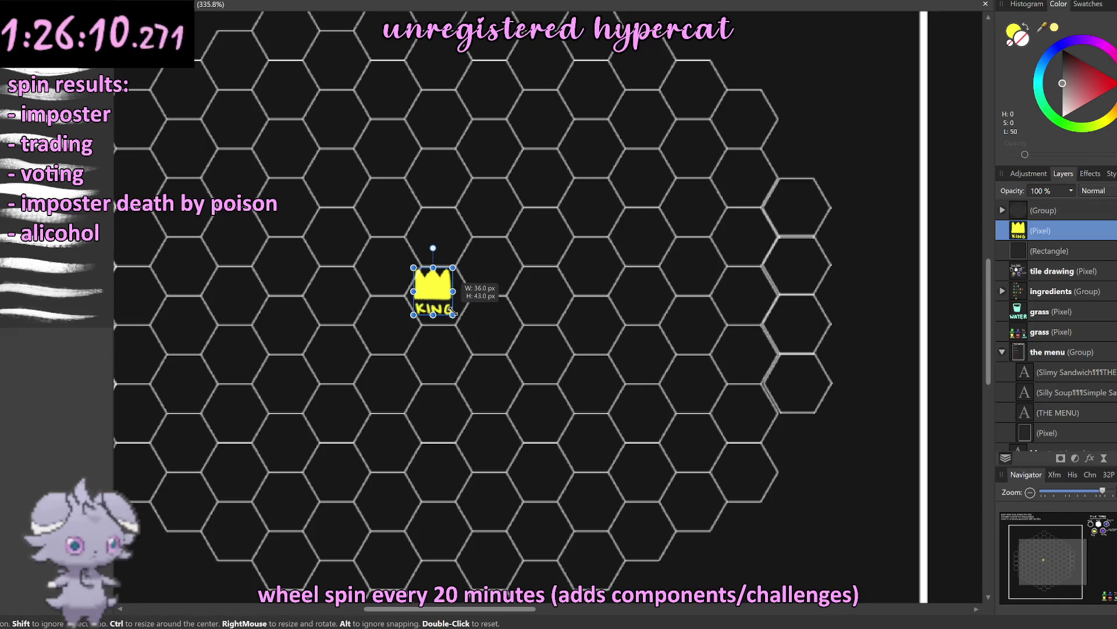
{"action": "scroll", "coordinate": [442, 297], "scroll_direction": "down", "scroll_amount": 5}
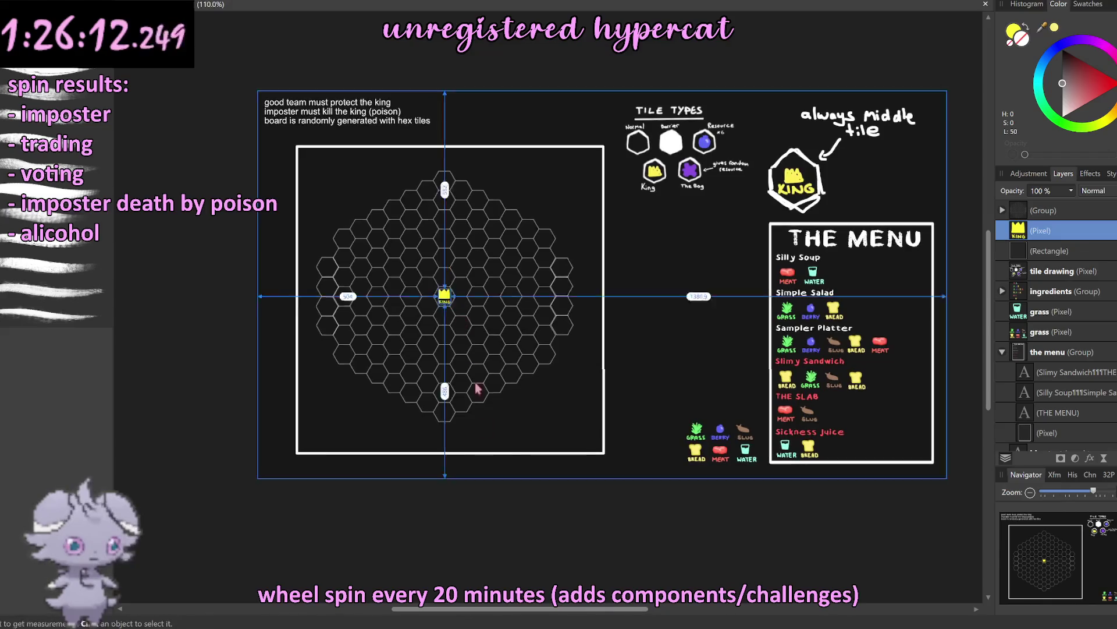
{"action": "left_click", "coordinate": [511, 543]}
{"action": "scroll", "coordinate": [443, 291], "scroll_direction": "up", "scroll_amount": 3}
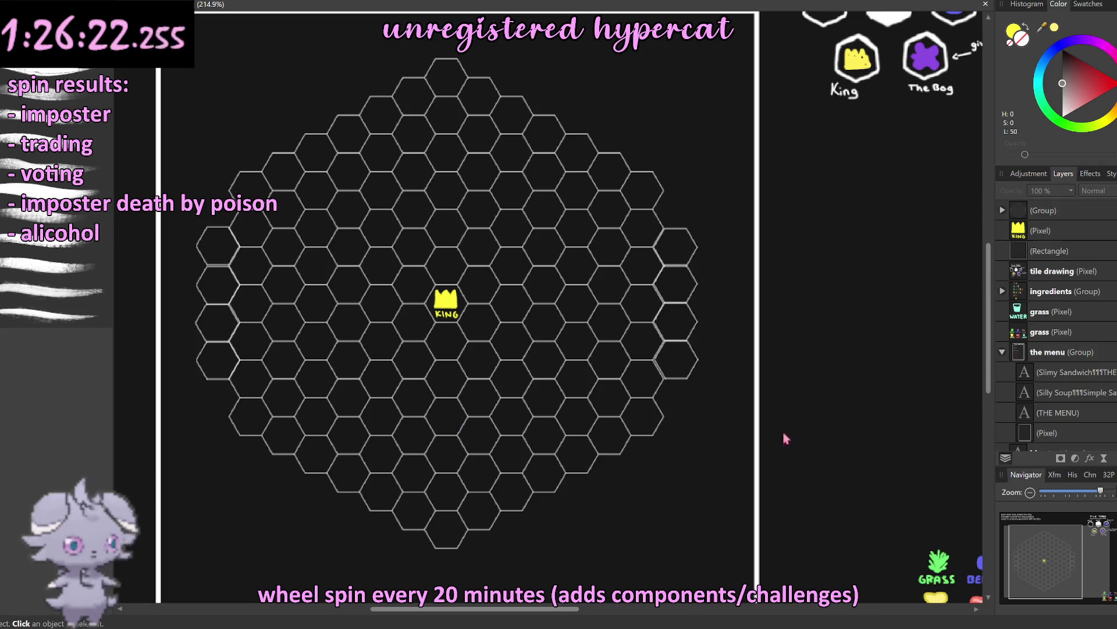
{"action": "scroll", "coordinate": [785, 439], "scroll_direction": "down", "scroll_amount": 5}
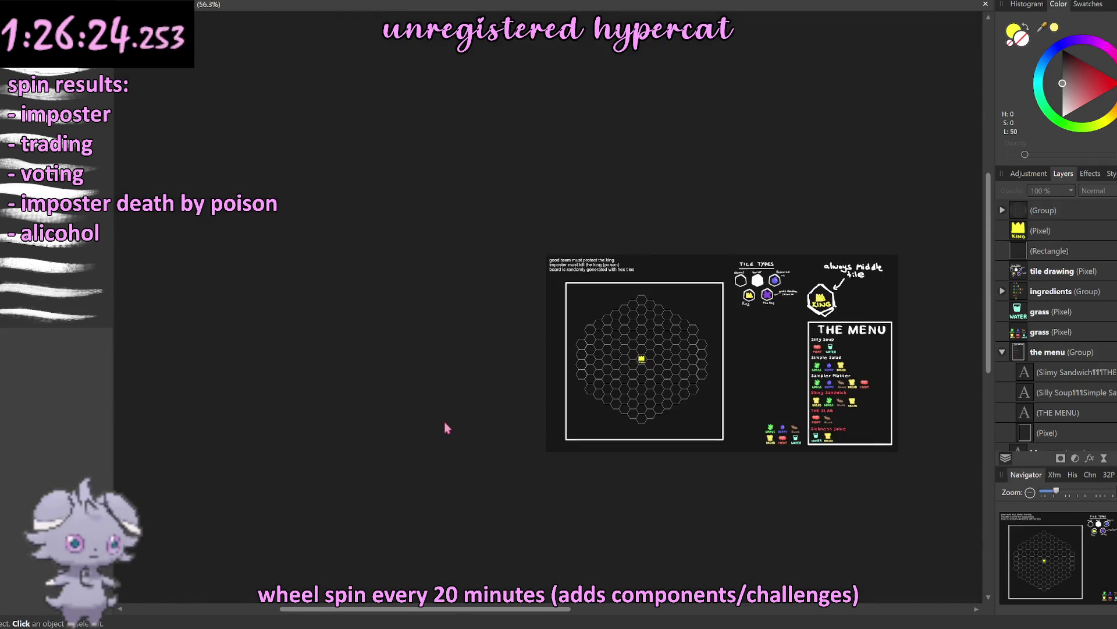
{"action": "scroll", "coordinate": [536, 392], "scroll_direction": "up", "scroll_amount": 3}
{"action": "scroll", "coordinate": [543, 379], "scroll_direction": "up", "scroll_amount": 1}
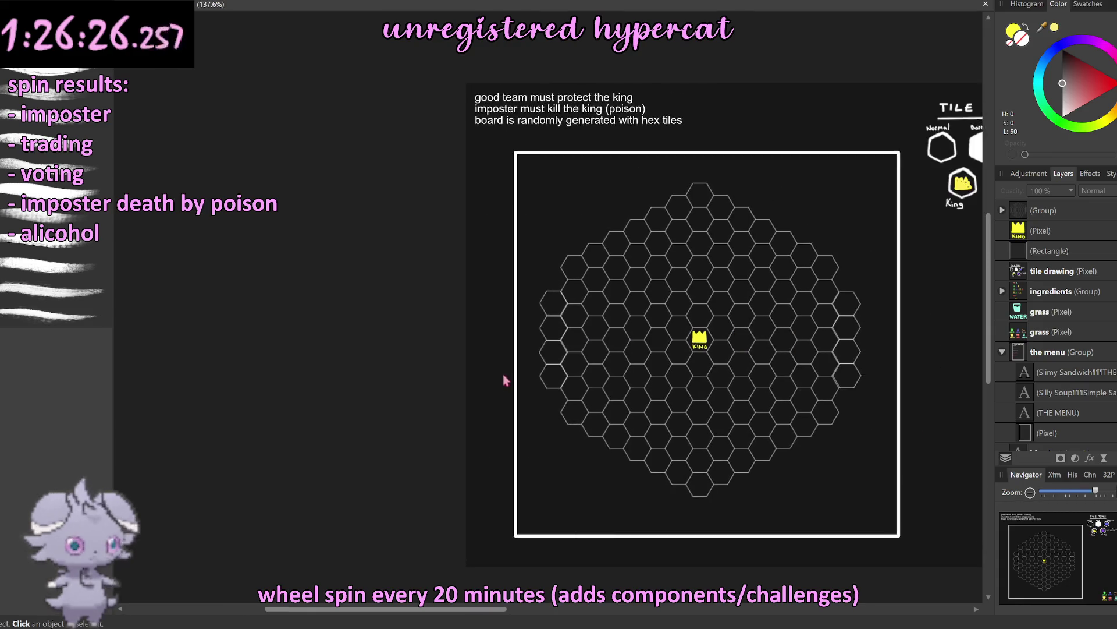
{"action": "scroll", "coordinate": [507, 381], "scroll_direction": "right", "scroll_amount": 3}
{"action": "scroll", "coordinate": [510, 386], "scroll_direction": "right", "scroll_amount": 2}
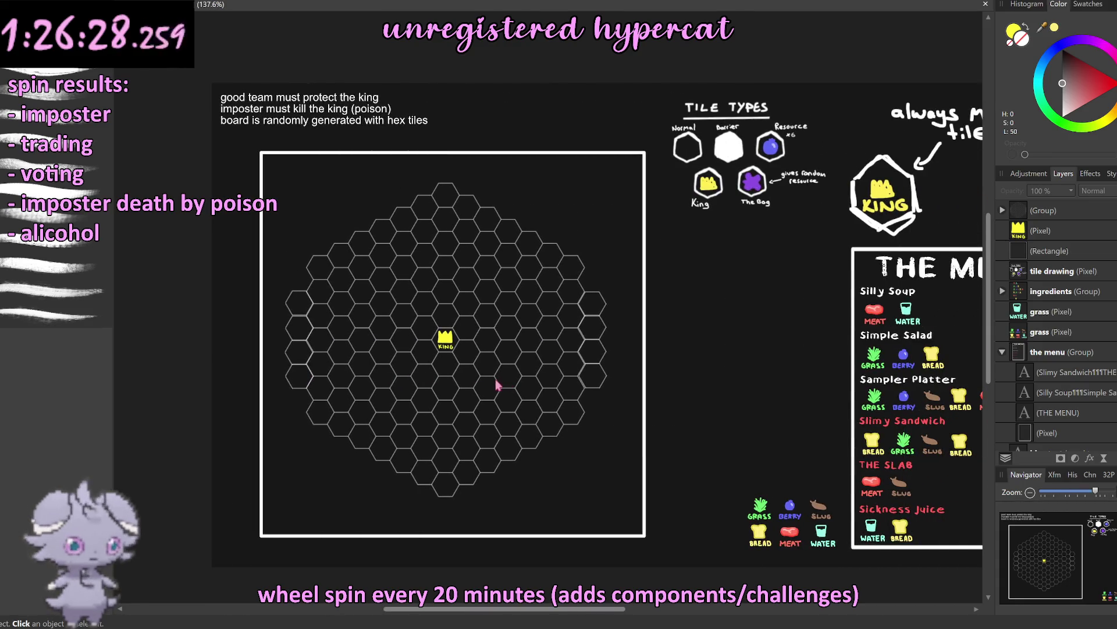
{"action": "scroll", "coordinate": [499, 372], "scroll_direction": "up", "scroll_amount": 2}
{"action": "scroll", "coordinate": [501, 343], "scroll_direction": "up", "scroll_amount": 2}
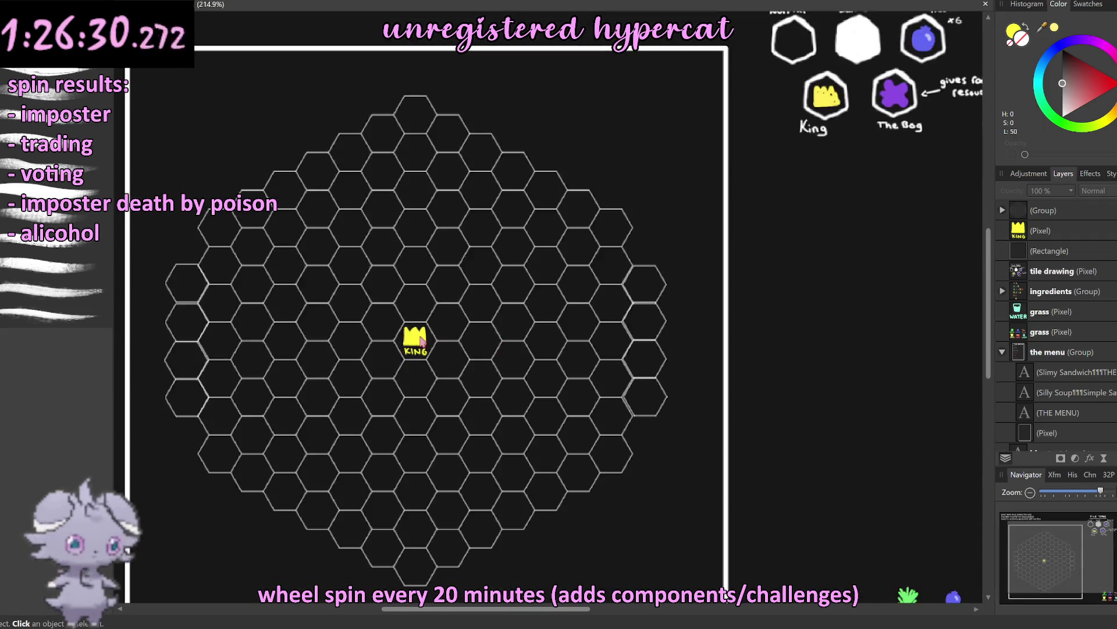
{"action": "scroll", "coordinate": [417, 339], "scroll_direction": "up", "scroll_amount": 3}
{"action": "left_click", "coordinate": [416, 339]}
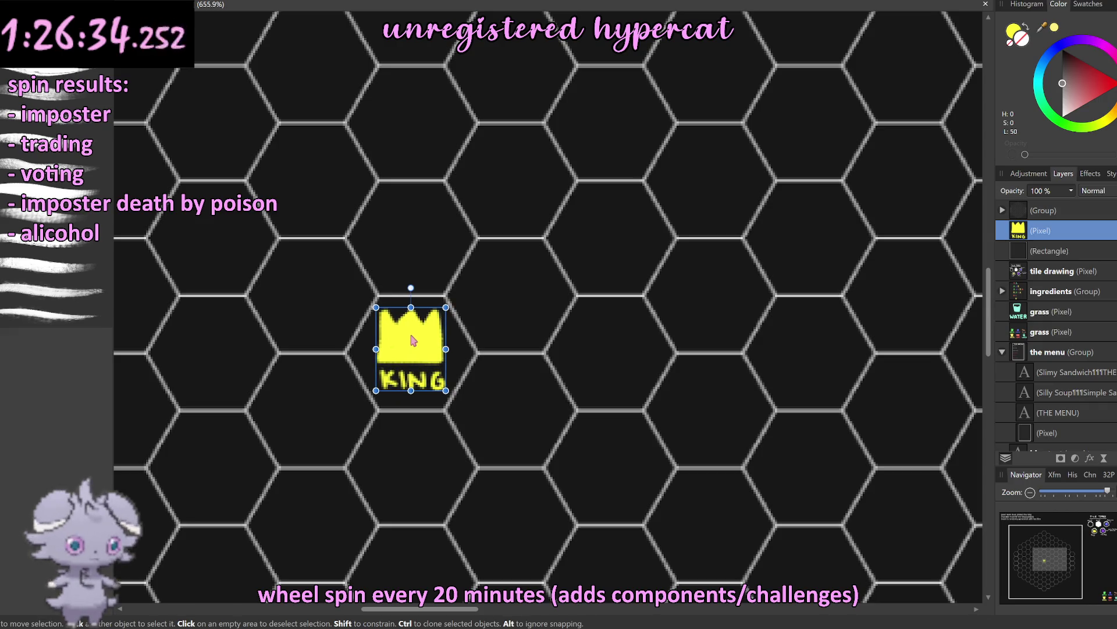
{"action": "scroll", "coordinate": [412, 343], "scroll_direction": "down", "scroll_amount": 4}
{"action": "scroll", "coordinate": [411, 343], "scroll_direction": "down", "scroll_amount": 3}
{"action": "scroll", "coordinate": [326, 350], "scroll_direction": "down", "scroll_amount": 4}
{"action": "left_click", "coordinate": [252, 354]}
{"action": "scroll", "coordinate": [389, 357], "scroll_direction": "up", "scroll_amount": 2}
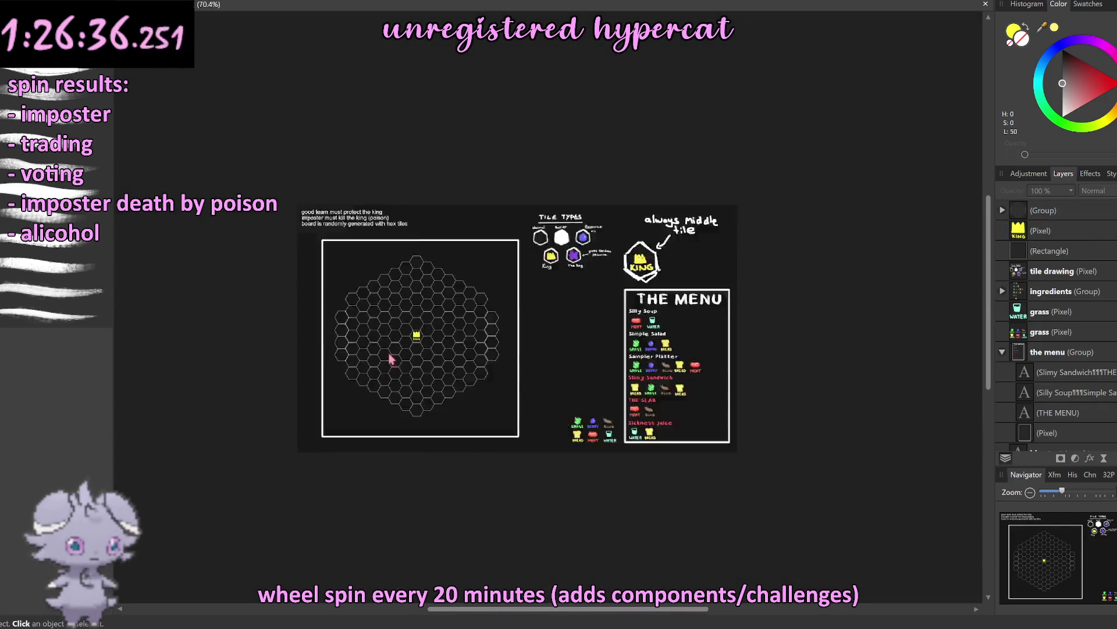
{"action": "scroll", "coordinate": [428, 363], "scroll_direction": "up", "scroll_amount": 3}
{"action": "scroll", "coordinate": [460, 326], "scroll_direction": "right", "scroll_amount": 2}
{"action": "scroll", "coordinate": [464, 323], "scroll_direction": "right", "scroll_amount": 1}
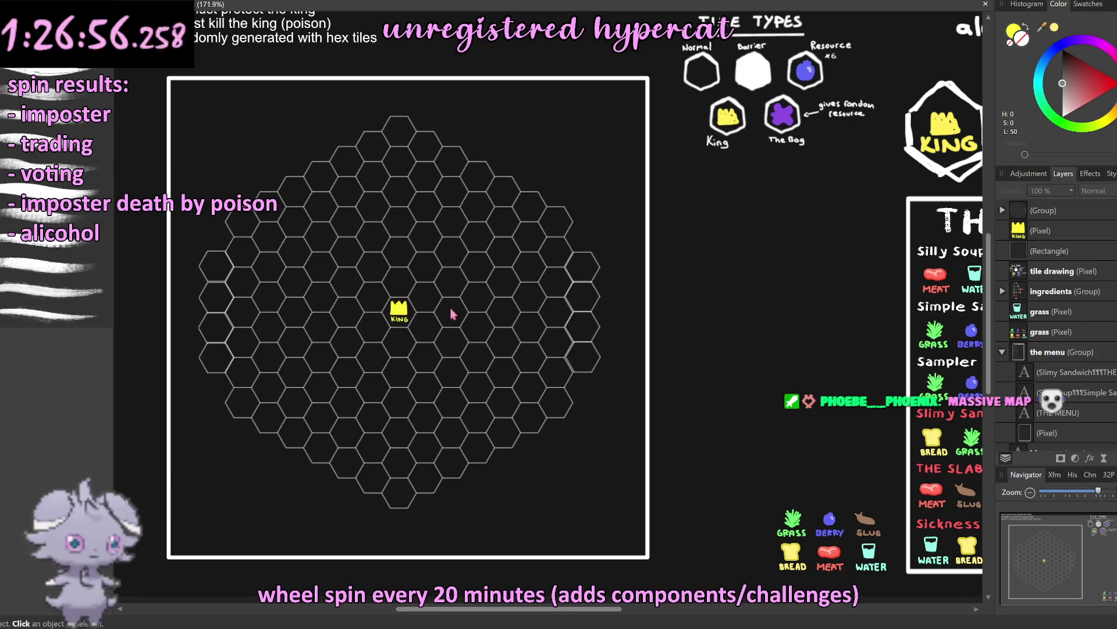
{"action": "scroll", "coordinate": [451, 315], "scroll_direction": "down", "scroll_amount": 1}
{"action": "scroll", "coordinate": [452, 314], "scroll_direction": "up", "scroll_amount": 3}
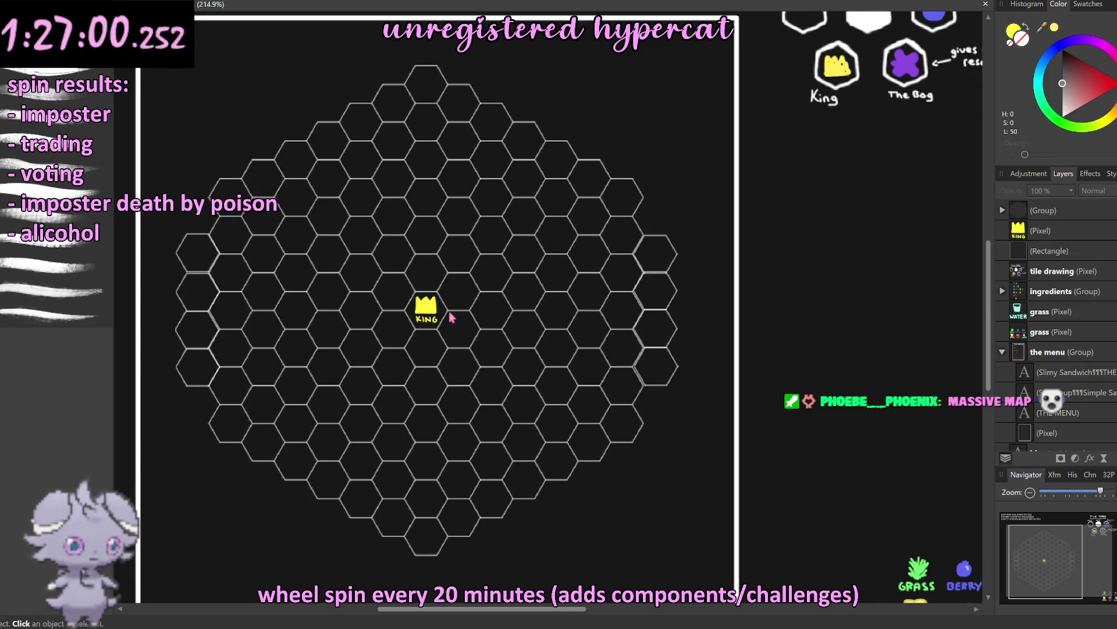
{"action": "scroll", "coordinate": [452, 317], "scroll_direction": "down", "scroll_amount": 2}
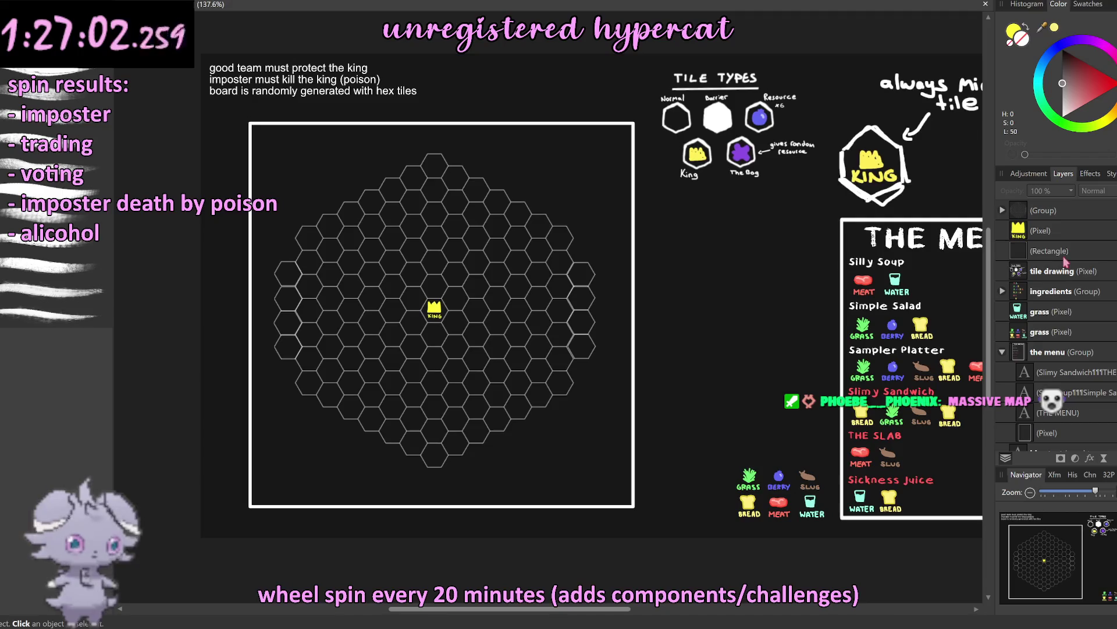
{"action": "left_click", "coordinate": [1042, 210]}
Step: Reposition the hex board and enlarge it to fill its frame
{"action": "left_click_drag", "start_coordinate": [553, 310], "coordinate": [528, 282]}
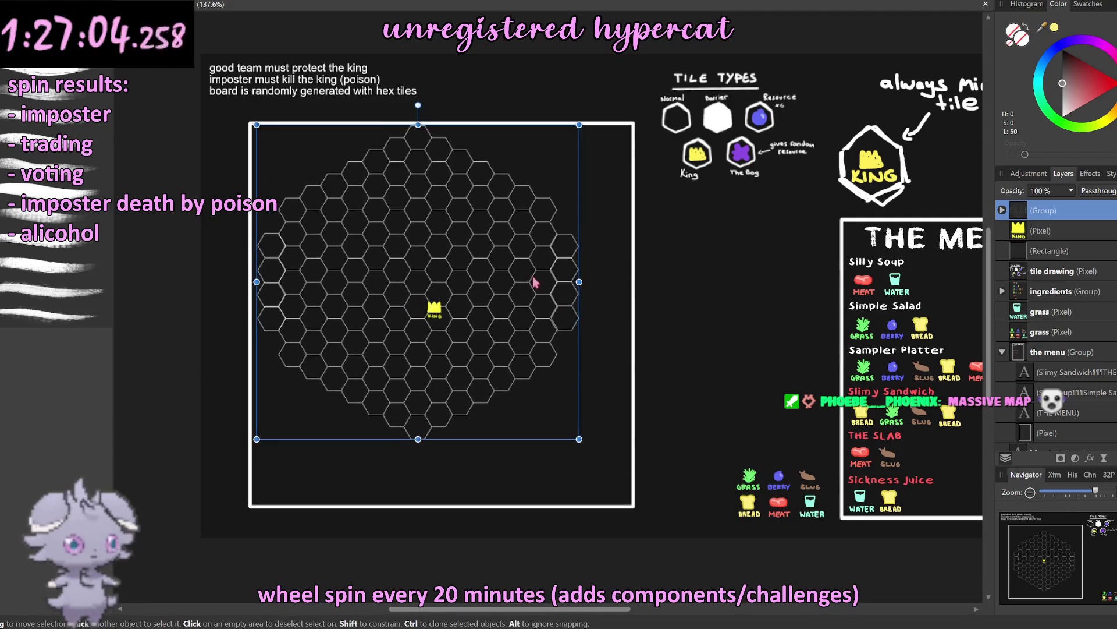
{"action": "left_click_drag", "start_coordinate": [529, 283], "coordinate": [535, 285]}
{"action": "mouse_move", "coordinate": [579, 441]}
{"action": "left_mouse_down"}
{"action": "mouse_move", "coordinate": [652, 462]}
{"action": "mouse_move", "coordinate": [652, 472]}
{"action": "left_mouse_up"}
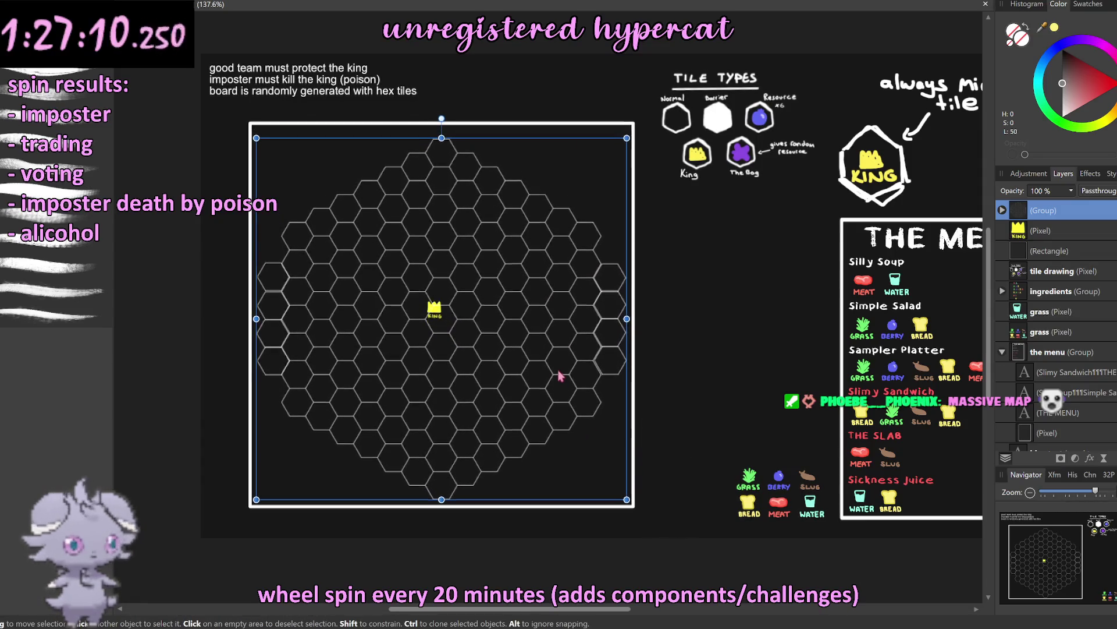
{"action": "left_click_drag", "start_coordinate": [561, 375], "coordinate": [557, 371]}
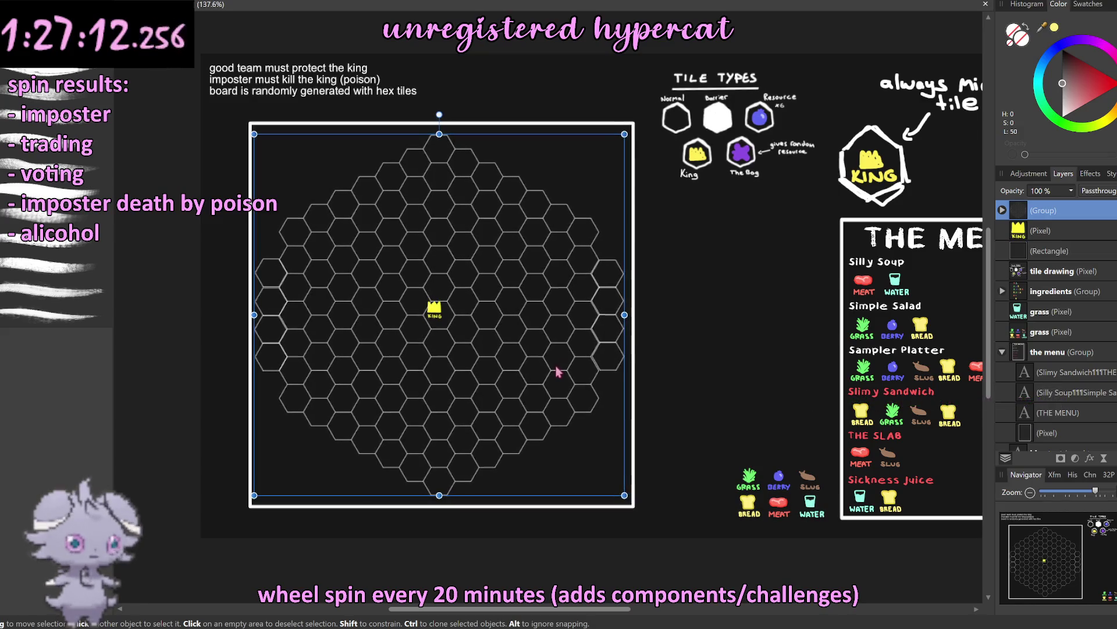
Step: Nudge the yellow King crown onto the centre of the middle hex, then deselect it
{"action": "left_click", "coordinate": [435, 309]}
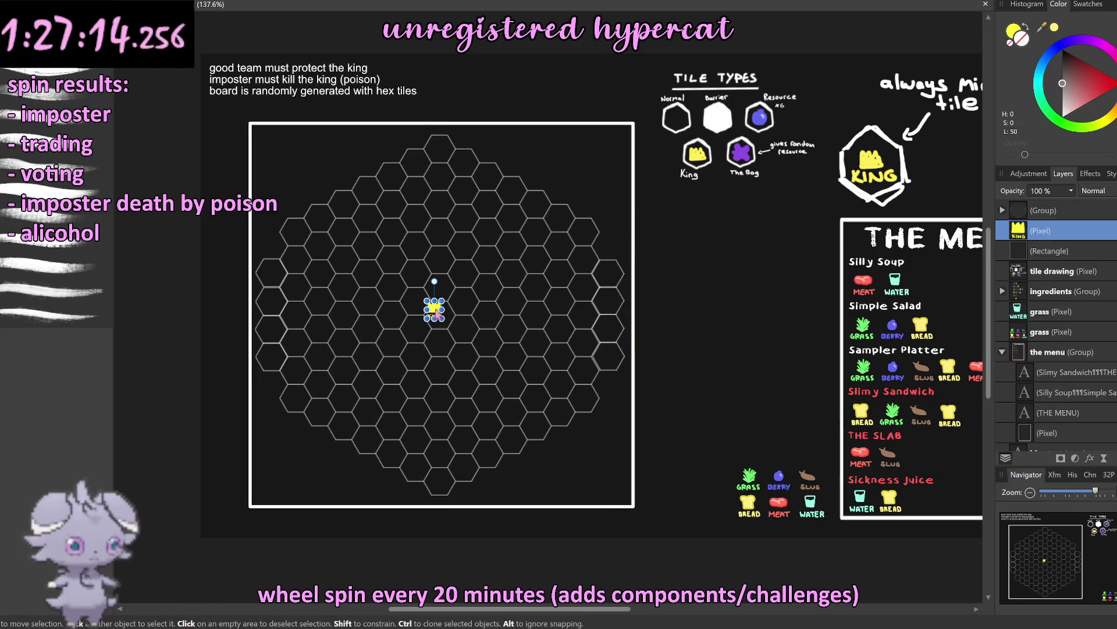
{"action": "left_click_drag", "start_coordinate": [434, 313], "coordinate": [437, 321]}
{"action": "left_click_drag", "start_coordinate": [444, 326], "coordinate": [442, 317]}
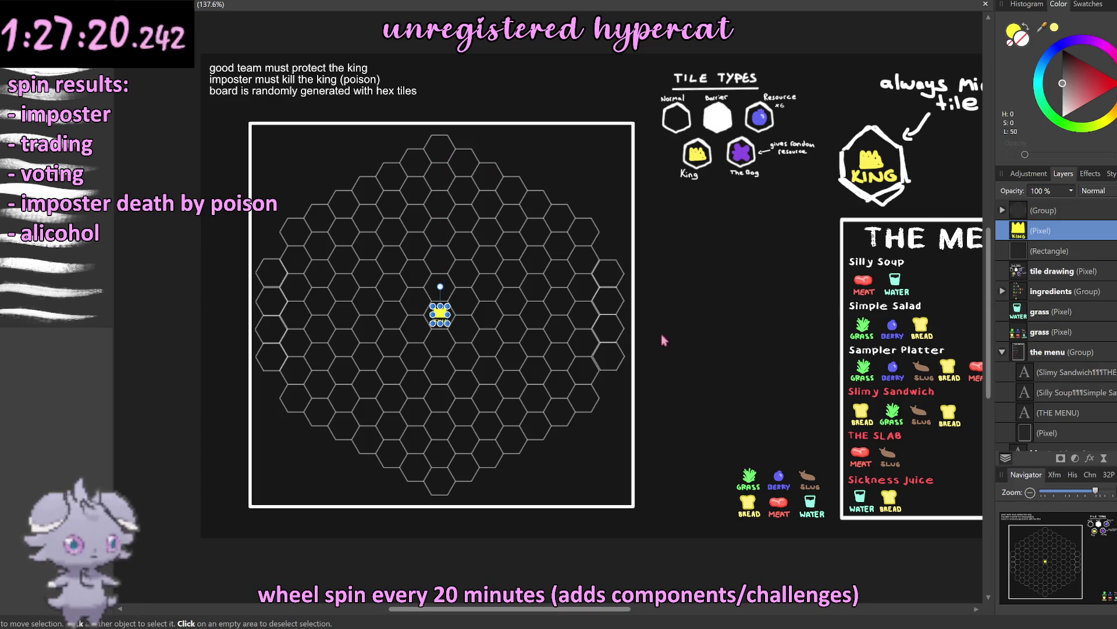
{"action": "left_click", "coordinate": [346, 576]}
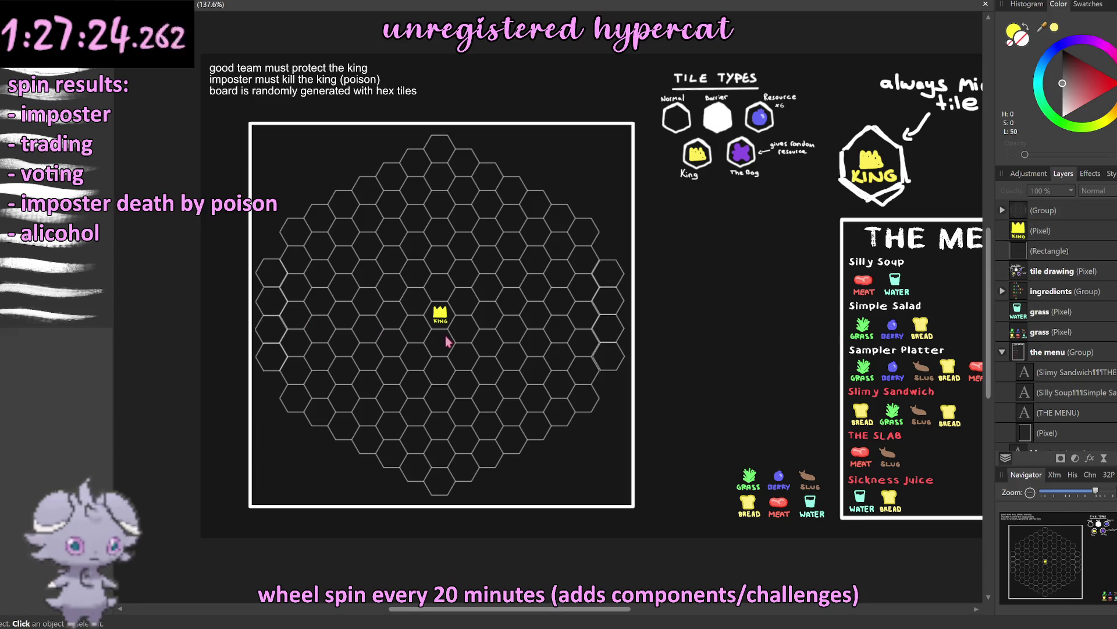
{"action": "scroll", "coordinate": [433, 323], "scroll_direction": "up", "scroll_amount": 6}
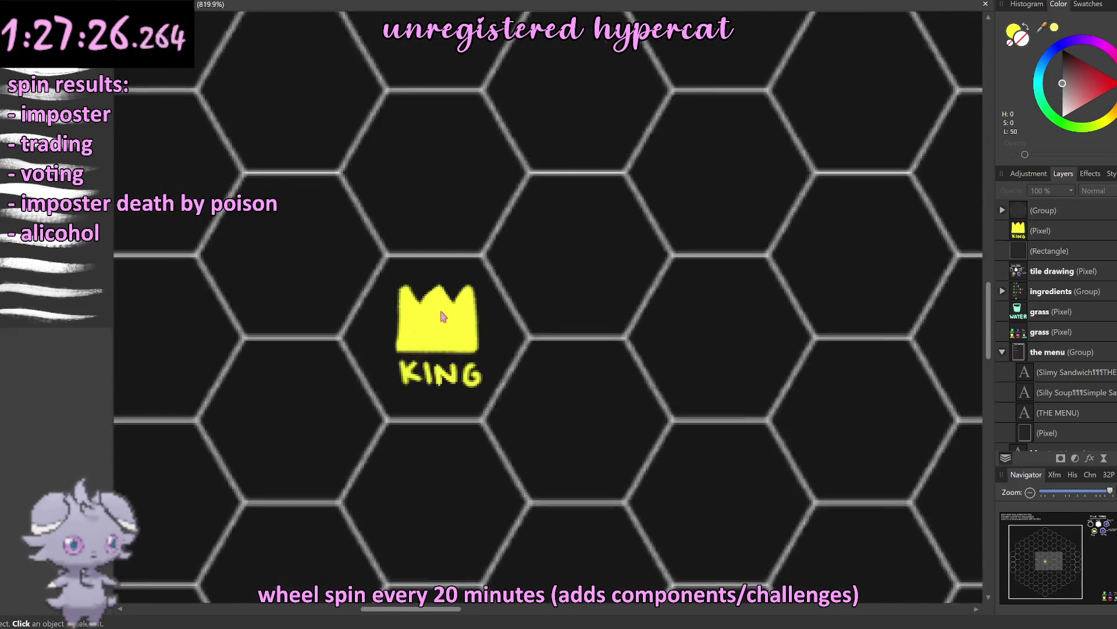
Step: Shift the King crown slightly left into the middle hex's centre and deselect it
{"action": "scroll", "coordinate": [436, 331], "scroll_direction": "up", "scroll_amount": 2}
{"action": "left_click", "coordinate": [439, 337]}
{"action": "left_click_drag", "start_coordinate": [440, 334], "coordinate": [432, 334]}
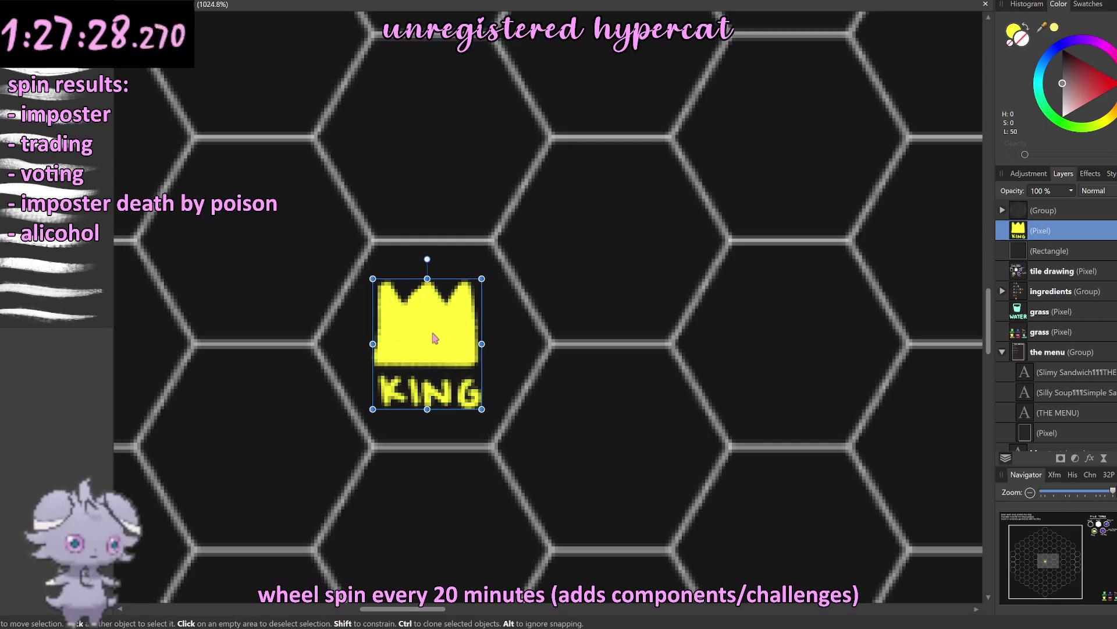
{"action": "scroll", "coordinate": [438, 338], "scroll_direction": "down", "scroll_amount": 5}
{"action": "scroll", "coordinate": [439, 337], "scroll_direction": "down", "scroll_amount": 5}
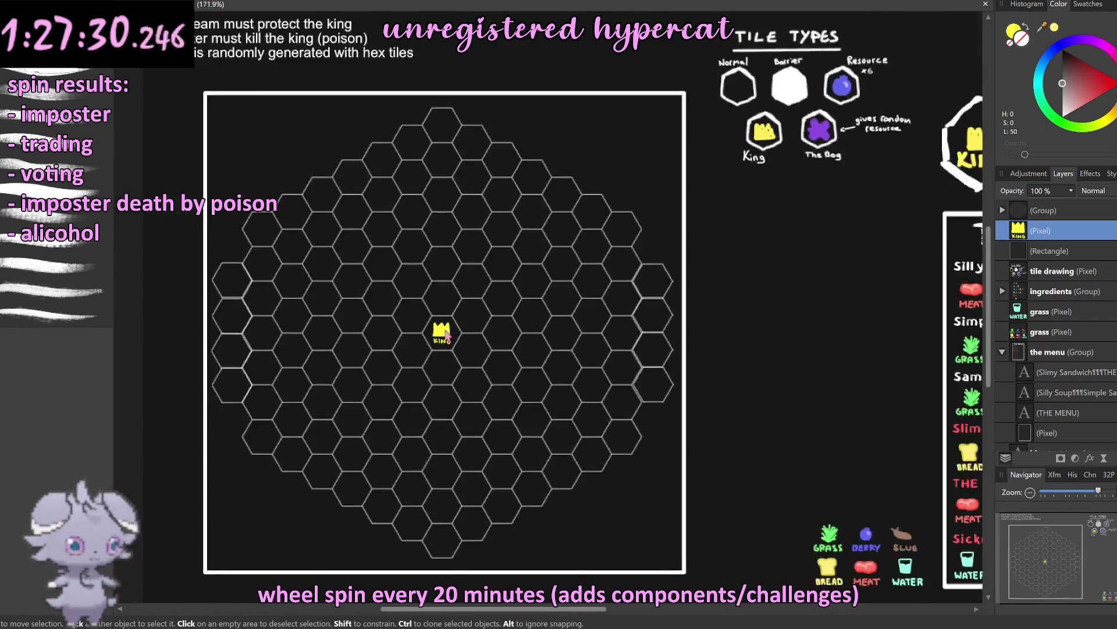
{"action": "scroll", "coordinate": [444, 335], "scroll_direction": "down", "scroll_amount": 4}
{"action": "left_click", "coordinate": [349, 511]}
Step: Navigate over to the Tile Types legend and select its drawing layer
{"action": "scroll", "coordinate": [436, 375], "scroll_direction": "up", "scroll_amount": 4}
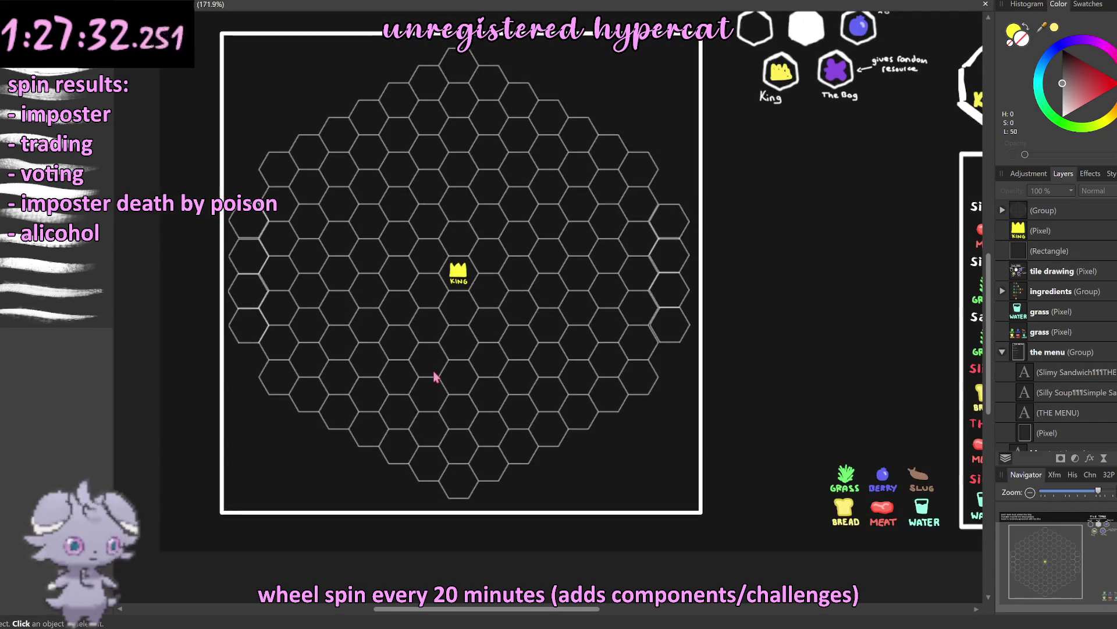
{"action": "scroll", "coordinate": [435, 377], "scroll_direction": "up", "scroll_amount": 3}
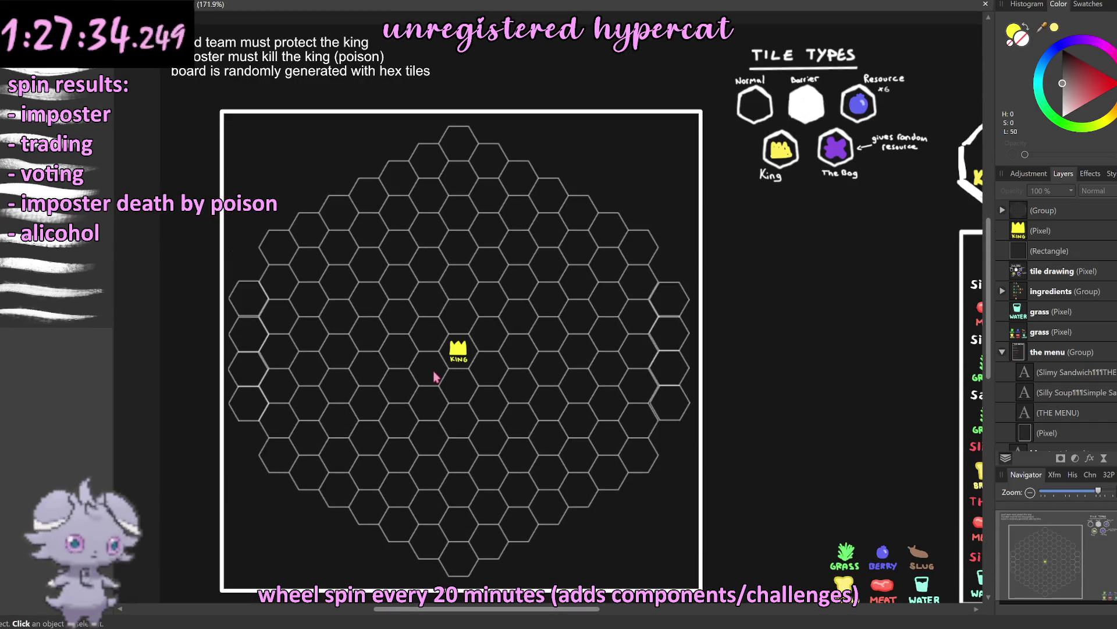
{"action": "scroll", "coordinate": [434, 377], "scroll_direction": "down", "scroll_amount": 1}
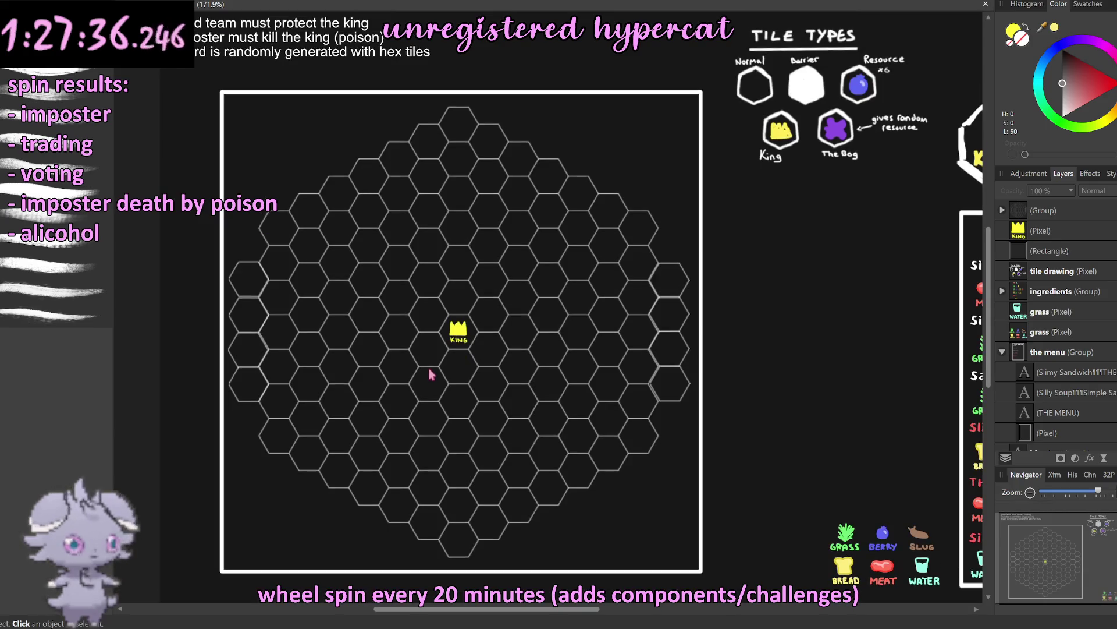
{"action": "scroll", "coordinate": [431, 374], "scroll_direction": "down", "scroll_amount": 3}
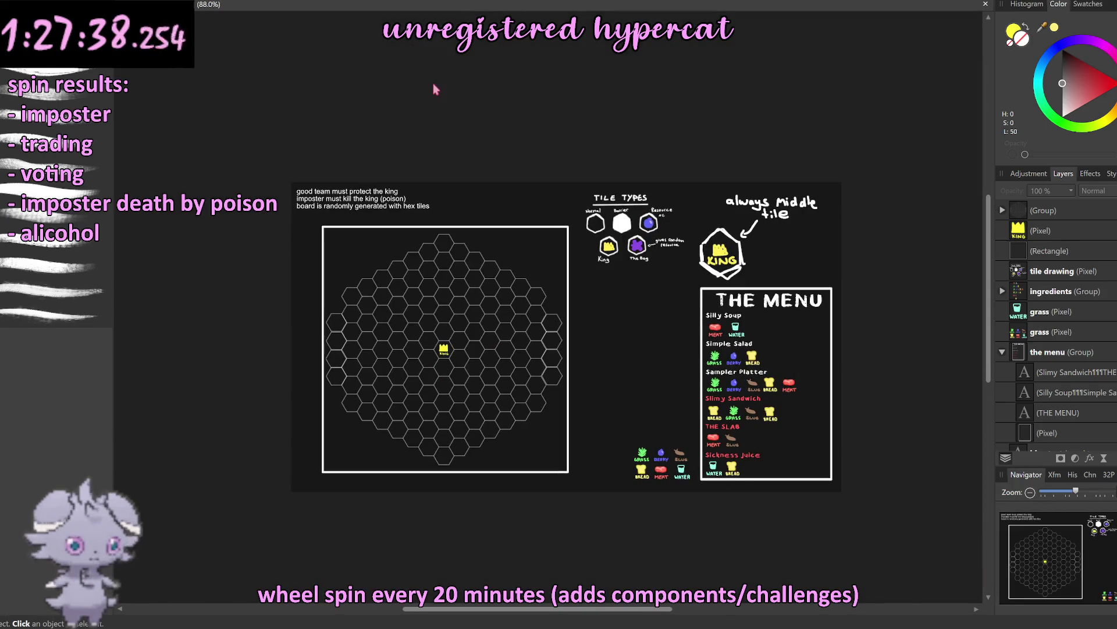
{"action": "scroll", "coordinate": [429, 242], "scroll_direction": "up", "scroll_amount": 4}
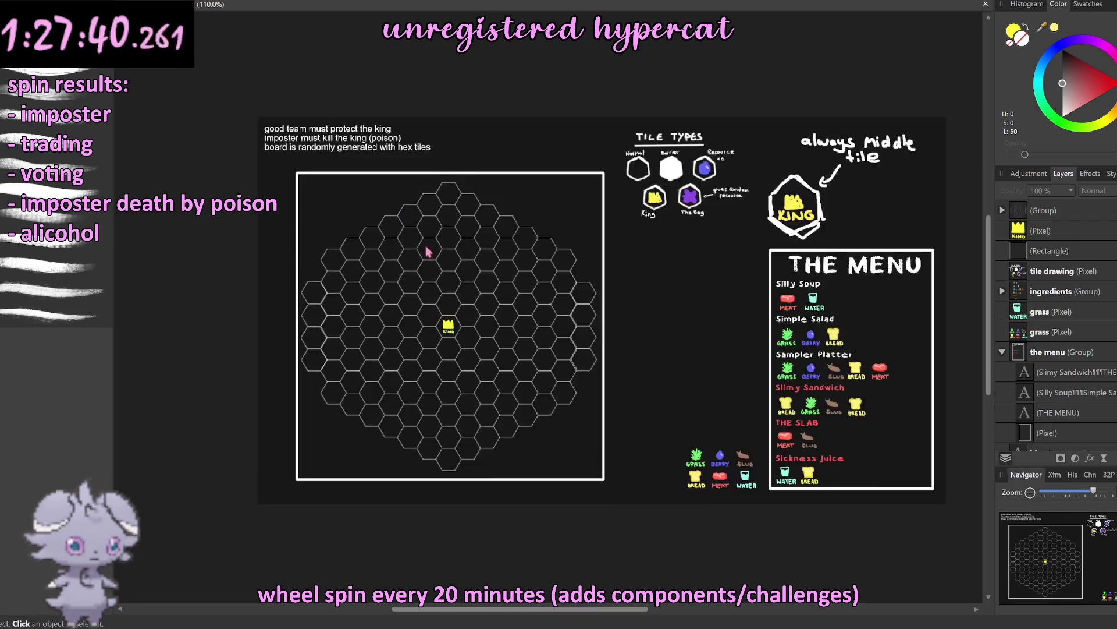
{"action": "scroll", "coordinate": [489, 241], "scroll_direction": "down", "scroll_amount": 2}
{"action": "scroll", "coordinate": [488, 240], "scroll_direction": "down", "scroll_amount": 3}
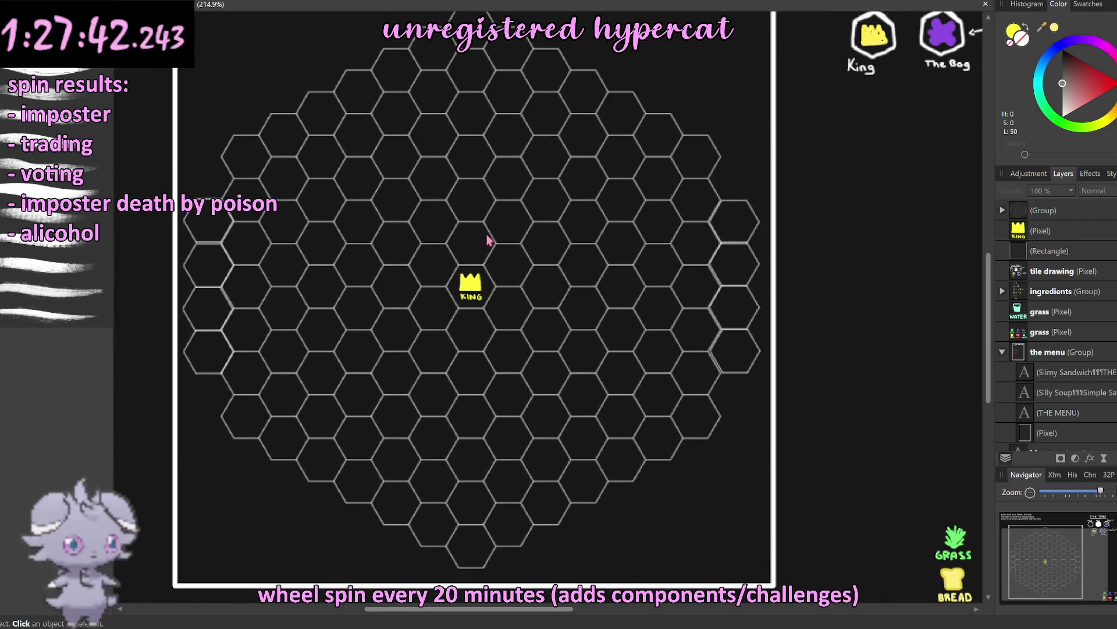
{"action": "scroll", "coordinate": [488, 240], "scroll_direction": "down", "scroll_amount": 3}
{"action": "scroll", "coordinate": [511, 262], "scroll_direction": "up", "scroll_amount": 1}
{"action": "scroll", "coordinate": [757, 212], "scroll_direction": "right", "scroll_amount": 2}
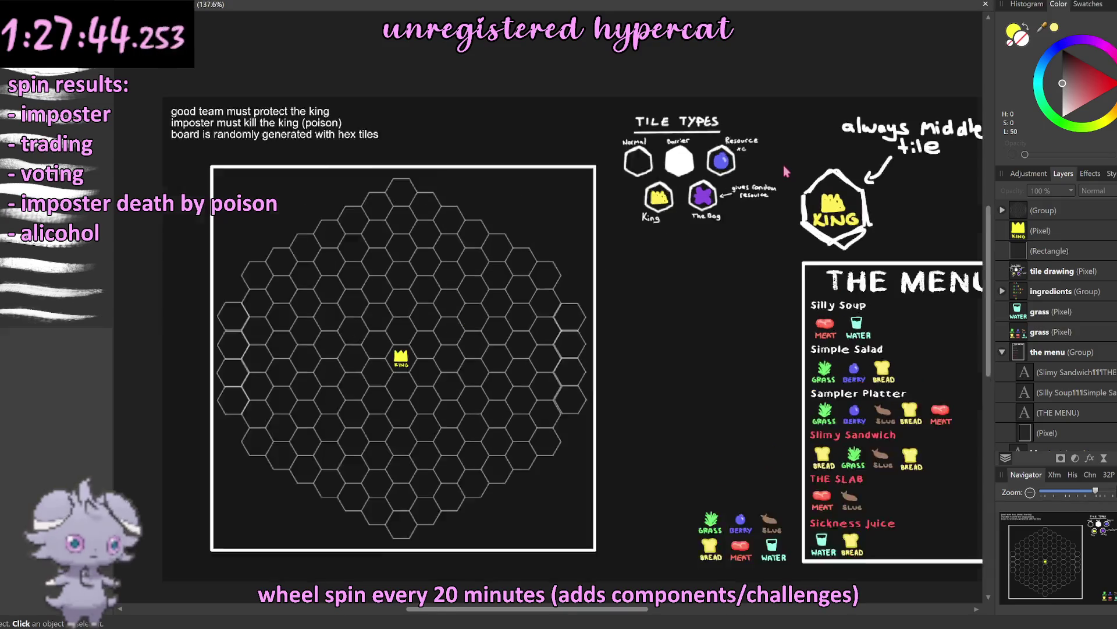
{"action": "scroll", "coordinate": [785, 169], "scroll_direction": "up", "scroll_amount": 1}
{"action": "scroll", "coordinate": [745, 192], "scroll_direction": "up", "scroll_amount": 2}
{"action": "scroll", "coordinate": [703, 195], "scroll_direction": "up", "scroll_amount": 2}
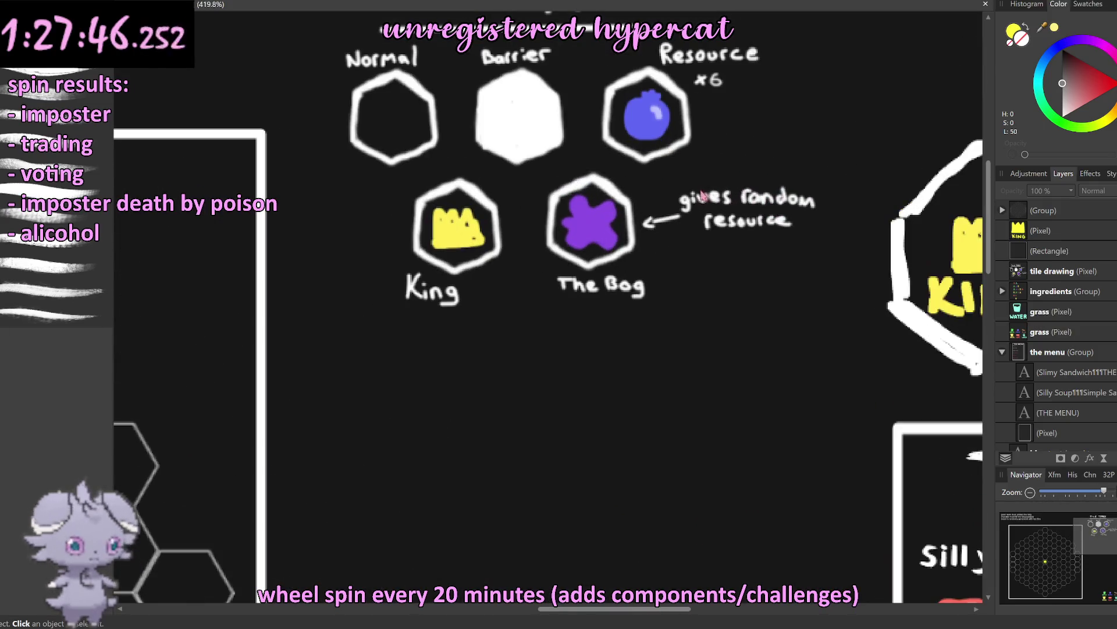
{"action": "scroll", "coordinate": [400, 102], "scroll_direction": "up", "scroll_amount": 2}
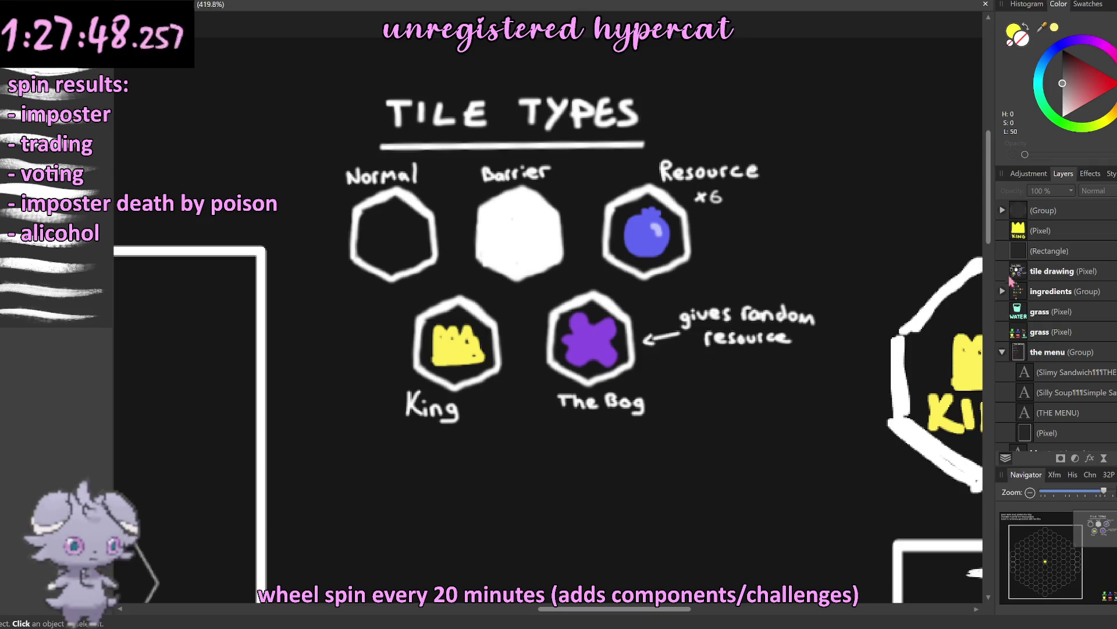
{"action": "left_click", "coordinate": [1034, 276]}
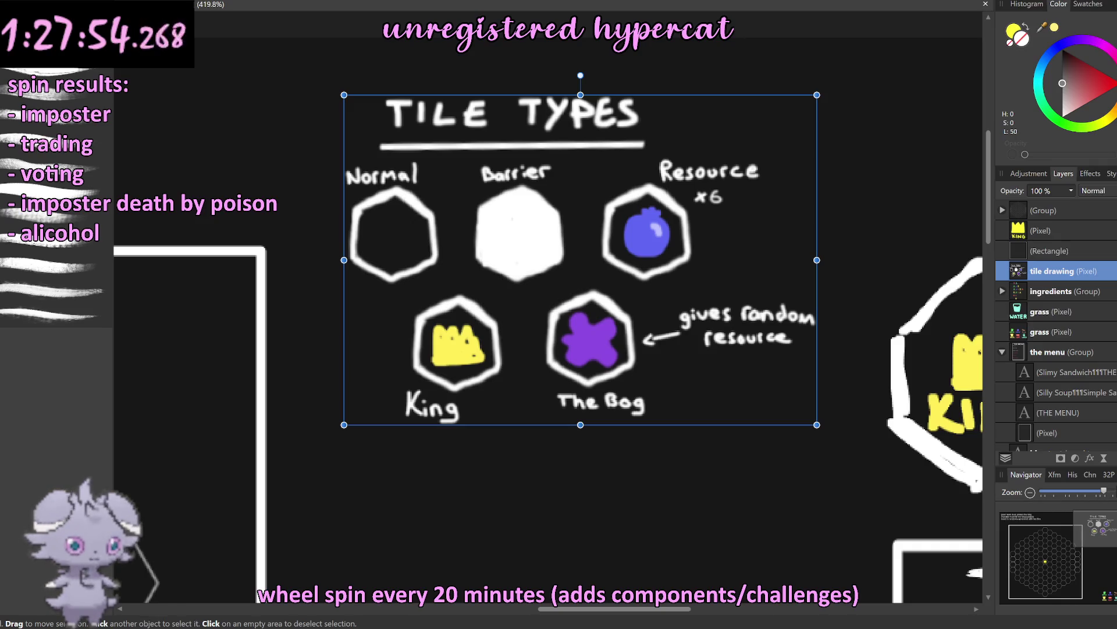
Step: Copy the Normal hexagon onto its own layer and move it below King and The Bog
{"action": "key", "text": "m"}
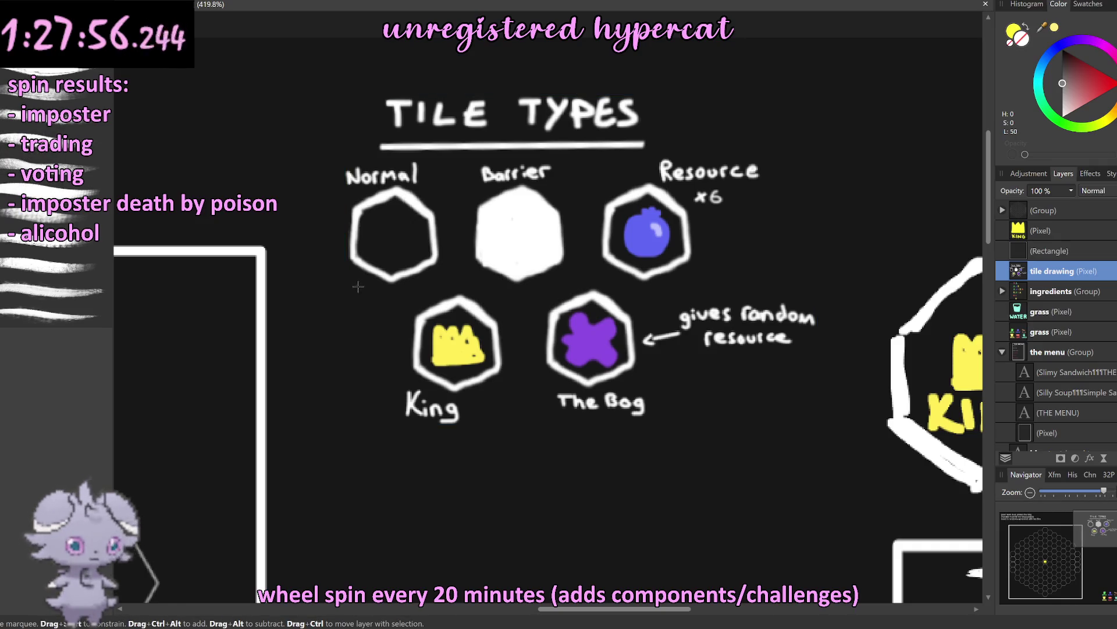
{"action": "mouse_move", "coordinate": [384, 274]}
{"action": "left_mouse_down"}
{"action": "mouse_move", "coordinate": [446, 214]}
{"action": "mouse_move", "coordinate": [444, 184]}
{"action": "left_mouse_up"}
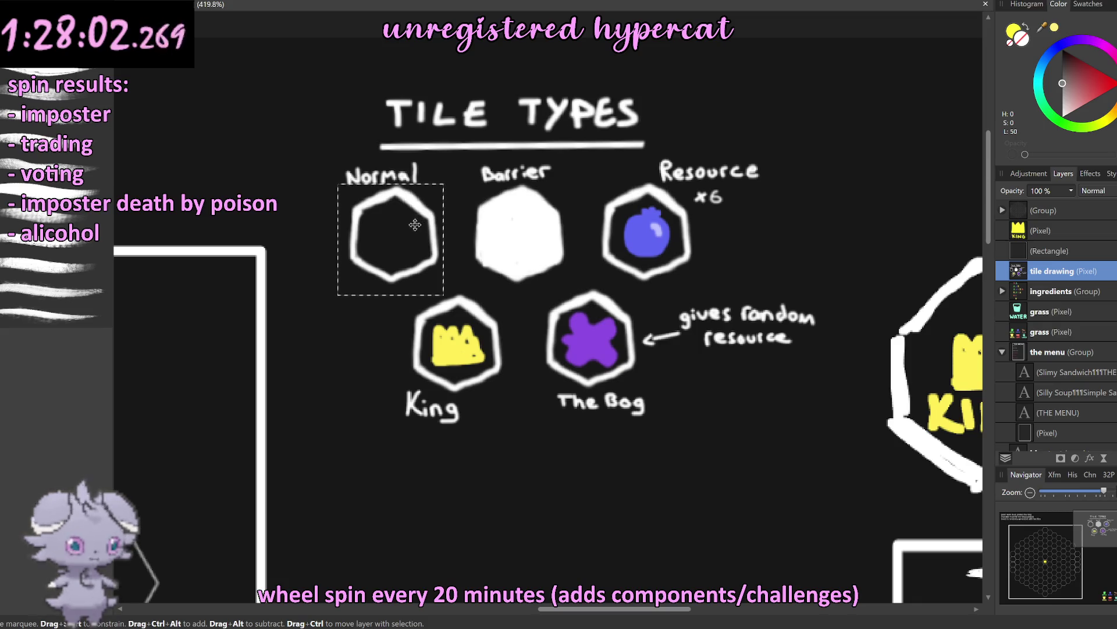
{"action": "key", "text": "ctrl+j"}
{"action": "key", "text": "v"}
{"action": "left_click_drag", "start_coordinate": [413, 265], "coordinate": [547, 501]}
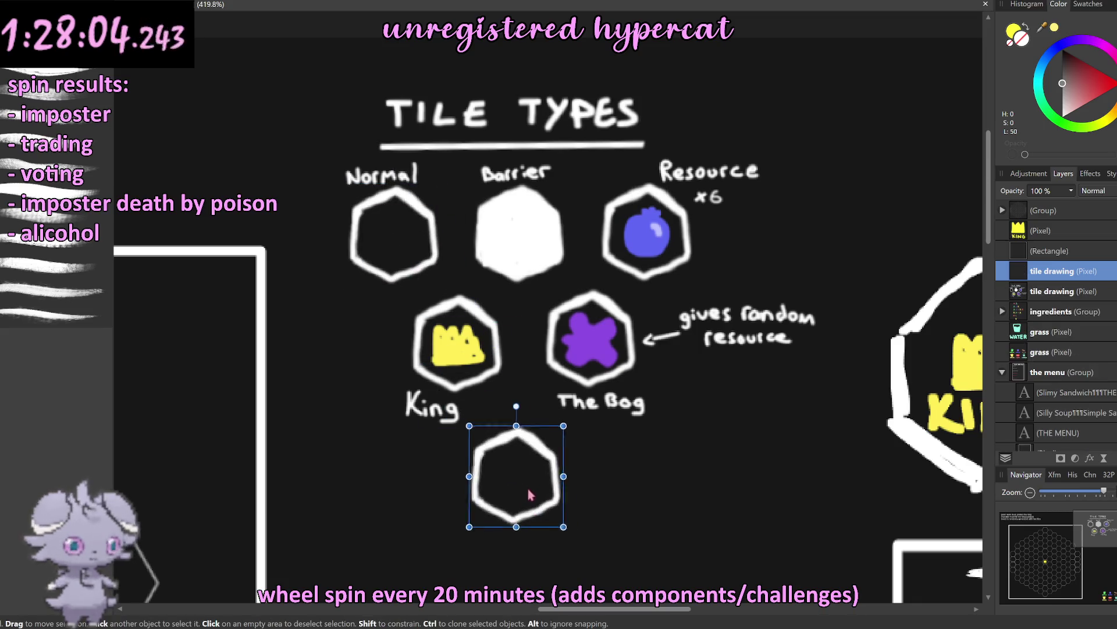
Step: Merge the hexagon copy down into the tile legend drawing
{"action": "right_click", "coordinate": [1017, 279]}
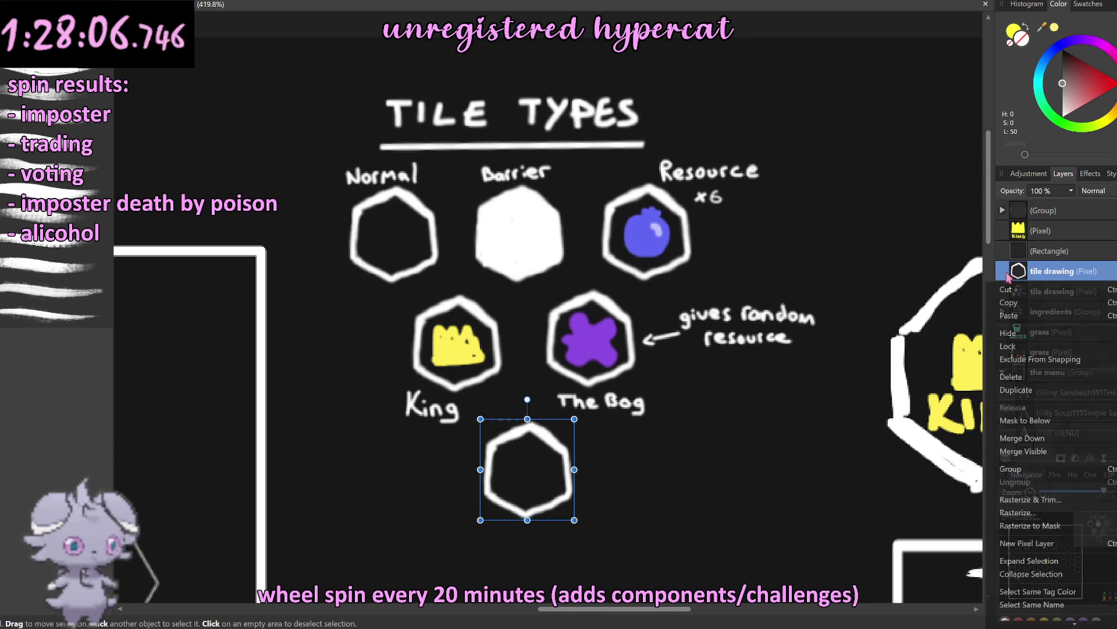
{"action": "left_click", "coordinate": [1057, 440]}
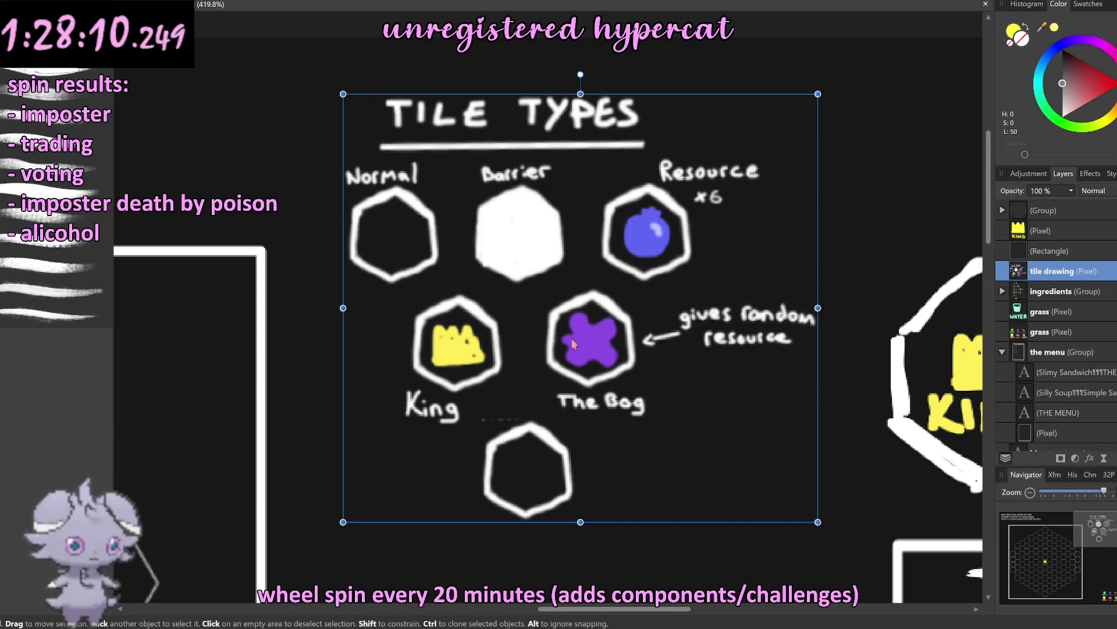
{"action": "scroll", "coordinate": [571, 338], "scroll_direction": "down", "scroll_amount": 1}
Step: Set up a smaller paint brush with a muted brown colour
{"action": "key", "text": "b"}
{"action": "scroll", "coordinate": [509, 397], "scroll_direction": "up", "scroll_amount": 3}
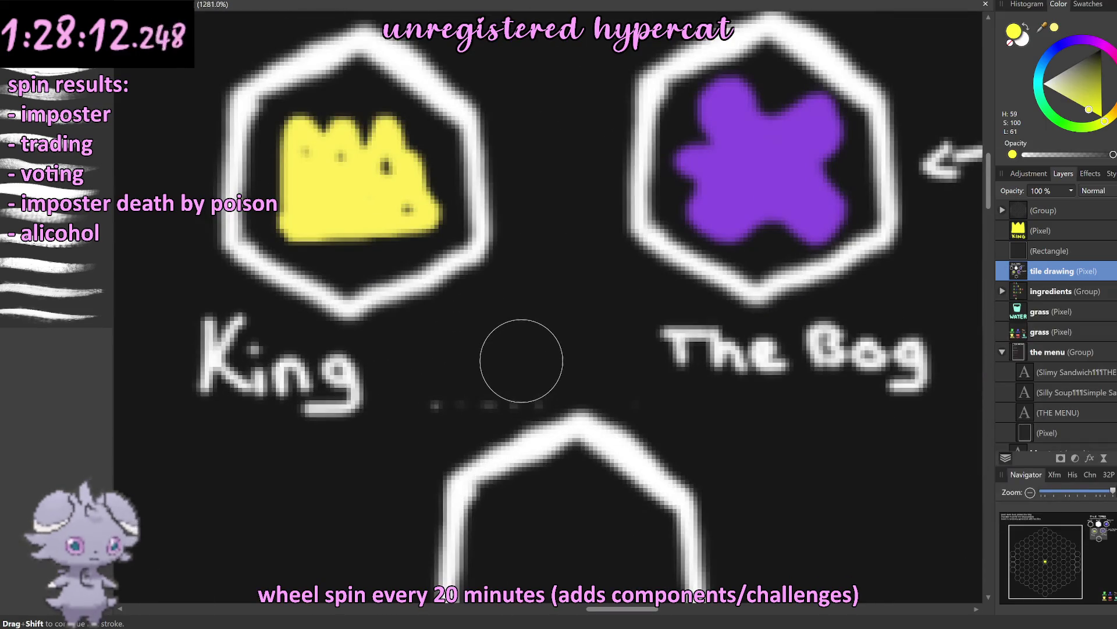
{"action": "key", "text": "bracketleft"}
{"action": "key", "text": "bracketleft"}
{"action": "key", "text": "bracketleft"}
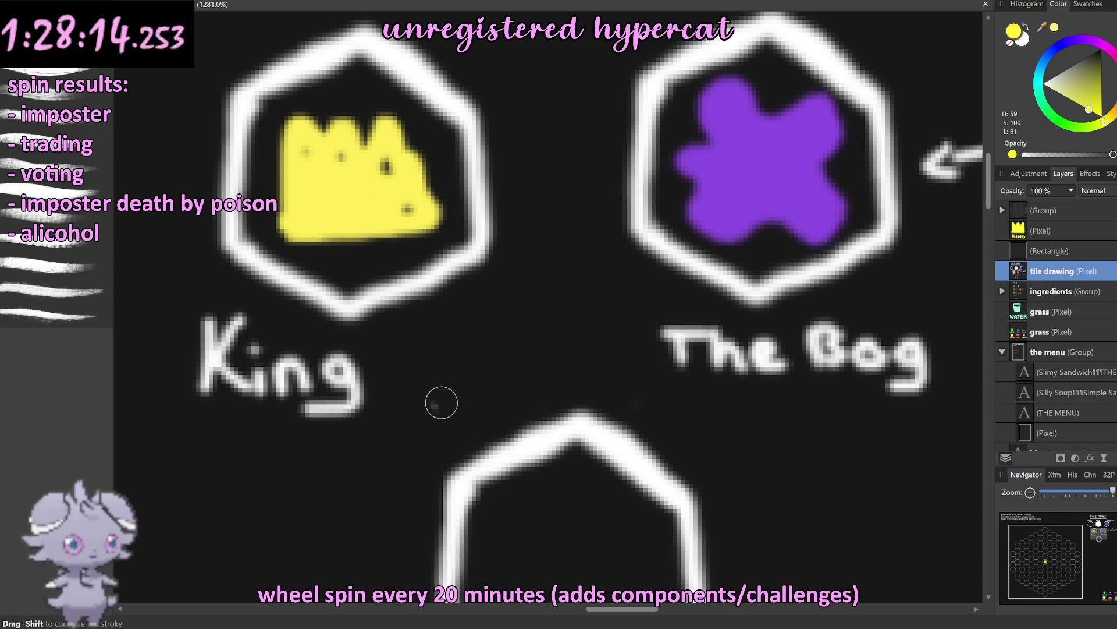
{"action": "scroll", "coordinate": [643, 334], "scroll_direction": "down", "scroll_amount": 5}
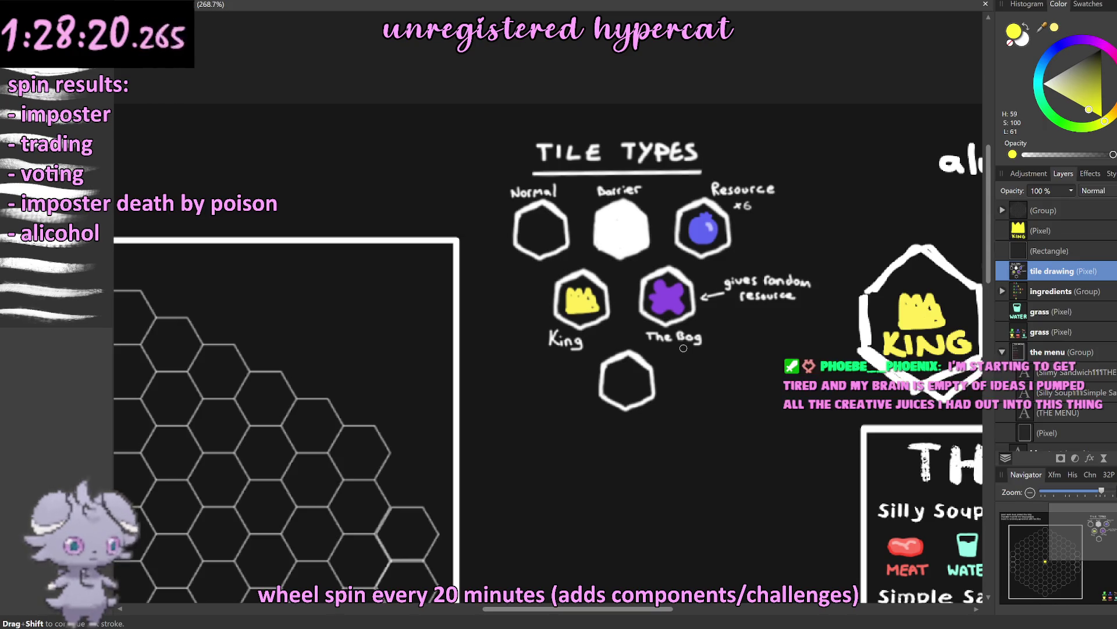
{"action": "scroll", "coordinate": [683, 348], "scroll_direction": "up", "scroll_amount": 2}
{"action": "scroll", "coordinate": [684, 348], "scroll_direction": "up", "scroll_amount": 2}
{"action": "scroll", "coordinate": [584, 277], "scroll_direction": "up", "scroll_amount": 1}
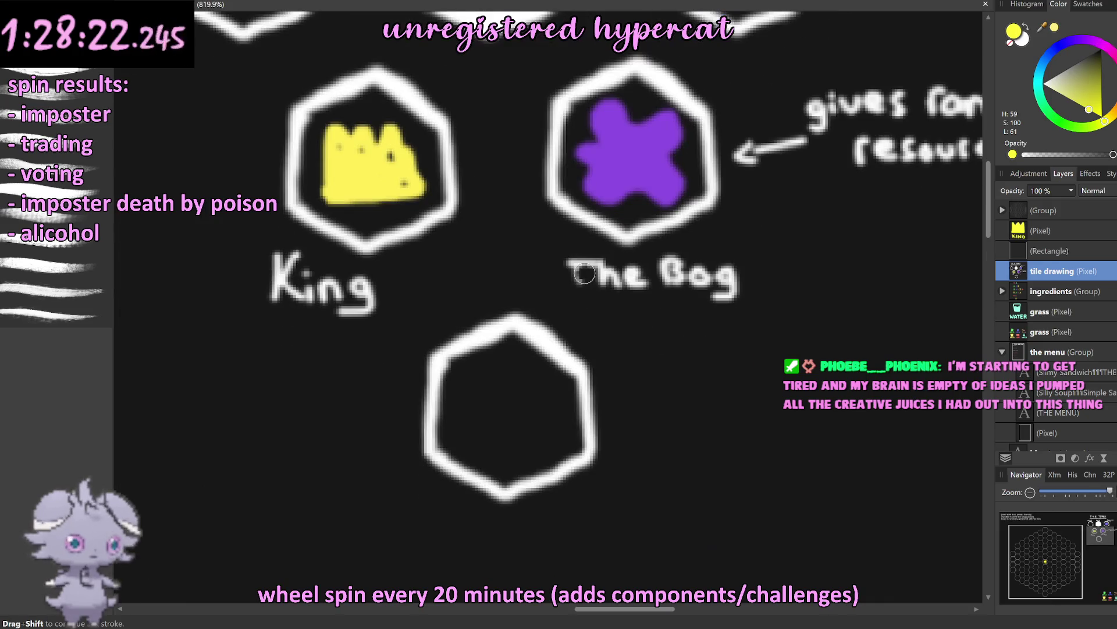
{"action": "scroll", "coordinate": [585, 277], "scroll_direction": "up", "scroll_amount": 1}
{"action": "scroll", "coordinate": [585, 277], "scroll_direction": "down", "scroll_amount": 1}
{"action": "scroll", "coordinate": [582, 274], "scroll_direction": "up", "scroll_amount": 3}
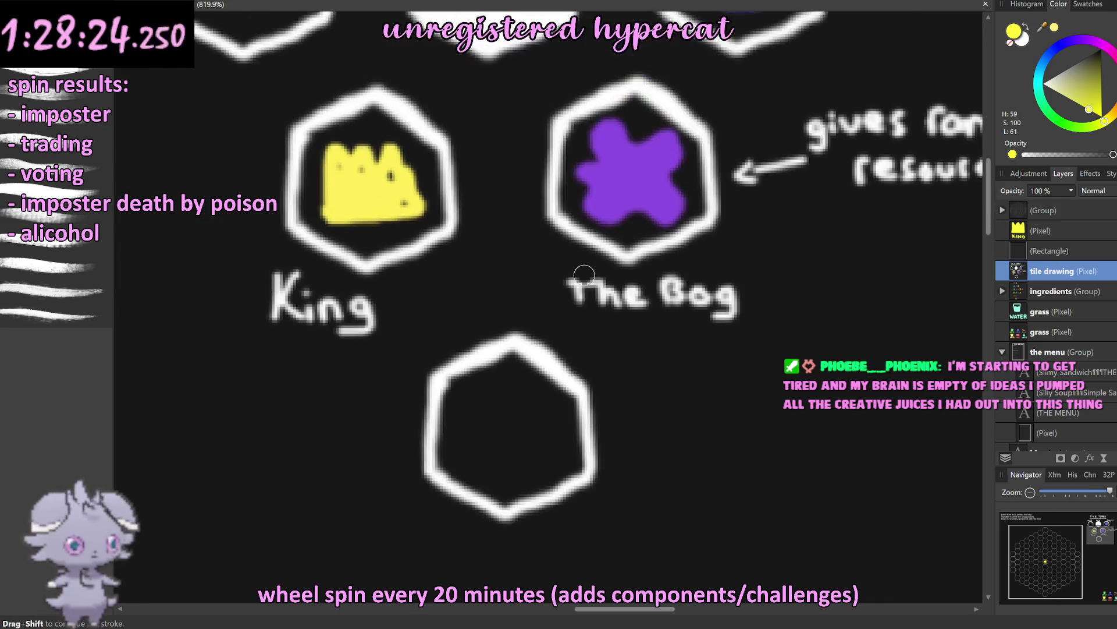
{"action": "scroll", "coordinate": [582, 274], "scroll_direction": "down", "scroll_amount": 3}
{"action": "scroll", "coordinate": [582, 274], "scroll_direction": "down", "scroll_amount": 1}
{"action": "scroll", "coordinate": [579, 274], "scroll_direction": "down", "scroll_amount": 1}
{"action": "scroll", "coordinate": [576, 275], "scroll_direction": "up", "scroll_amount": 1}
{"action": "scroll", "coordinate": [575, 275], "scroll_direction": "down", "scroll_amount": 3}
{"action": "scroll", "coordinate": [539, 252], "scroll_direction": "up", "scroll_amount": 5}
{"action": "scroll", "coordinate": [539, 252], "scroll_direction": "up", "scroll_amount": 2}
{"action": "scroll", "coordinate": [539, 252], "scroll_direction": "up", "scroll_amount": 1}
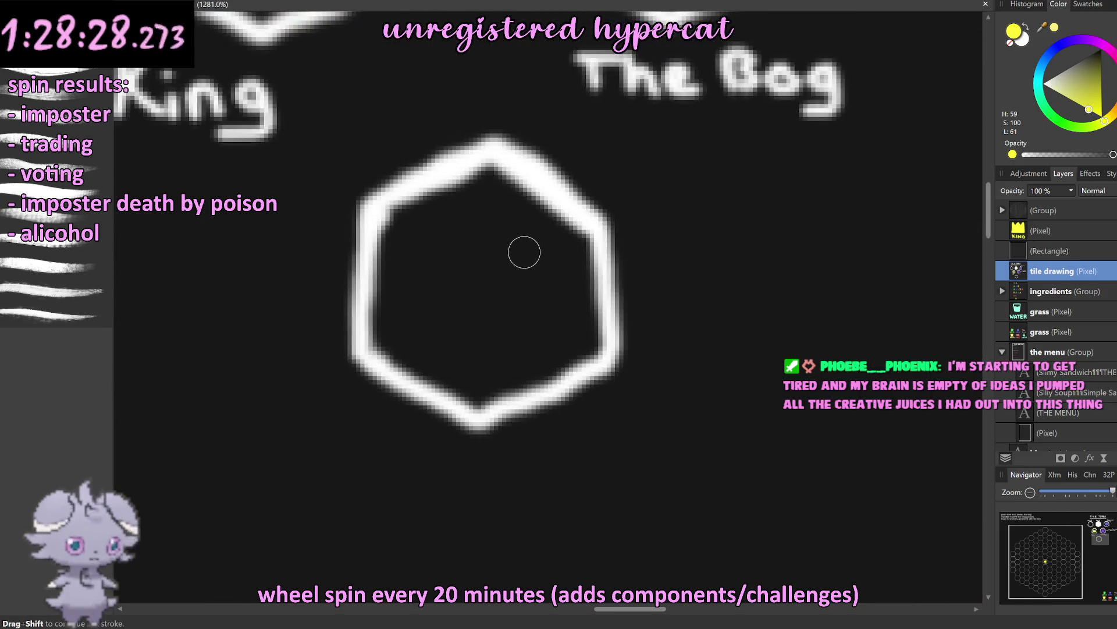
{"action": "scroll", "coordinate": [524, 252], "scroll_direction": "up", "scroll_amount": 3}
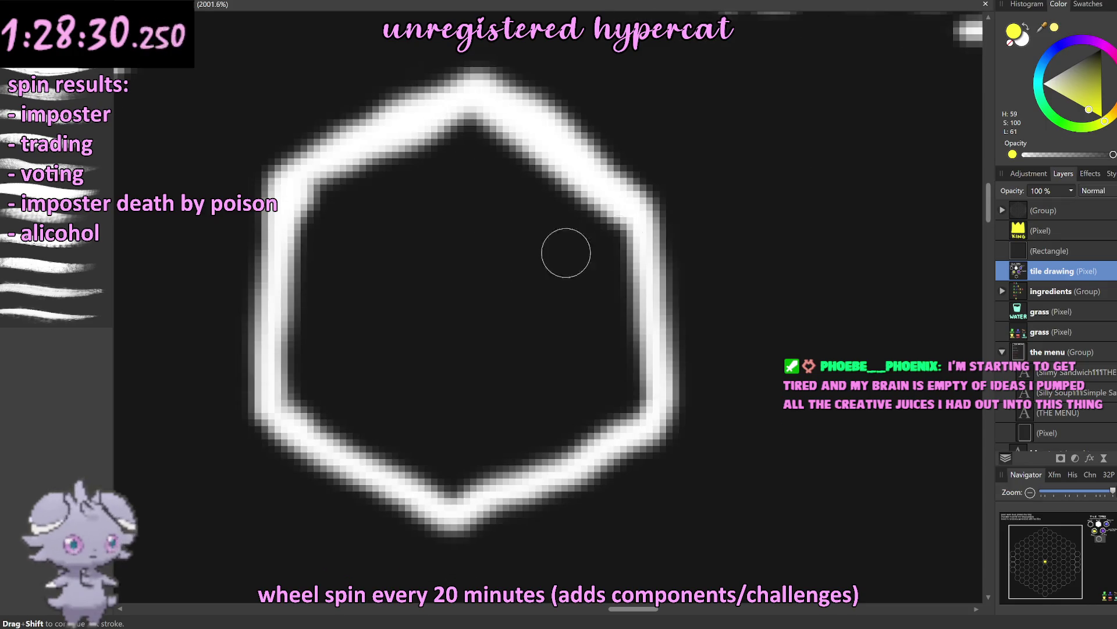
{"action": "mouse_move", "coordinate": [1104, 121]}
{"action": "left_mouse_down"}
{"action": "mouse_move", "coordinate": [1115, 109]}
{"action": "mouse_move", "coordinate": [1086, 82]}
{"action": "left_mouse_up"}
{"action": "left_click", "coordinate": [1080, 68]}
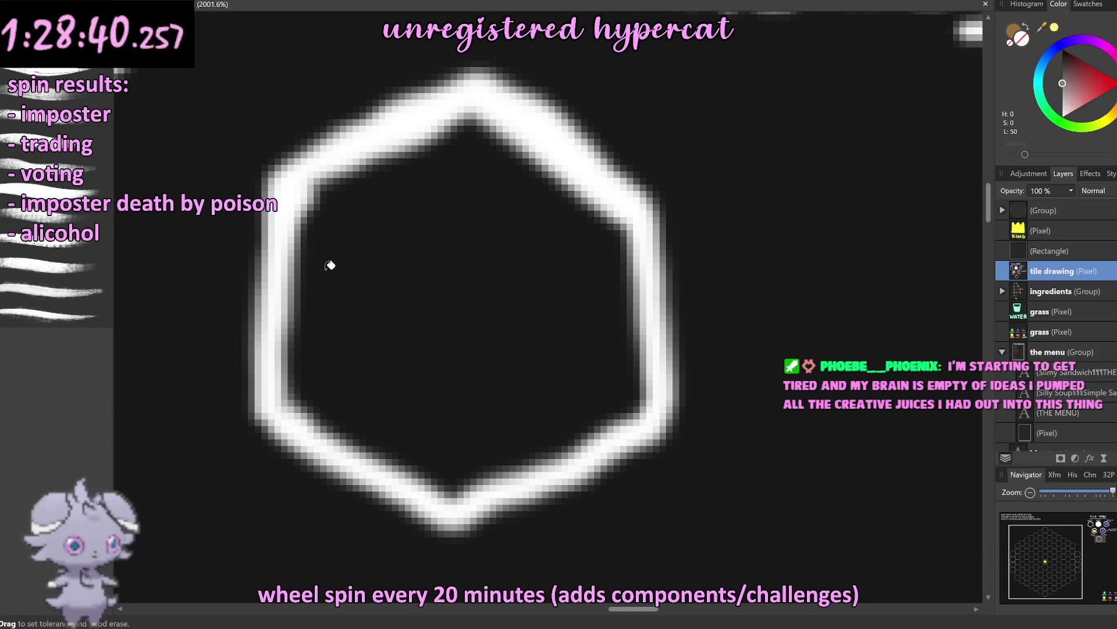
Step: Paint a brown table-like figure with leg, top and cross brace inside the new hexagon
{"action": "key", "text": "bracketleft"}
{"action": "left_click", "coordinate": [392, 288]}
{"action": "key", "text": "ctrl+z"}
{"action": "left_click", "coordinate": [412, 300]}
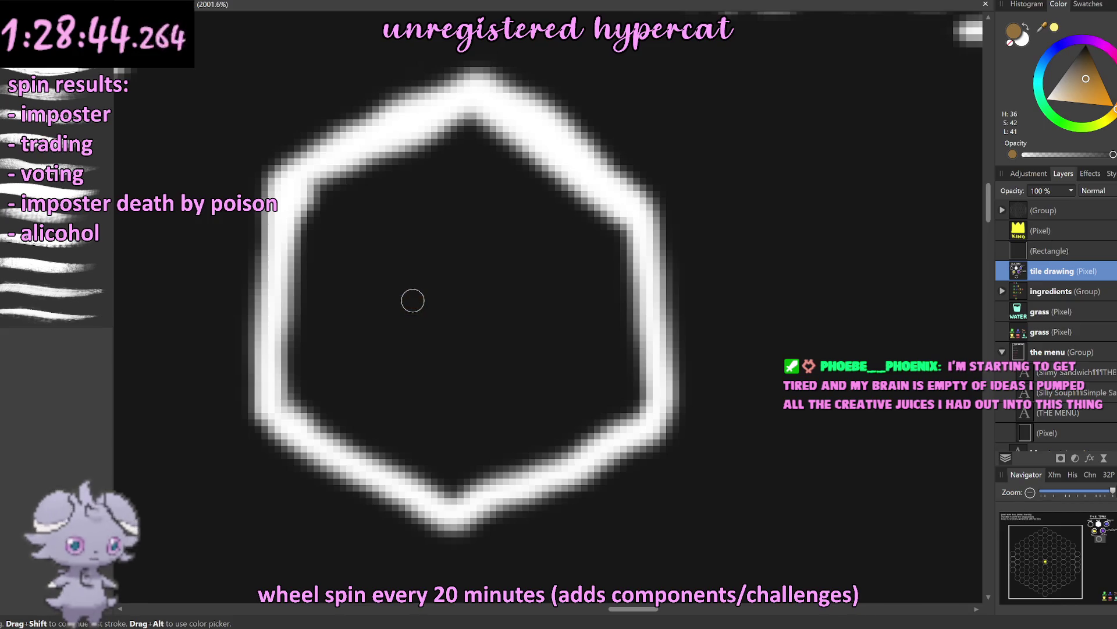
{"action": "left_click_drag", "start_coordinate": [392, 451], "coordinate": [413, 302]}
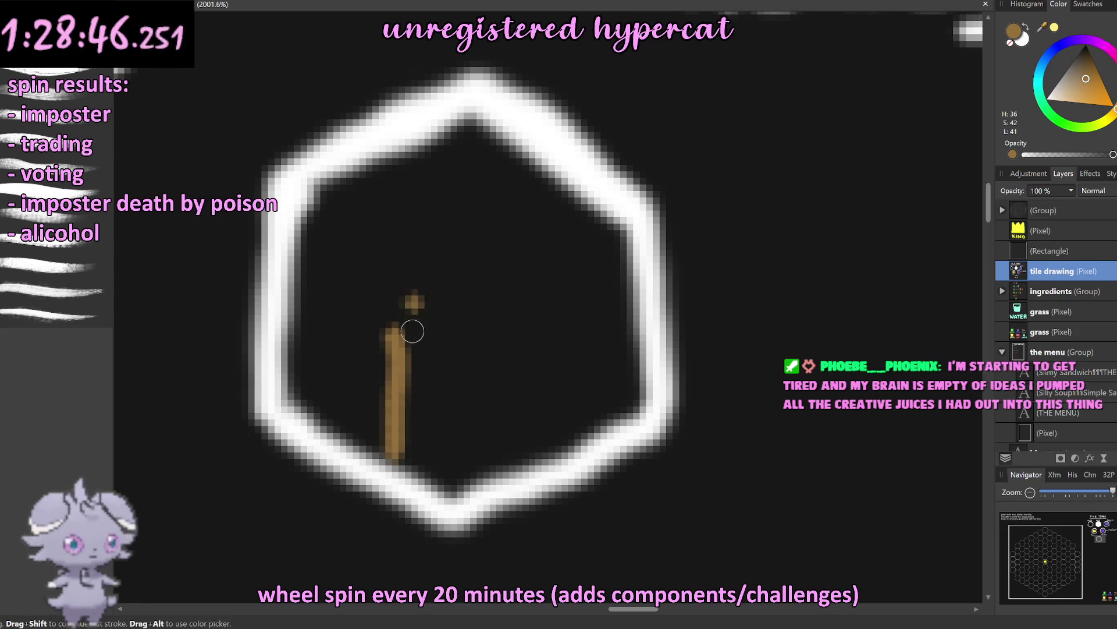
{"action": "mouse_move", "coordinate": [356, 326]}
{"action": "left_mouse_down"}
{"action": "mouse_move", "coordinate": [565, 325]}
{"action": "mouse_move", "coordinate": [506, 459]}
{"action": "mouse_move", "coordinate": [491, 342]}
{"action": "mouse_move", "coordinate": [409, 405]}
{"action": "mouse_move", "coordinate": [487, 384]}
{"action": "left_mouse_up"}
{"action": "mouse_move", "coordinate": [400, 360]}
{"action": "left_mouse_down"}
{"action": "mouse_move", "coordinate": [513, 434]}
{"action": "mouse_move", "coordinate": [466, 448]}
{"action": "left_mouse_up"}
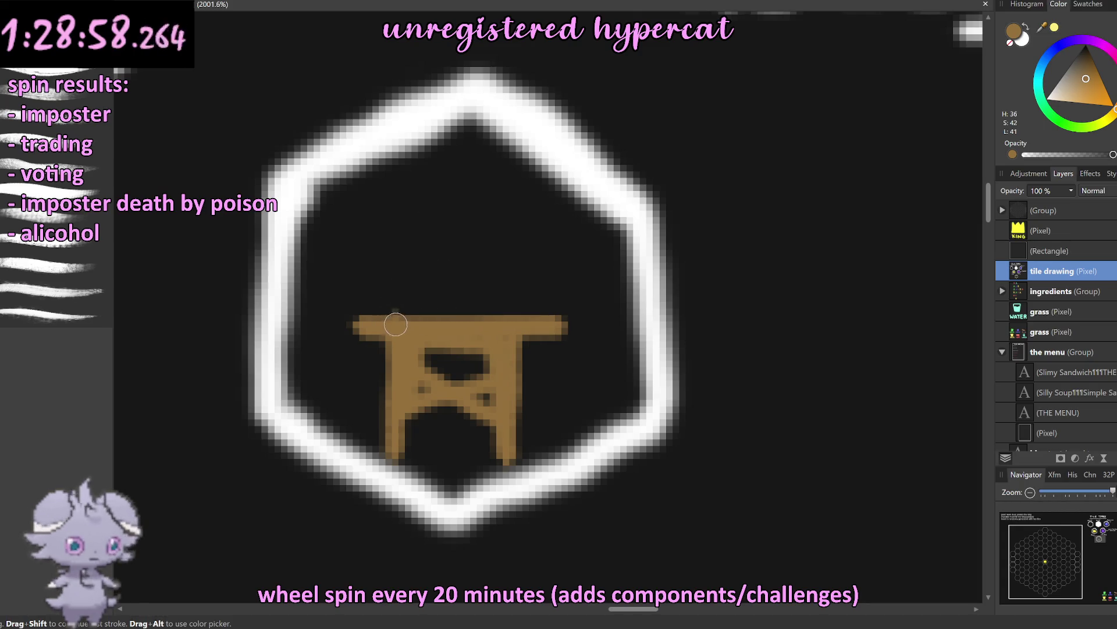
{"action": "left_click_drag", "start_coordinate": [397, 321], "coordinate": [403, 269]}
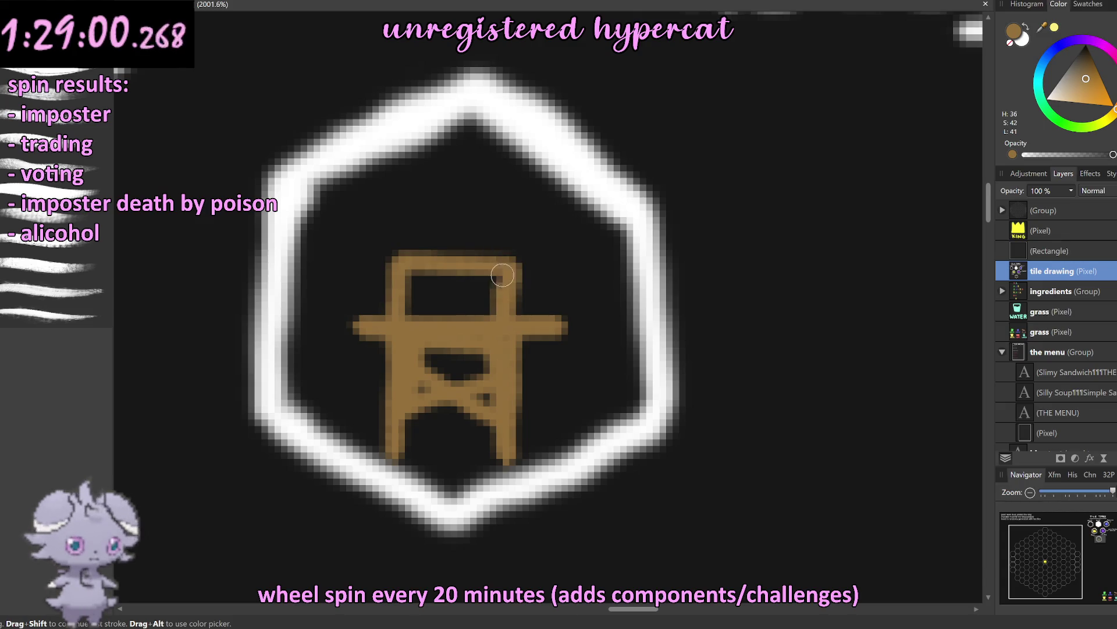
{"action": "key", "text": "ctrl+z"}
Step: Brush a curved, domed top onto the brown outpost figure
{"action": "mouse_move", "coordinate": [391, 317]}
{"action": "left_mouse_down"}
{"action": "mouse_move", "coordinate": [431, 266]}
{"action": "mouse_move", "coordinate": [422, 289]}
{"action": "mouse_move", "coordinate": [511, 316]}
{"action": "left_mouse_up"}
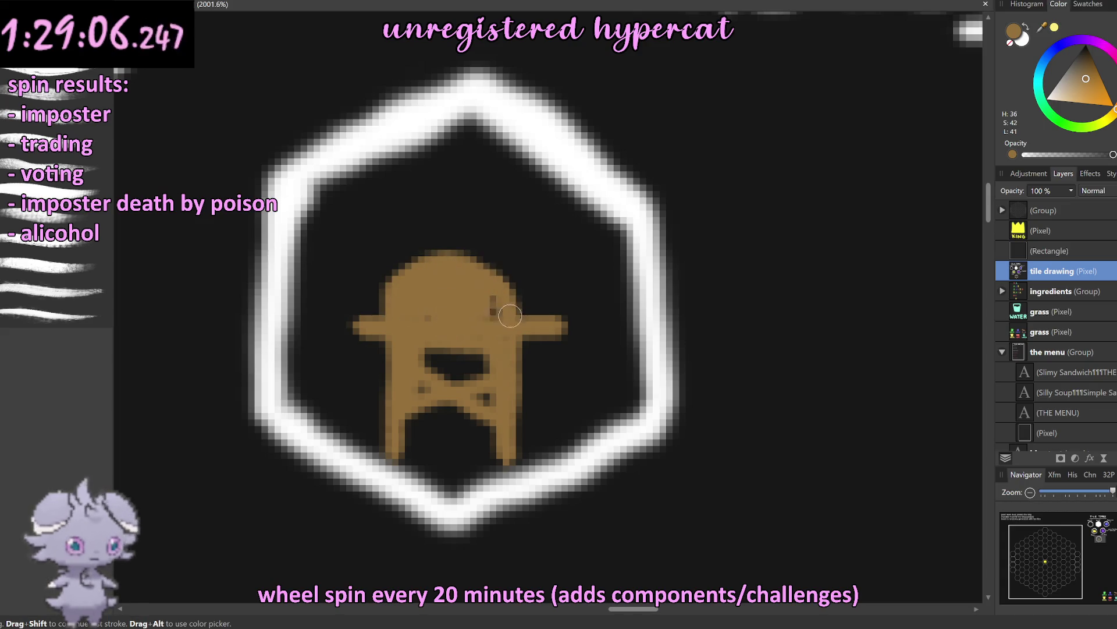
{"action": "scroll", "coordinate": [543, 304], "scroll_direction": "down", "scroll_amount": 5}
{"action": "scroll", "coordinate": [582, 311], "scroll_direction": "down", "scroll_amount": 5}
{"action": "scroll", "coordinate": [592, 314], "scroll_direction": "down", "scroll_amount": 3}
{"action": "scroll", "coordinate": [591, 314], "scroll_direction": "up", "scroll_amount": 4}
{"action": "scroll", "coordinate": [582, 312], "scroll_direction": "up", "scroll_amount": 4}
{"action": "scroll", "coordinate": [506, 305], "scroll_direction": "up", "scroll_amount": 3}
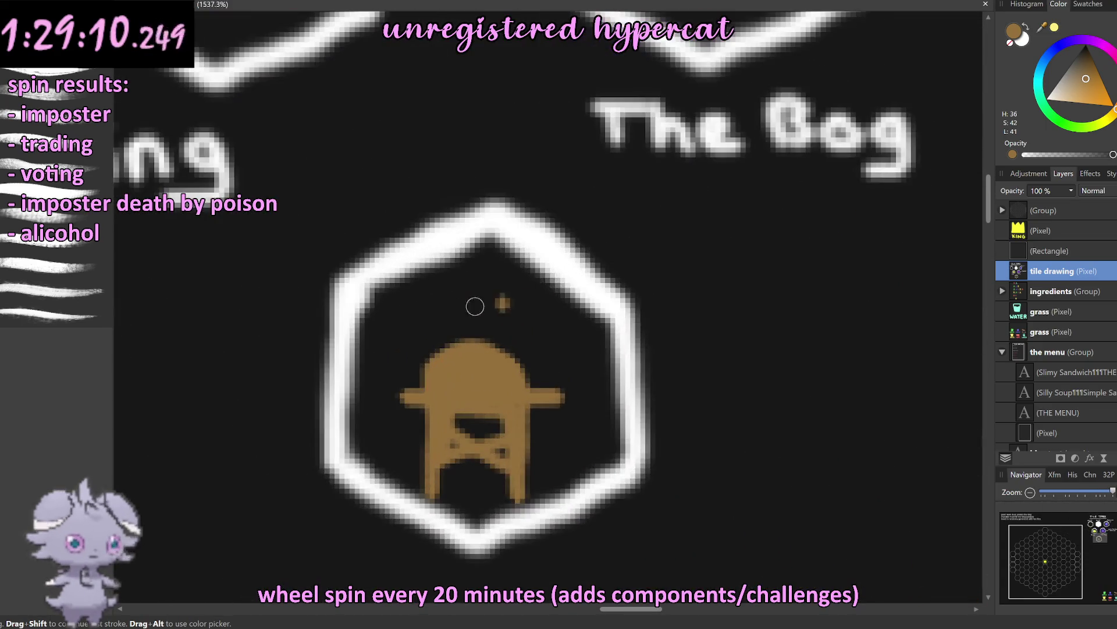
Step: Freehand-select the figure's right side and reshape it, then switch to white brush paint
{"action": "key", "text": "m"}
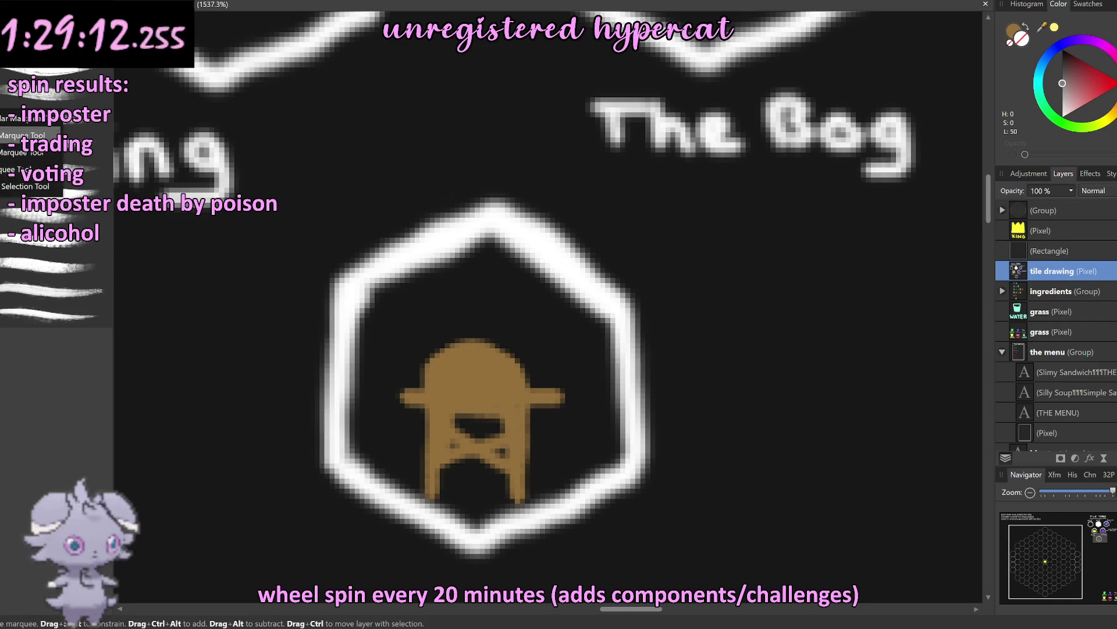
{"action": "key", "text": "l"}
{"action": "mouse_move", "coordinate": [580, 377]}
{"action": "left_mouse_down"}
{"action": "mouse_move", "coordinate": [538, 479]}
{"action": "mouse_move", "coordinate": [506, 509]}
{"action": "mouse_move", "coordinate": [427, 501]}
{"action": "left_mouse_up"}
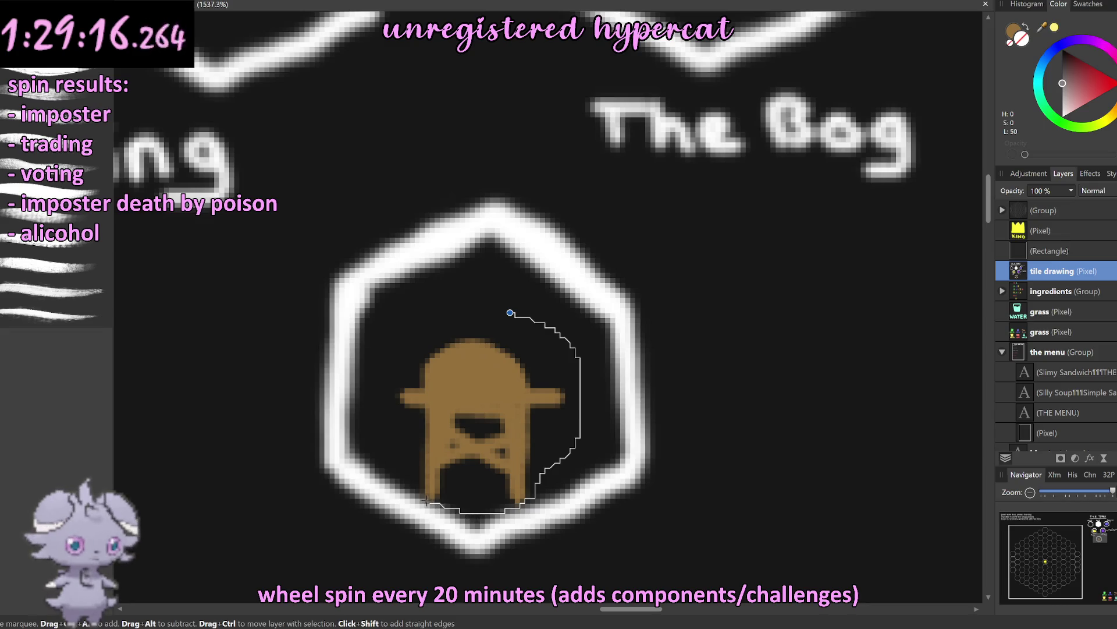
{"action": "mouse_move", "coordinate": [386, 411]}
{"action": "left_mouse_down"}
{"action": "mouse_move", "coordinate": [511, 312]}
{"action": "mouse_move", "coordinate": [605, 273]}
{"action": "left_mouse_up"}
{"action": "key", "text": "v"}
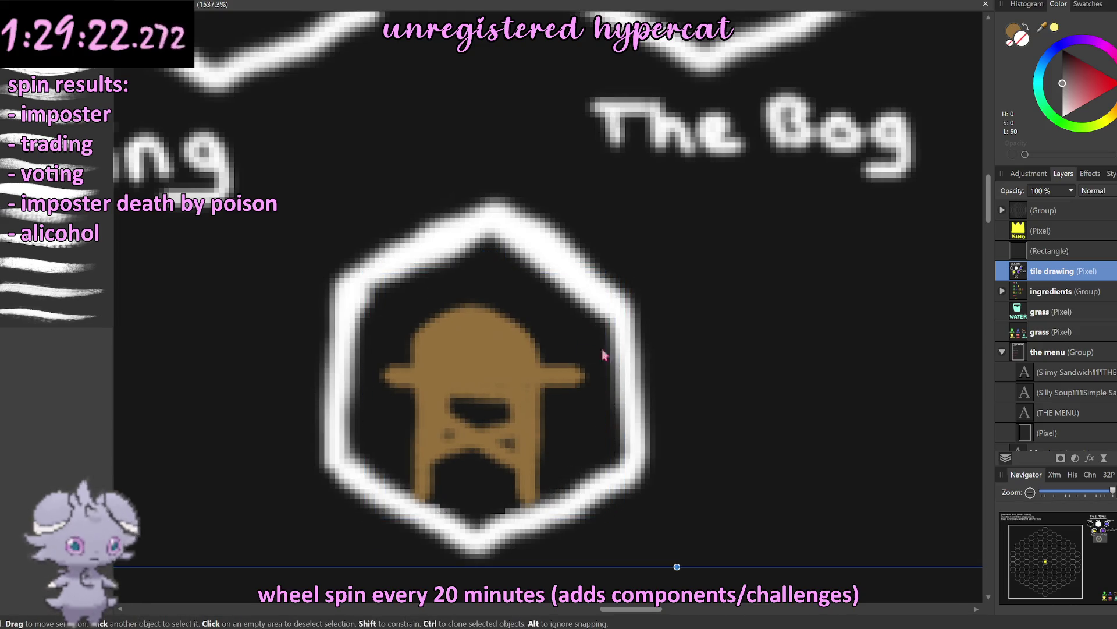
{"action": "scroll", "coordinate": [602, 348], "scroll_direction": "down", "scroll_amount": 10}
{"action": "scroll", "coordinate": [609, 361], "scroll_direction": "up", "scroll_amount": 10}
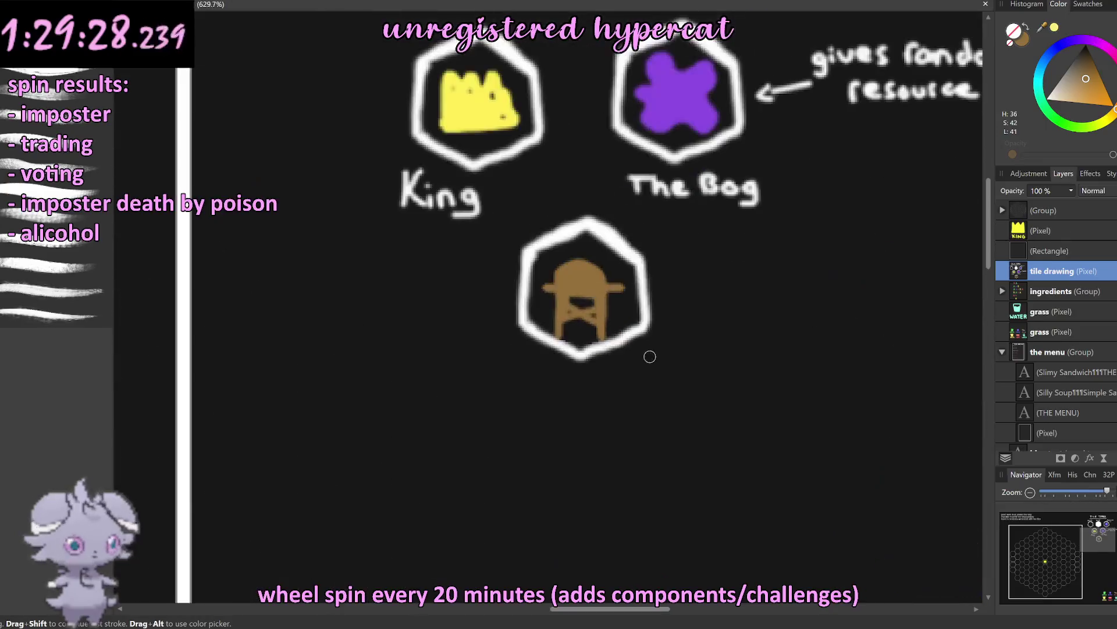
{"action": "key", "text": "b"}
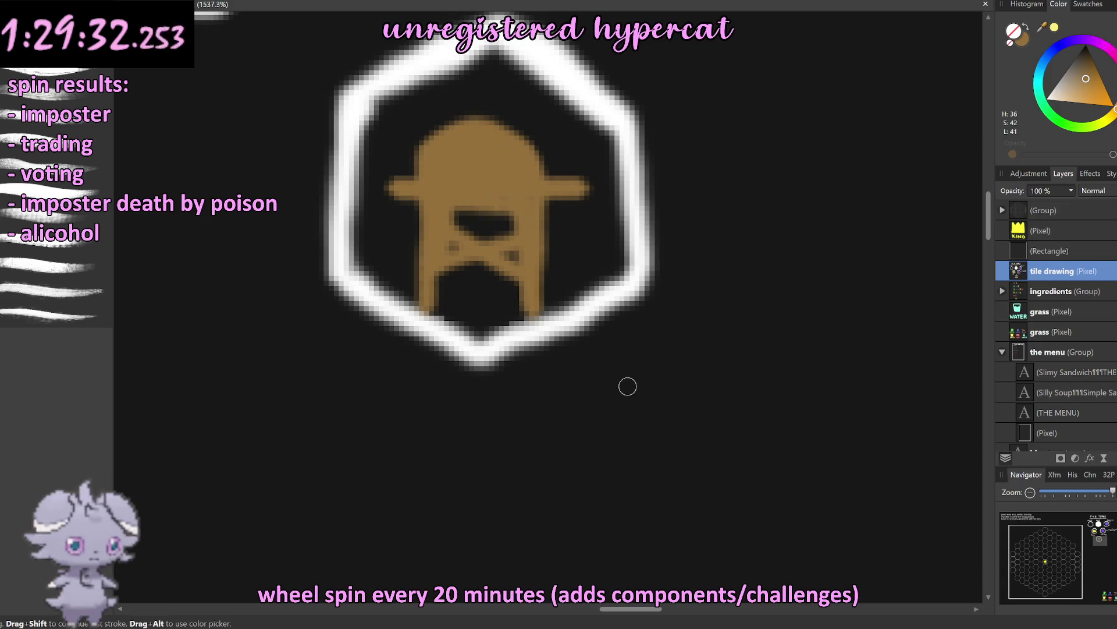
{"action": "left_click_drag", "start_coordinate": [1086, 89], "coordinate": [1047, 99]}
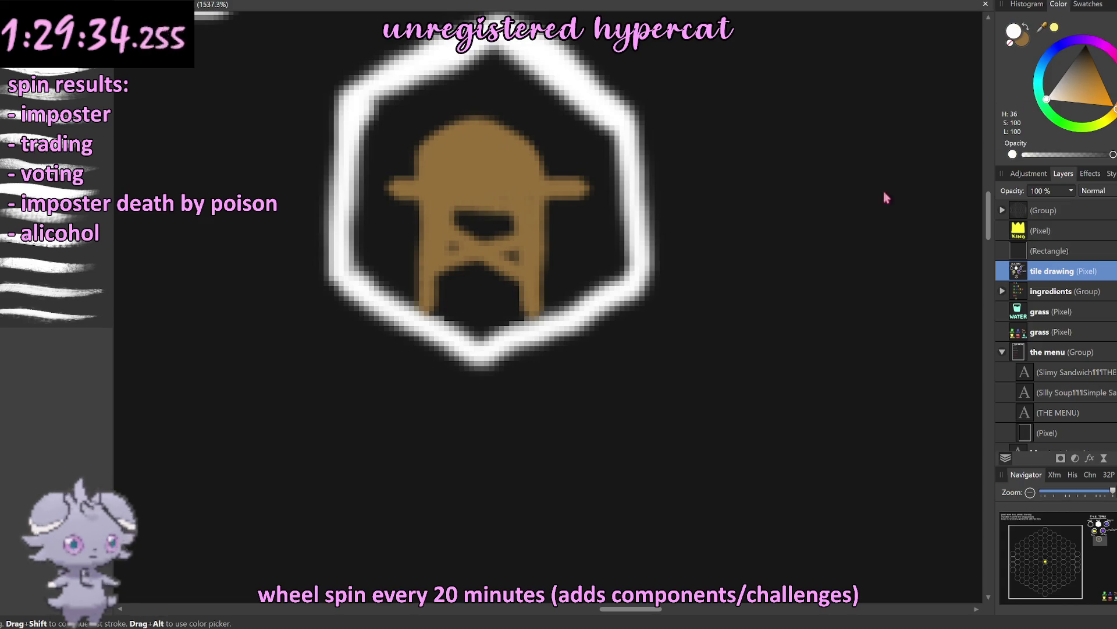
Step: Hand-write 'Outpost' in white beneath the brown outpost hexagon
{"action": "left_click_drag", "start_coordinate": [568, 373], "coordinate": [643, 432]}
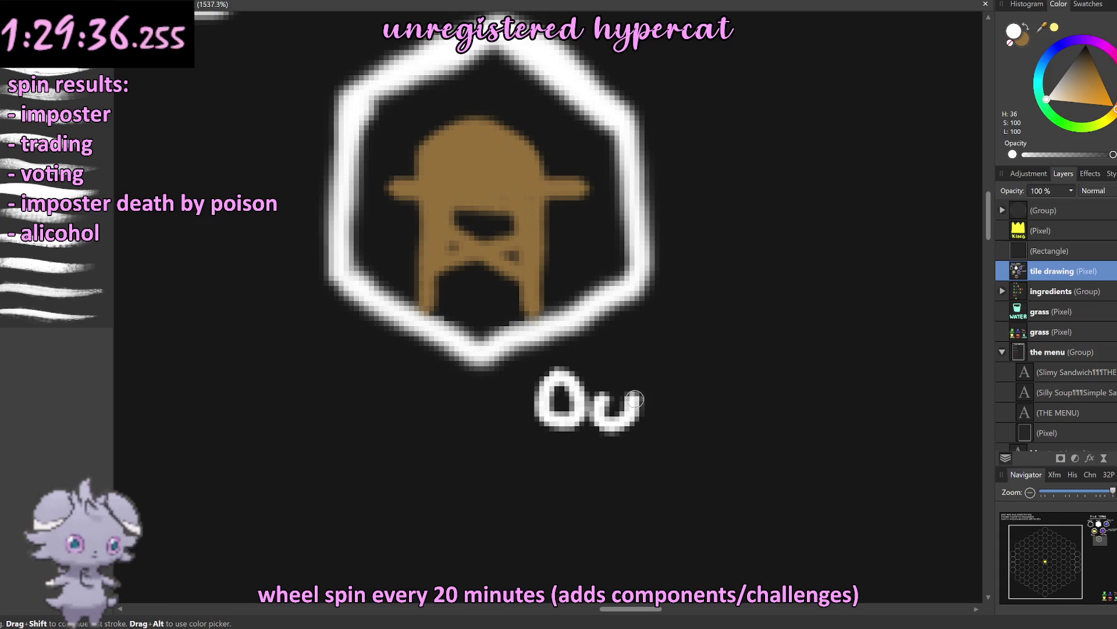
{"action": "left_click_drag", "start_coordinate": [648, 364], "coordinate": [666, 431]}
{"action": "left_click_drag", "start_coordinate": [633, 395], "coordinate": [682, 394]}
{"action": "mouse_move", "coordinate": [694, 388]}
{"action": "left_mouse_down"}
{"action": "mouse_move", "coordinate": [715, 397]}
{"action": "mouse_move", "coordinate": [705, 410]}
{"action": "left_mouse_up"}
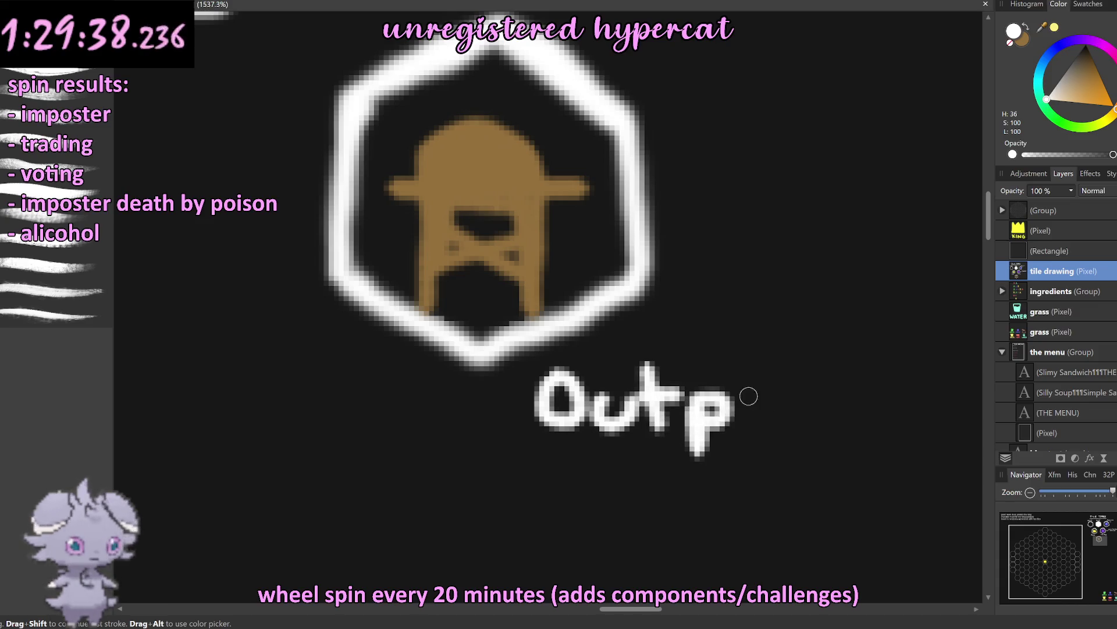
{"action": "left_click_drag", "start_coordinate": [768, 388], "coordinate": [762, 391]}
{"action": "left_click_drag", "start_coordinate": [838, 387], "coordinate": [803, 428]}
{"action": "left_click_drag", "start_coordinate": [857, 358], "coordinate": [864, 430]}
{"action": "left_click_drag", "start_coordinate": [838, 396], "coordinate": [900, 393]}
Step: Deselect the tile drawing and pan around to review the completed legend
{"action": "scroll", "coordinate": [900, 393], "scroll_direction": "down", "scroll_amount": 5}
{"action": "scroll", "coordinate": [757, 303], "scroll_direction": "down", "scroll_amount": 5}
{"action": "scroll", "coordinate": [740, 244], "scroll_direction": "down", "scroll_amount": 4}
{"action": "scroll", "coordinate": [806, 284], "scroll_direction": "down", "scroll_amount": 2}
{"action": "scroll", "coordinate": [805, 285], "scroll_direction": "up", "scroll_amount": 5}
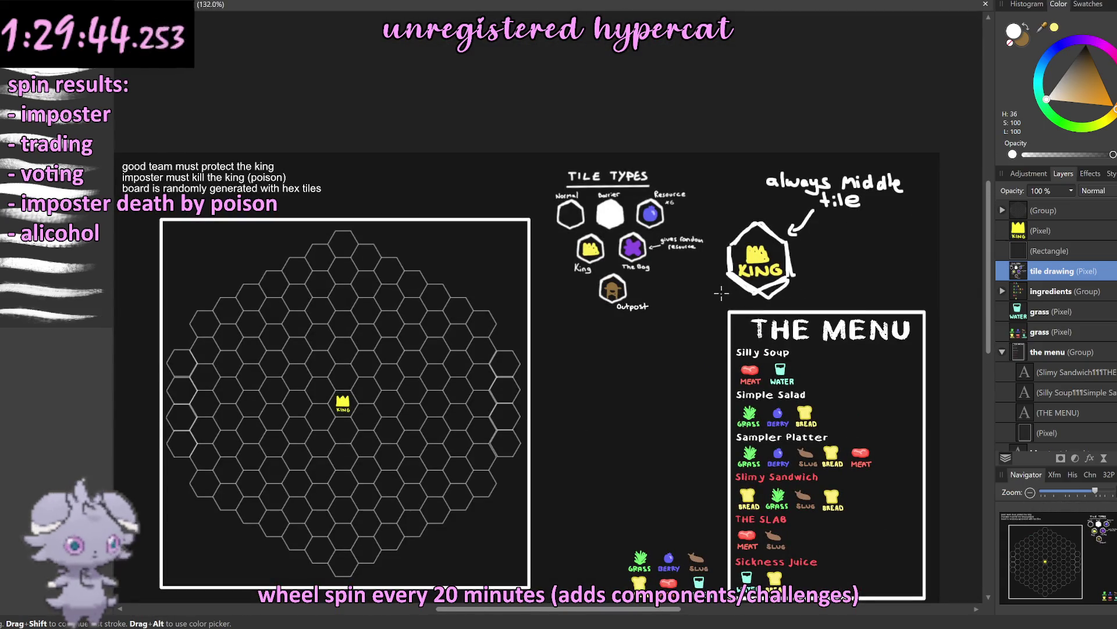
{"action": "key", "text": "v"}
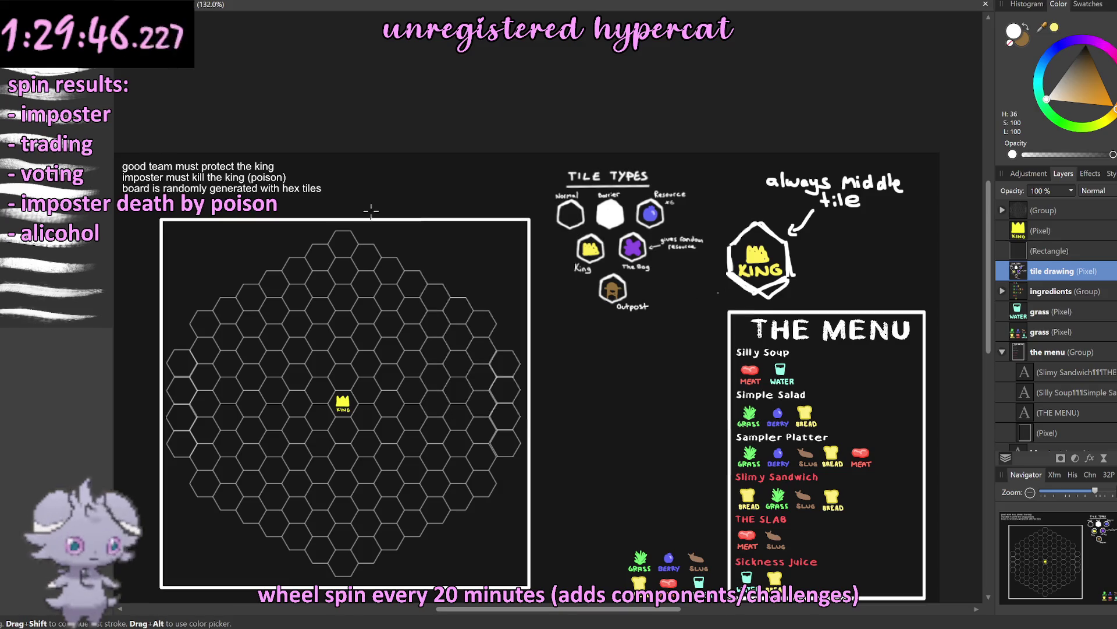
{"action": "left_click", "coordinate": [446, 161]}
{"action": "scroll", "coordinate": [447, 161], "scroll_direction": "left", "scroll_amount": 3}
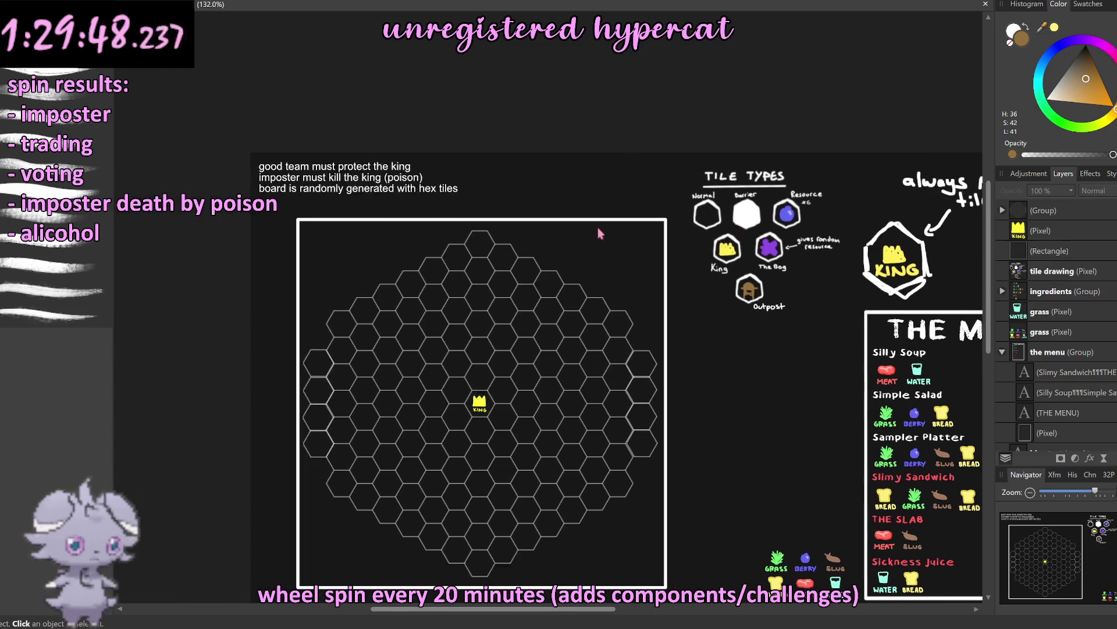
{"action": "scroll", "coordinate": [592, 229], "scroll_direction": "down", "scroll_amount": 2}
{"action": "scroll", "coordinate": [551, 254], "scroll_direction": "left", "scroll_amount": 1}
{"action": "scroll", "coordinate": [559, 262], "scroll_direction": "up", "scroll_amount": 2}
{"action": "scroll", "coordinate": [559, 264], "scroll_direction": "up", "scroll_amount": 1}
{"action": "scroll", "coordinate": [438, 259], "scroll_direction": "right", "scroll_amount": 2}
{"action": "scroll", "coordinate": [563, 260], "scroll_direction": "down", "scroll_amount": 2}
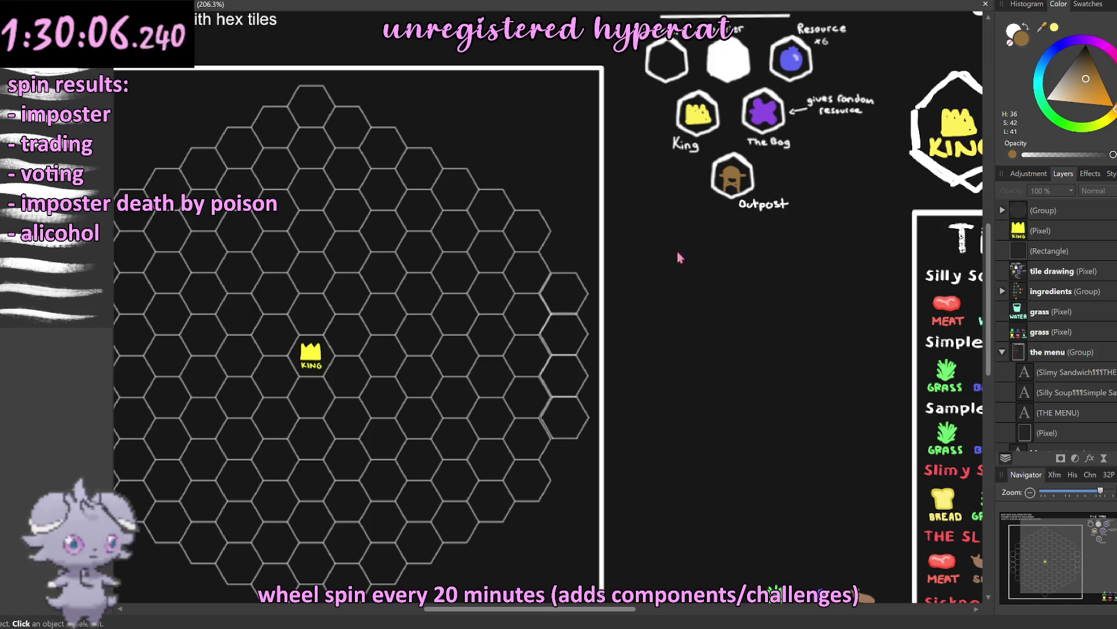
{"action": "scroll", "coordinate": [706, 274], "scroll_direction": "down", "scroll_amount": 4}
{"action": "scroll", "coordinate": [637, 282], "scroll_direction": "up", "scroll_amount": 2}
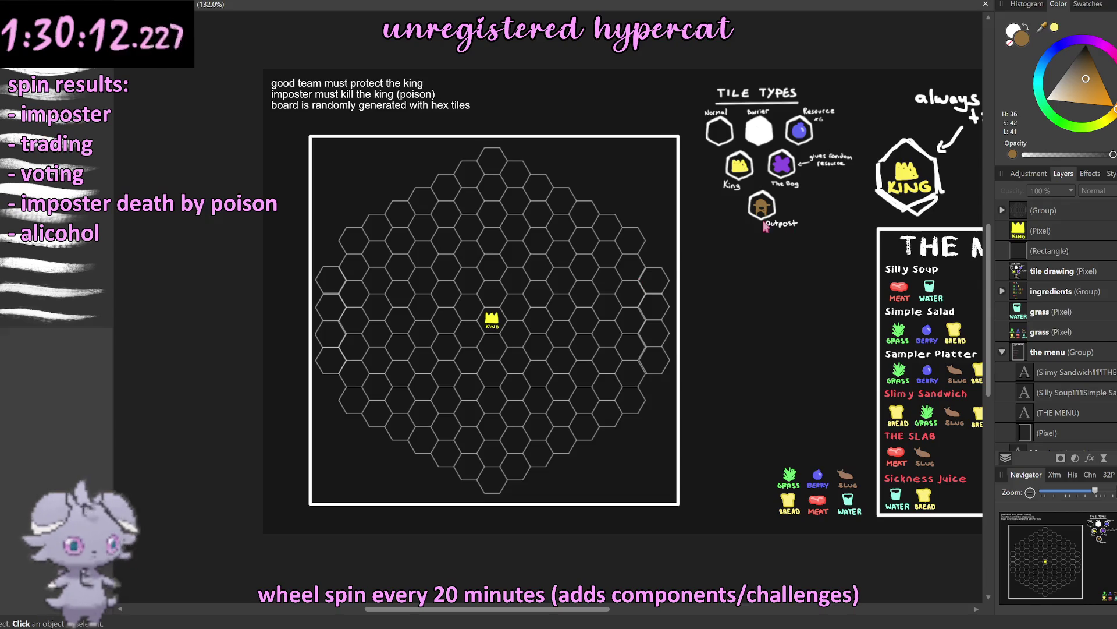
{"action": "scroll", "coordinate": [771, 242], "scroll_direction": "up", "scroll_amount": 3}
{"action": "scroll", "coordinate": [754, 207], "scroll_direction": "up", "scroll_amount": 2}
{"action": "scroll", "coordinate": [753, 208], "scroll_direction": "up", "scroll_amount": 2}
{"action": "scroll", "coordinate": [753, 208], "scroll_direction": "up", "scroll_amount": 2}
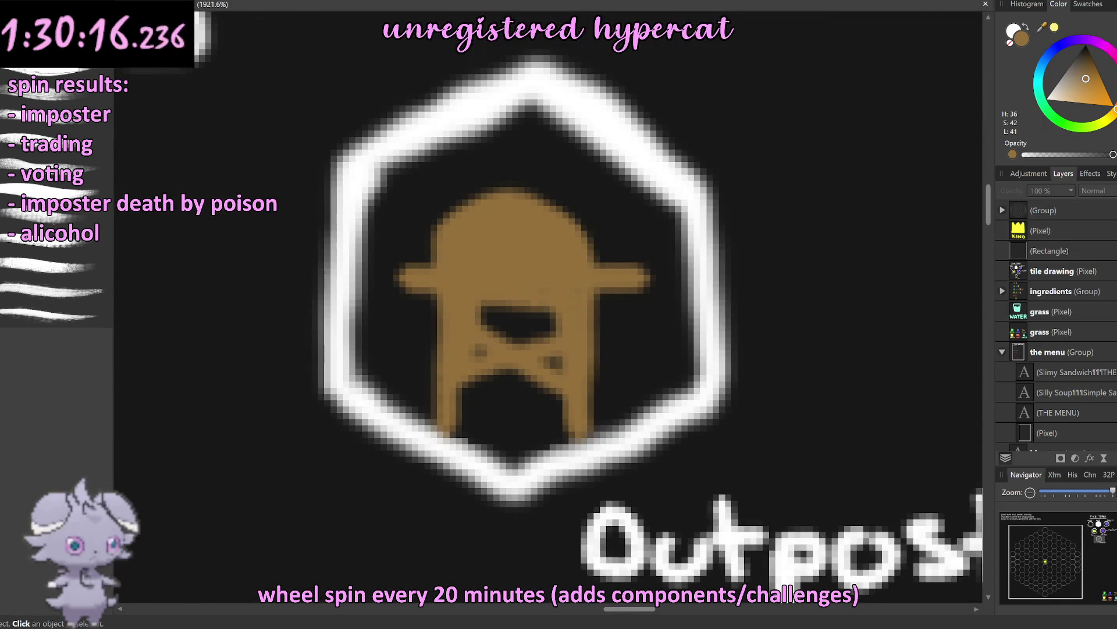
Step: Freehand-select the outpost figure and duplicate it onto a new layer
{"action": "key", "text": "m"}
{"action": "left_click_drag", "start_coordinate": [611, 208], "coordinate": [658, 301]}
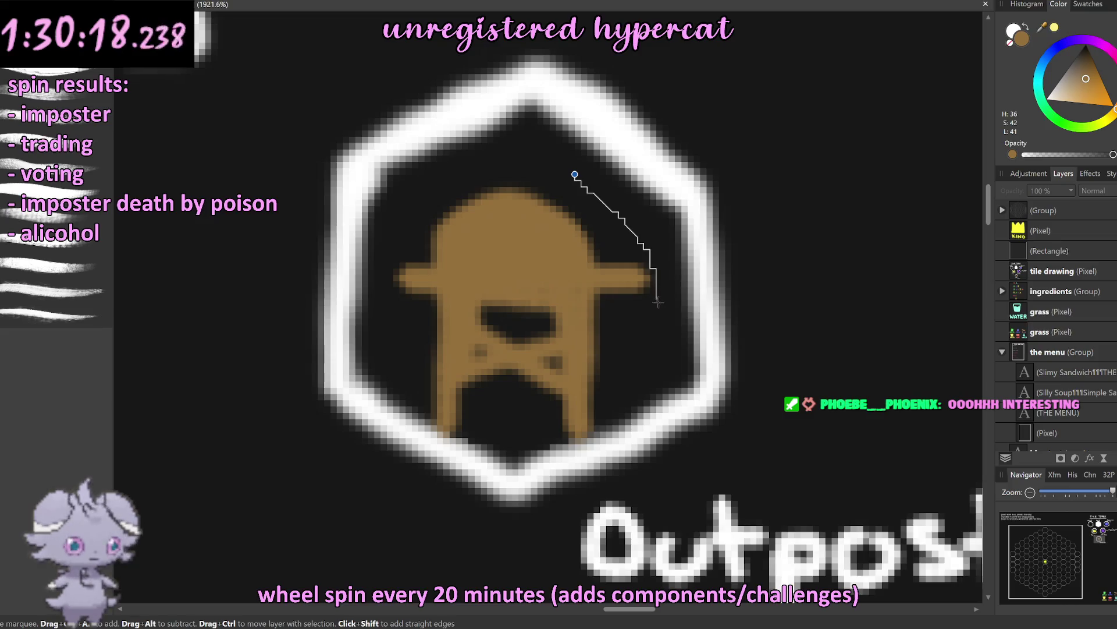
{"action": "mouse_move", "coordinate": [619, 409]}
{"action": "left_mouse_down"}
{"action": "mouse_move", "coordinate": [591, 434]}
{"action": "mouse_move", "coordinate": [478, 437]}
{"action": "mouse_move", "coordinate": [408, 346]}
{"action": "left_mouse_up"}
{"action": "left_click_drag", "start_coordinate": [386, 258], "coordinate": [526, 170]}
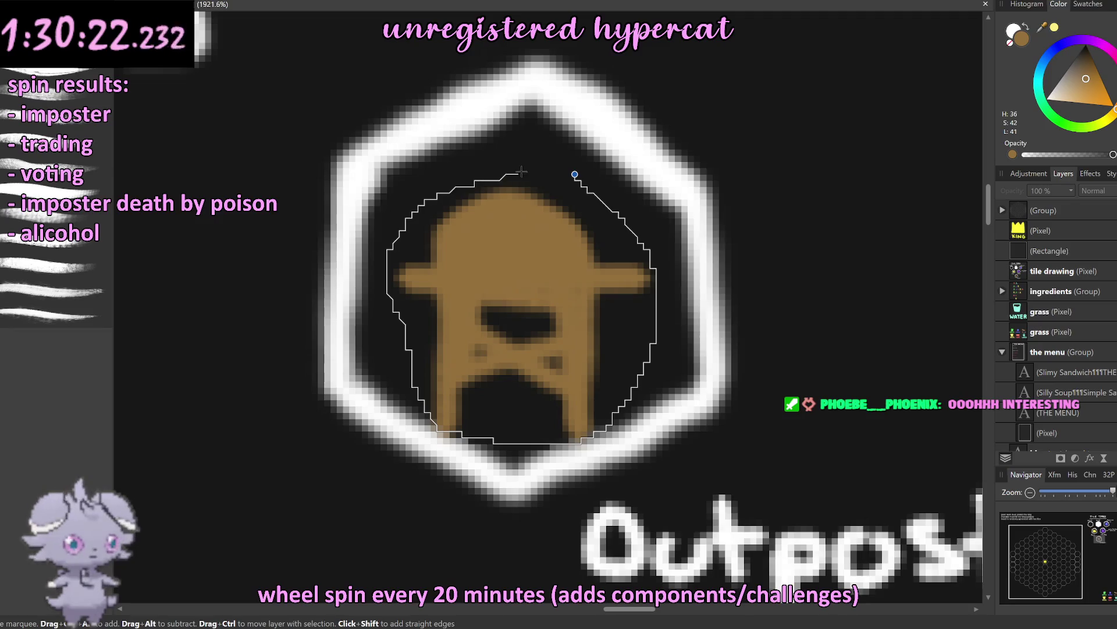
{"action": "left_click", "coordinate": [1056, 276]}
{"action": "key", "text": "ctrl+d"}
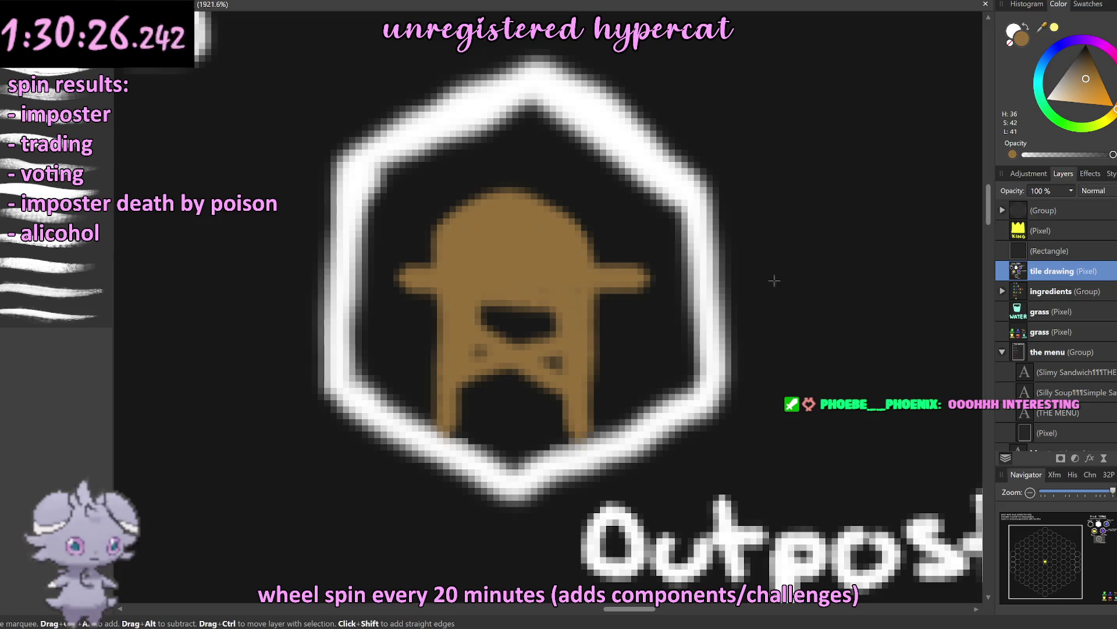
{"action": "key", "text": "ctrl+j"}
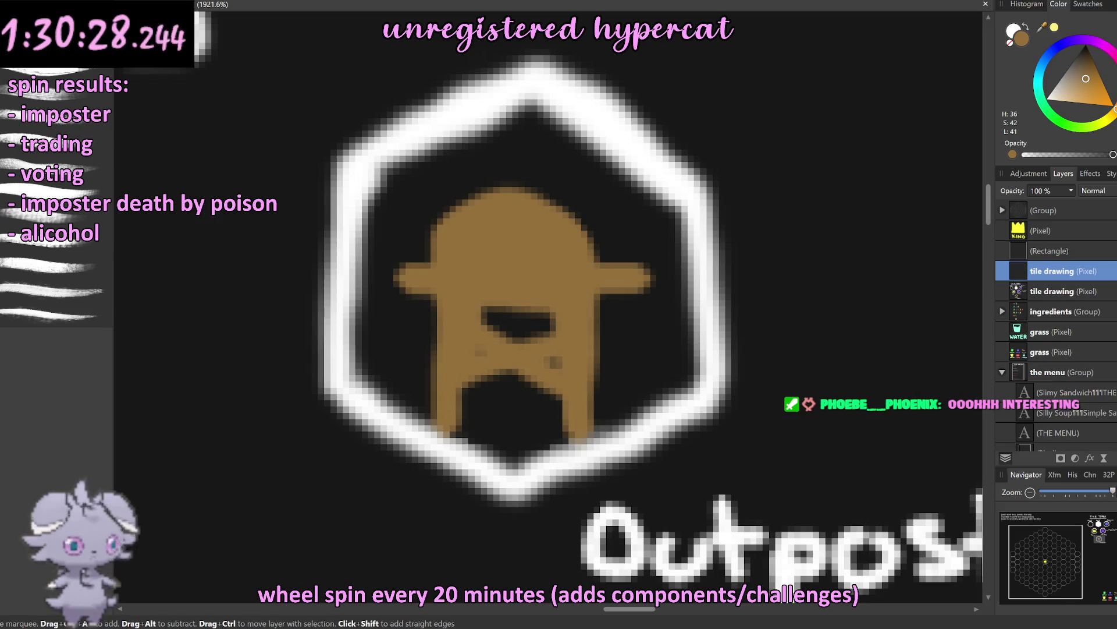
Step: Stack the outpost copy above the Rectangle layer and place it, enlarged, in the hex above-right of the king
{"action": "key", "text": "v"}
{"action": "key", "text": "ctrl+shift+r"}
{"action": "scroll", "coordinate": [454, 320], "scroll_direction": "down", "scroll_amount": 2}
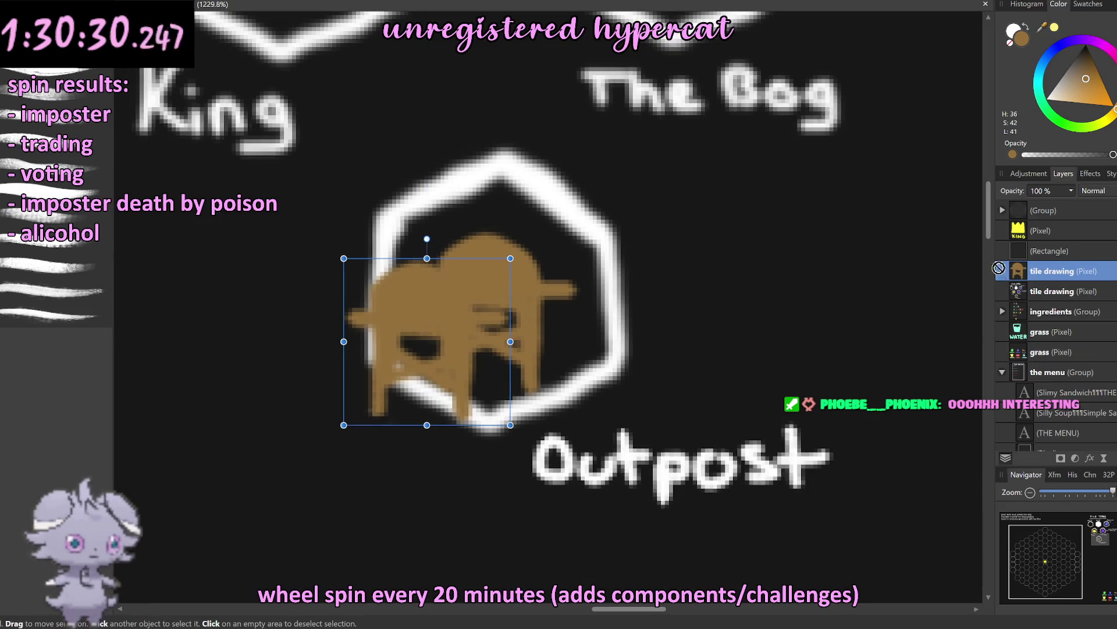
{"action": "left_click_drag", "start_coordinate": [999, 268], "coordinate": [1024, 241]}
{"action": "scroll", "coordinate": [599, 312], "scroll_direction": "down", "scroll_amount": 6}
{"action": "scroll", "coordinate": [592, 310], "scroll_direction": "down", "scroll_amount": 3}
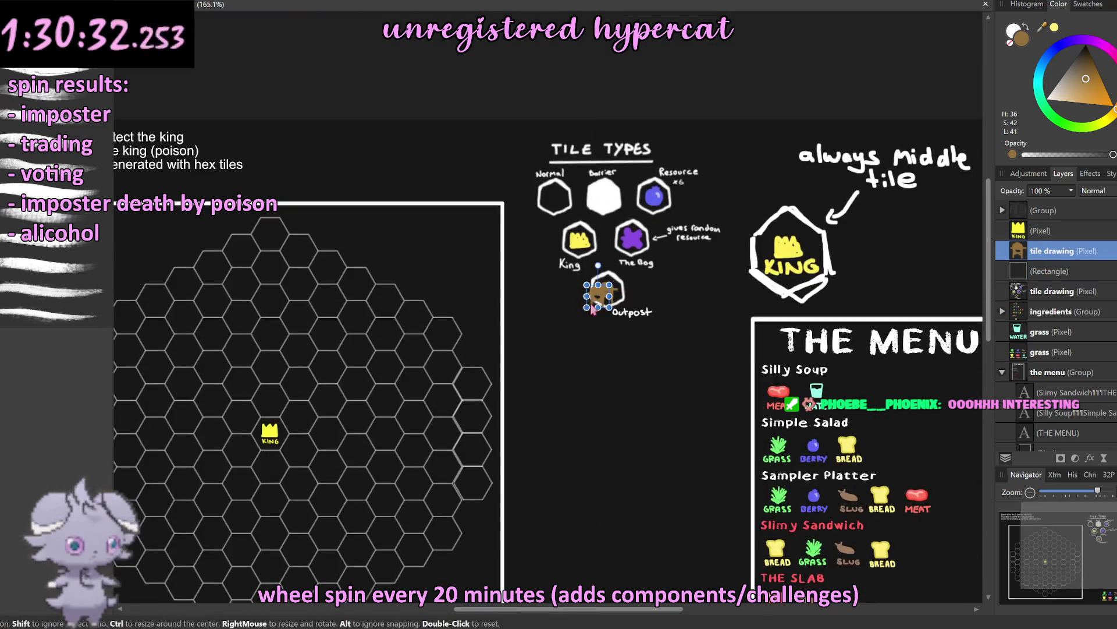
{"action": "left_click_drag", "start_coordinate": [593, 309], "coordinate": [326, 364]}
{"action": "scroll", "coordinate": [569, 355], "scroll_direction": "down", "scroll_amount": 8}
{"action": "scroll", "coordinate": [569, 352], "scroll_direction": "up", "scroll_amount": 2}
{"action": "scroll", "coordinate": [569, 349], "scroll_direction": "up", "scroll_amount": 3}
{"action": "scroll", "coordinate": [564, 332], "scroll_direction": "up", "scroll_amount": 3}
{"action": "scroll", "coordinate": [567, 309], "scroll_direction": "up", "scroll_amount": 3}
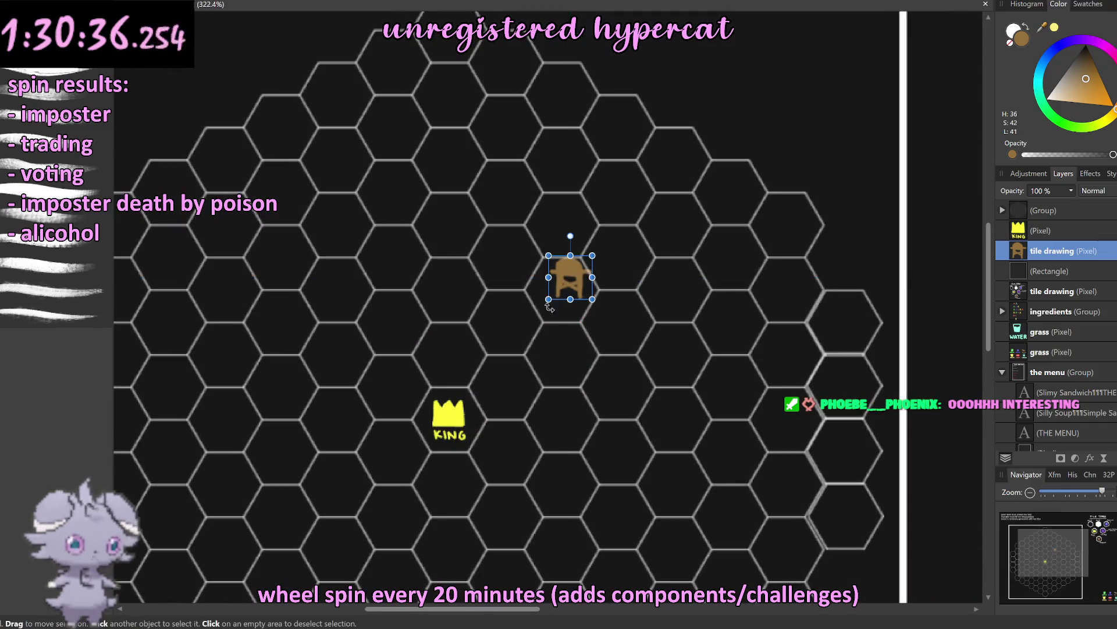
{"action": "left_click_drag", "start_coordinate": [548, 299], "coordinate": [540, 307]}
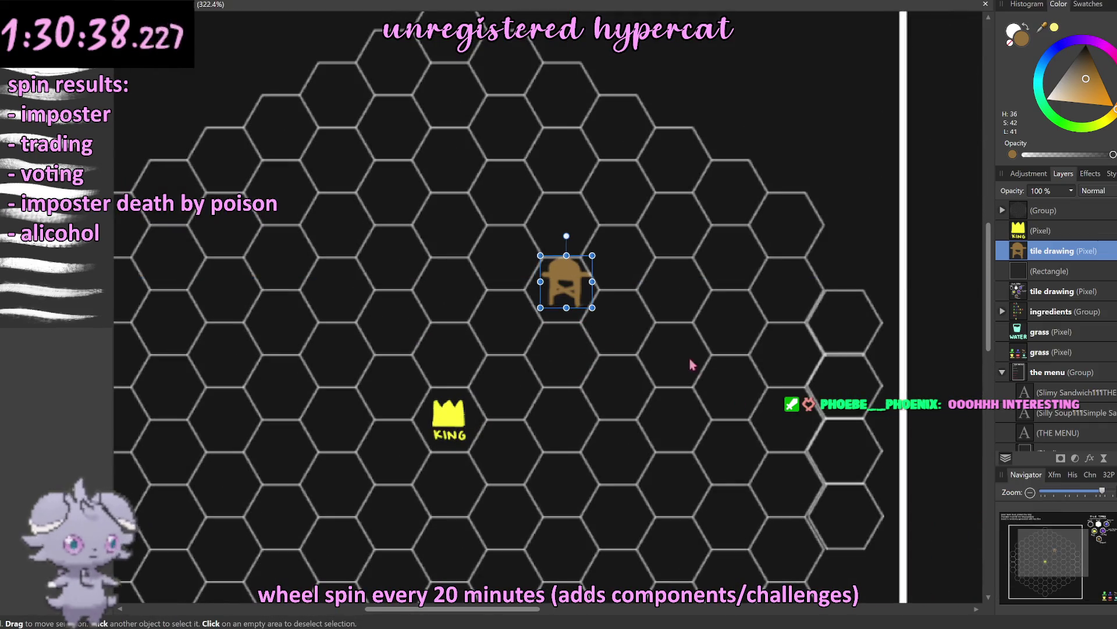
{"action": "scroll", "coordinate": [596, 358], "scroll_direction": "down", "scroll_amount": 2}
Step: Duplicate the board outpost and move the copy onto the king's hex
{"action": "left_click", "coordinate": [579, 319]}
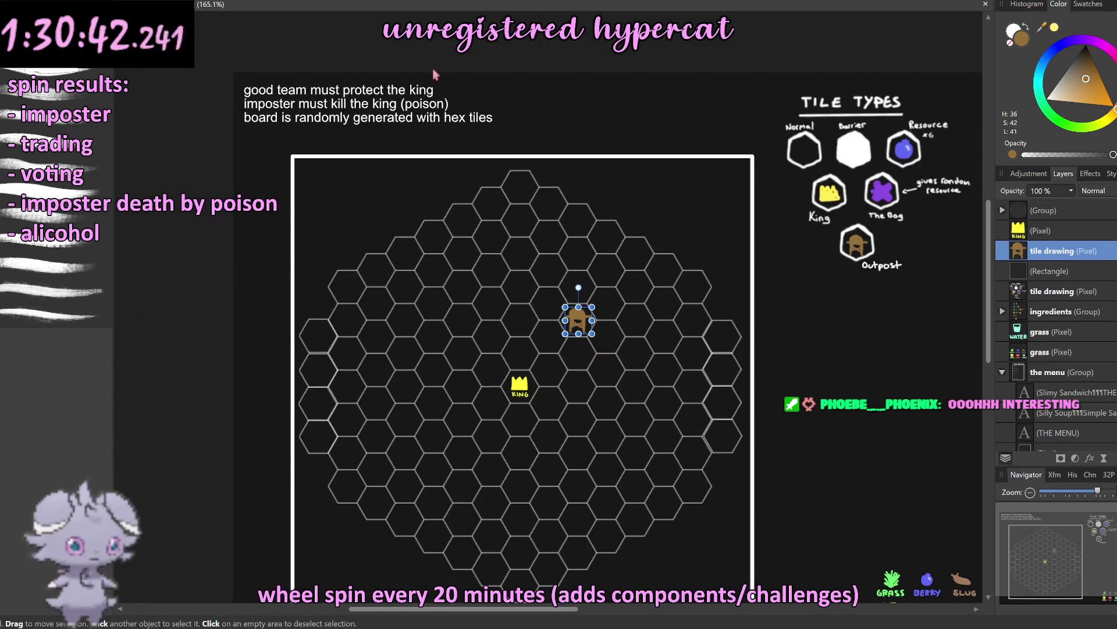
{"action": "left_click", "coordinate": [643, 254]}
{"action": "scroll", "coordinate": [618, 316], "scroll_direction": "down", "scroll_amount": 3}
{"action": "scroll", "coordinate": [614, 336], "scroll_direction": "up", "scroll_amount": 2}
{"action": "scroll", "coordinate": [614, 336], "scroll_direction": "up", "scroll_amount": 3}
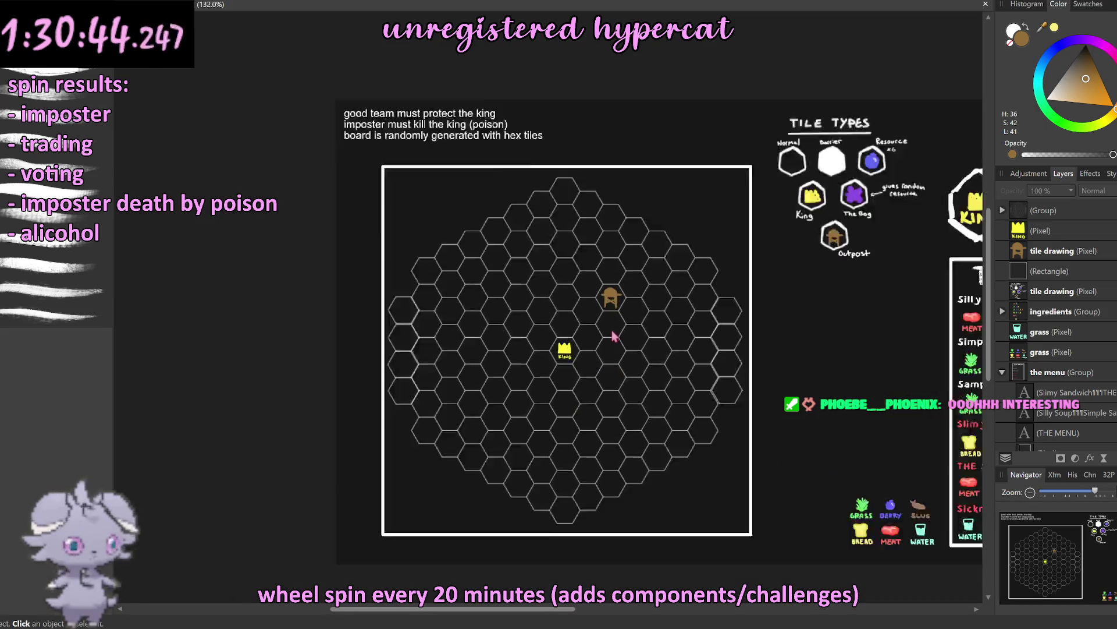
{"action": "scroll", "coordinate": [612, 320], "scroll_direction": "up", "scroll_amount": 3}
{"action": "scroll", "coordinate": [579, 326], "scroll_direction": "up", "scroll_amount": 1}
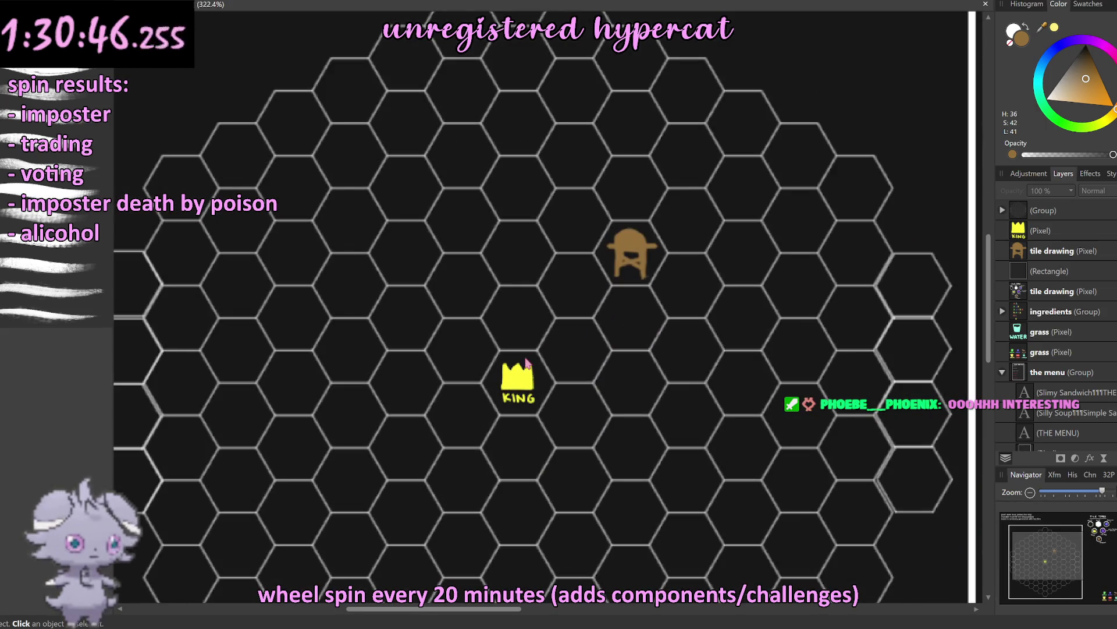
{"action": "left_click", "coordinate": [627, 269]}
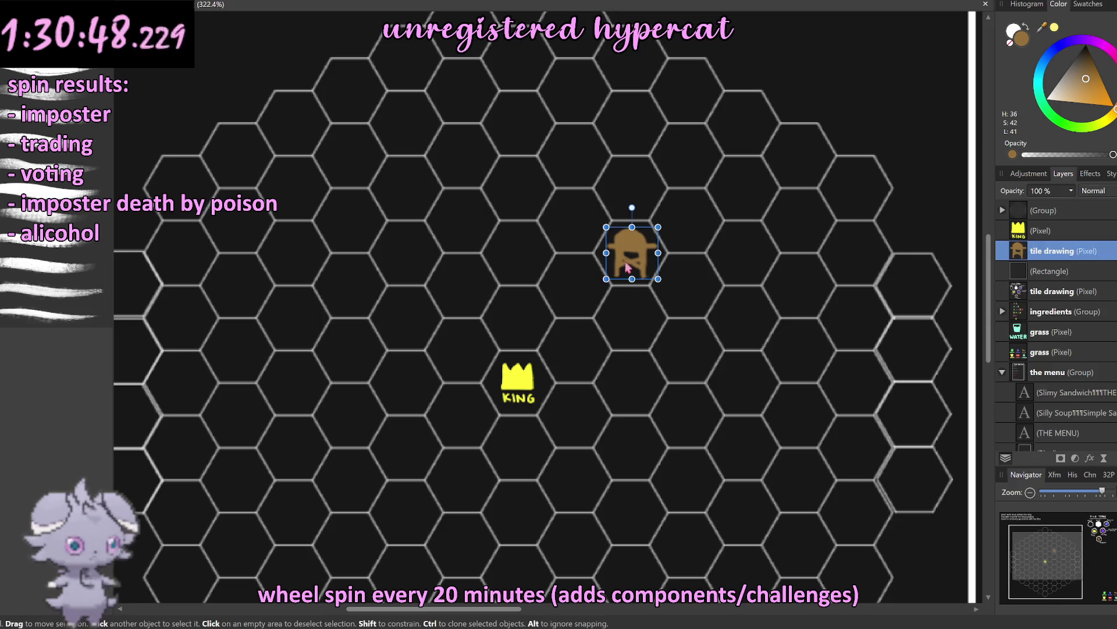
{"action": "key", "text": "ctrl+j"}
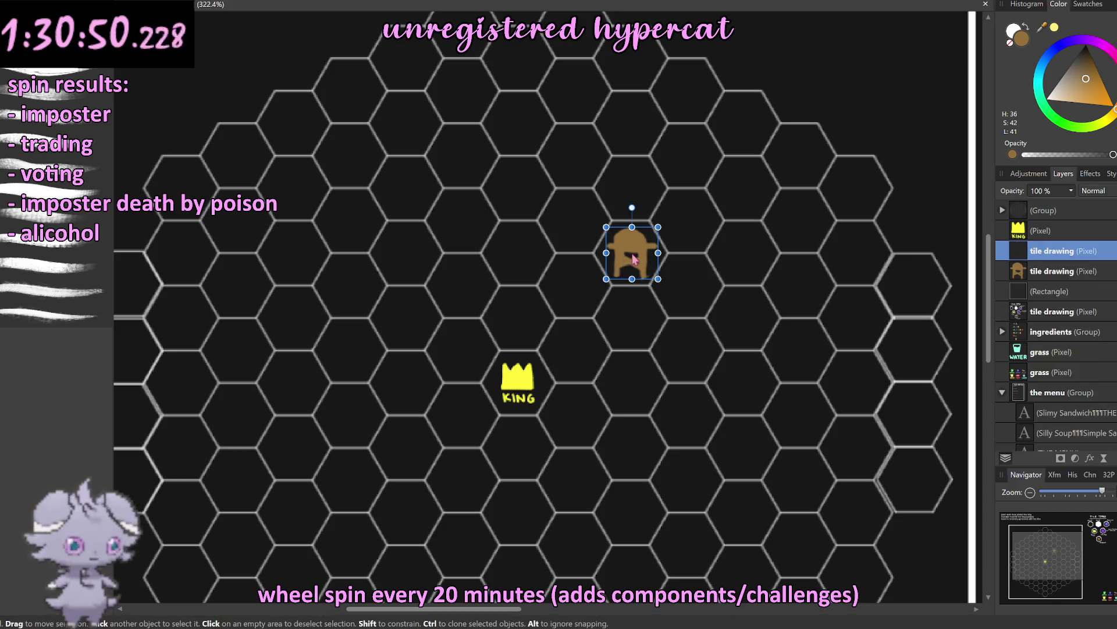
{"action": "mouse_move", "coordinate": [635, 259]}
{"action": "left_mouse_down"}
{"action": "mouse_move", "coordinate": [504, 378]}
{"action": "mouse_move", "coordinate": [355, 289]}
{"action": "left_mouse_up"}
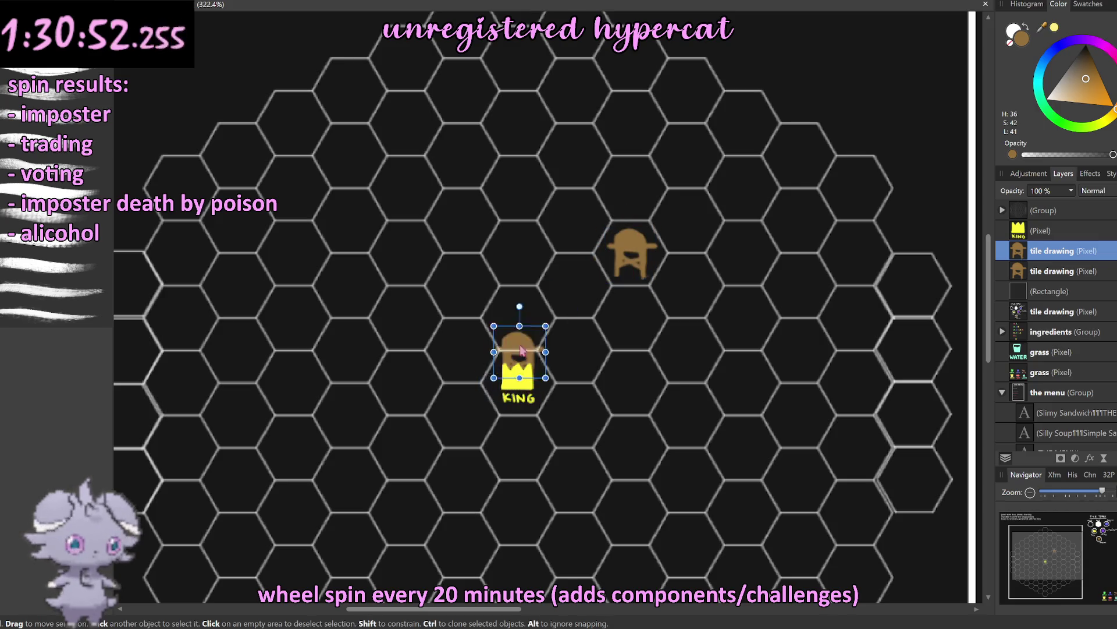
Step: Zoom out and shift the left outpost one hex up-right
{"action": "key", "text": "ctrl+0"}
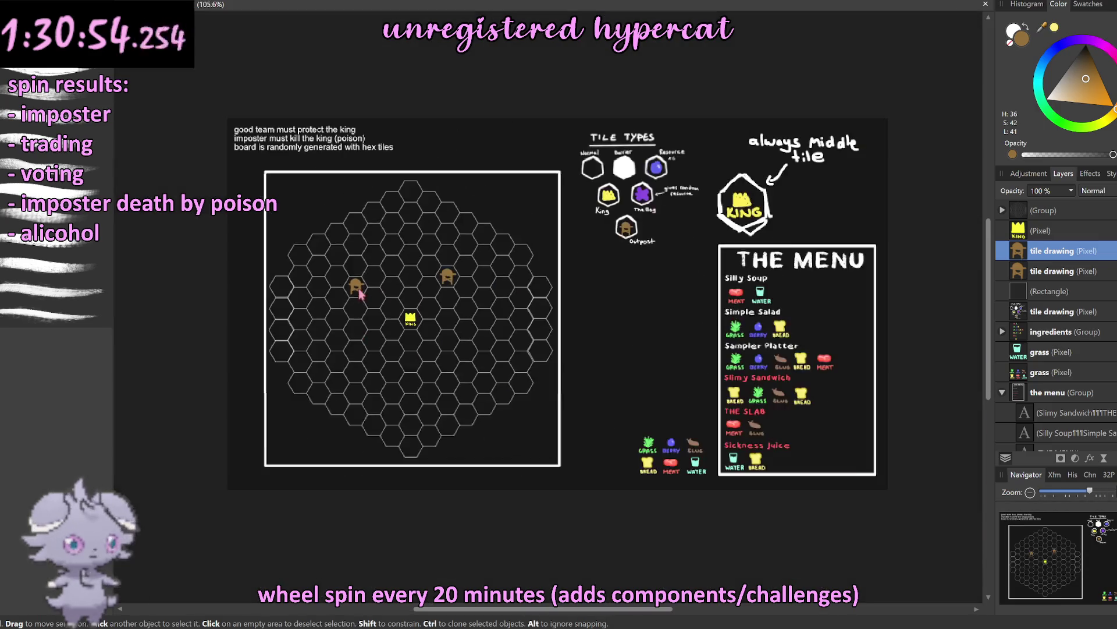
{"action": "key", "text": "ctrl+d"}
{"action": "scroll", "coordinate": [400, 350], "scroll_direction": "up", "scroll_amount": 3}
{"action": "scroll", "coordinate": [401, 347], "scroll_direction": "up", "scroll_amount": 2}
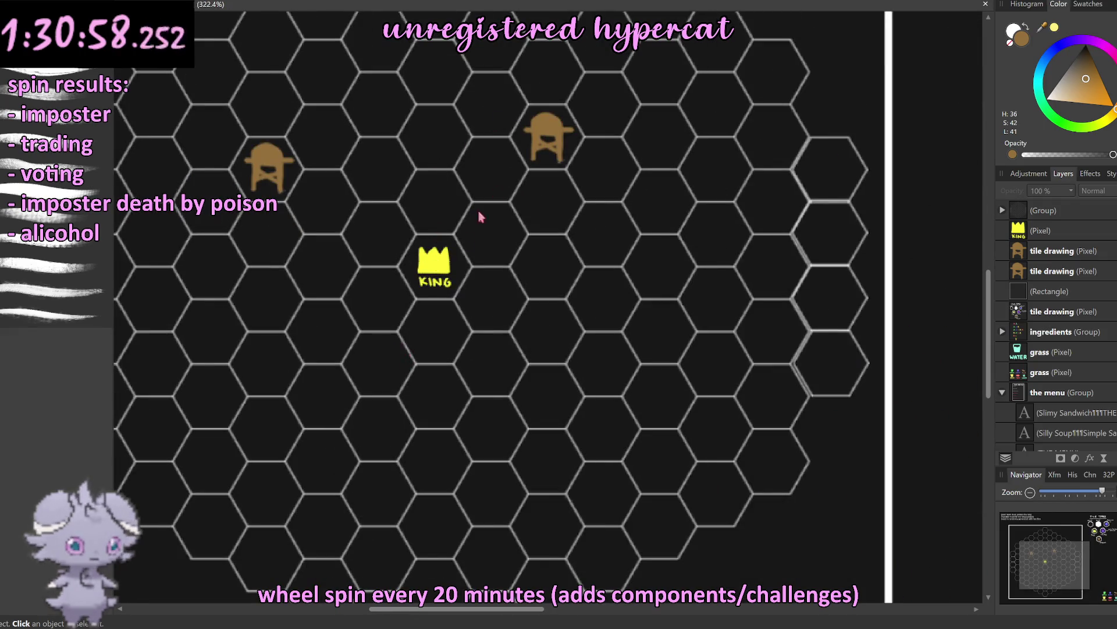
{"action": "left_click", "coordinate": [269, 166]}
{"action": "left_click_drag", "start_coordinate": [281, 162], "coordinate": [332, 131]}
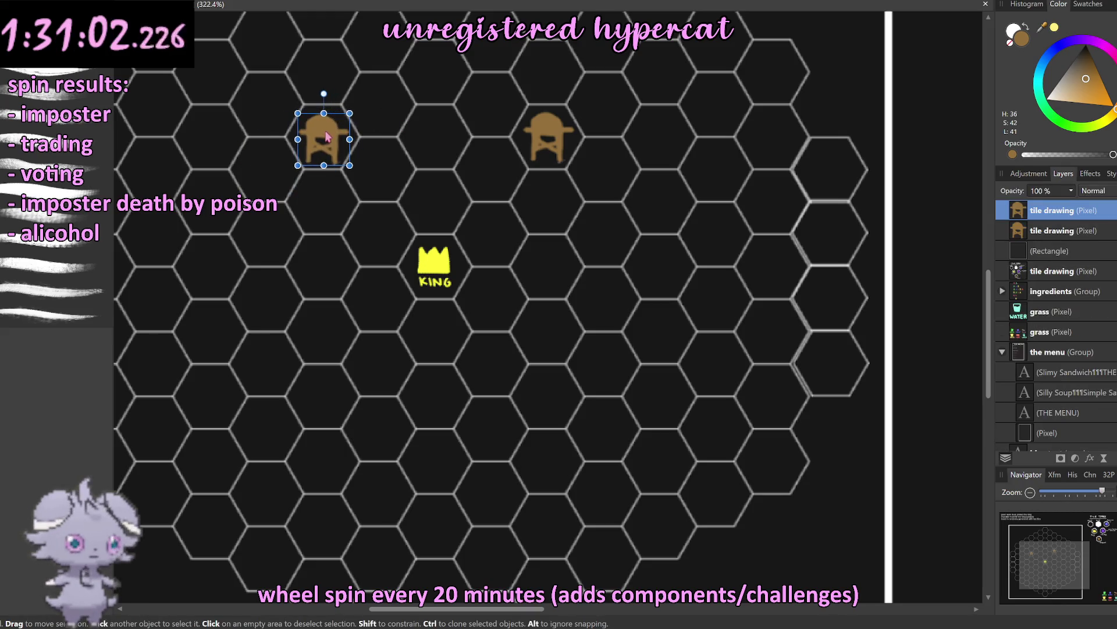
{"action": "scroll", "coordinate": [503, 463], "scroll_direction": "down", "scroll_amount": 6}
{"action": "left_click", "coordinate": [503, 463]}
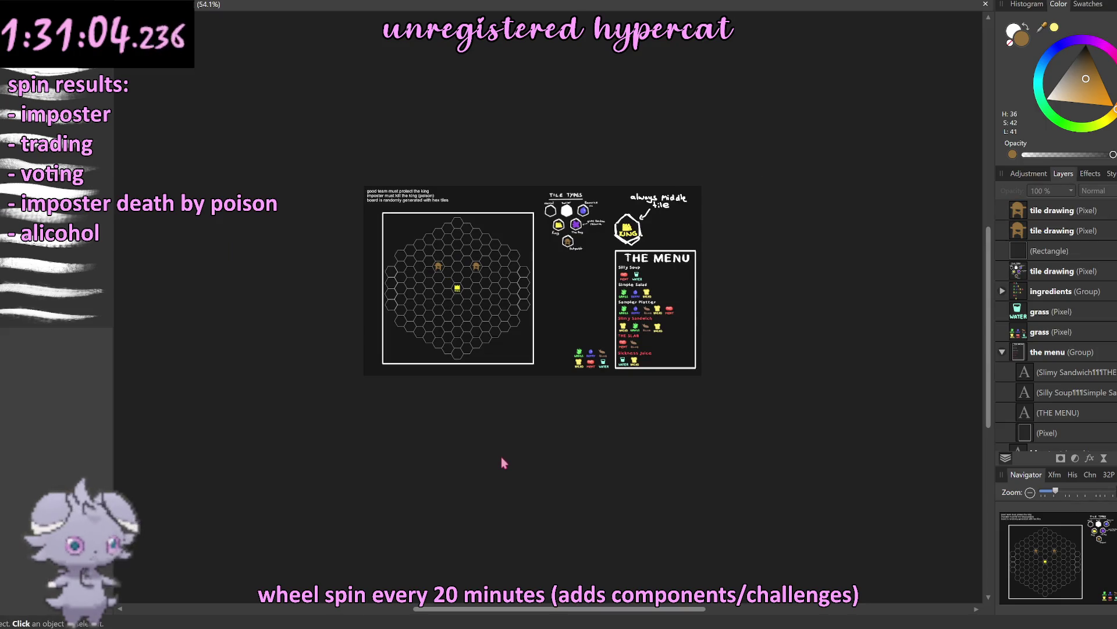
{"action": "scroll", "coordinate": [456, 374], "scroll_direction": "up", "scroll_amount": 3}
{"action": "scroll", "coordinate": [460, 361], "scroll_direction": "up", "scroll_amount": 2}
{"action": "scroll", "coordinate": [442, 314], "scroll_direction": "down", "scroll_amount": 4}
{"action": "scroll", "coordinate": [434, 293], "scroll_direction": "up", "scroll_amount": 2}
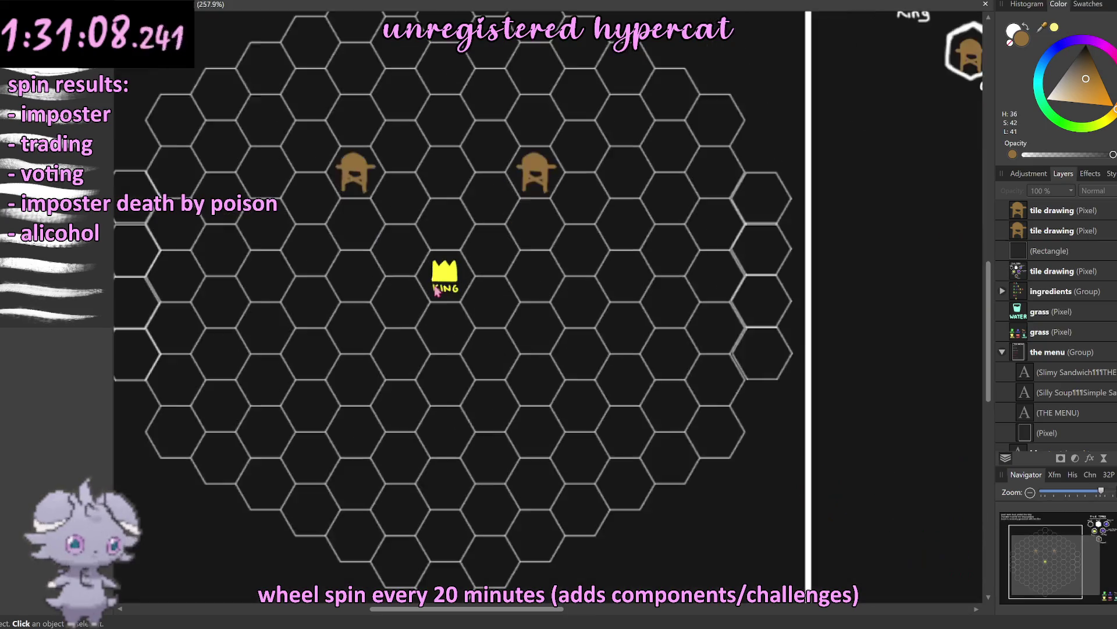
{"action": "scroll", "coordinate": [438, 293], "scroll_direction": "up", "scroll_amount": 2}
Step: Place a copy of the outpost in the top hex above the King
{"action": "left_click", "coordinate": [373, 198]}
{"action": "scroll", "coordinate": [396, 233], "scroll_direction": "up", "scroll_amount": 1}
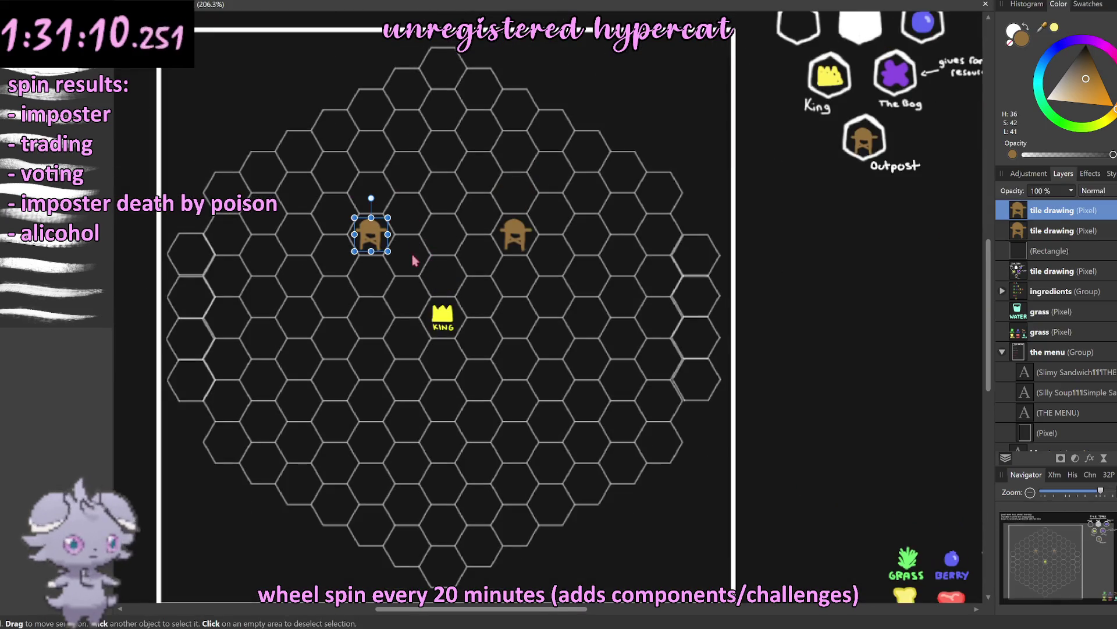
{"action": "mouse_move", "coordinate": [378, 244]}
{"action": "left_mouse_down", "text": "ctrl"}
{"action": "mouse_move", "coordinate": [444, 115]}
{"action": "mouse_move", "coordinate": [445, 527]}
{"action": "left_mouse_up", "text": "ctrl"}
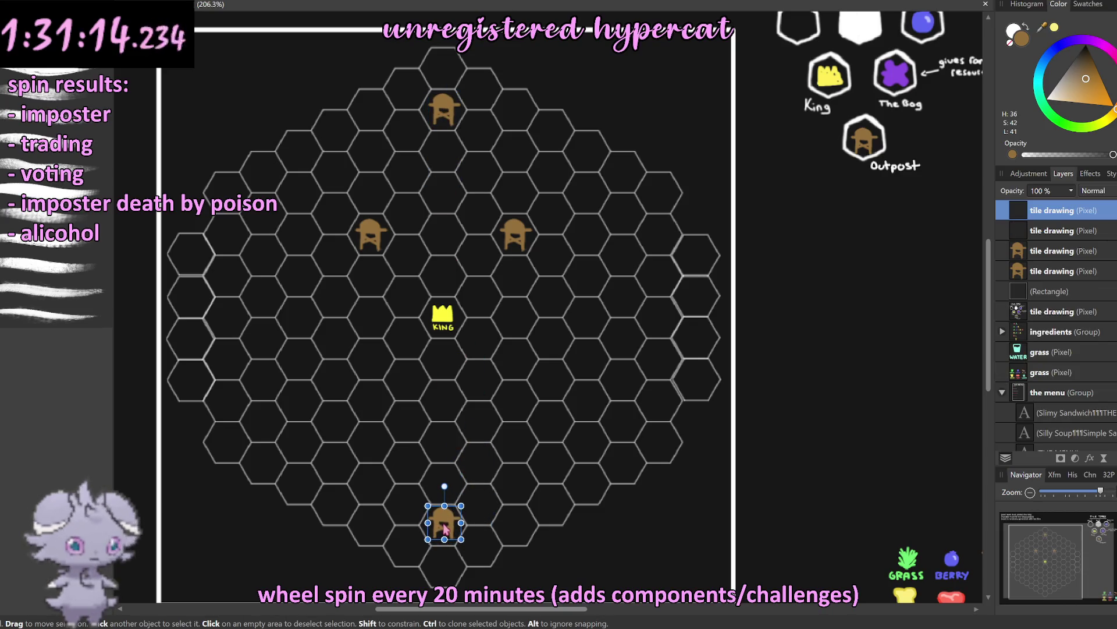
{"action": "scroll", "coordinate": [519, 431], "scroll_direction": "down", "scroll_amount": 3}
{"action": "left_click", "coordinate": [521, 564]}
{"action": "scroll", "coordinate": [506, 329], "scroll_direction": "down", "scroll_amount": 1}
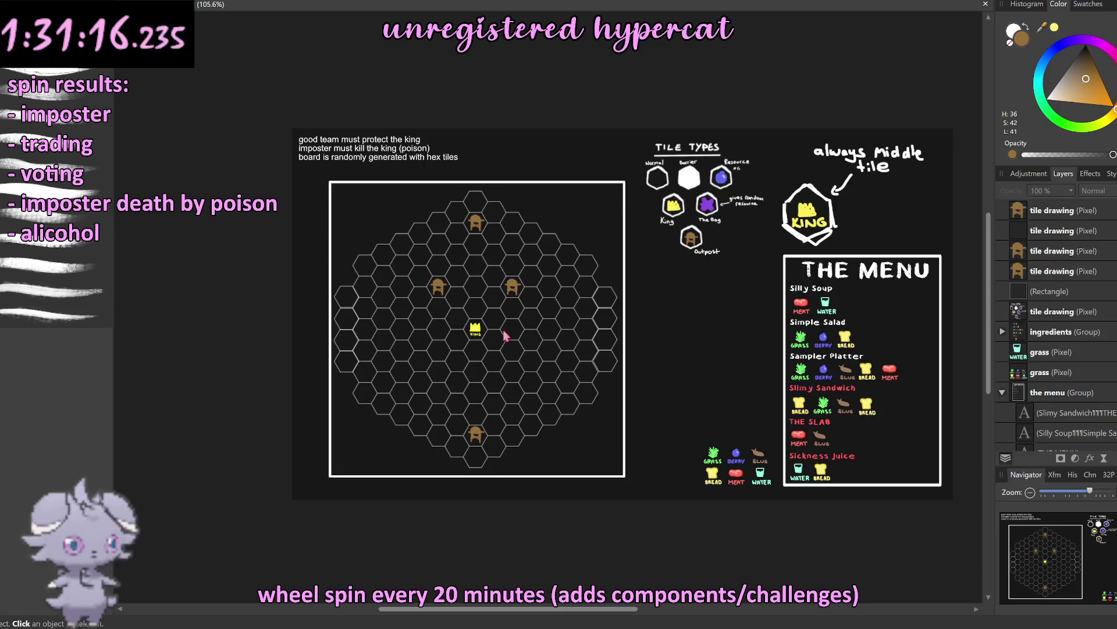
{"action": "scroll", "coordinate": [490, 344], "scroll_direction": "up", "scroll_amount": 2}
{"action": "scroll", "coordinate": [504, 455], "scroll_direction": "up", "scroll_amount": 1}
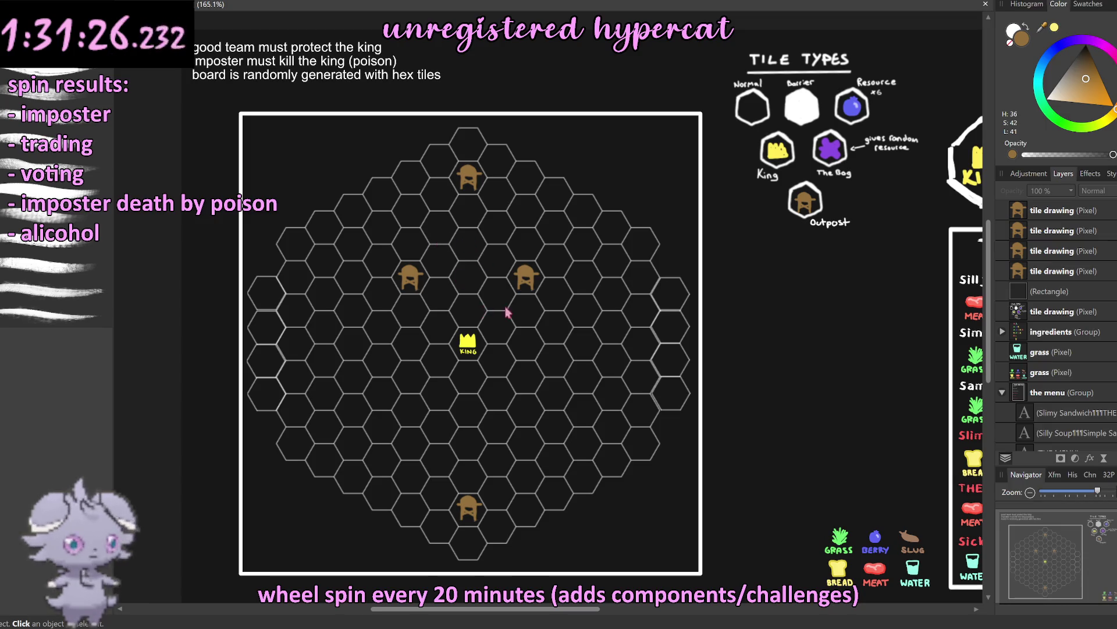
Step: Copy the upper outposts down into the lower hexes around the King
{"action": "mouse_move", "coordinate": [410, 279]}
{"action": "left_mouse_down"}
{"action": "mouse_move", "coordinate": [410, 411]}
{"action": "mouse_move", "coordinate": [499, 427]}
{"action": "mouse_move", "coordinate": [524, 415]}
{"action": "left_mouse_up"}
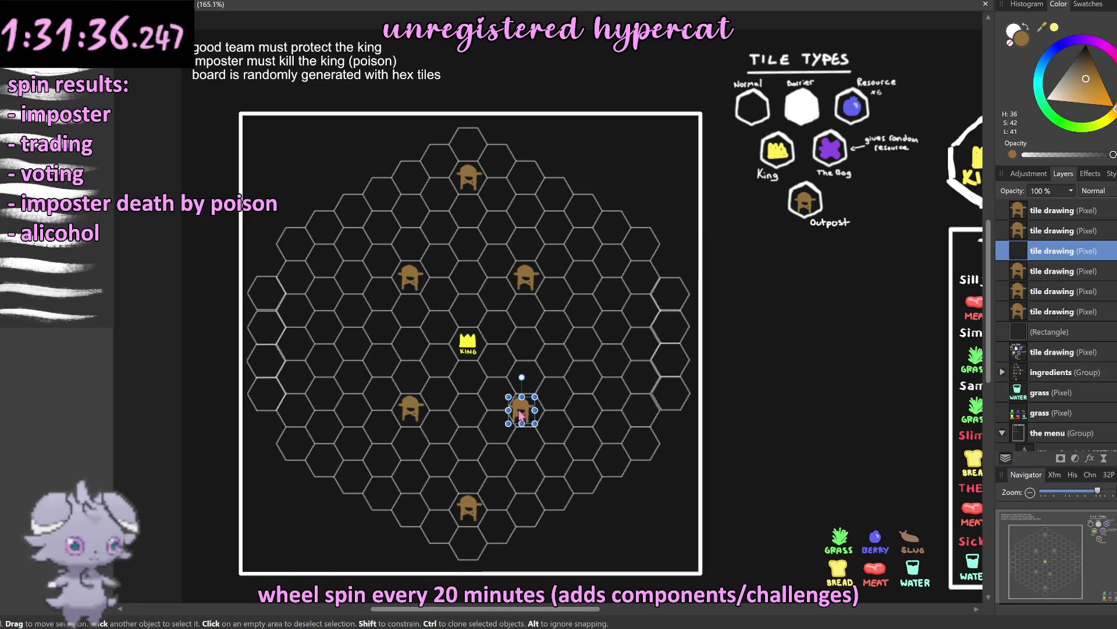
{"action": "left_click", "coordinate": [757, 438]}
{"action": "scroll", "coordinate": [744, 428], "scroll_direction": "down", "scroll_amount": 4}
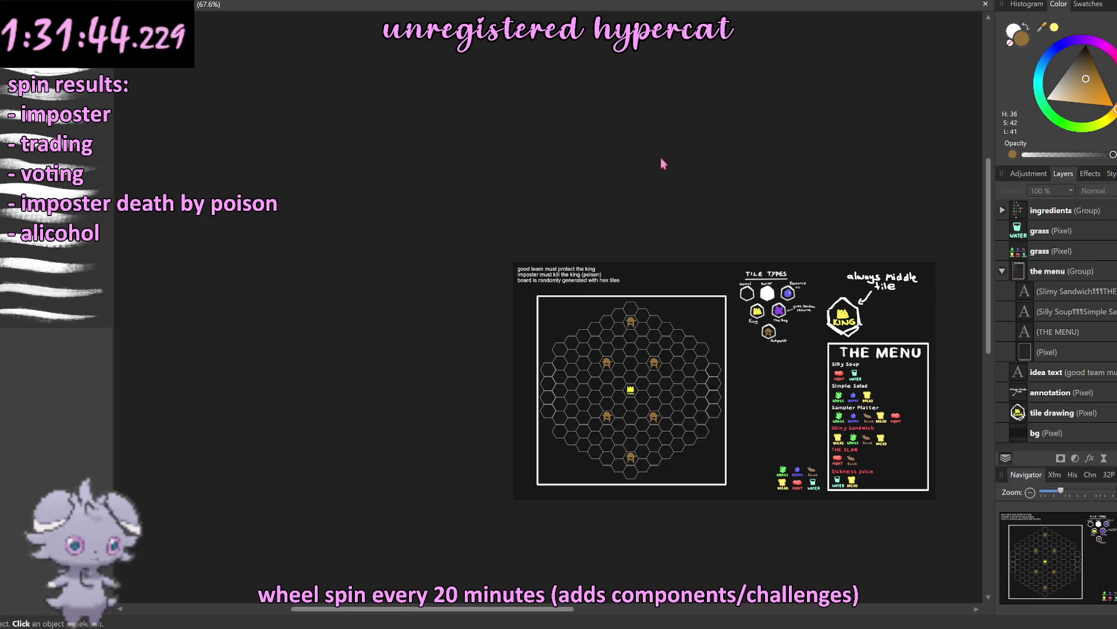
{"action": "scroll", "coordinate": [671, 286], "scroll_direction": "up", "scroll_amount": 1}
{"action": "scroll", "coordinate": [667, 330], "scroll_direction": "up", "scroll_amount": 4}
{"action": "scroll", "coordinate": [648, 341], "scroll_direction": "down", "scroll_amount": 2}
{"action": "scroll", "coordinate": [643, 340], "scroll_direction": "down", "scroll_amount": 2}
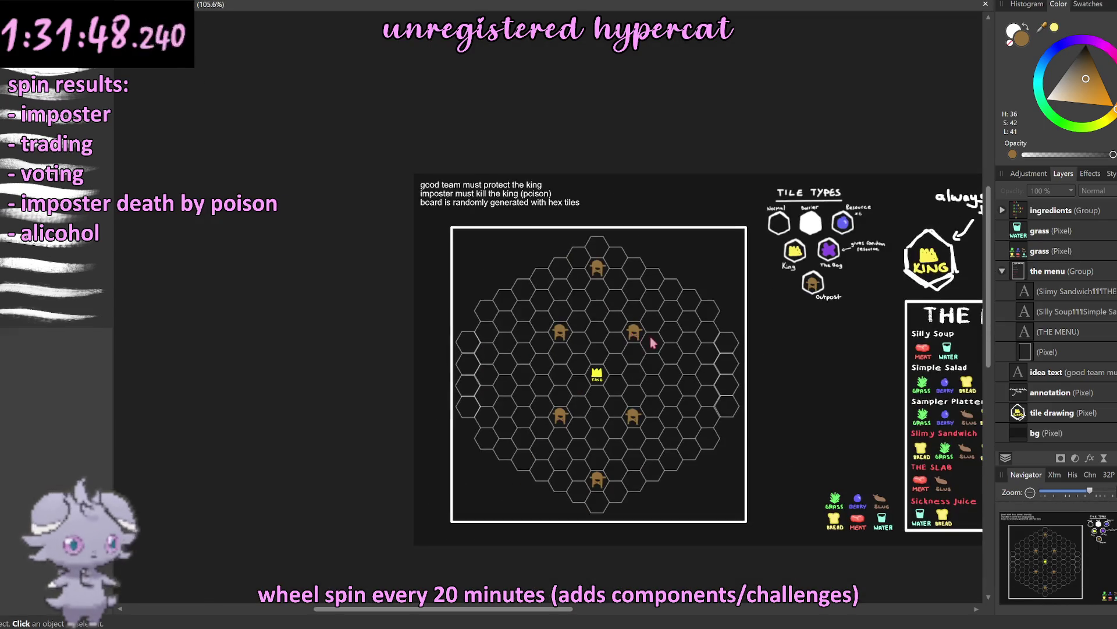
{"action": "scroll", "coordinate": [652, 343], "scroll_direction": "down", "scroll_amount": 1}
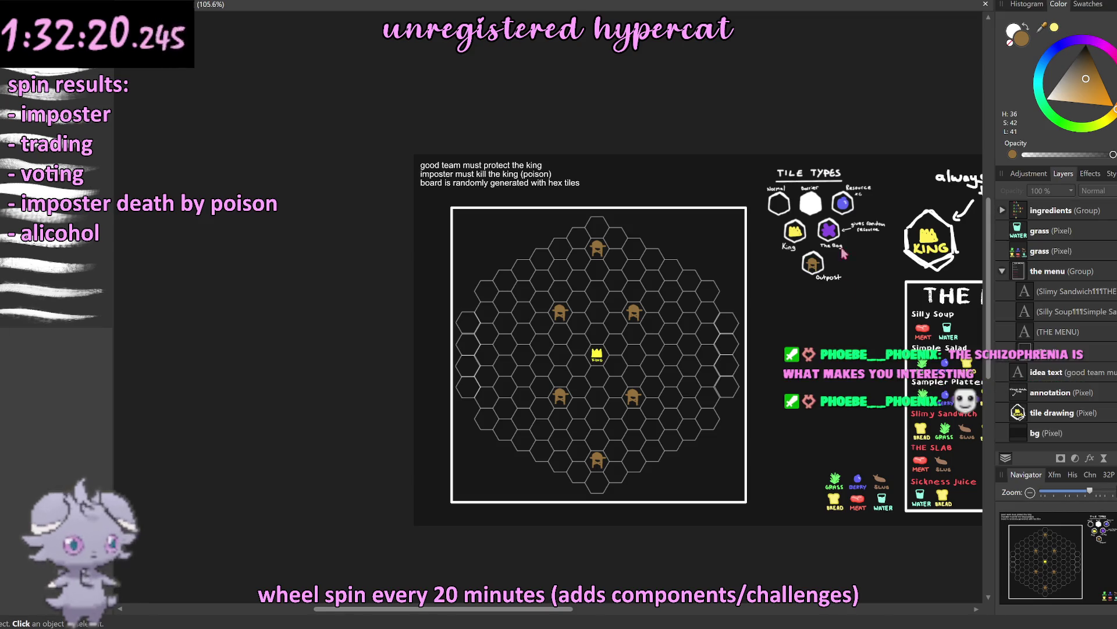
Step: Copy an outpost into the hexes directly right and left of the King
{"action": "scroll", "coordinate": [770, 192], "scroll_direction": "down", "scroll_amount": 1}
{"action": "scroll", "coordinate": [743, 279], "scroll_direction": "up", "scroll_amount": 3}
{"action": "left_click", "coordinate": [571, 245]}
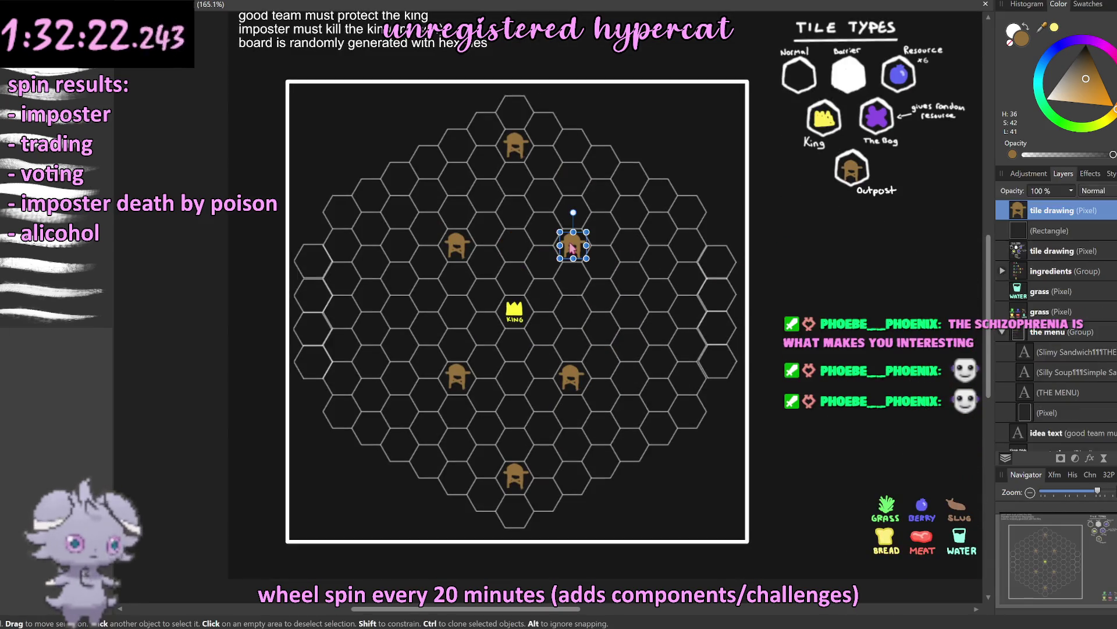
{"action": "left_click_drag", "start_coordinate": [572, 245], "coordinate": [687, 313]}
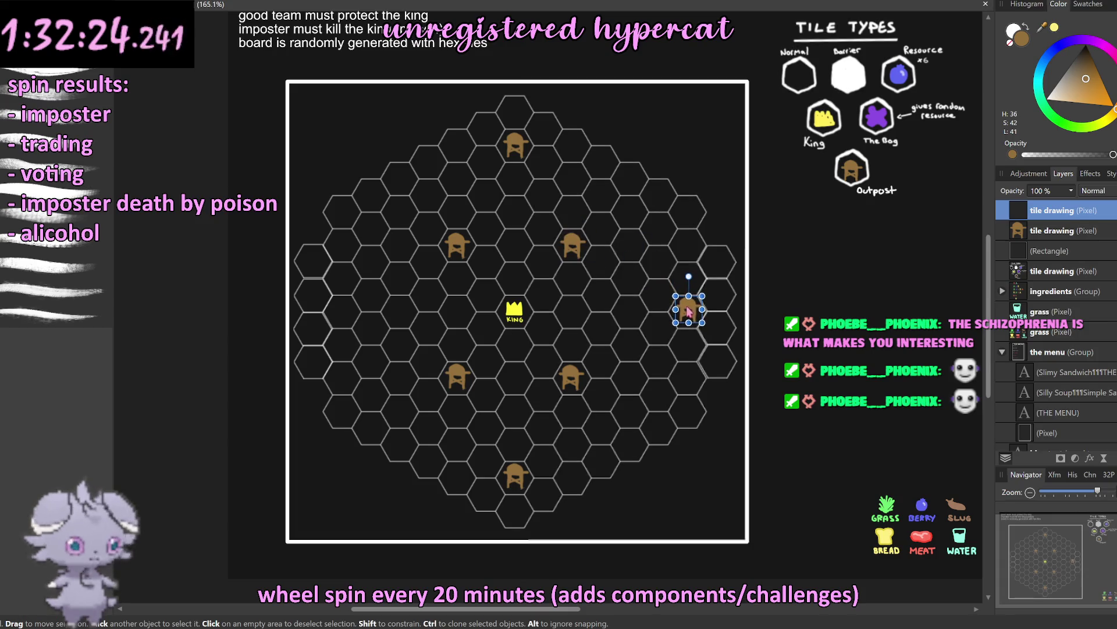
{"action": "left_click", "coordinate": [563, 249]}
{"action": "left_click_drag", "start_coordinate": [563, 248], "coordinate": [373, 297]}
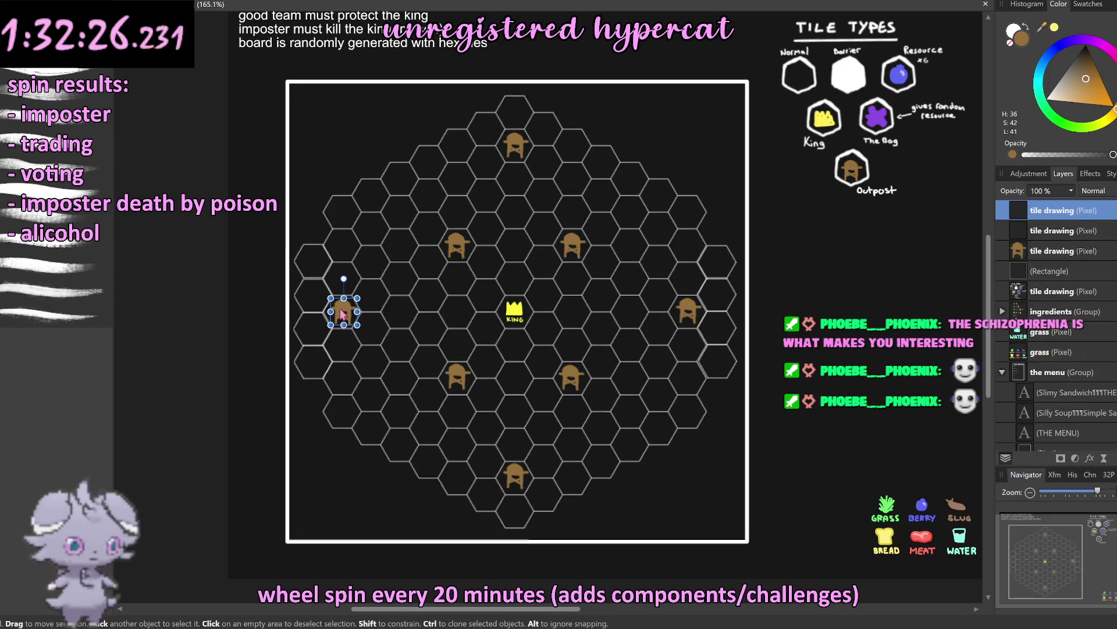
Step: Clear the selection and pick the upper-right outpost inside the board group
{"action": "left_click", "coordinate": [319, 297]}
{"action": "scroll", "coordinate": [319, 295], "scroll_direction": "down", "scroll_amount": 3}
{"action": "scroll", "coordinate": [412, 461], "scroll_direction": "down", "scroll_amount": 1}
{"action": "left_click", "coordinate": [412, 462]}
{"action": "scroll", "coordinate": [373, 278], "scroll_direction": "up", "scroll_amount": 2}
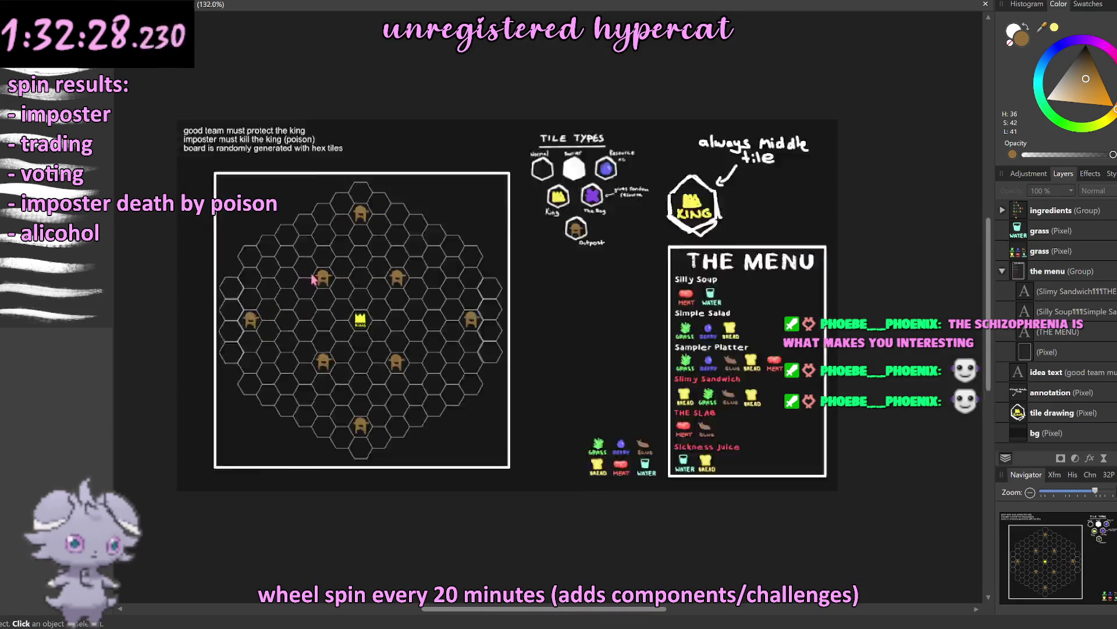
{"action": "scroll", "coordinate": [370, 275], "scroll_direction": "up", "scroll_amount": 1}
{"action": "scroll", "coordinate": [378, 271], "scroll_direction": "up", "scroll_amount": 1}
{"action": "scroll", "coordinate": [377, 271], "scroll_direction": "left", "scroll_amount": 1}
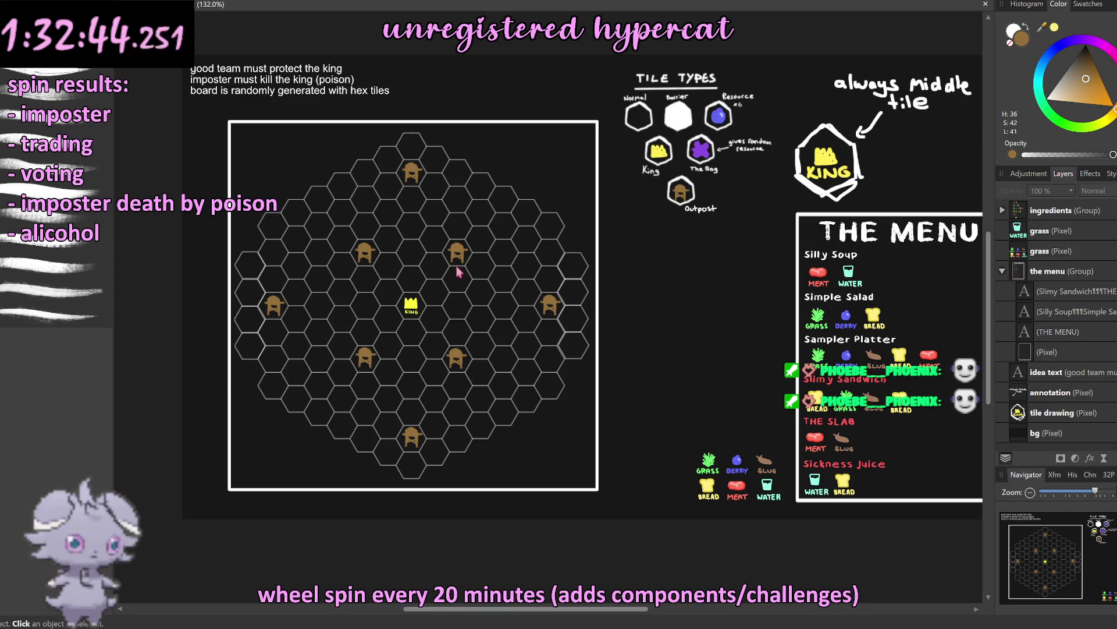
{"action": "double_click", "coordinate": [458, 251]}
Step: Delete the upper-right, upper-left, lower-left and lower-right diagonal outposts, then deselect
{"action": "key", "text": "Delete"}
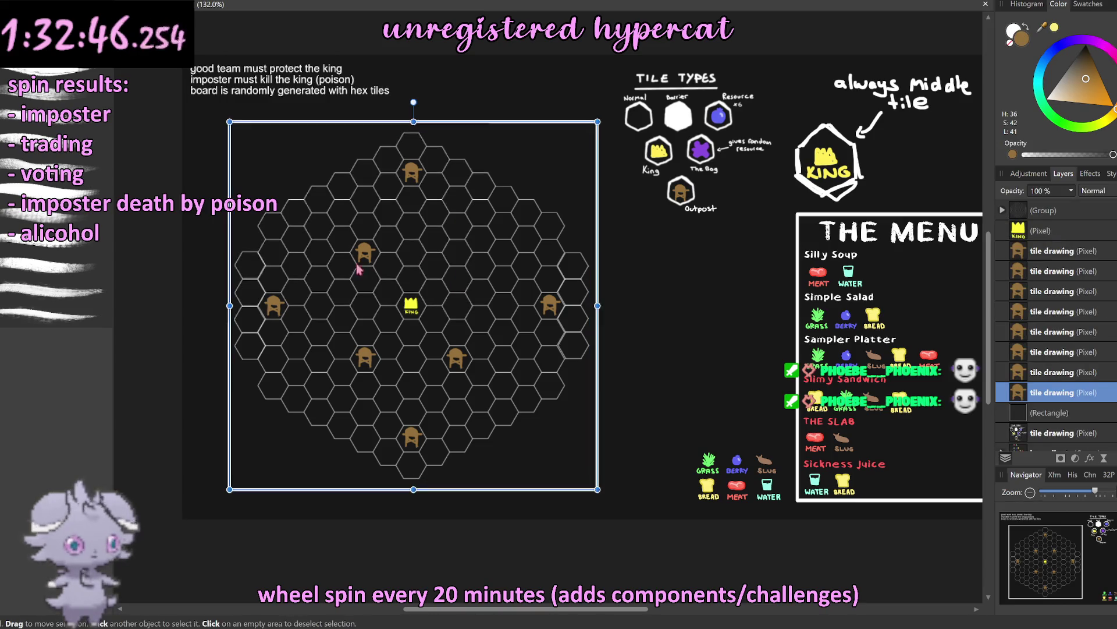
{"action": "left_click", "coordinate": [365, 251]}
{"action": "key", "text": "Delete"}
{"action": "left_click", "coordinate": [366, 356]}
{"action": "key", "text": "Delete"}
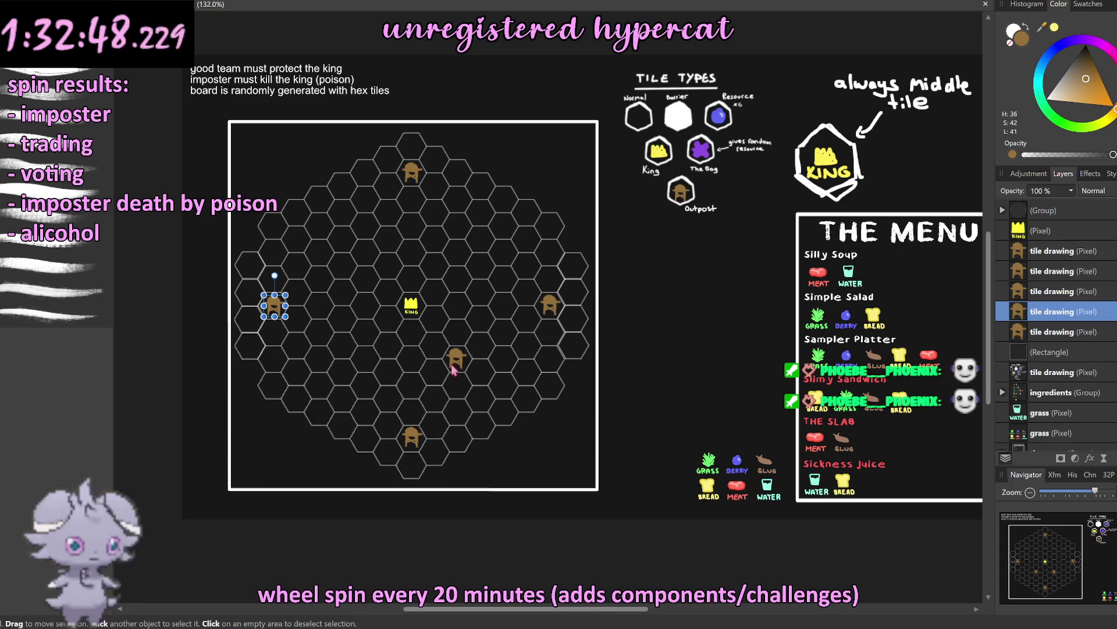
{"action": "left_click", "coordinate": [456, 358]}
{"action": "key", "text": "Delete"}
{"action": "left_click", "coordinate": [438, 349]}
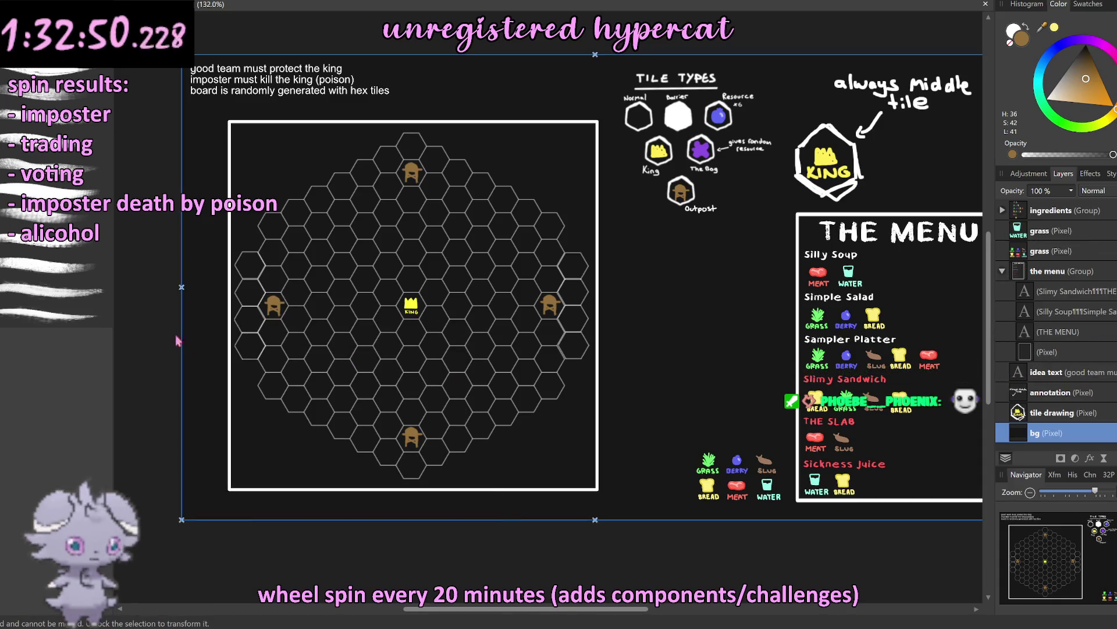
{"action": "left_click", "coordinate": [127, 295]}
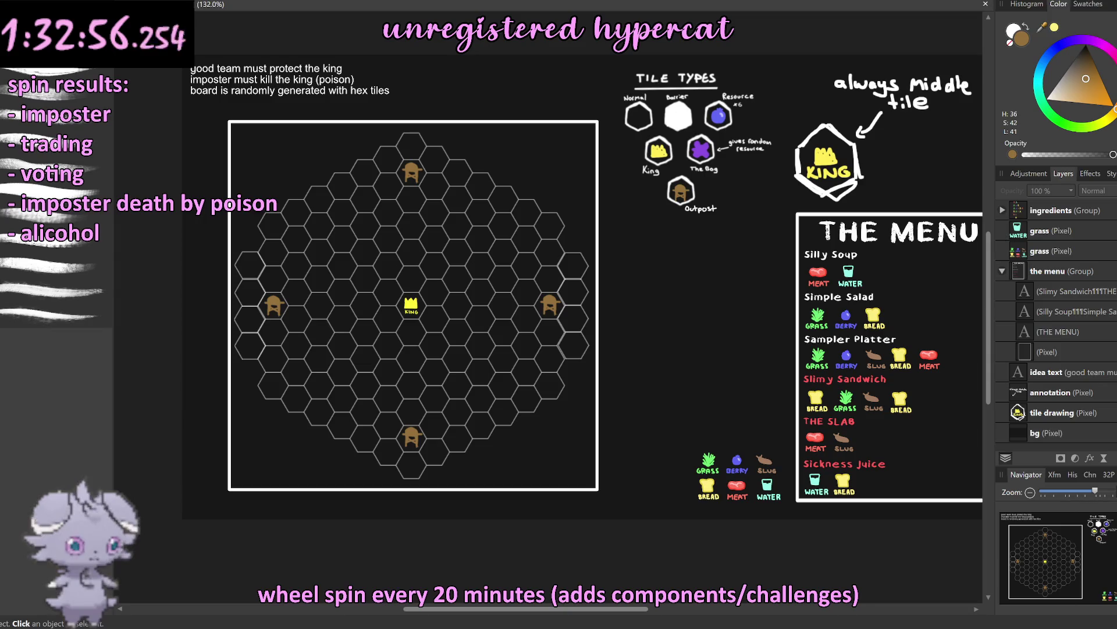
{"action": "key", "text": "alt+Tab"}
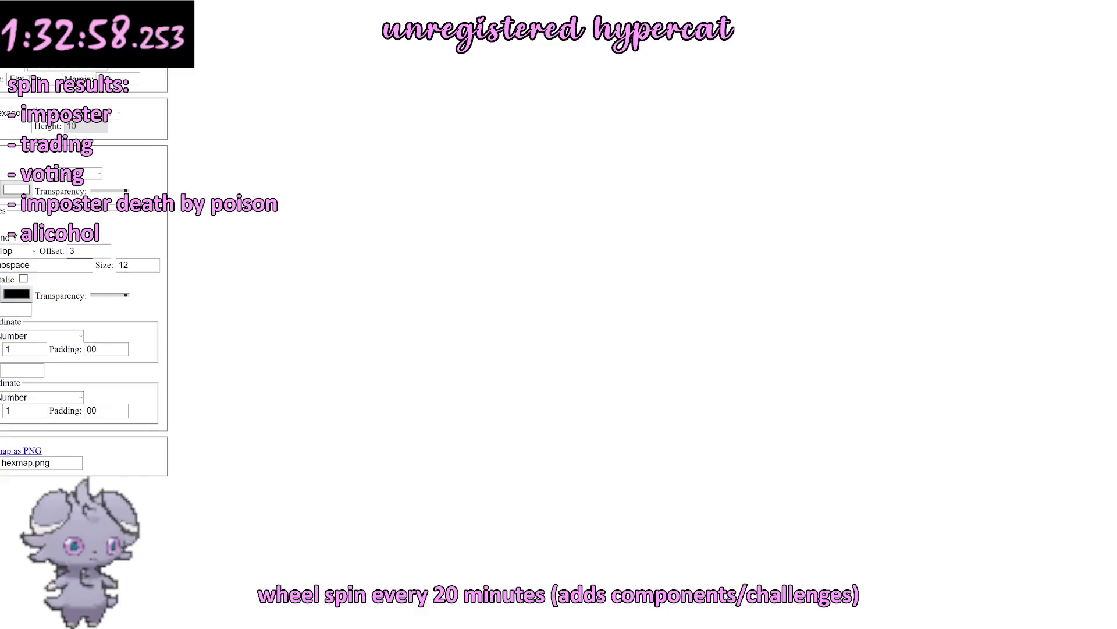
Step: Add a TRADING heading with the bullet 'Any player can deposit resources at an outpost or king tile'
{"action": "key", "text": "ctrl+Tab"}
{"action": "key", "text": "ctrl+Tab"}
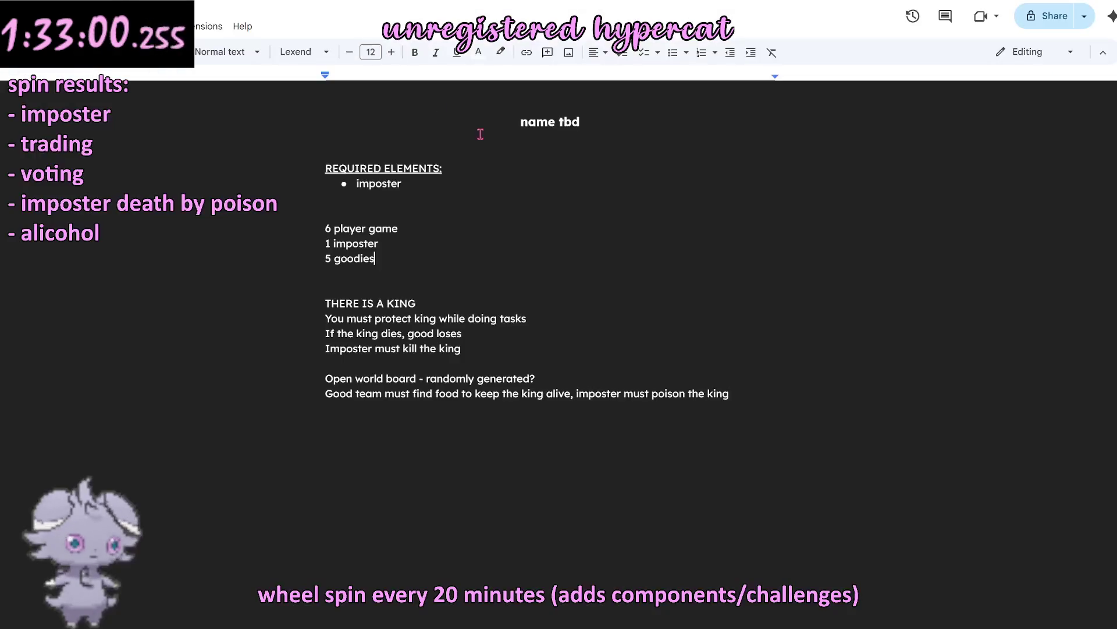
{"action": "left_click", "coordinate": [774, 396]}
{"action": "key", "text": "Return"}
{"action": "key", "text": "Return"}
{"action": "type", "text": "TRADION"}
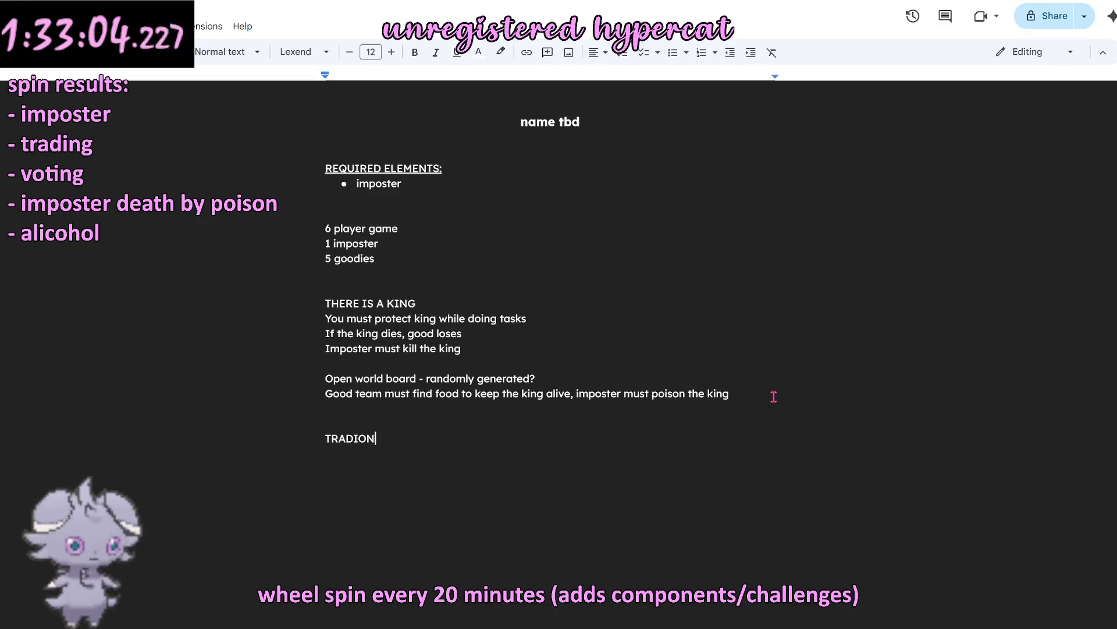
{"action": "key", "text": "BackSpace"}
{"action": "key", "text": "BackSpace"}
{"action": "type", "text": "NG-"}
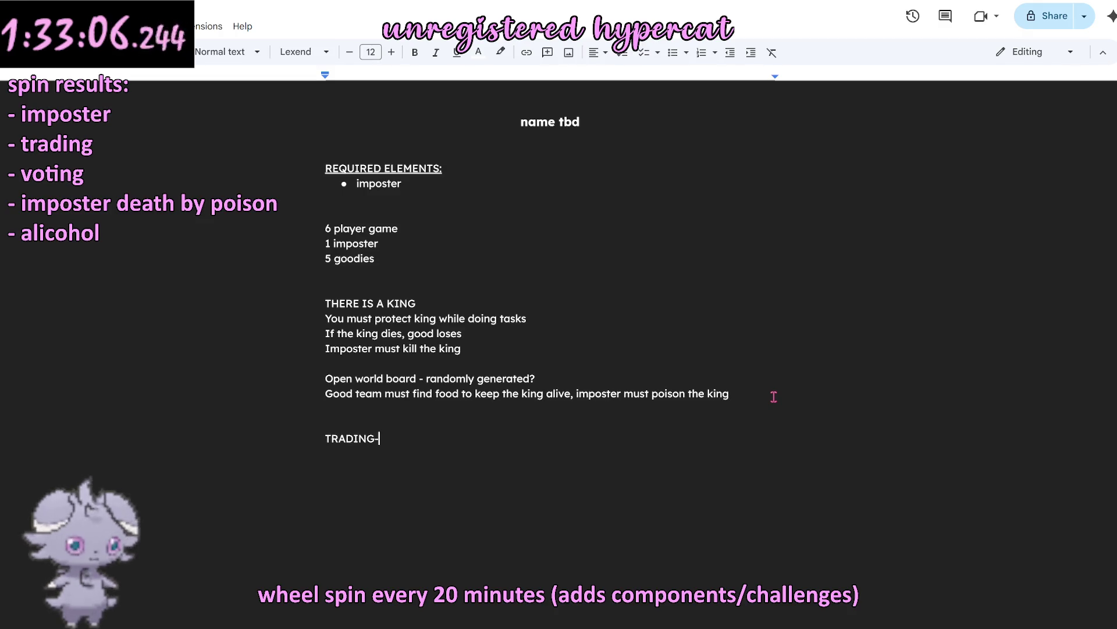
{"action": "key", "text": "BackSpace"}
{"action": "key", "text": "Return"}
{"action": "type", "text": "- "}
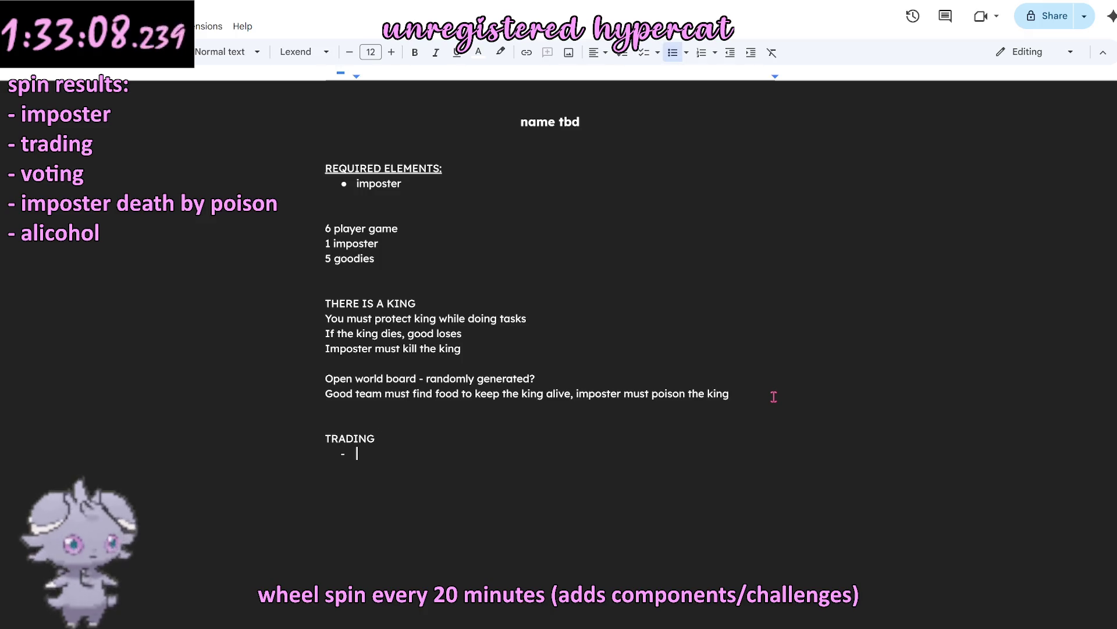
{"action": "type", "text": "you"}
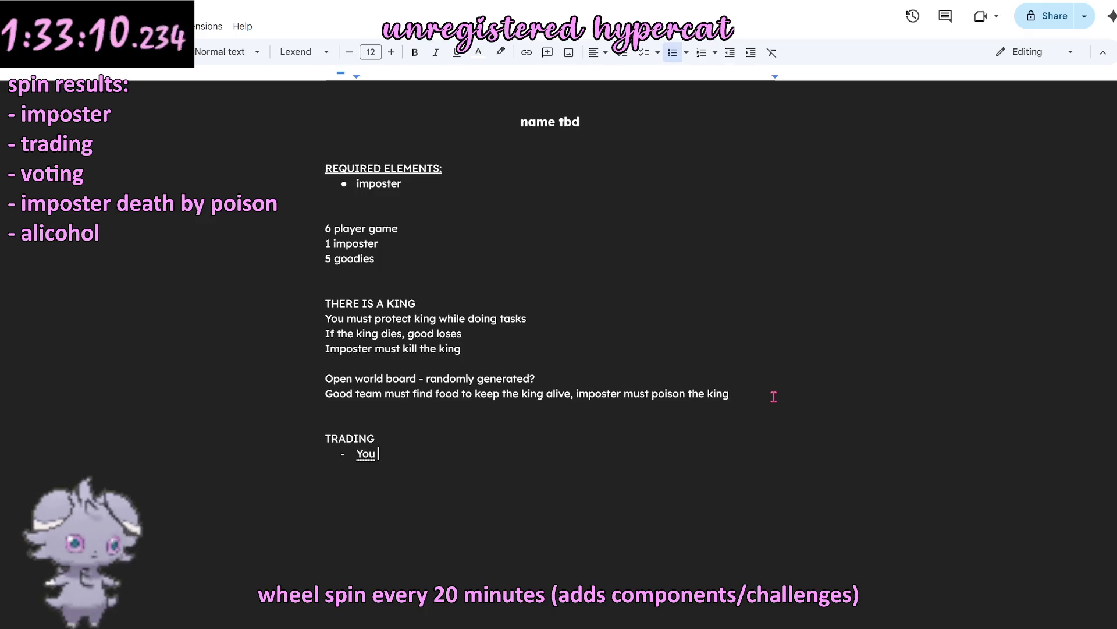
{"action": "key", "text": "BackSpace"}
{"action": "key", "text": "BackSpace"}
{"action": "key", "text": "BackSpace"}
{"action": "key", "text": "BackSpace"}
{"action": "type", "text": "Any player can deposit s"}
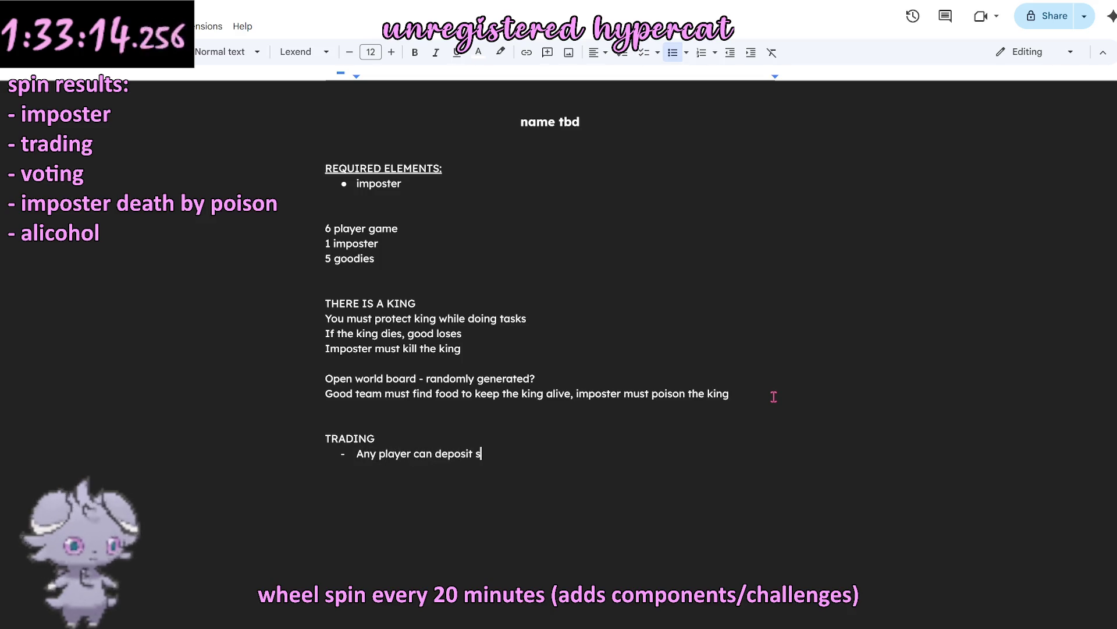
{"action": "key", "text": "BackSpace"}
{"action": "type", "text": "resources at an outp"}
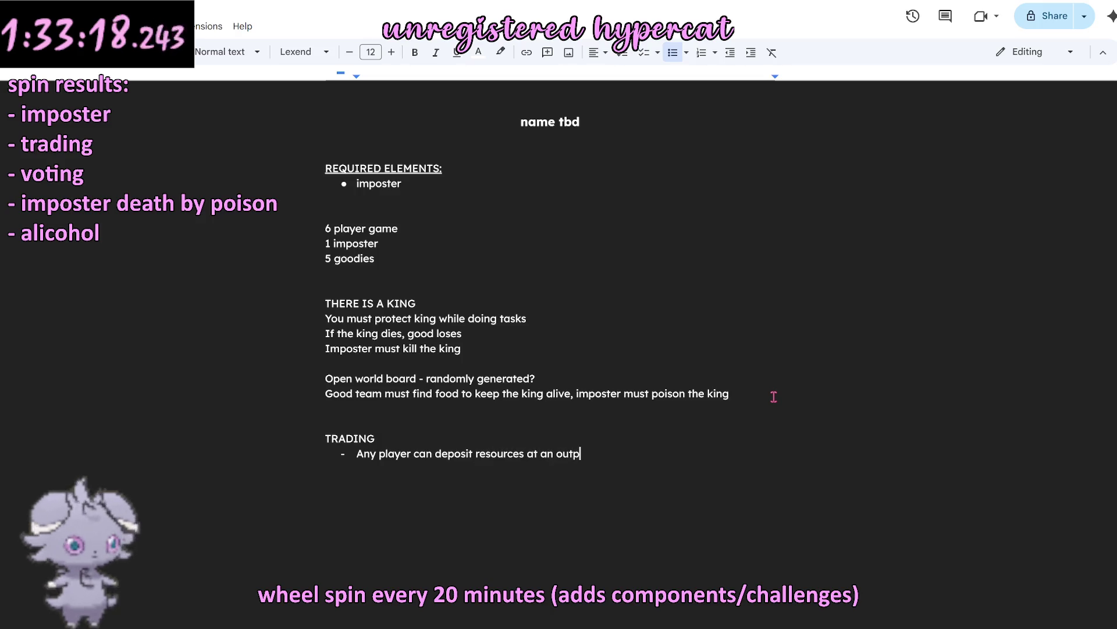
{"action": "type", "text": "ost or king tile"}
Step: Start an 'Any player' bullet and add a sub-bullet saying deposits go to a shared community pool
{"action": "key", "text": "Return"}
{"action": "type", "text": "Any "}
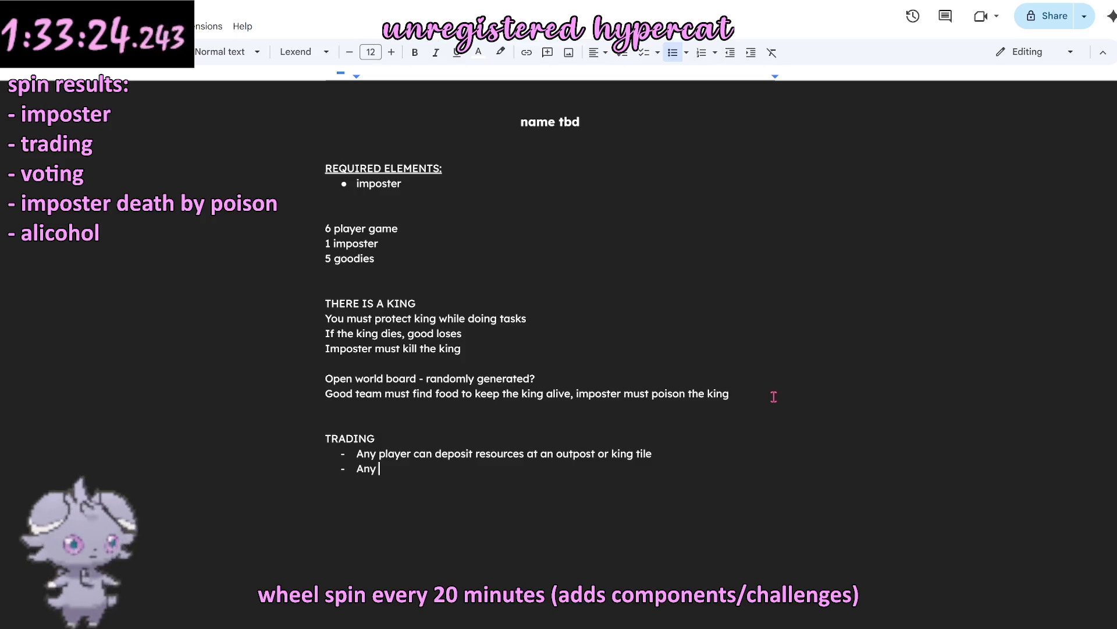
{"action": "type", "text": "player"}
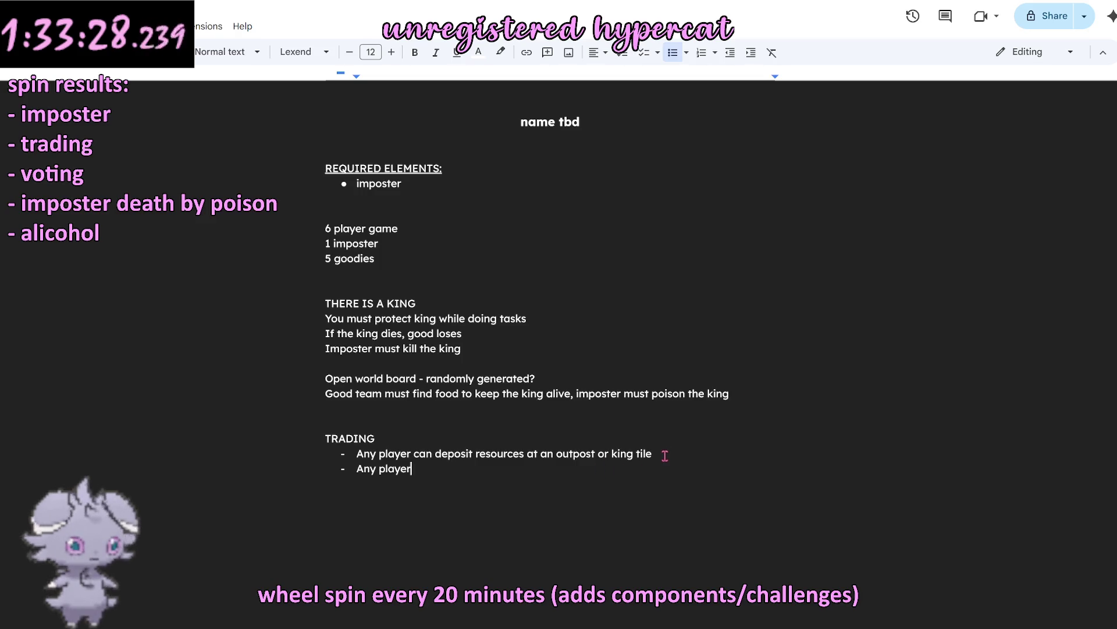
{"action": "left_click", "coordinate": [691, 454]}
{"action": "key", "text": "Return"}
{"action": "key", "text": "Tab"}
{"action": "type", "text": "this "}
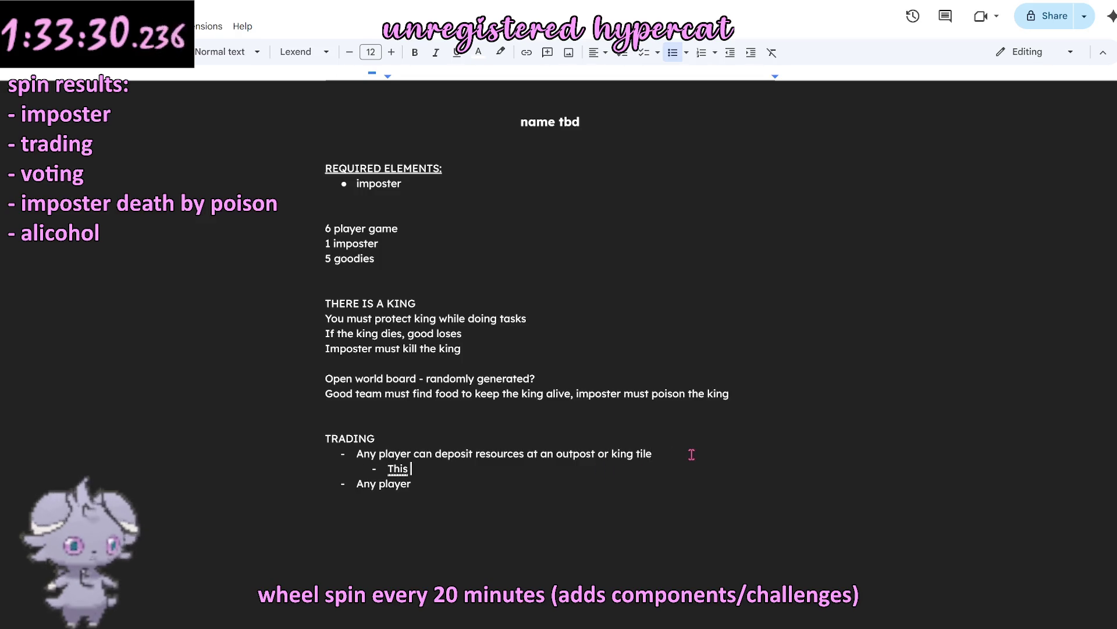
{"action": "type", "text": "adds the resour"}
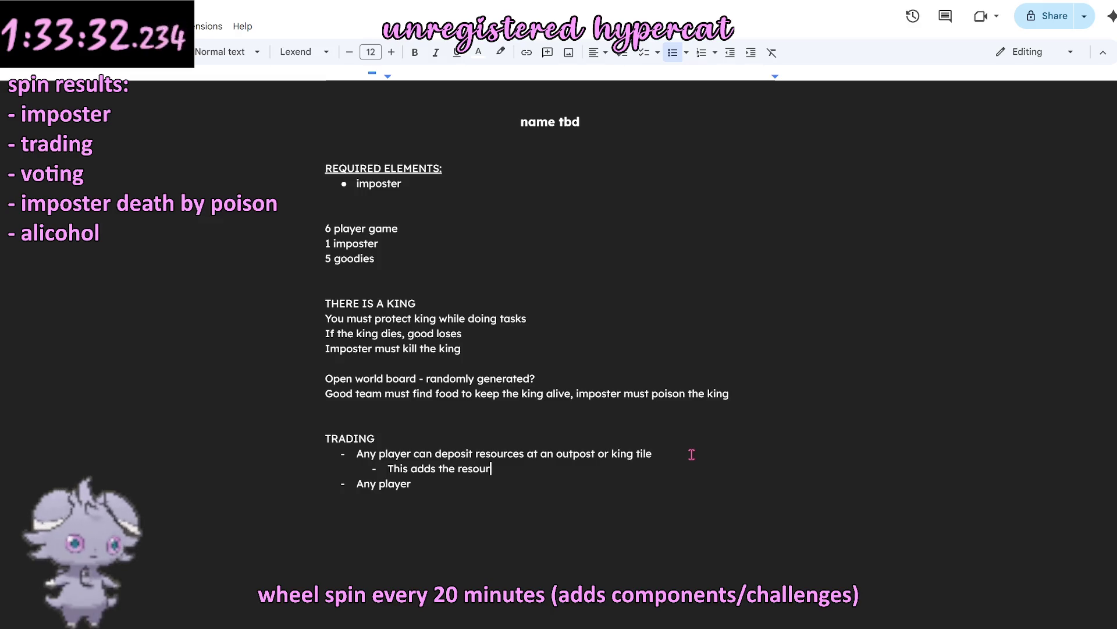
{"action": "type", "text": "o a shared community pool"}
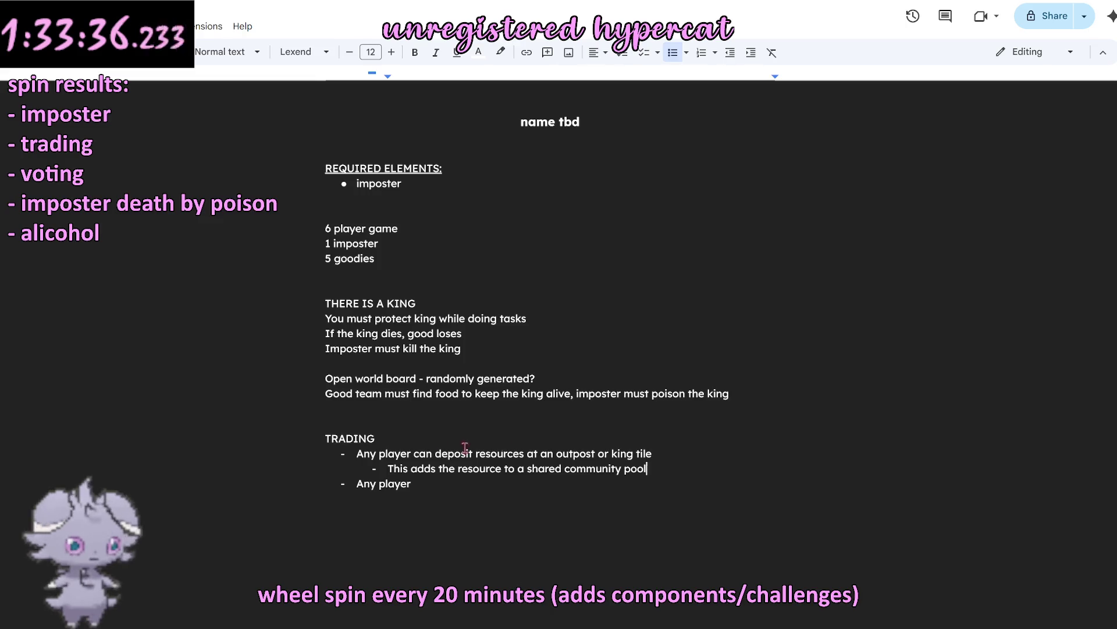
Step: Make the top-level bullets filled circles and the sub-bullet a hollow circle
{"action": "right_click", "coordinate": [340, 453]}
{"action": "left_click", "coordinate": [371, 315]}
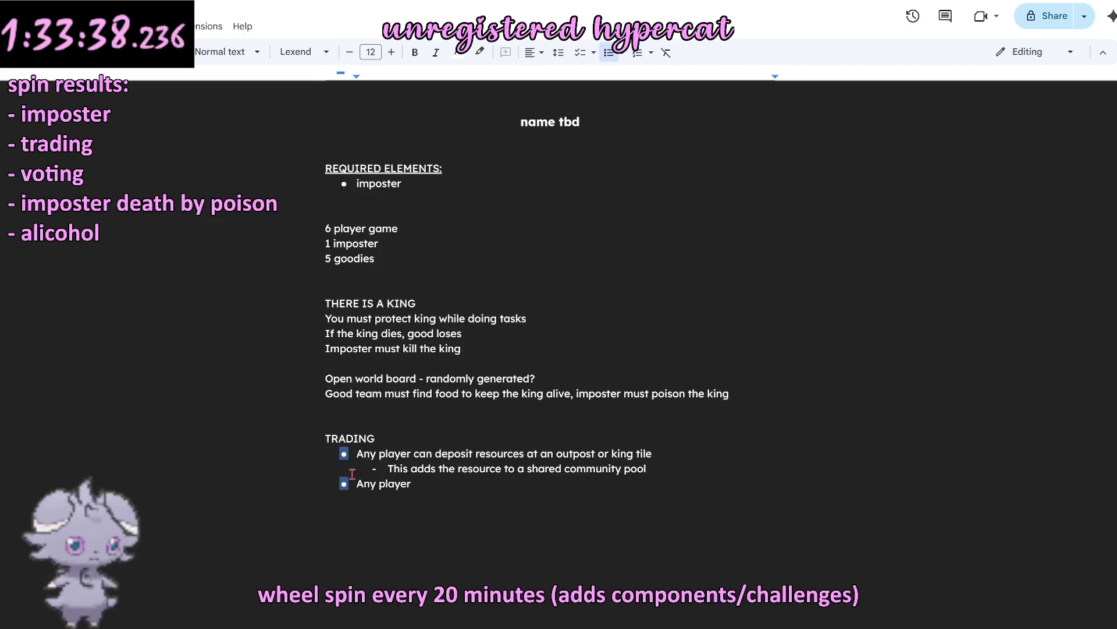
{"action": "right_click", "coordinate": [375, 468]}
{"action": "left_click", "coordinate": [425, 349]}
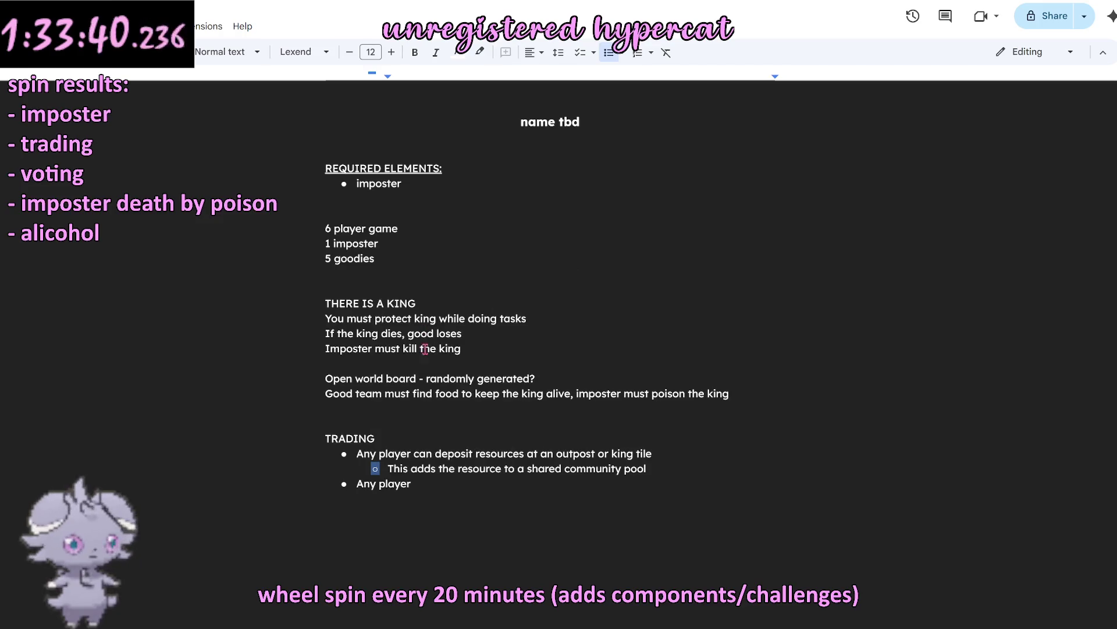
Step: Finish the bullet: 'Any player on an outpost or king tile can take or add to the community pool of resources'
{"action": "left_click", "coordinate": [451, 489]}
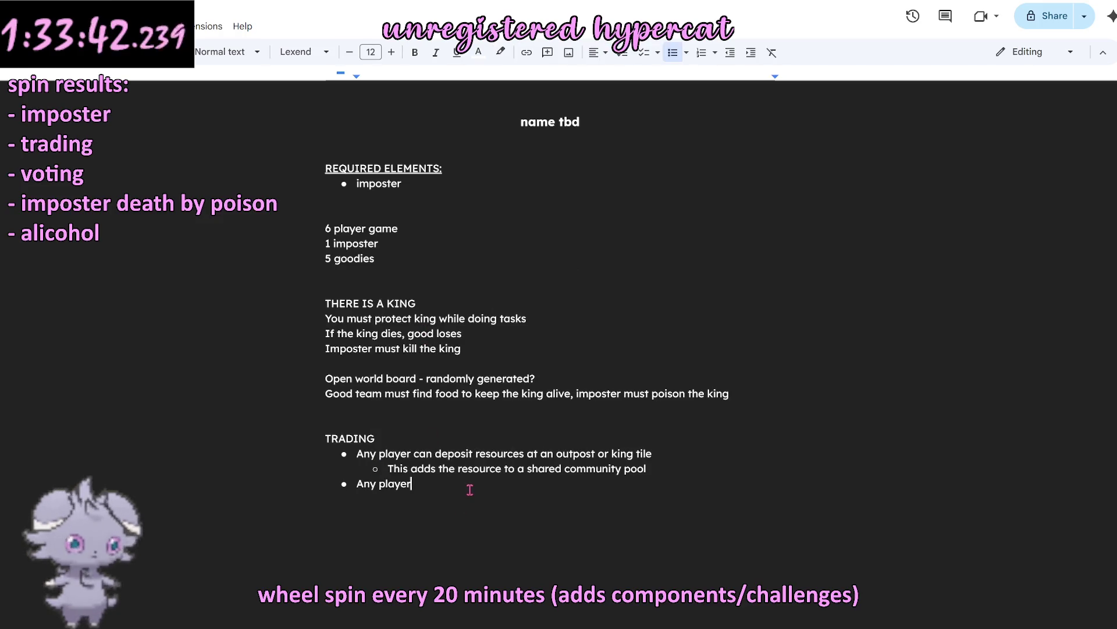
{"action": "left_click", "coordinate": [390, 483]}
{"action": "type", "text": "n a "}
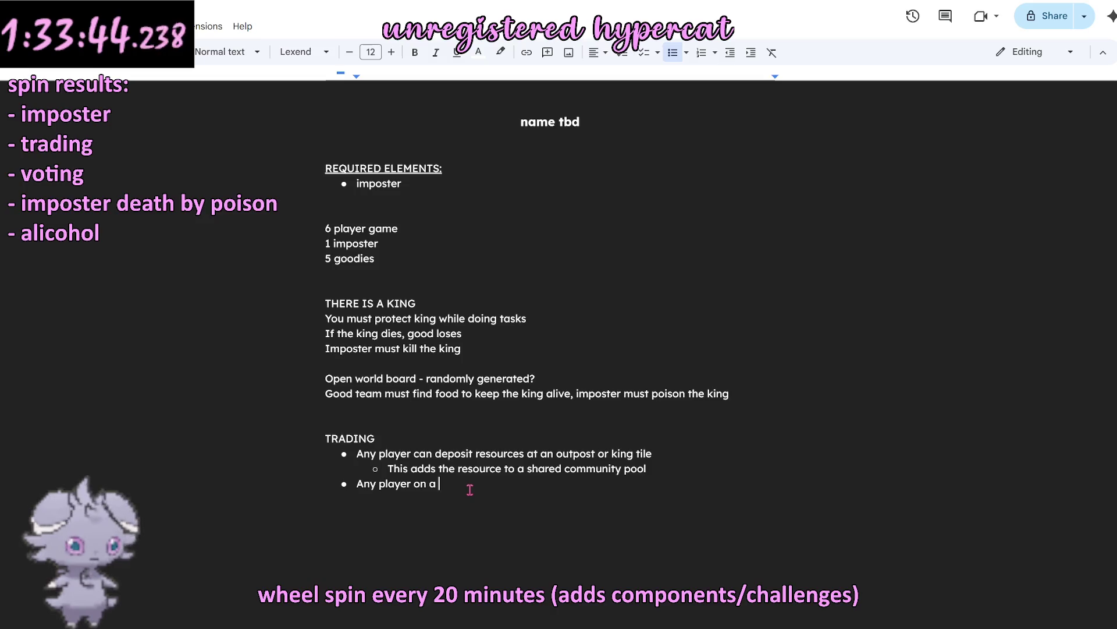
{"action": "type", "text": "outpost or king tile can "}
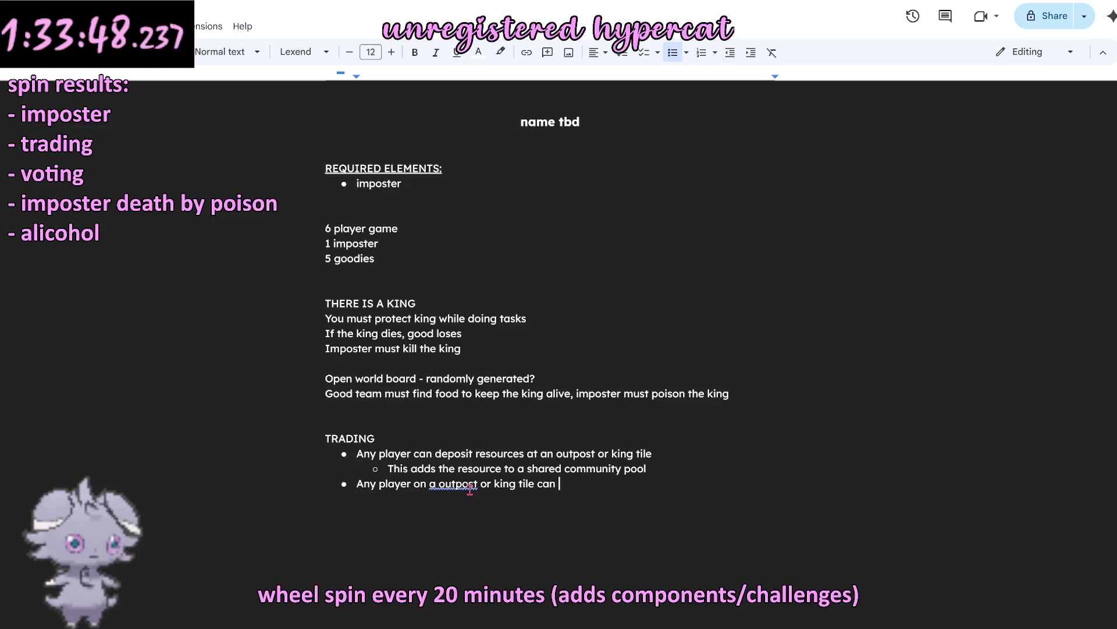
{"action": "type", "text": "take or add to the community po"}
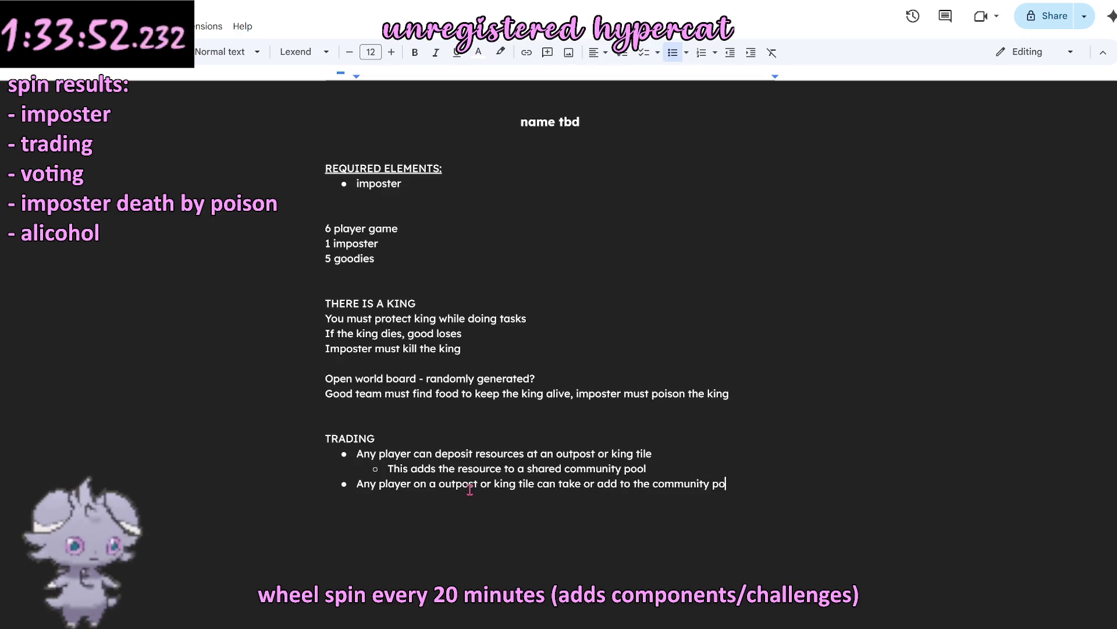
{"action": "type", "text": "ol of resources"}
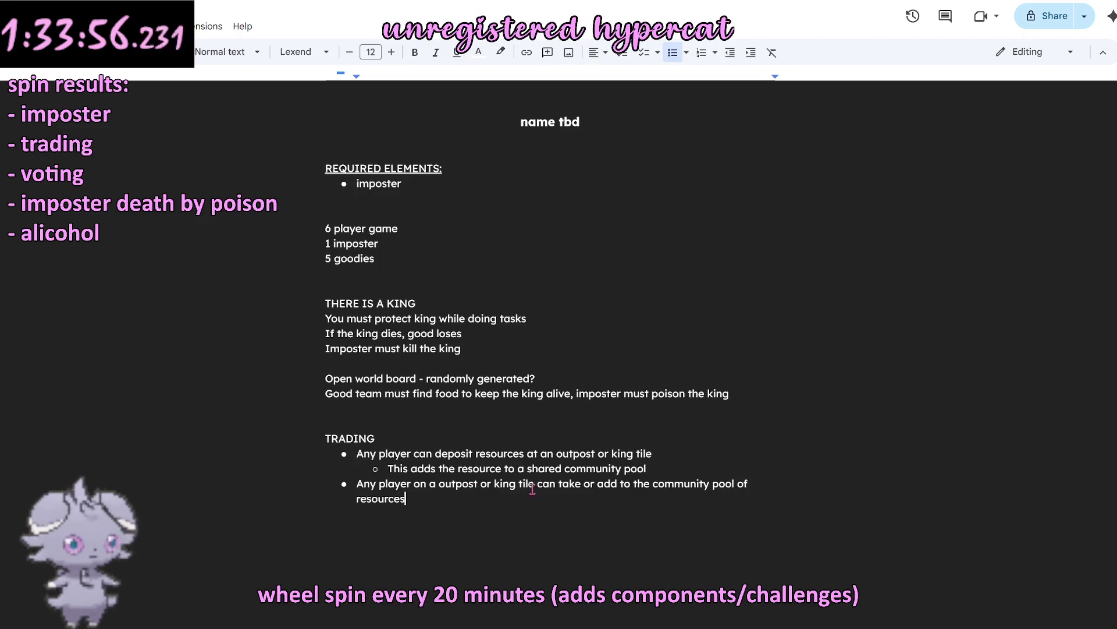
{"action": "key", "text": "ctrl+shift+Up"}
{"action": "key", "text": "ctrl+shift+Up"}
{"action": "key", "text": "ctrl+shift+Up"}
{"action": "key", "text": "ctrl+shift+Up"}
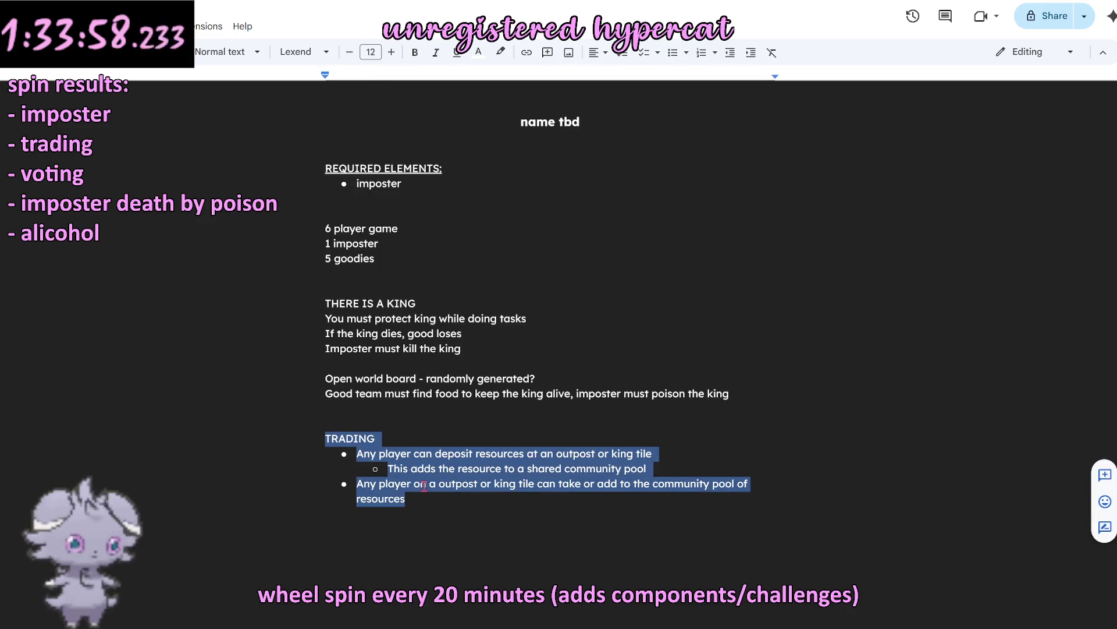
{"action": "left_click", "coordinate": [460, 496]}
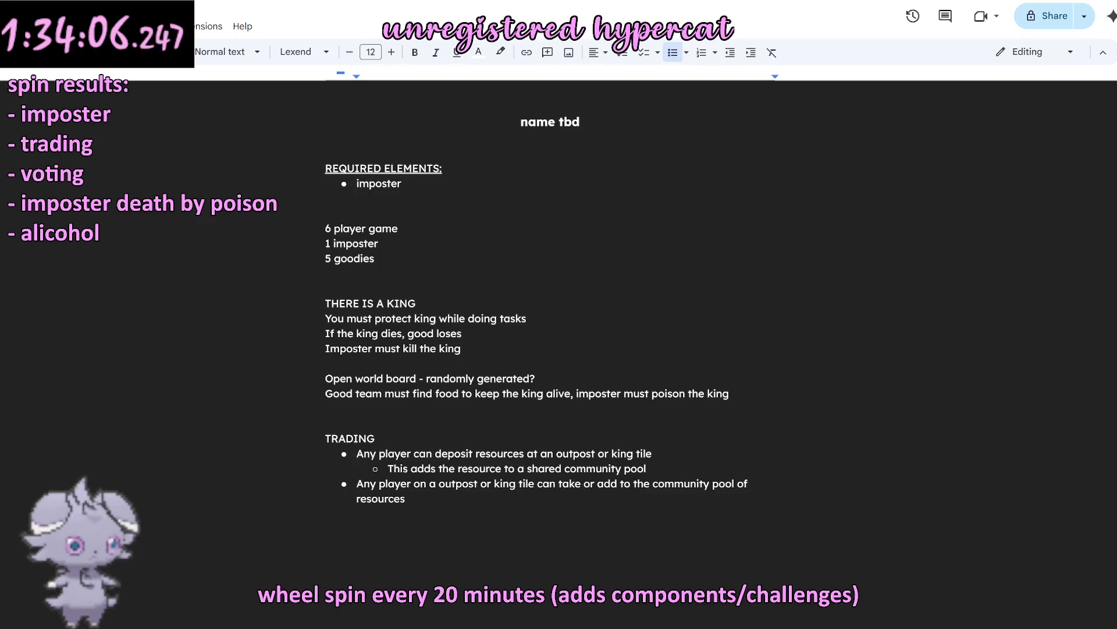
{"action": "key", "text": "alt+Tab"}
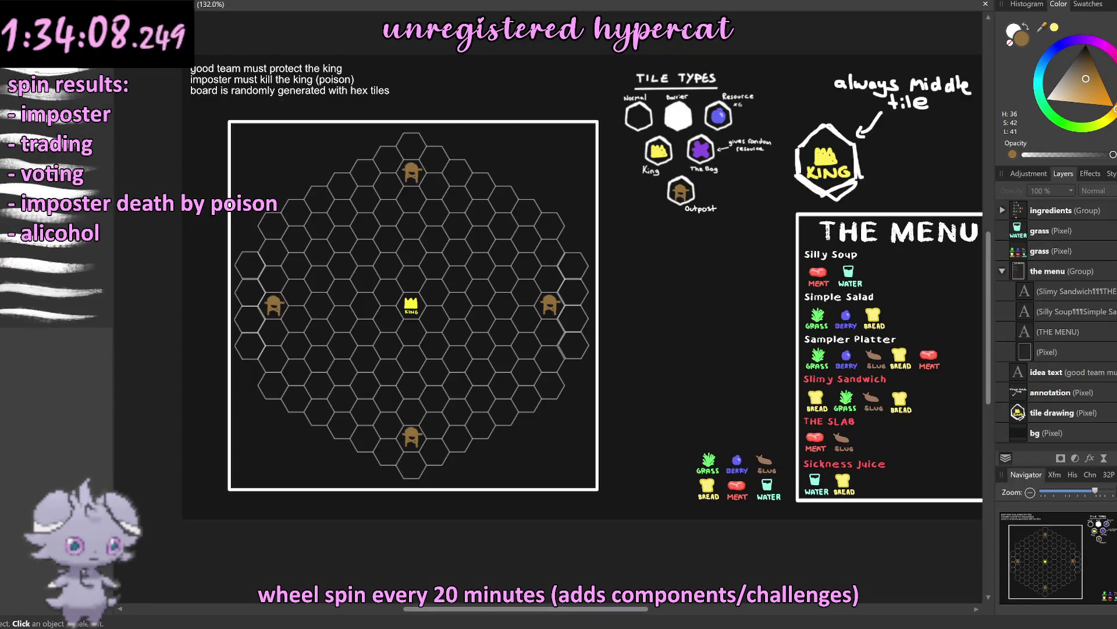
Step: Zoom in and out around the hex board and Tile Types legend to review the mockup
{"action": "scroll", "coordinate": [422, 297], "scroll_direction": "up", "scroll_amount": 3}
{"action": "scroll", "coordinate": [421, 297], "scroll_direction": "up", "scroll_amount": 2}
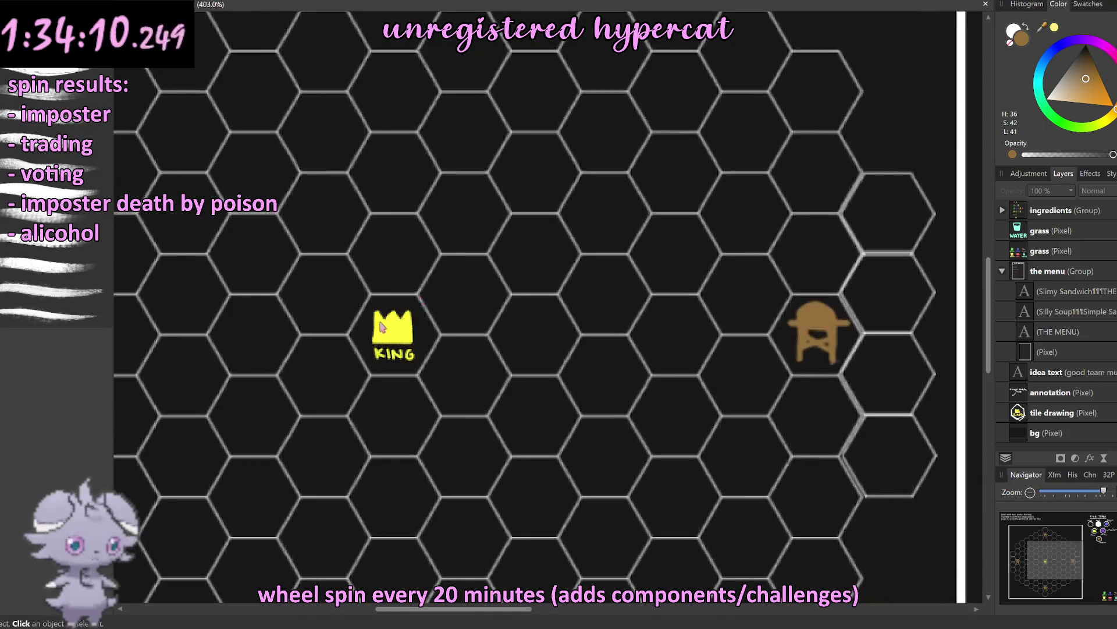
{"action": "scroll", "coordinate": [253, 109], "scroll_direction": "down", "scroll_amount": 5}
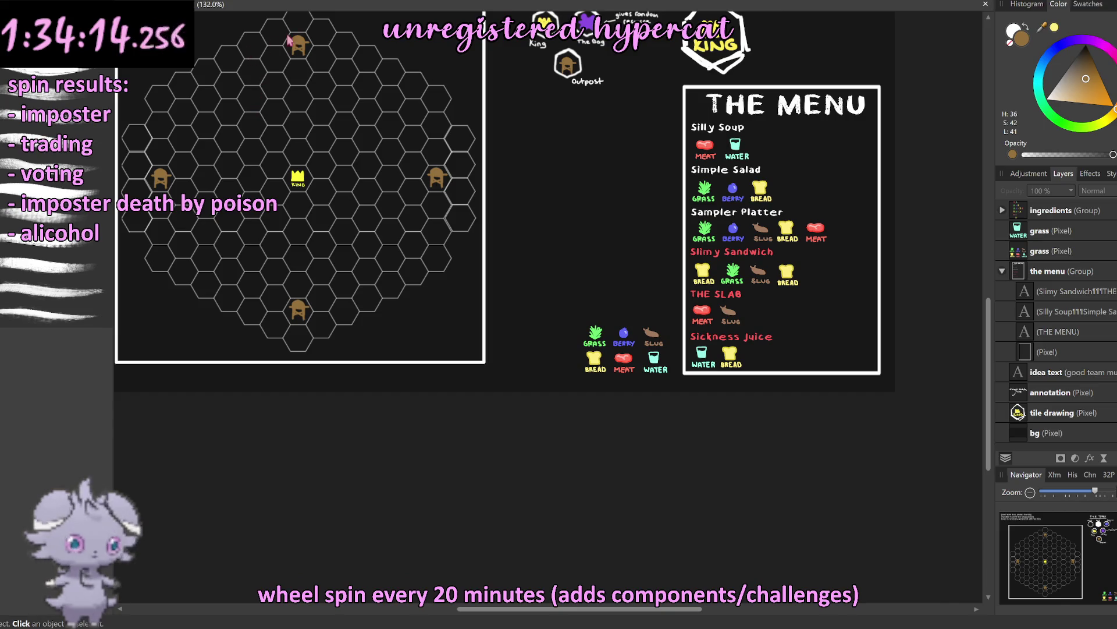
{"action": "scroll", "coordinate": [407, 157], "scroll_direction": "down", "scroll_amount": 2}
{"action": "scroll", "coordinate": [287, 249], "scroll_direction": "up", "scroll_amount": 2}
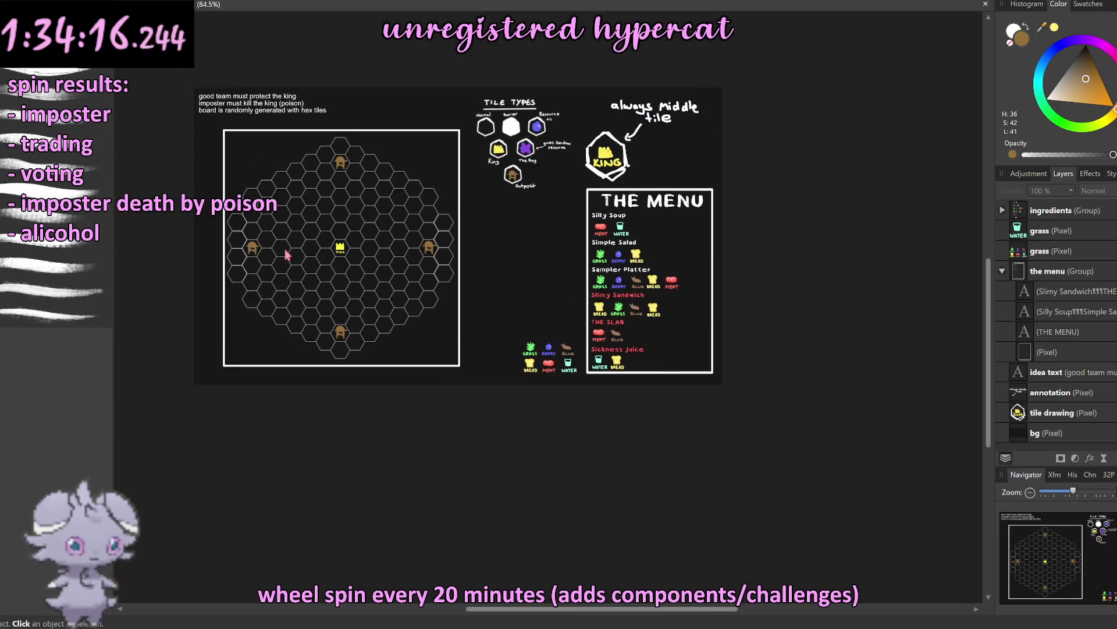
{"action": "scroll", "coordinate": [304, 225], "scroll_direction": "up", "scroll_amount": 2}
{"action": "scroll", "coordinate": [320, 230], "scroll_direction": "down", "scroll_amount": 1}
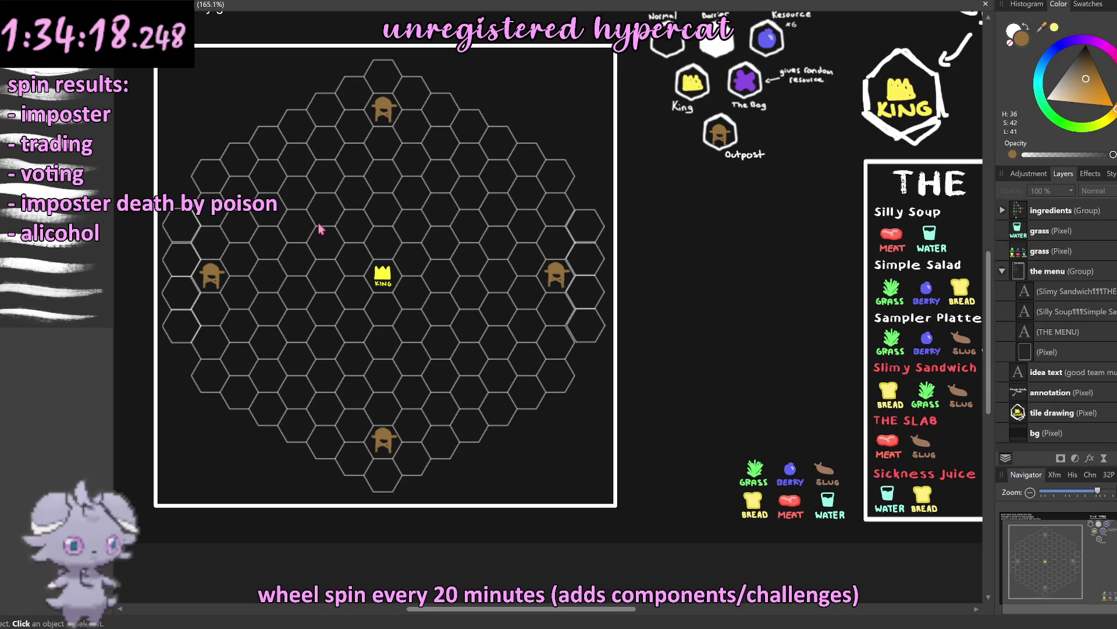
{"action": "scroll", "coordinate": [320, 231], "scroll_direction": "up", "scroll_amount": 1}
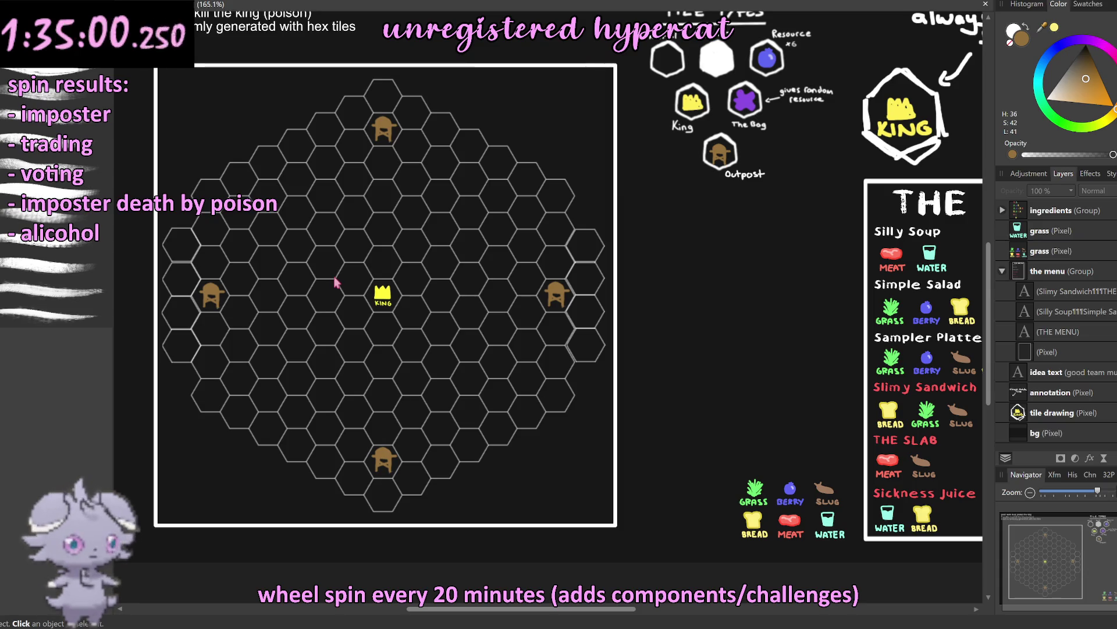
{"action": "scroll", "coordinate": [774, 194], "scroll_direction": "up", "scroll_amount": 3}
{"action": "scroll", "coordinate": [774, 195], "scroll_direction": "up", "scroll_amount": 2}
{"action": "scroll", "coordinate": [763, 204], "scroll_direction": "up", "scroll_amount": 3}
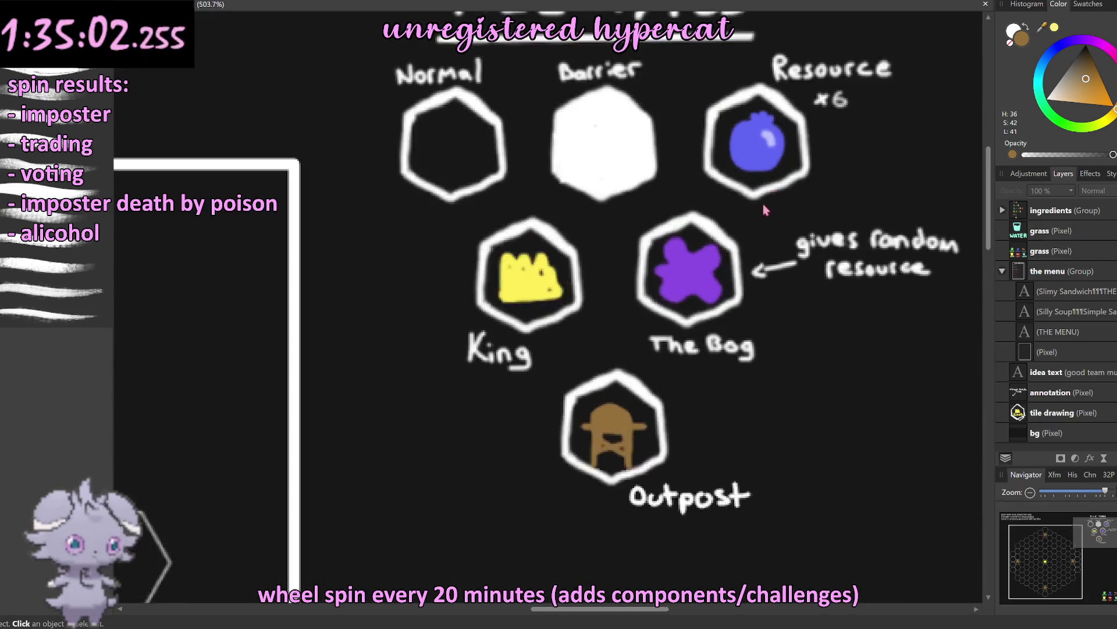
{"action": "scroll", "coordinate": [693, 233], "scroll_direction": "up", "scroll_amount": 4}
{"action": "scroll", "coordinate": [687, 248], "scroll_direction": "up", "scroll_amount": 2}
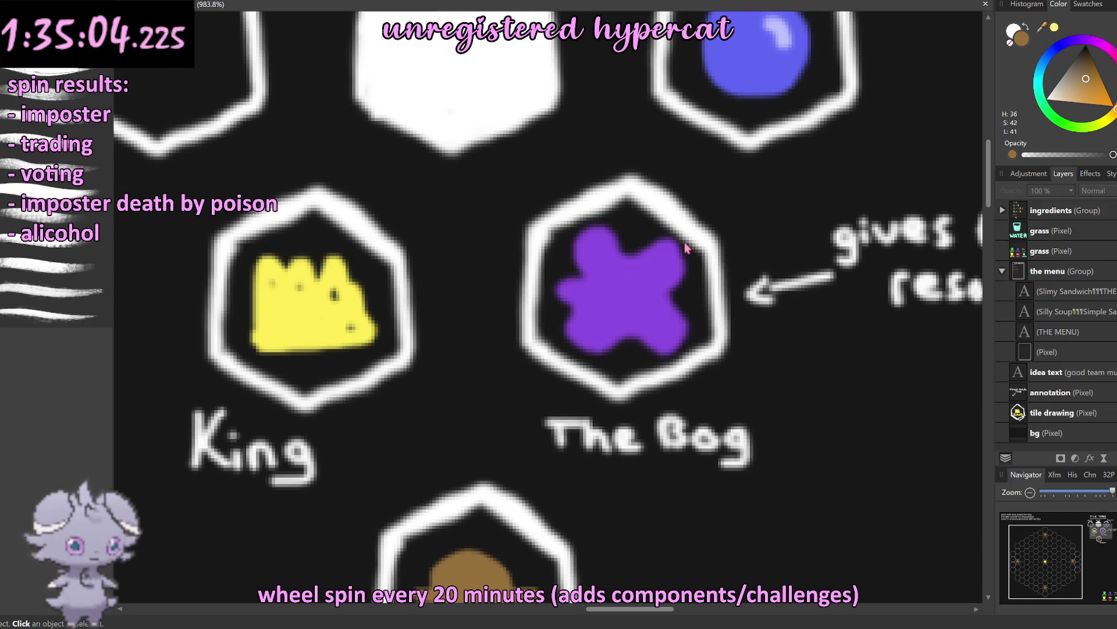
{"action": "scroll", "coordinate": [466, 283], "scroll_direction": "down", "scroll_amount": 12}
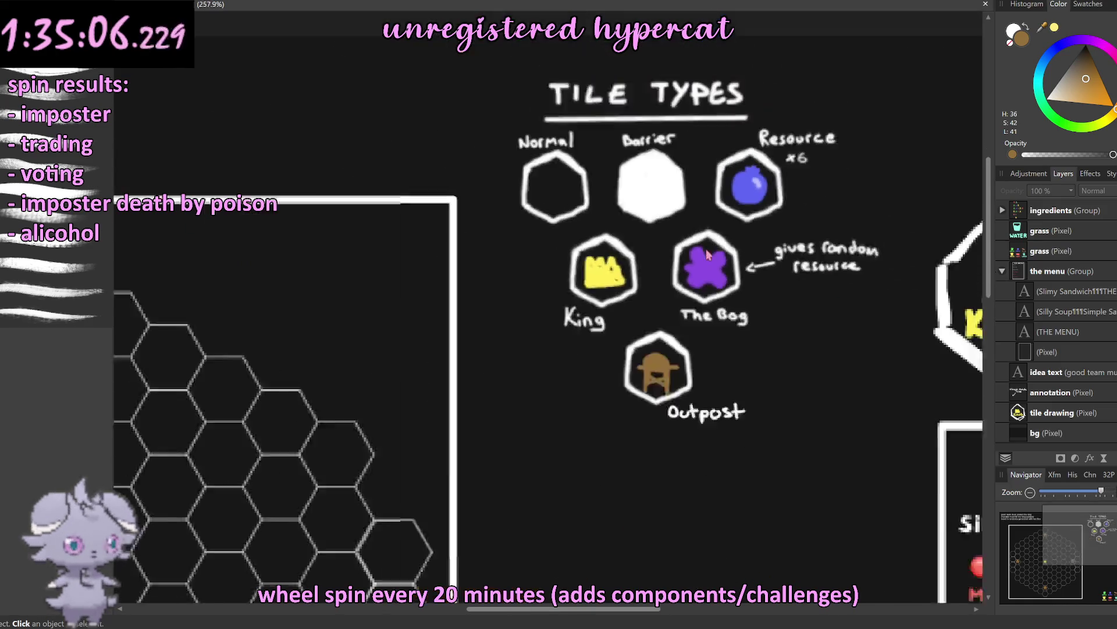
{"action": "scroll", "coordinate": [483, 303], "scroll_direction": "down", "scroll_amount": 6}
{"action": "scroll", "coordinate": [502, 326], "scroll_direction": "up", "scroll_amount": 1}
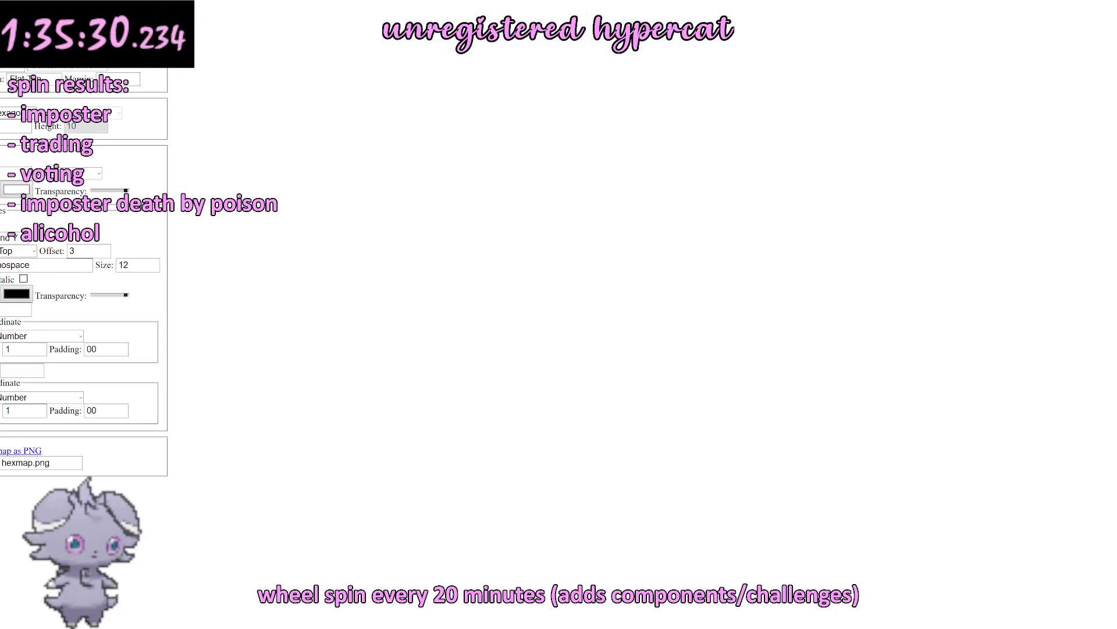
Step: Set the grid colour to black, centre the labels, and number hexes sequentially
{"action": "left_click", "coordinate": [17, 189]}
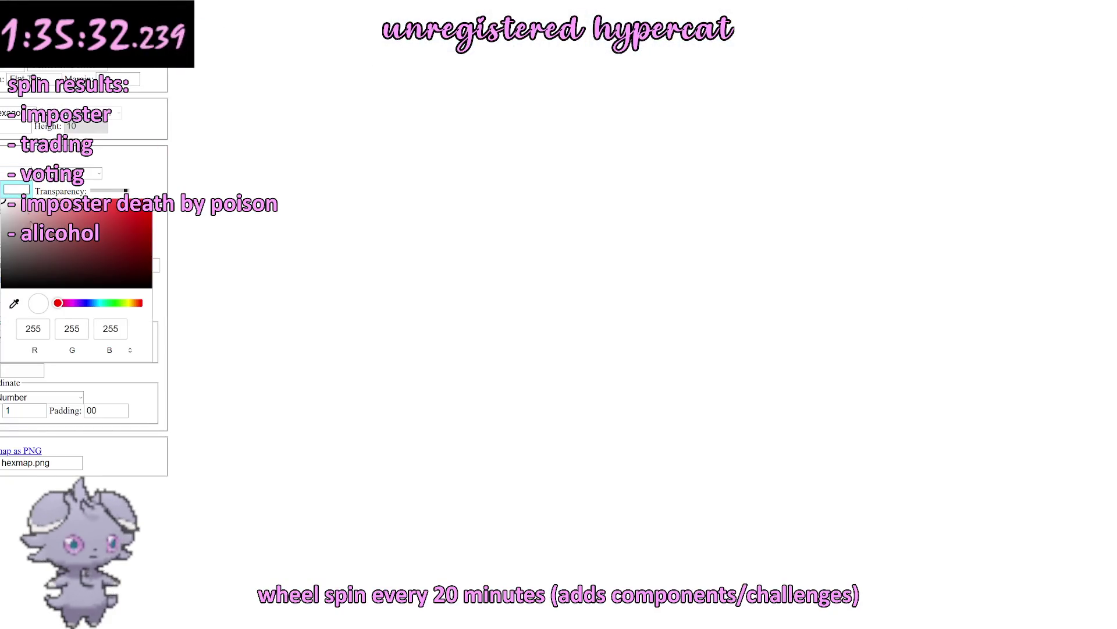
{"action": "left_click", "coordinate": [2, 287]}
{"action": "left_click", "coordinate": [242, 456]}
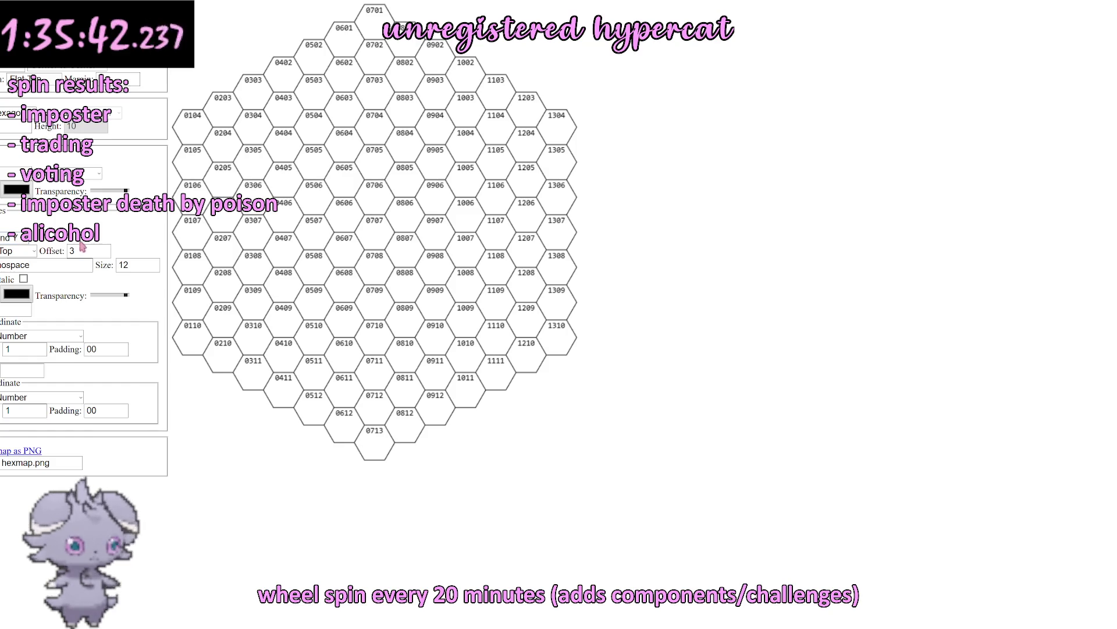
{"action": "left_click", "coordinate": [19, 251]}
{"action": "left_click", "coordinate": [14, 280]}
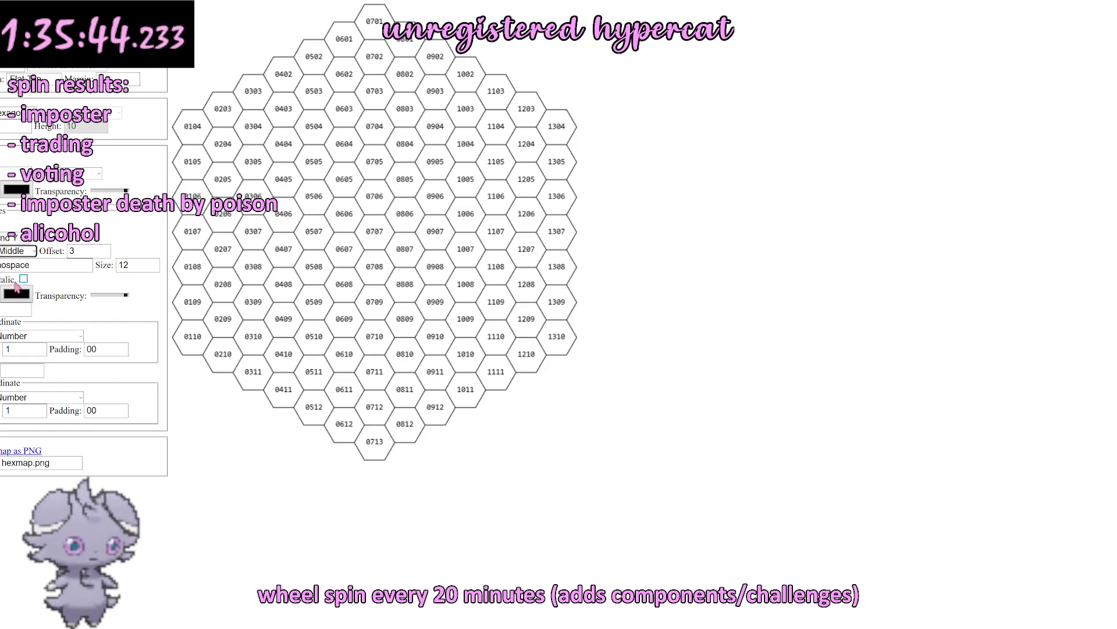
{"action": "left_click", "coordinate": [26, 243]}
{"action": "left_click", "coordinate": [11, 267]}
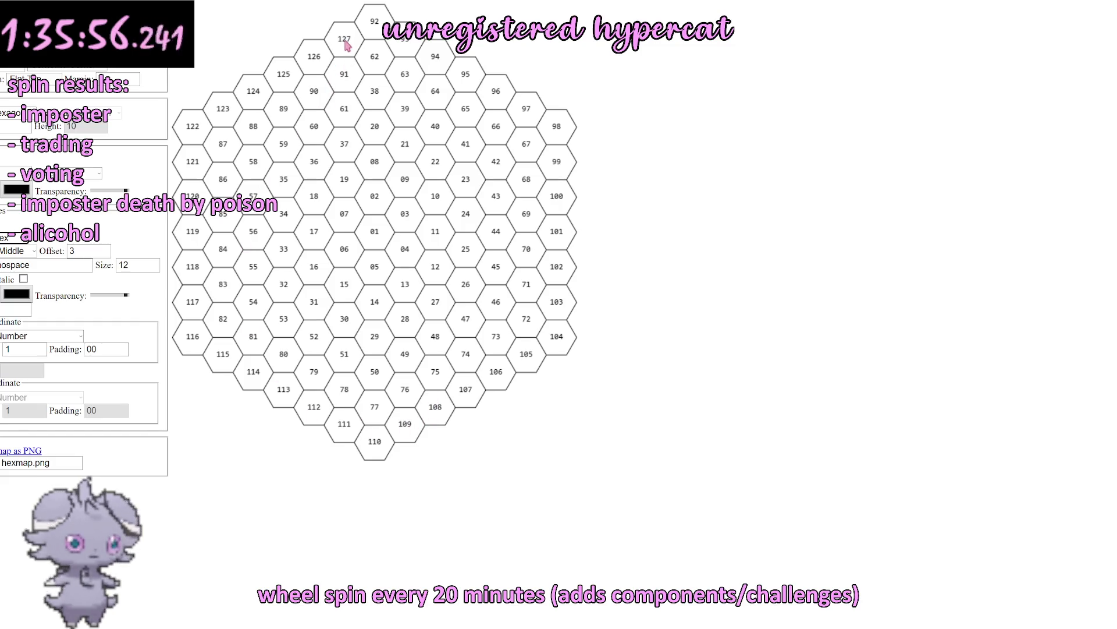
{"action": "key", "text": "alt+Tab"}
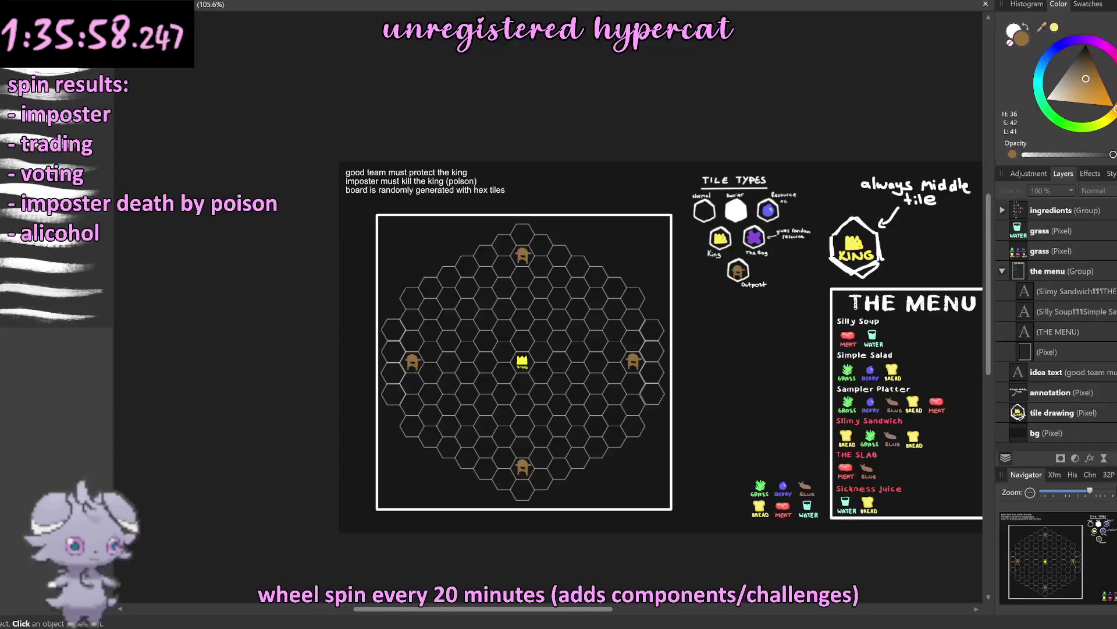
Step: Zoom into the hex board, then switch to the Google Docs rules document
{"action": "scroll", "coordinate": [610, 361], "scroll_direction": "up", "scroll_amount": 3}
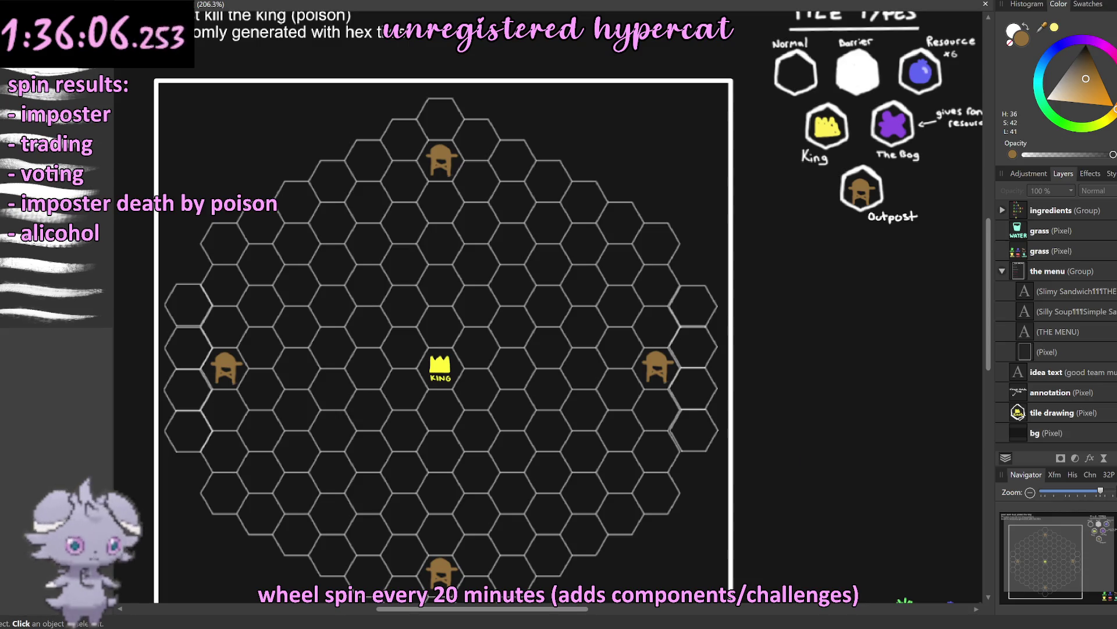
{"action": "key", "text": "alt+Tab"}
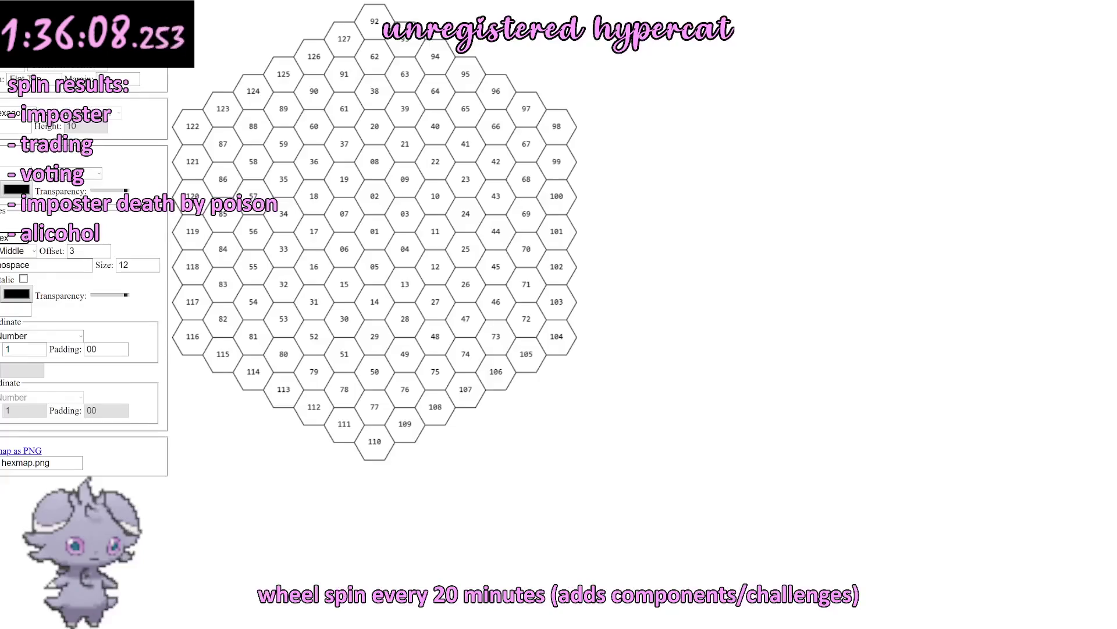
{"action": "key", "text": "ctrl+Tab"}
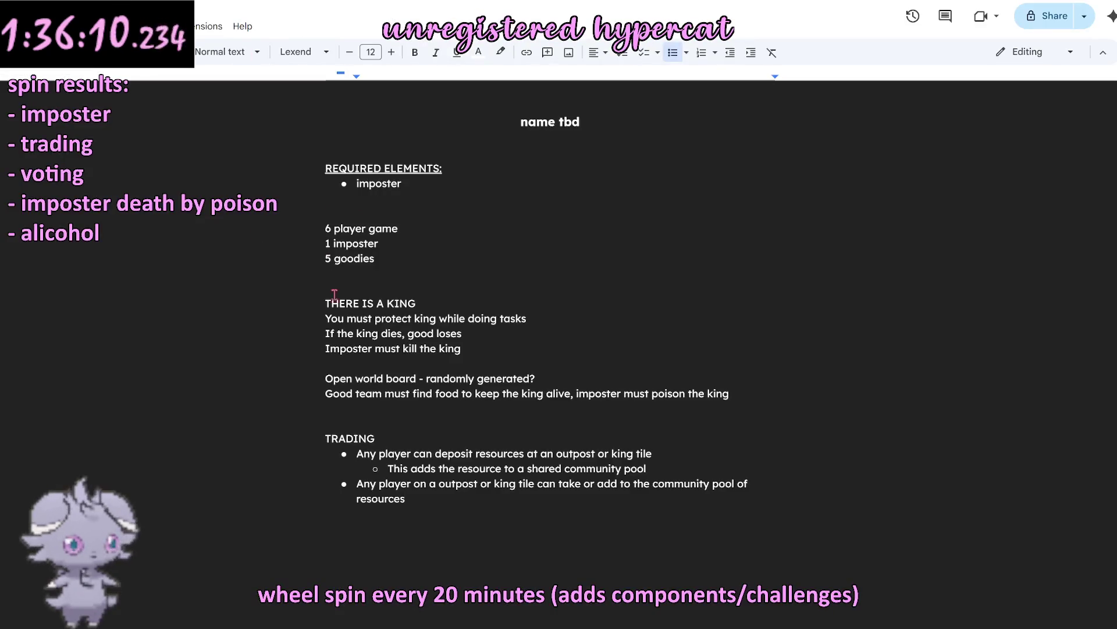
Step: Add the heading 'TILES (135 total)' below the TRADING list
{"action": "key", "text": "Return"}
{"action": "key", "text": "Return"}
{"action": "key", "text": "Return"}
{"action": "key", "text": "Return"}
{"action": "type", "text": "TILES:"}
{"action": "key", "text": "Return"}
{"action": "type", "text": "- 10"}
{"action": "key", "text": "BackSpace"}
{"action": "key", "text": "BackSpace"}
{"action": "key", "text": "BackSpace"}
{"action": "key", "text": "BackSpace"}
{"action": "key", "text": "BackSpace"}
{"action": "type", "text": "(134"}
{"action": "key", "text": "BackSpace"}
{"action": "type", "text": "5)"}
{"action": "key", "text": "BackSpace"}
{"action": "type", "text": "total)("}
{"action": "key", "text": "BackSpace"}
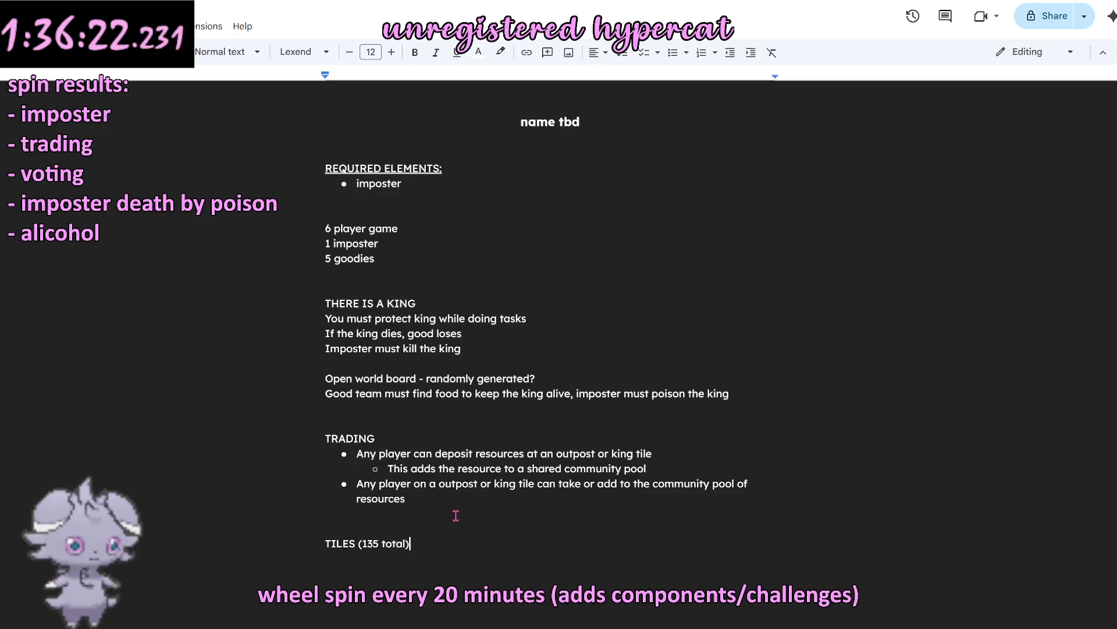
Step: Start a round-bulleted list with '1 king tile' and '4 outpost tiles'
{"action": "key", "text": "Return"}
{"action": "type", "text": "-"}
{"action": "right_click", "coordinate": [347, 560]}
{"action": "left_click", "coordinate": [375, 429]}
{"action": "type", "text": "1 king tile"}
{"action": "key", "text": "Return"}
{"action": "type", "text": "4 outpost tiles"}
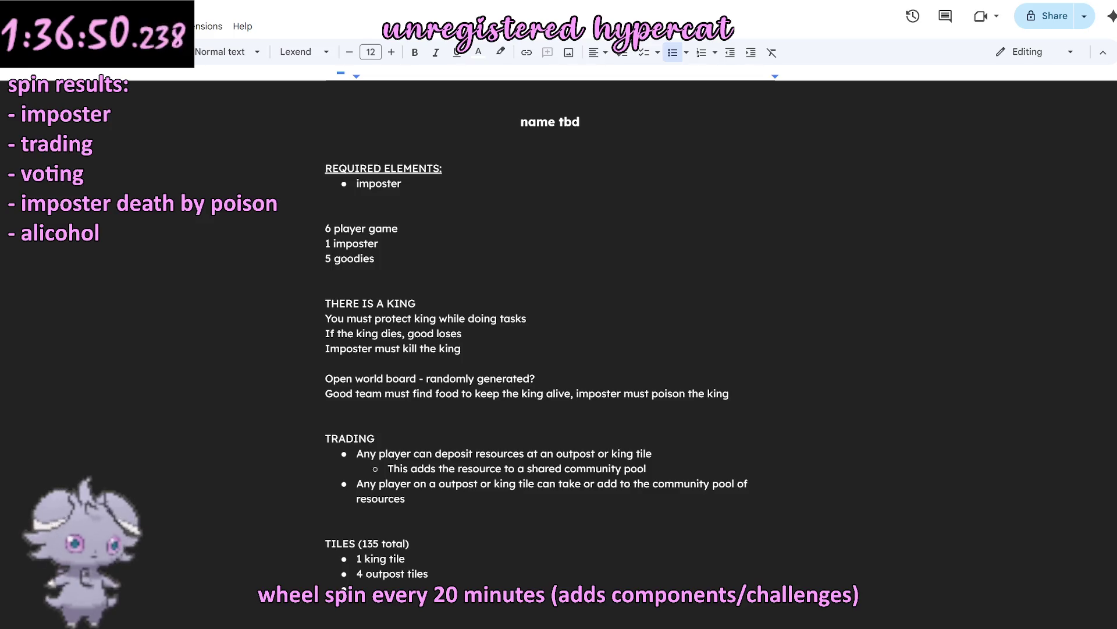
{"action": "key", "text": "alt+Tab"}
{"action": "scroll", "coordinate": [636, 425], "scroll_direction": "down", "scroll_amount": 1}
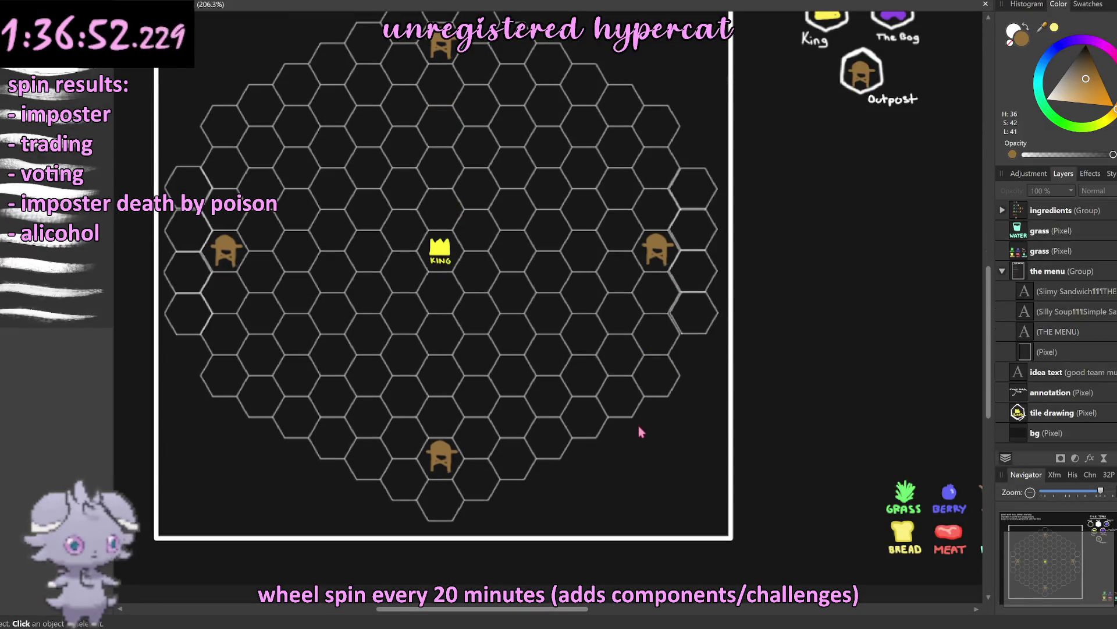
Step: Pan around the hex board canvas, then return to the rules document
{"action": "scroll", "coordinate": [638, 425], "scroll_direction": "up", "scroll_amount": 2}
{"action": "scroll", "coordinate": [632, 428], "scroll_direction": "left", "scroll_amount": 1}
{"action": "scroll", "coordinate": [632, 429], "scroll_direction": "up", "scroll_amount": 1}
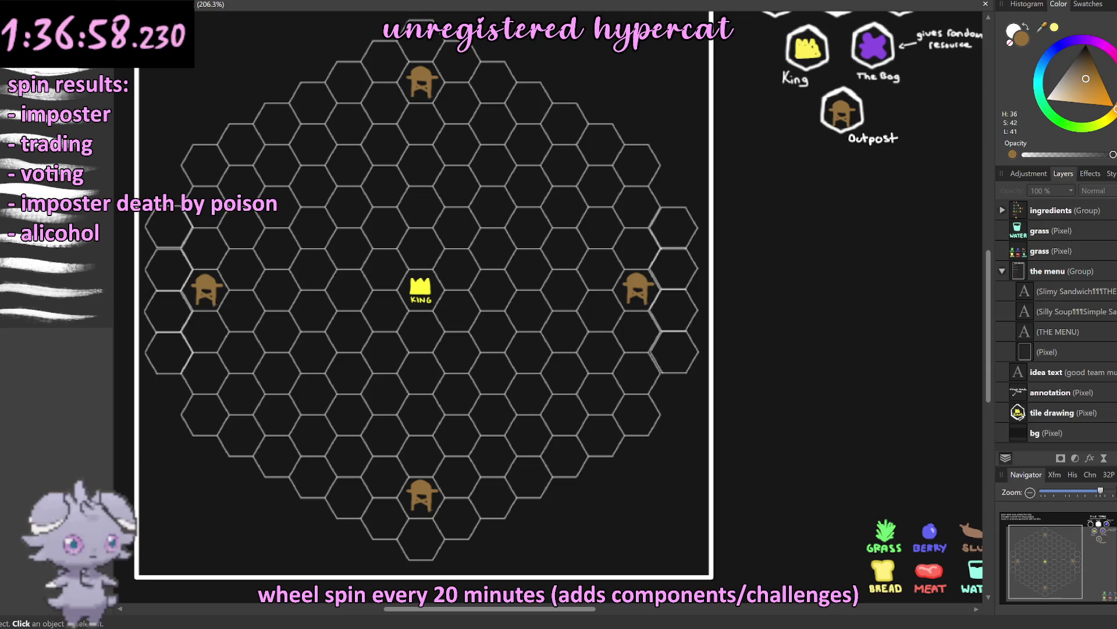
{"action": "key", "text": "alt+Tab"}
{"action": "scroll", "coordinate": [392, 513], "scroll_direction": "down", "scroll_amount": 1}
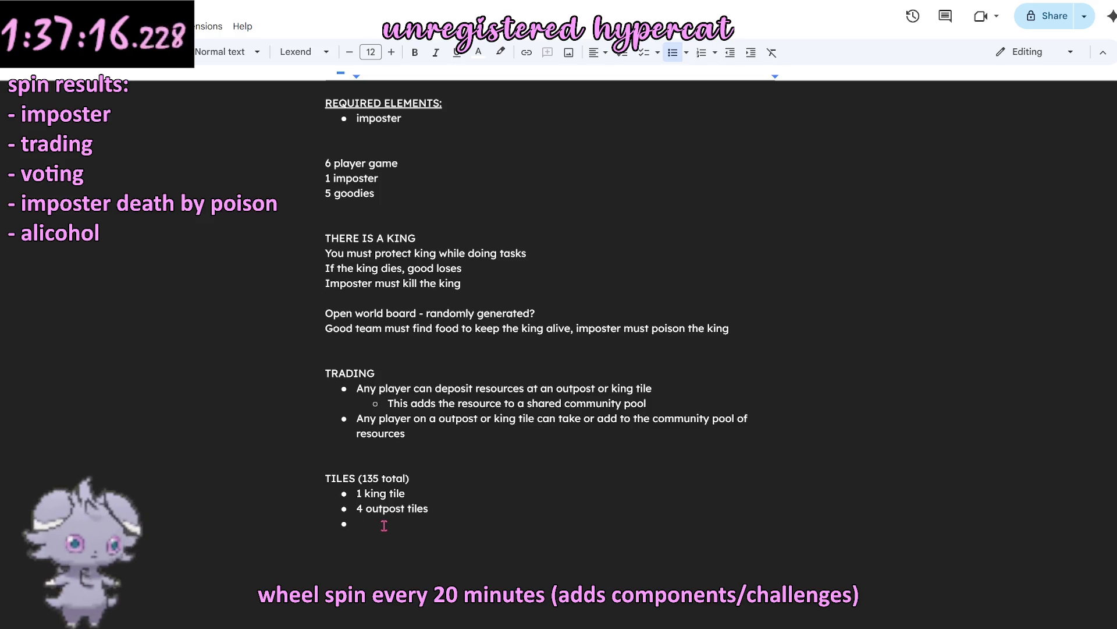
Step: Work out 8 × 6 = 48 in Calculator, placed to the right of the tile list
{"action": "key", "text": "XF86Calculator"}
{"action": "left_click_drag", "start_coordinate": [685, 67], "coordinate": [815, 123]}
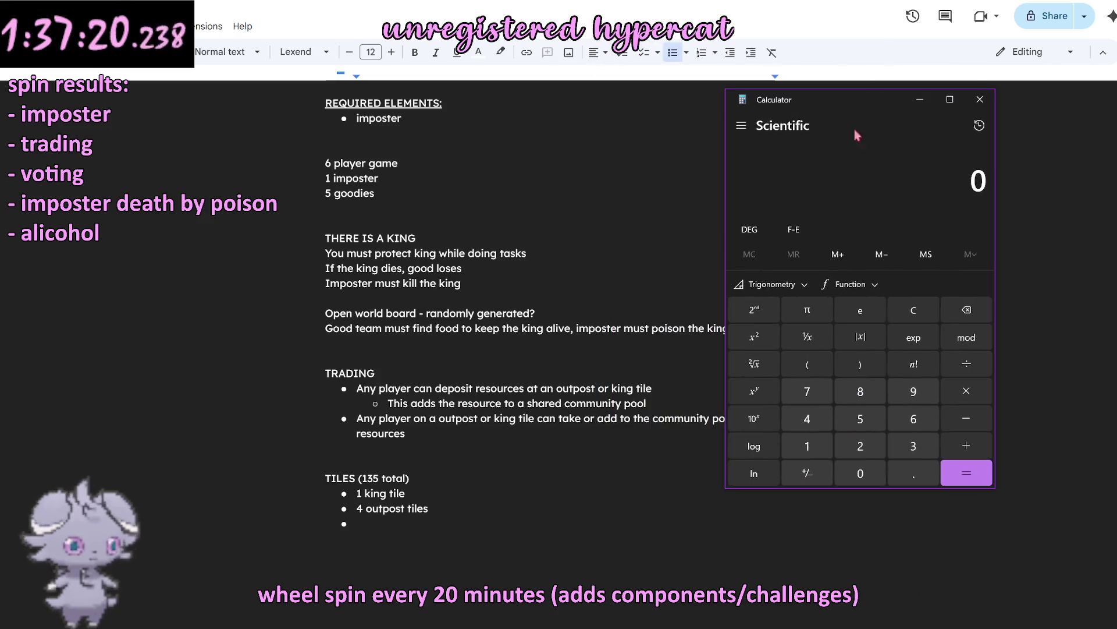
{"action": "left_click", "coordinate": [861, 392]}
{"action": "left_click", "coordinate": [966, 391]}
{"action": "left_click", "coordinate": [913, 419]}
{"action": "left_click", "coordinate": [967, 473]}
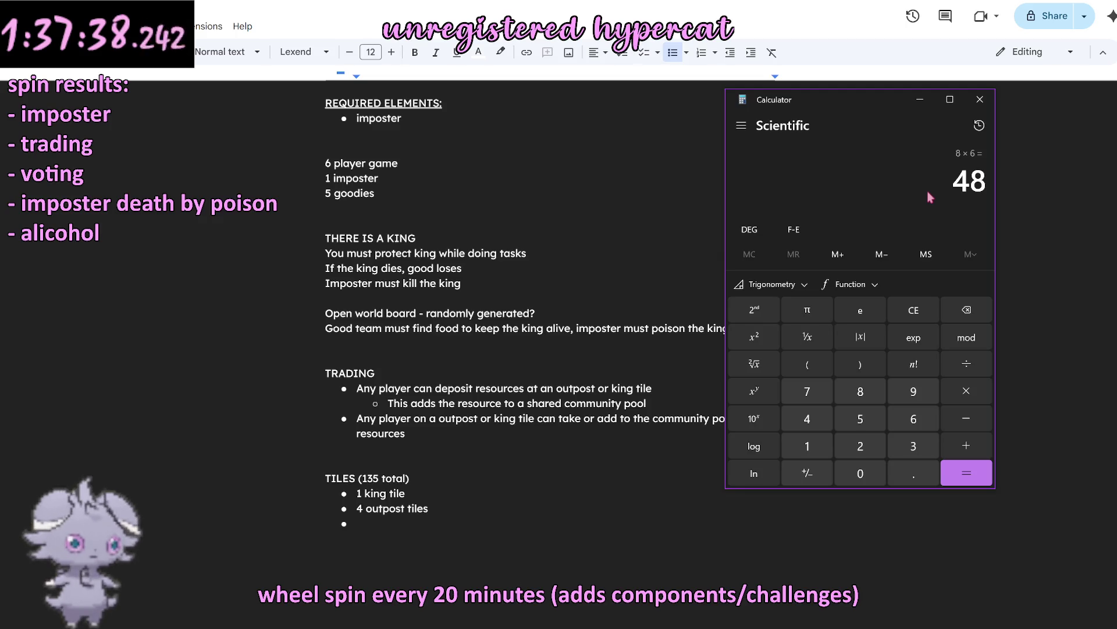
{"action": "left_click_drag", "start_coordinate": [843, 103], "coordinate": [864, 112]}
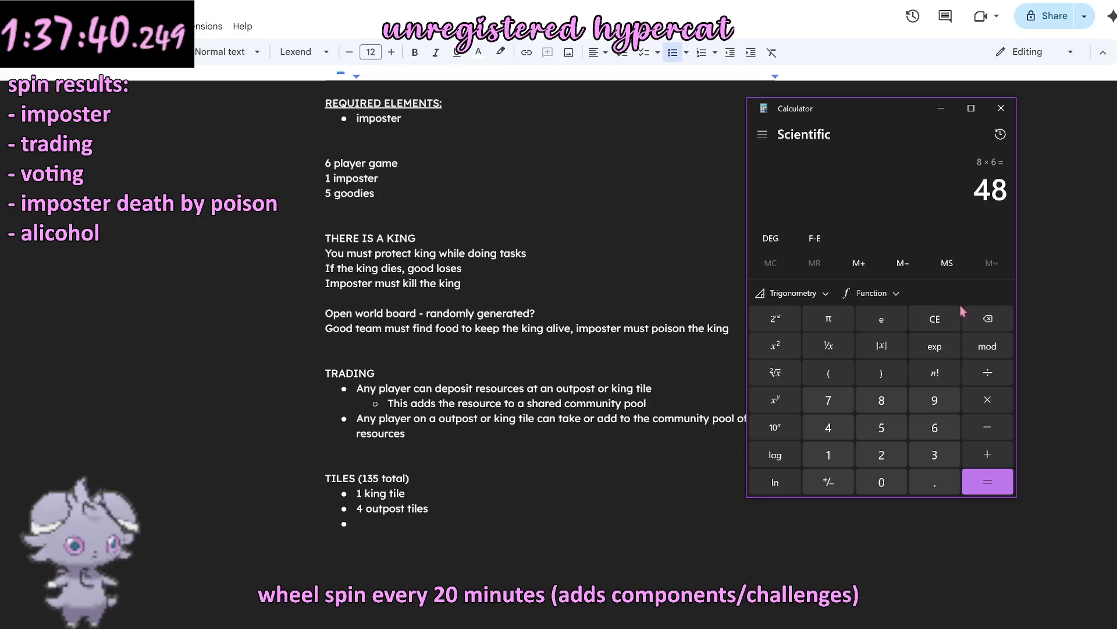
{"action": "left_click_drag", "start_coordinate": [885, 115], "coordinate": [926, 123]}
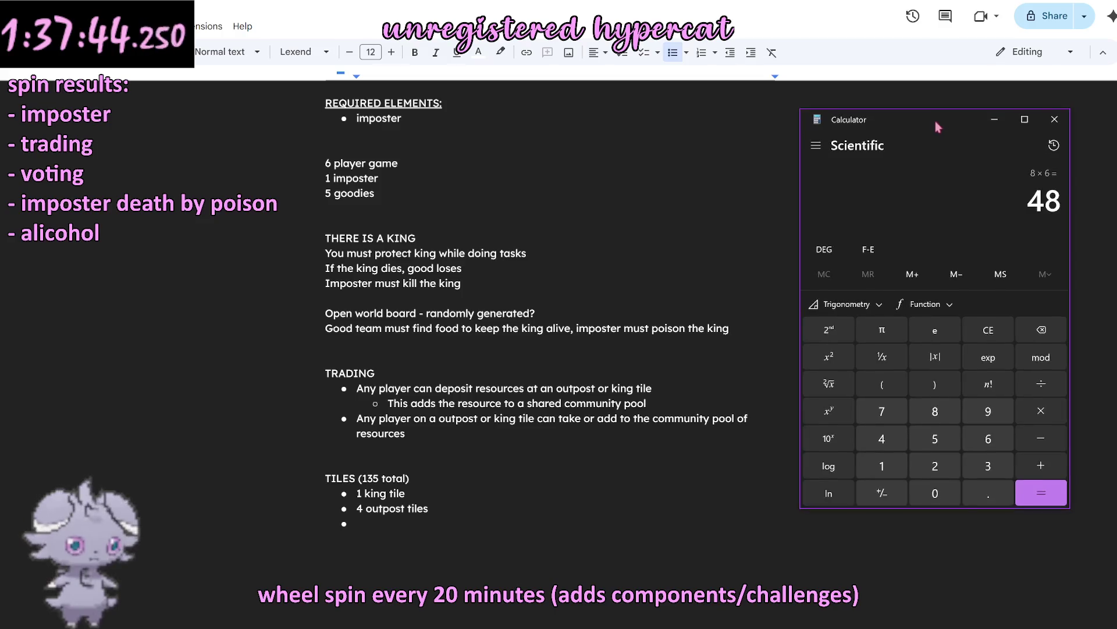
{"action": "key", "text": "alt+Tab"}
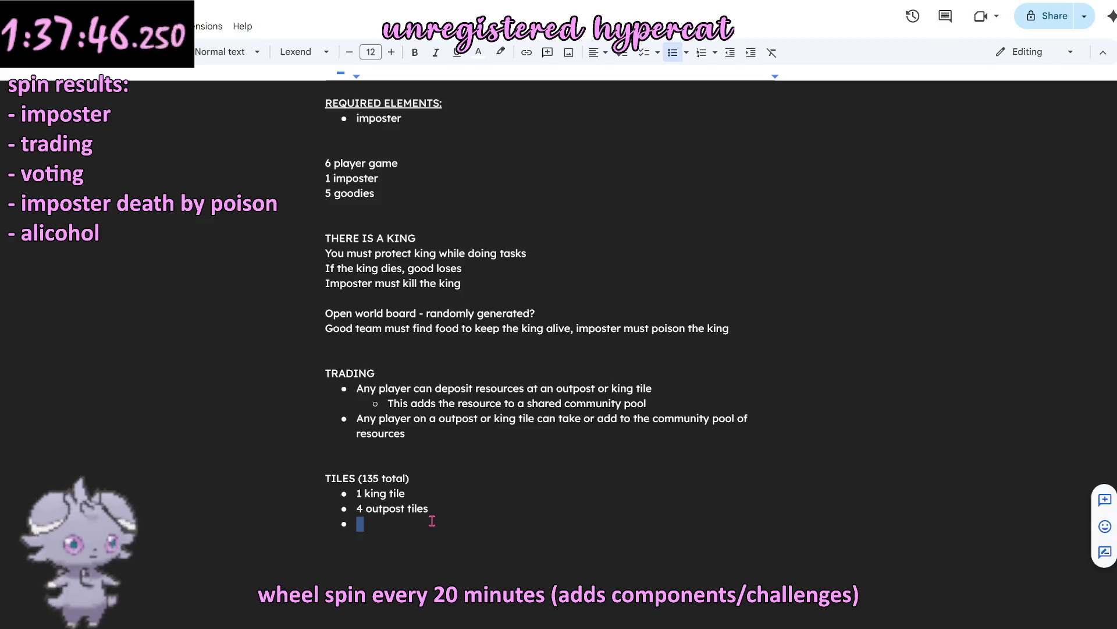
Step: Add bullets for 48 basic resource tiles (5 per resource) and 6 bog tiles
{"action": "type", "text": "48 basic resource tiles (5 per resource)"}
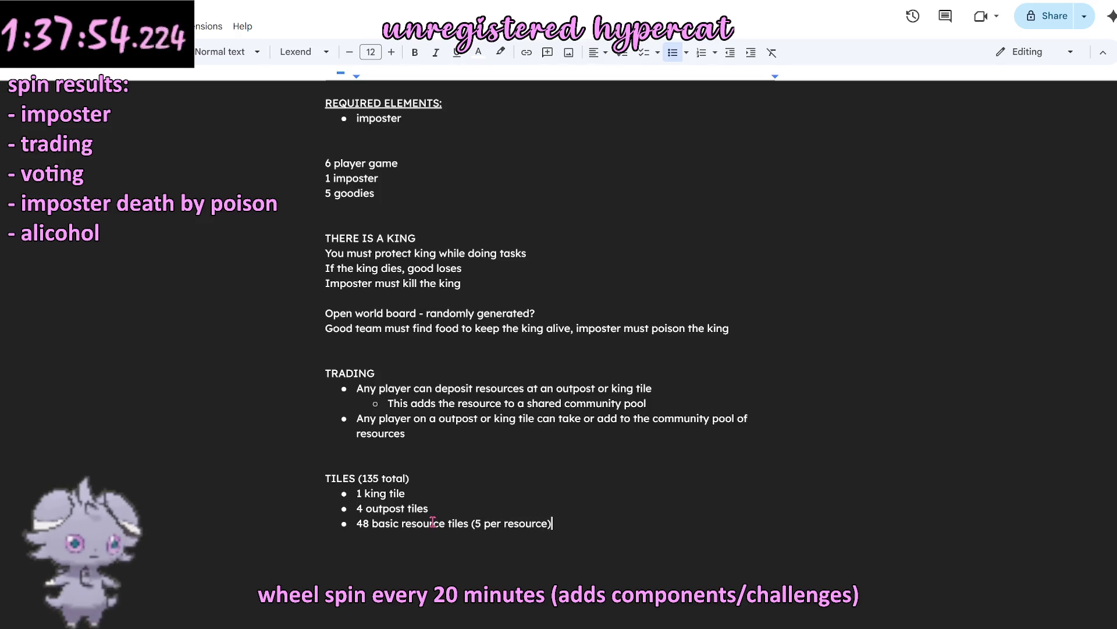
{"action": "key", "text": "Return"}
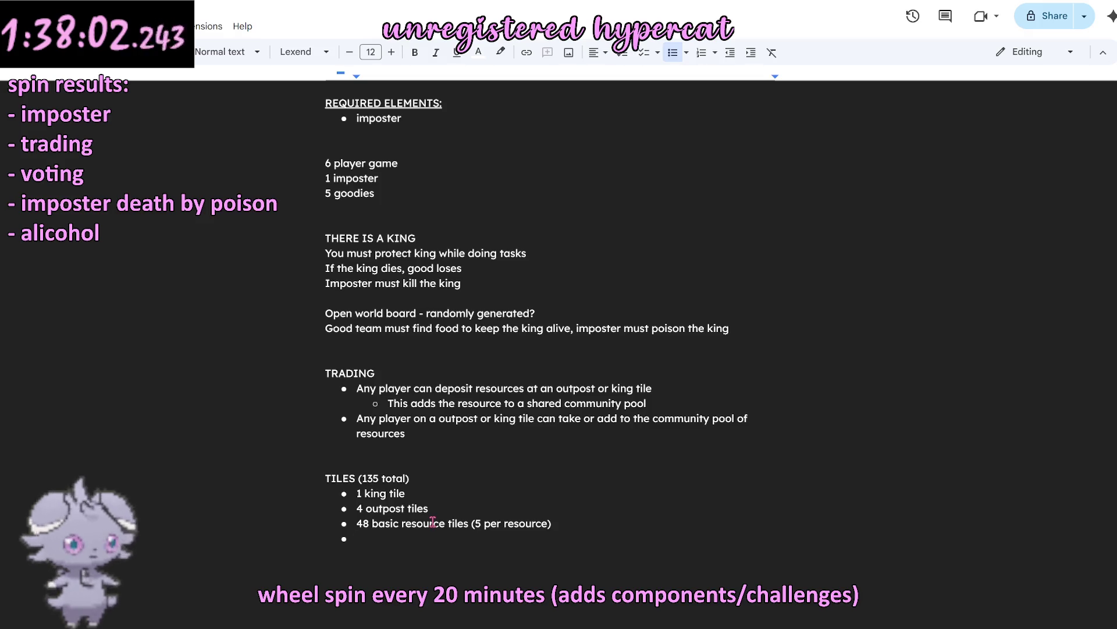
{"action": "type", "text": "5 bas"}
{"action": "key", "text": "BackSpace"}
{"action": "key", "text": "BackSpace"}
{"action": "key", "text": "BackSpace"}
{"action": "key", "text": "BackSpace"}
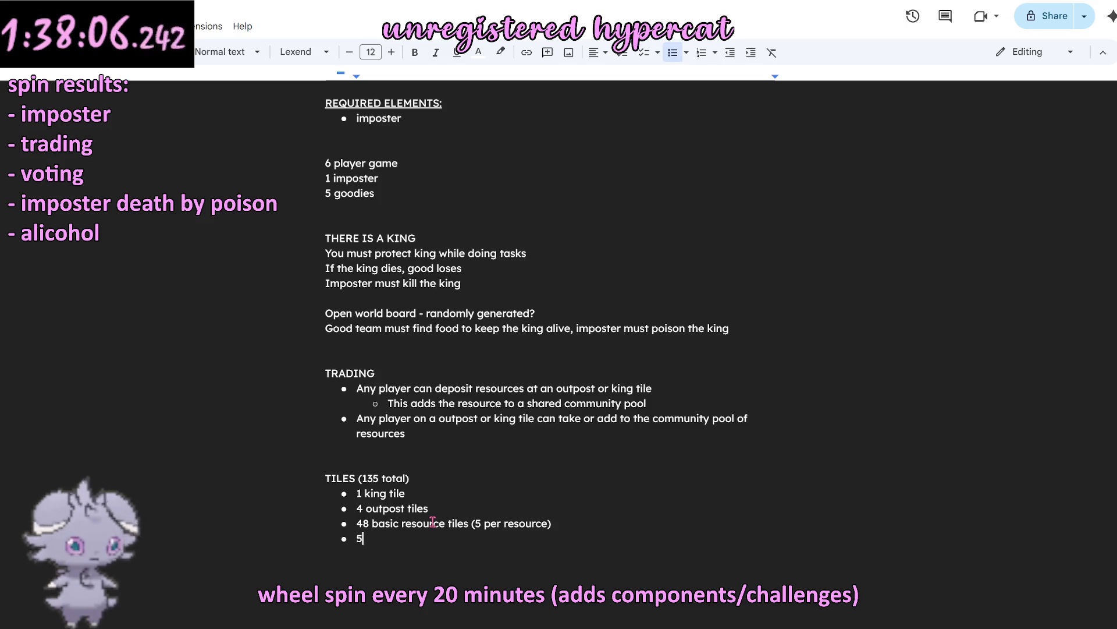
{"action": "key", "text": "BackSpace"}
{"action": "type", "text": "6 bog tiles"}
{"action": "key", "text": "Return"}
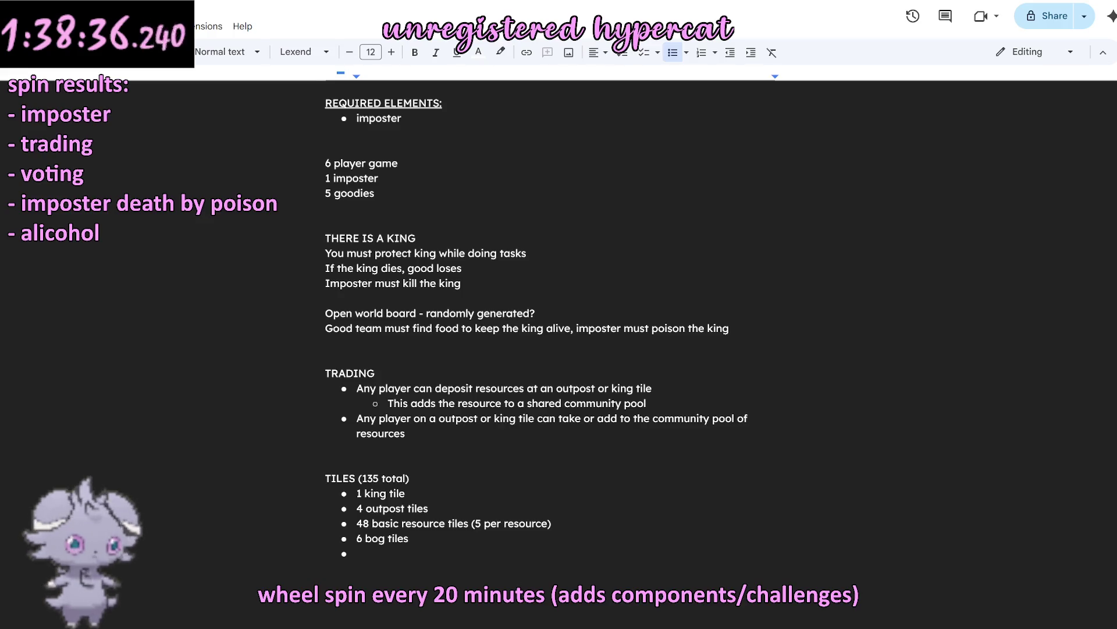
Step: Add bullets for 76 normal tiles and 15 barrier tiles
{"action": "left_click", "coordinate": [512, 553]}
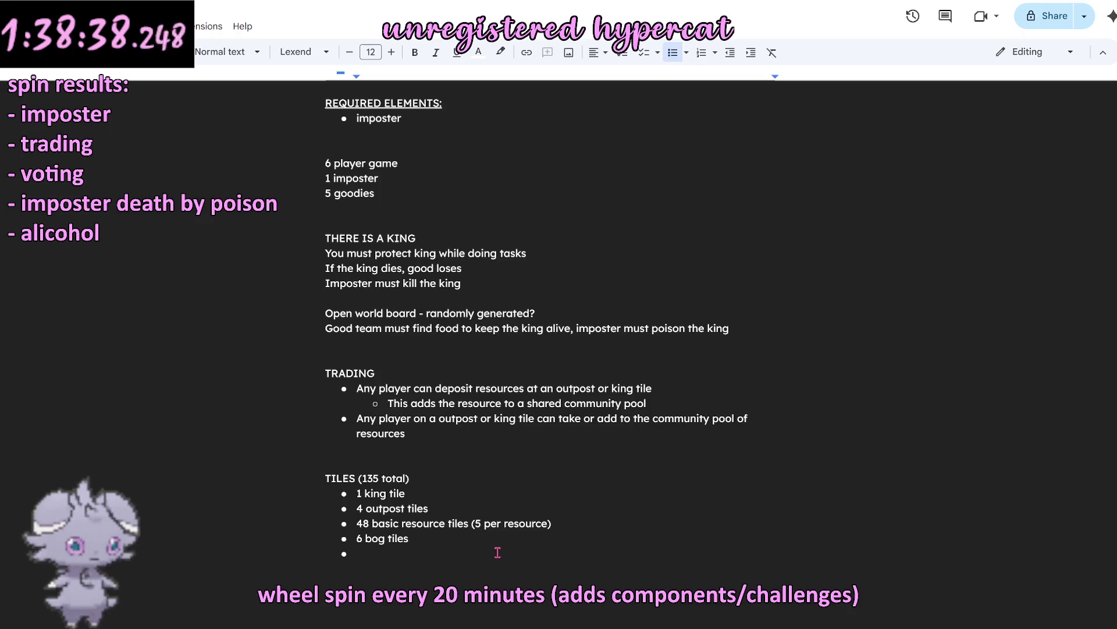
{"action": "type", "text": "76"}
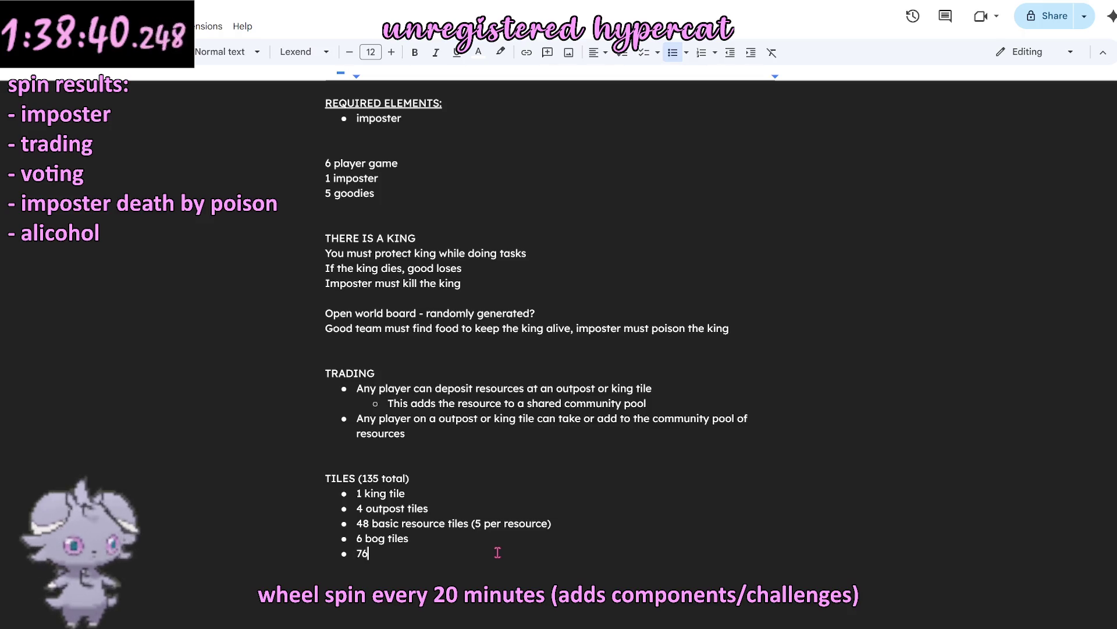
{"action": "type", "text": " normal tiles"}
{"action": "key", "text": "Return"}
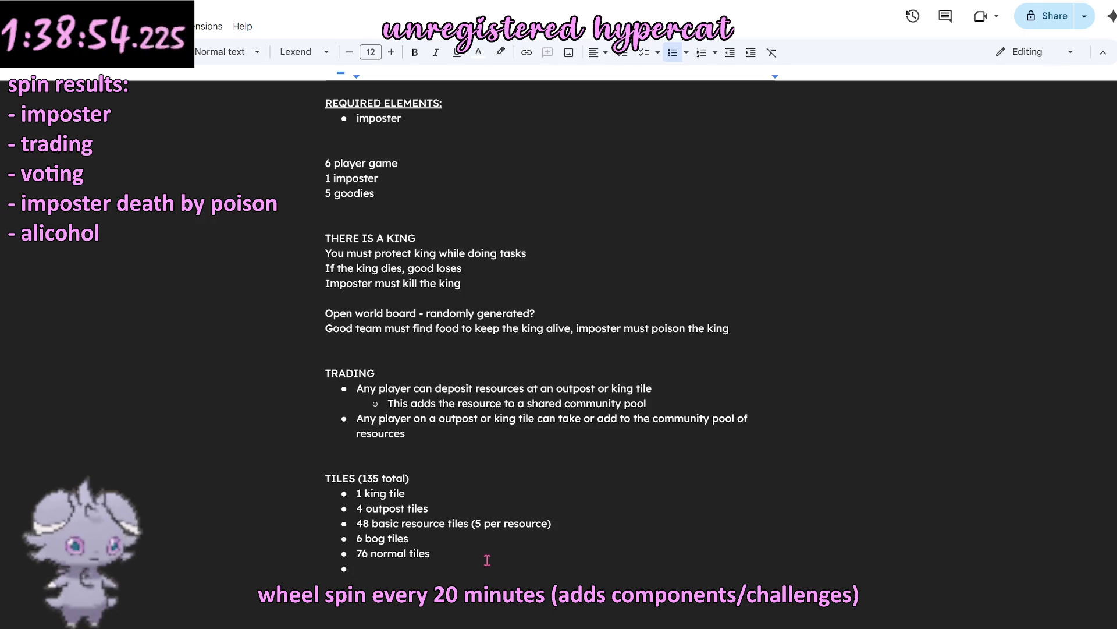
{"action": "type", "text": "15 barrier tiles"}
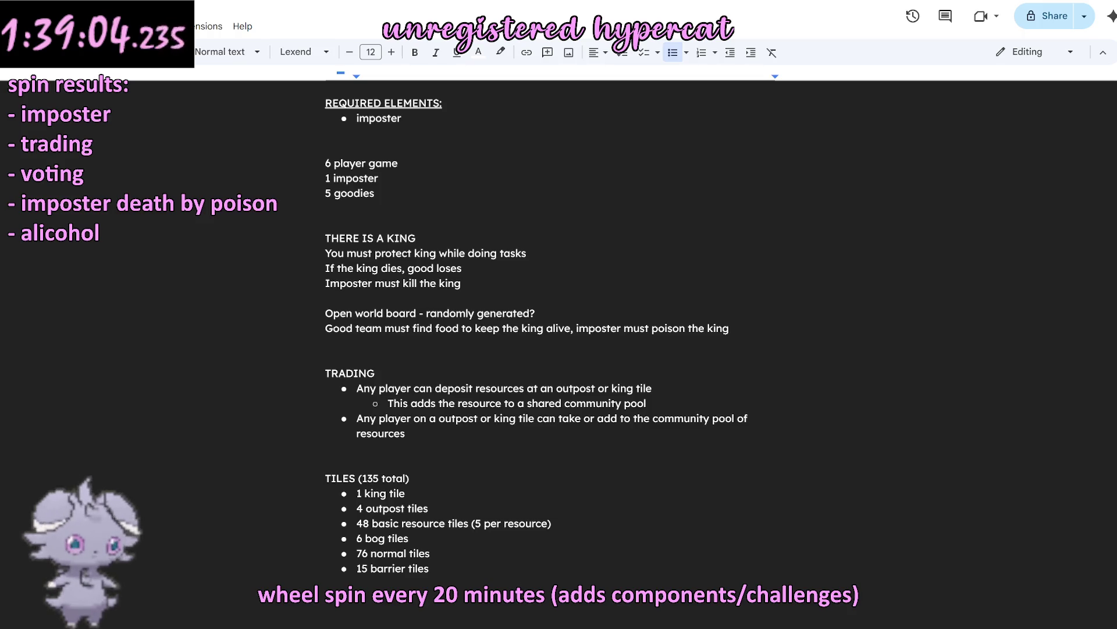
Step: Correct the normal tile count from 76 to 61
{"action": "left_click", "coordinate": [367, 554]}
{"action": "double_click", "coordinate": [363, 553]}
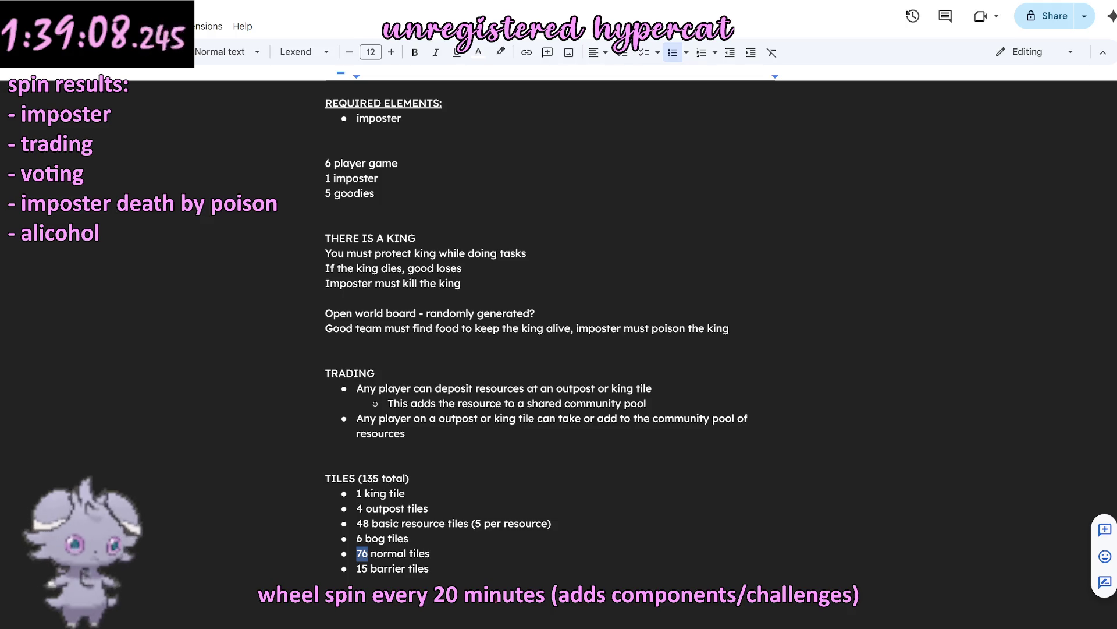
{"action": "type", "text": "61"}
{"action": "left_click", "coordinate": [484, 567]}
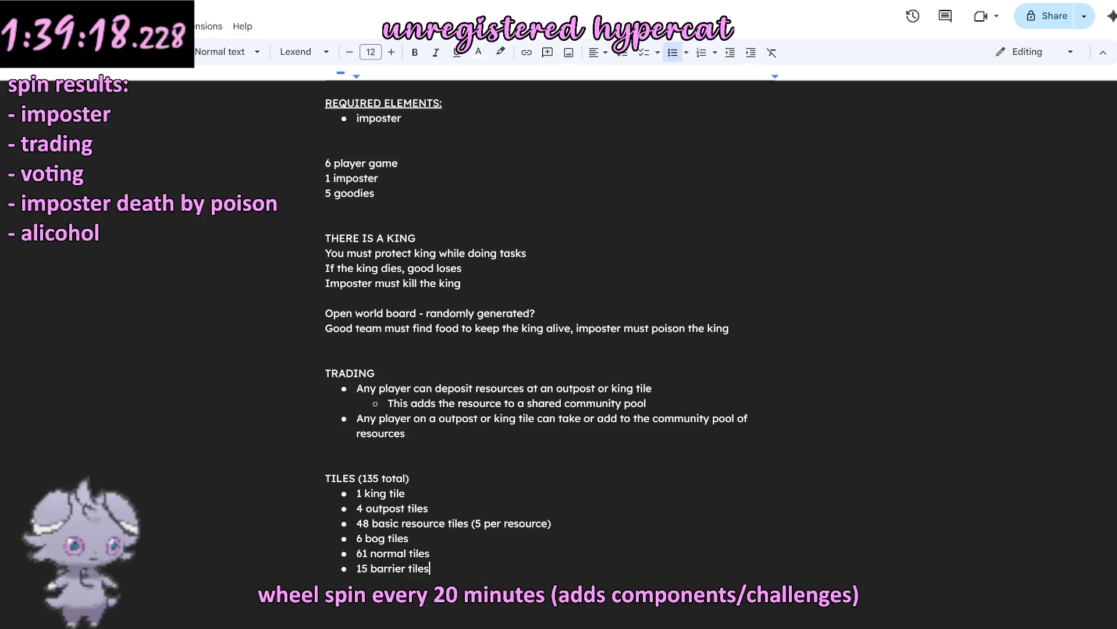
{"action": "double_click", "coordinate": [465, 567]}
{"action": "left_click", "coordinate": [466, 567]}
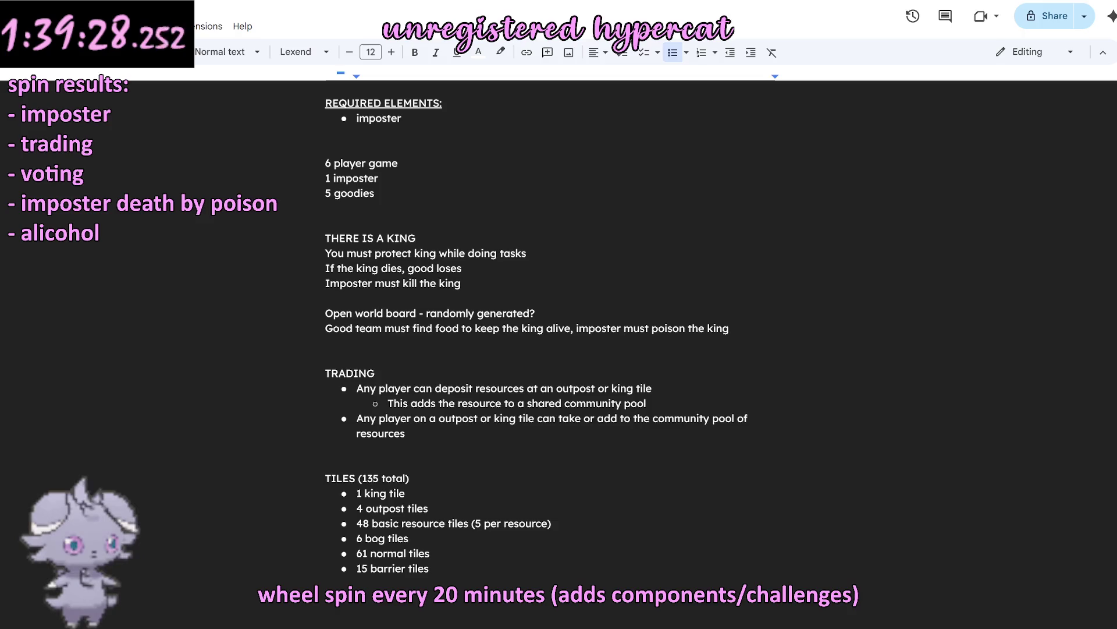
Step: Scroll through the finished rules document, then switch to Wheel of Names
{"action": "scroll", "coordinate": [628, 344], "scroll_direction": "down", "scroll_amount": 2}
{"action": "scroll", "coordinate": [629, 349], "scroll_direction": "up", "scroll_amount": 3}
{"action": "scroll", "coordinate": [628, 360], "scroll_direction": "down", "scroll_amount": 3}
{"action": "scroll", "coordinate": [630, 374], "scroll_direction": "down", "scroll_amount": 5}
{"action": "scroll", "coordinate": [629, 375], "scroll_direction": "up", "scroll_amount": 4}
{"action": "scroll", "coordinate": [611, 366], "scroll_direction": "up", "scroll_amount": 2}
{"action": "scroll", "coordinate": [594, 362], "scroll_direction": "down", "scroll_amount": 1}
{"action": "scroll", "coordinate": [564, 347], "scroll_direction": "down", "scroll_amount": 1}
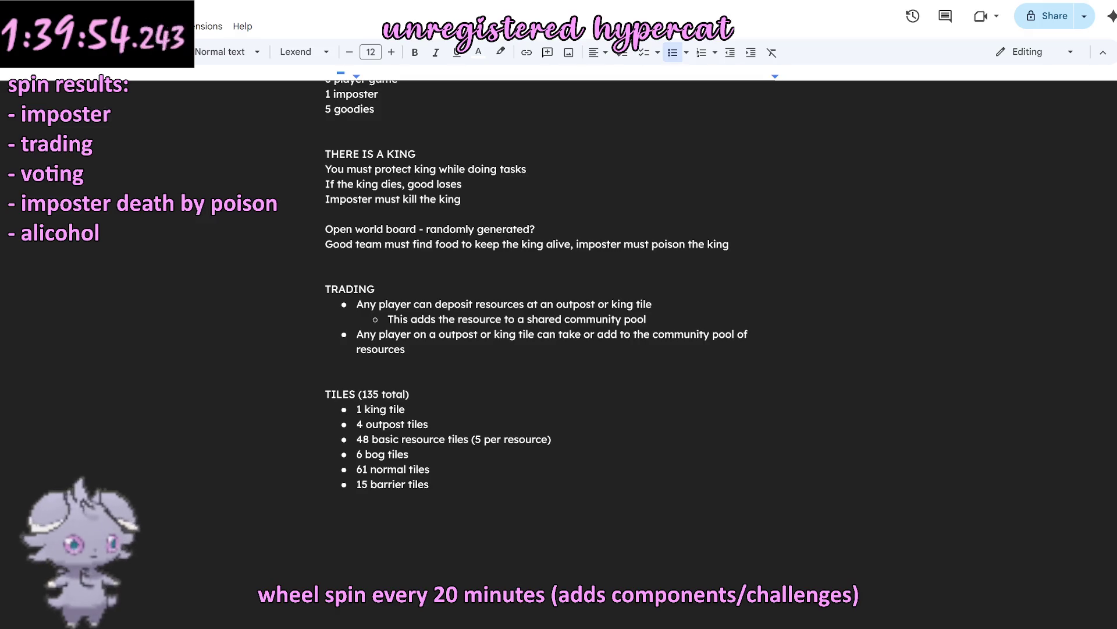
{"action": "key", "text": "alt+Tab"}
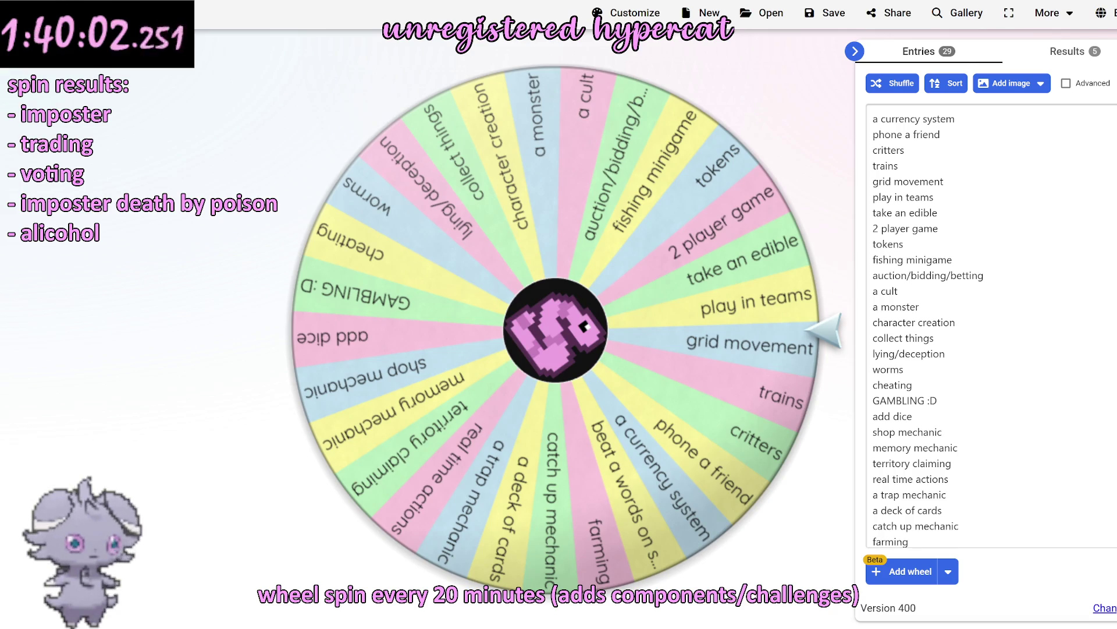
Step: Spin the wheel with Ctrl+Enter and note the result as '- farming'
{"action": "key", "text": "ctrl+Return"}
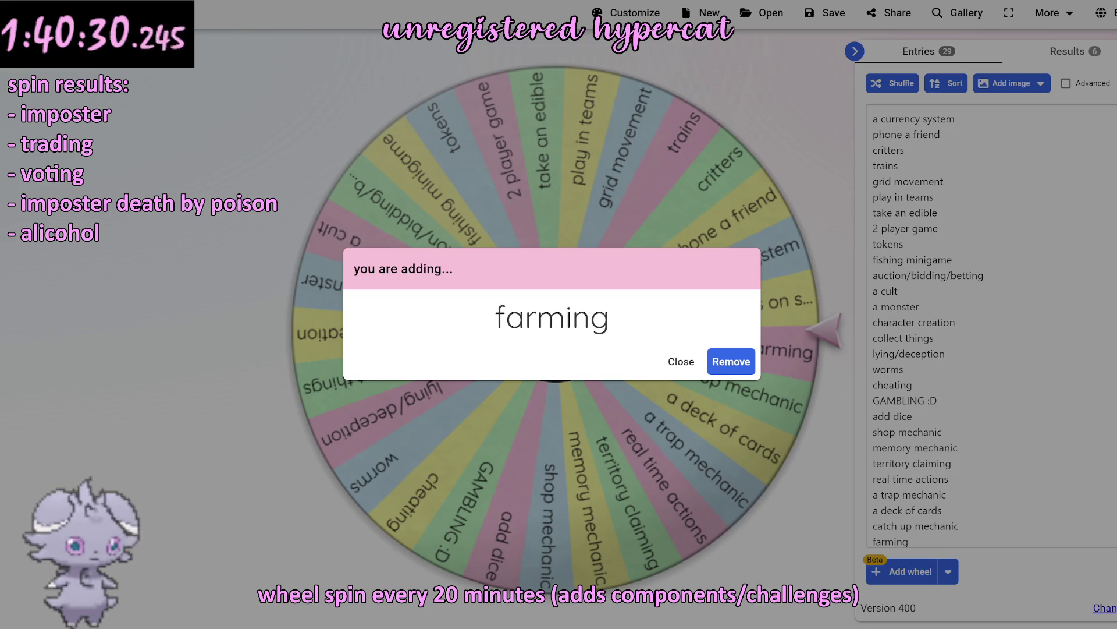
{"action": "type", "text": "- fa"}
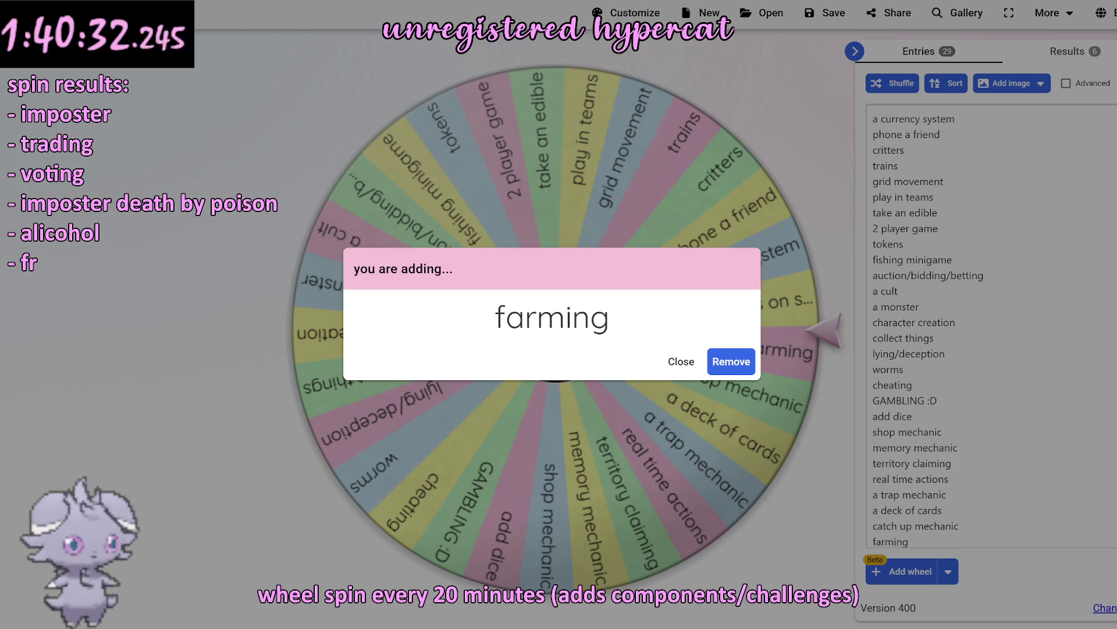
{"action": "type", "text": "rming"}
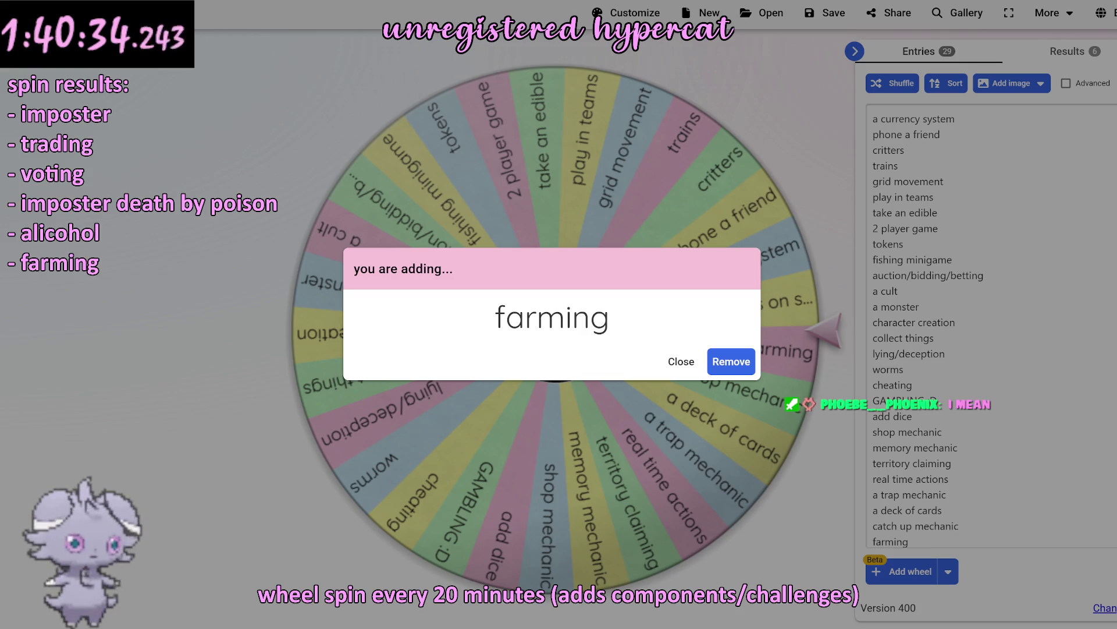